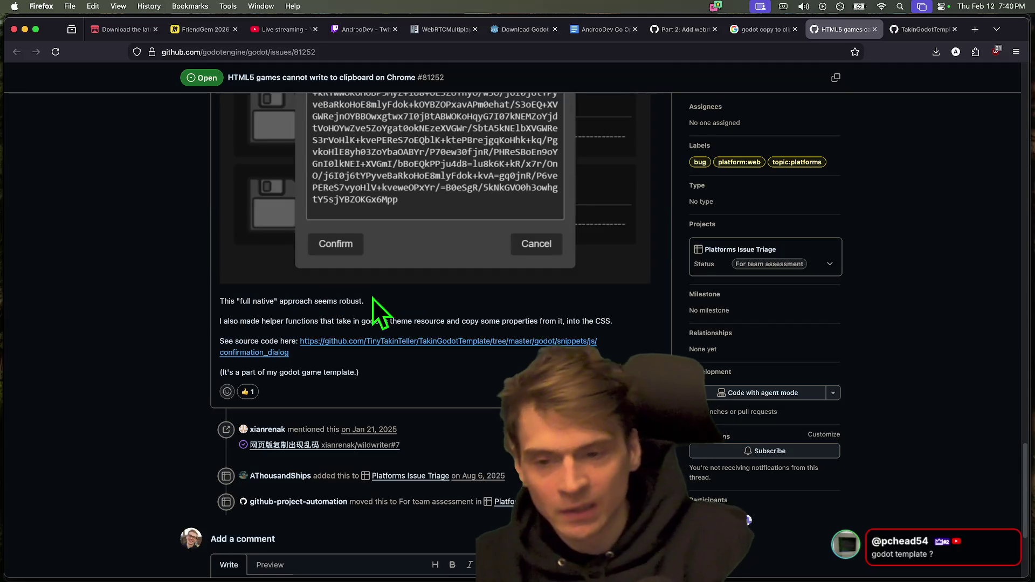
Step: In the TakinGodotTemplate repo, browse to godot/root/snippets/js/confirmation_dialog
scroll(565, 332, up, 5)
scroll(564, 332, down, 3)
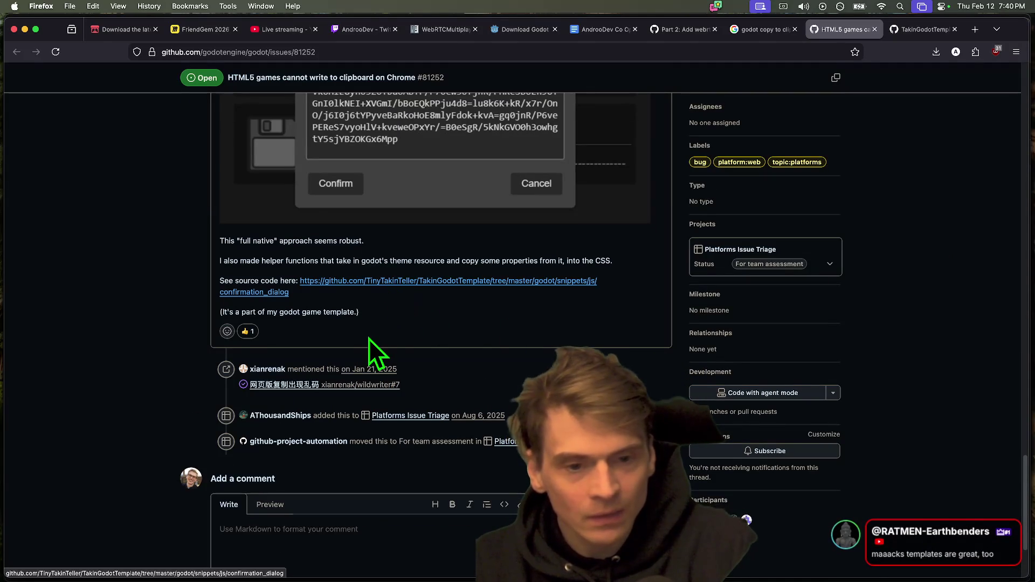
key(ctrl+Tab)
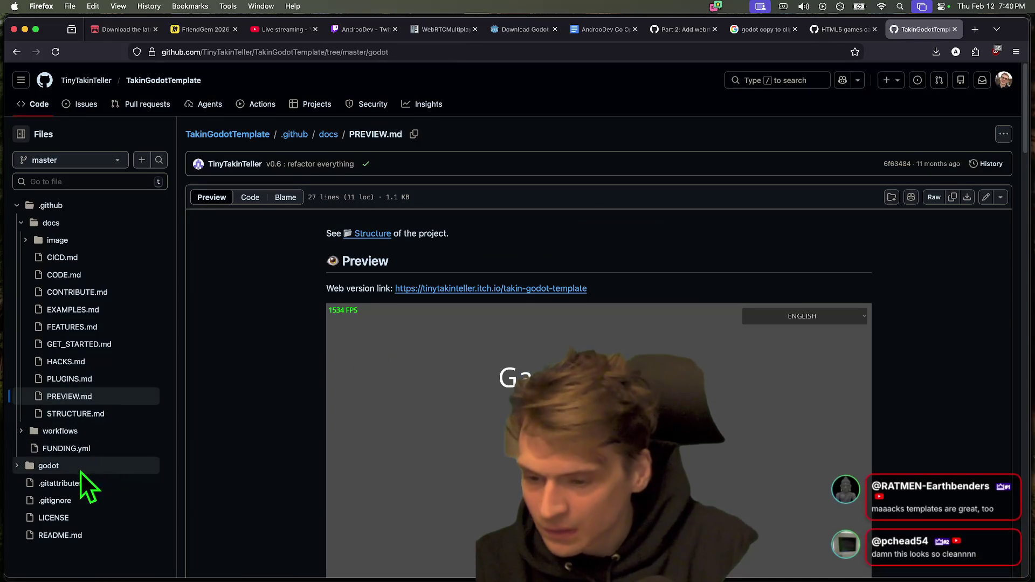
click(81, 467)
scroll(97, 555, down, 2)
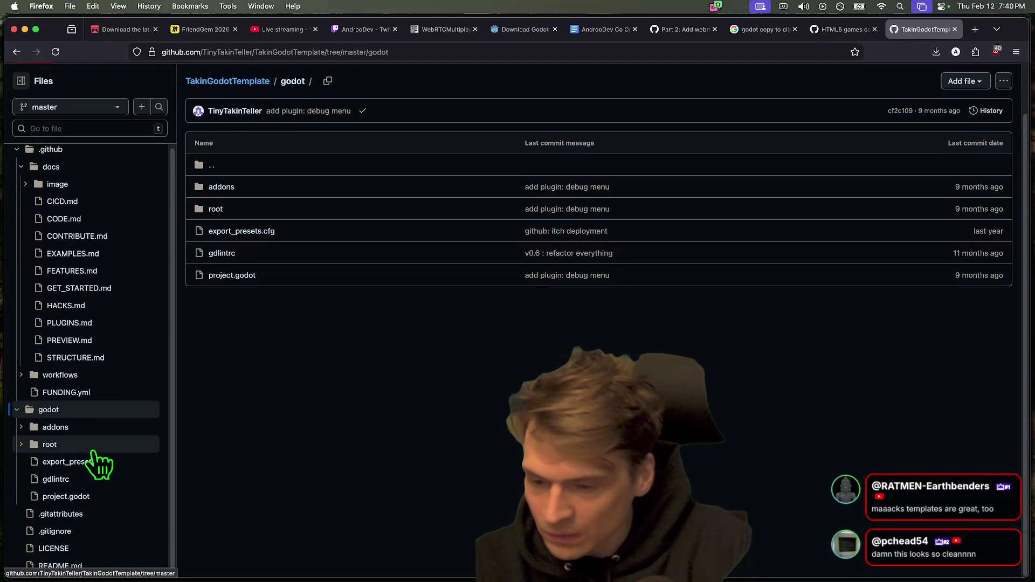
click(89, 446)
scroll(76, 478, down, 3)
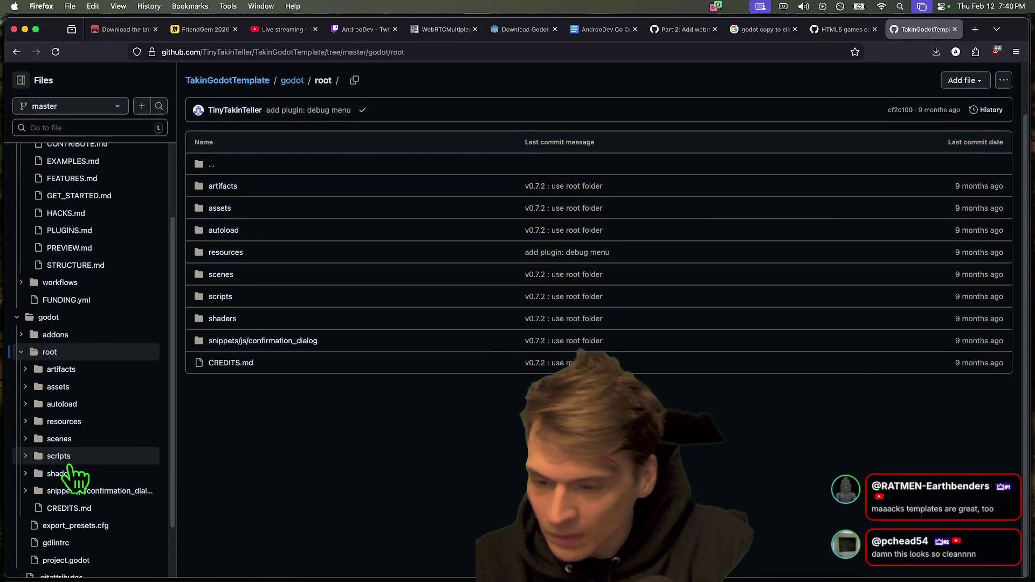
click(97, 487)
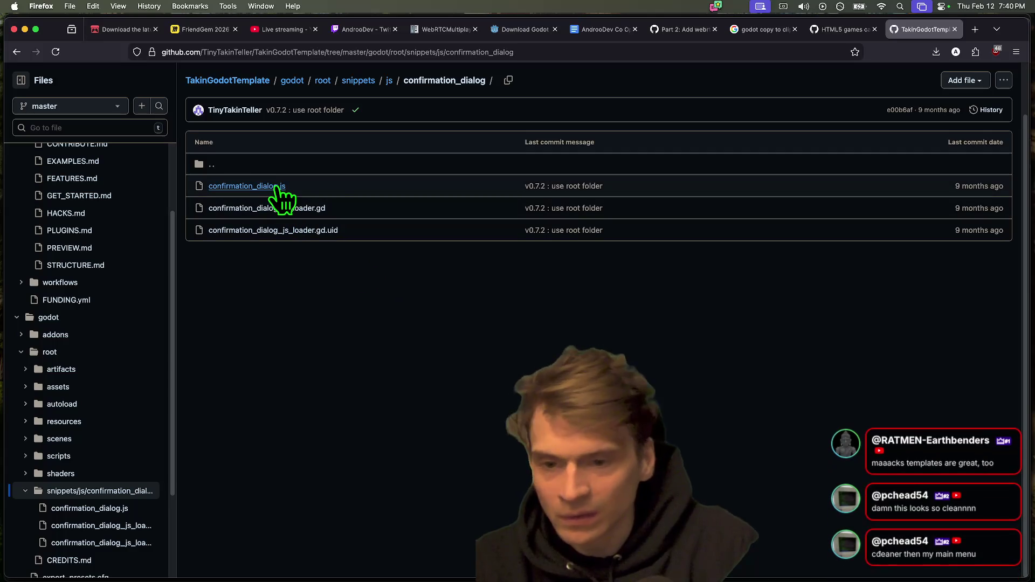
Step: Open confirmation_dialog.js and confirmation_dialog_js_loader.gd in tabs and view the JS file
super+click(276, 187)
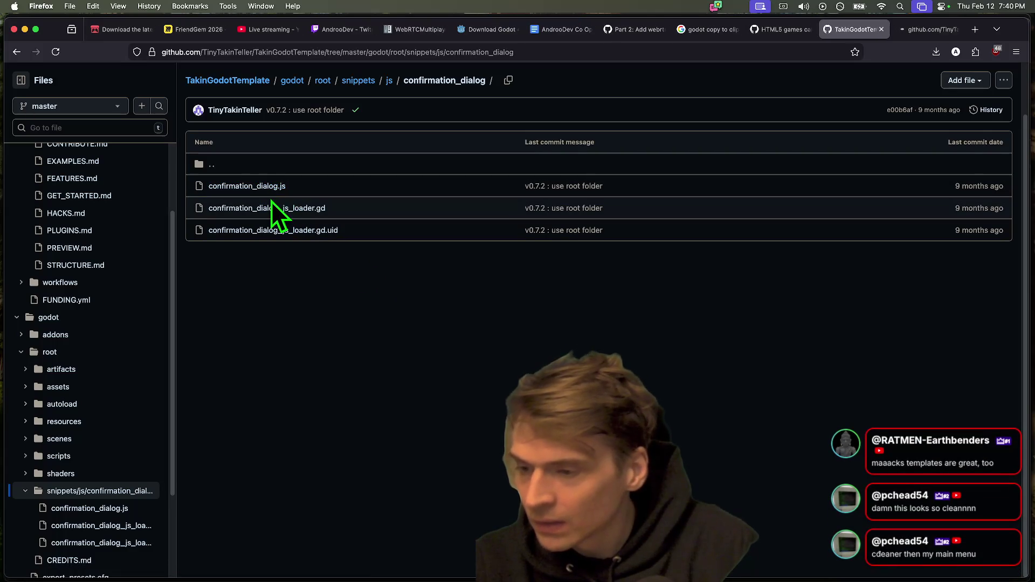
super+click(293, 215)
key(ctrl+Tab)
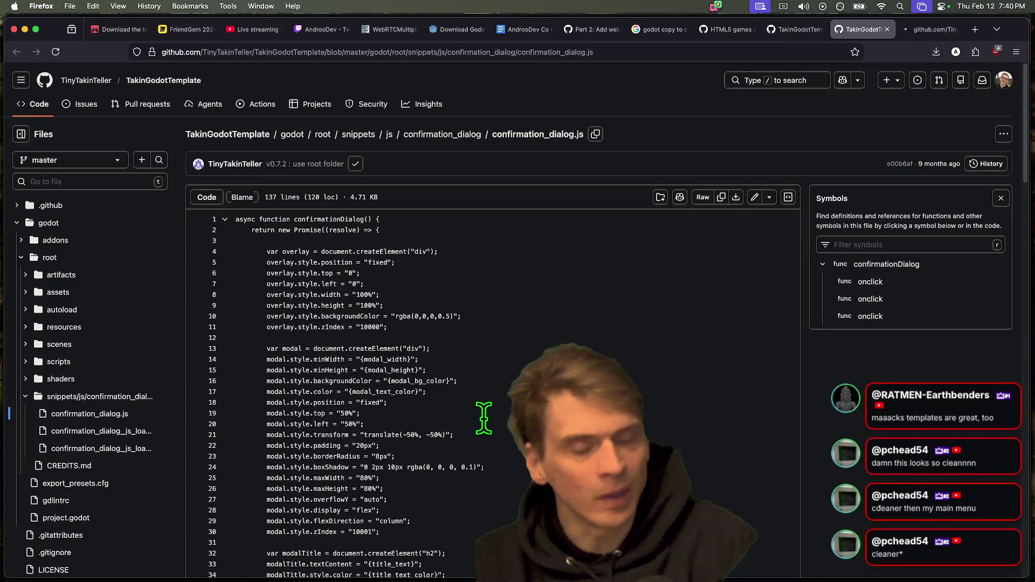
Step: Search confirmation_dialog.js for 'copy', find no match, then move to the loader script
scroll(479, 427, down, 20)
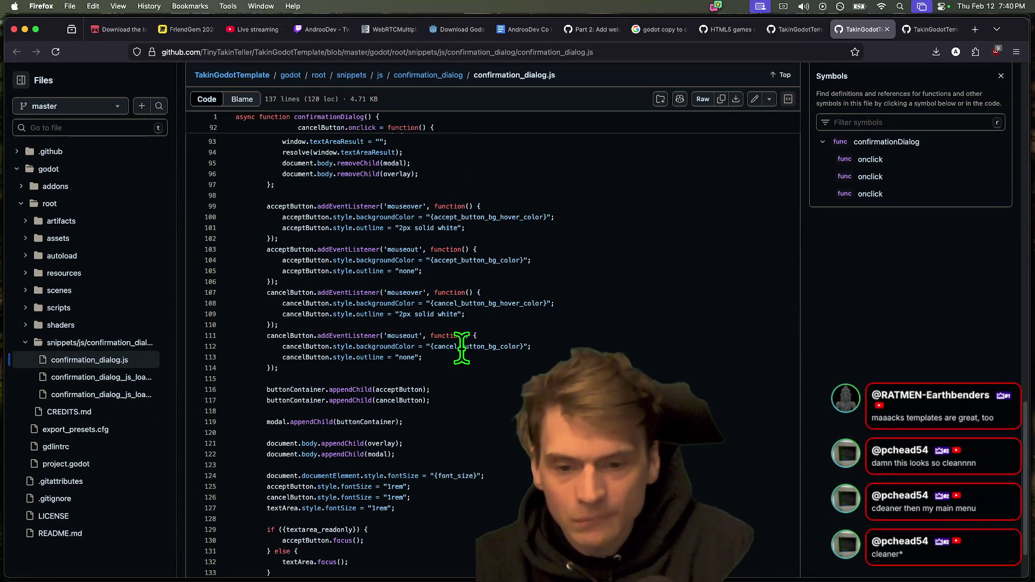
scroll(456, 383, down, 2)
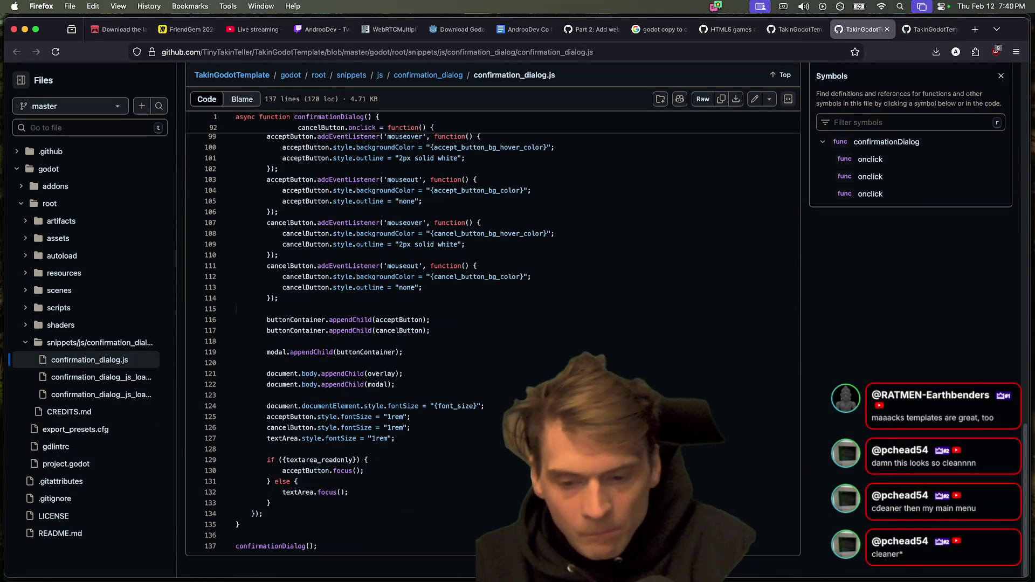
key(super+f)
text(copy)
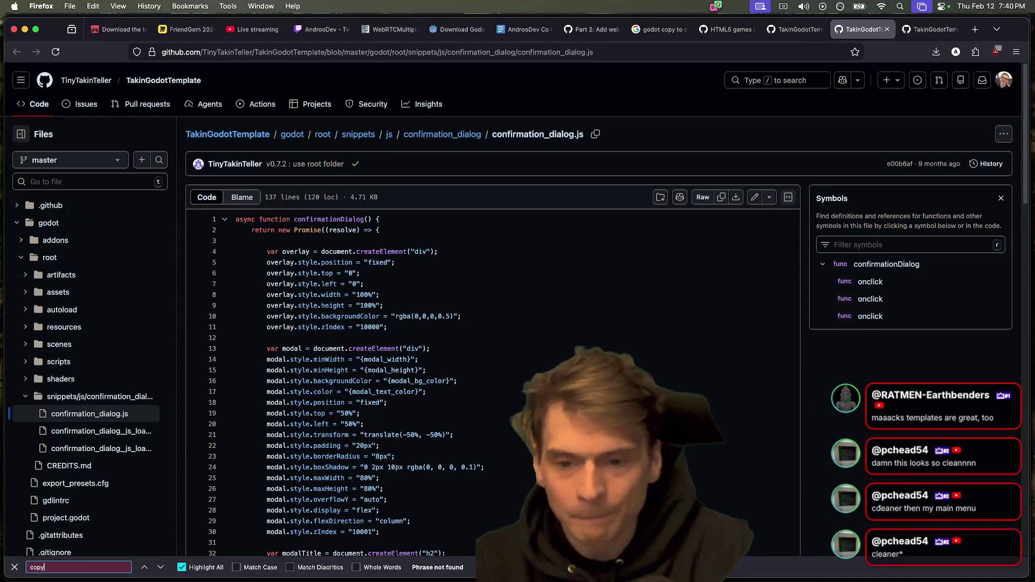
key(BackSpace)
key(ctrl+Tab)
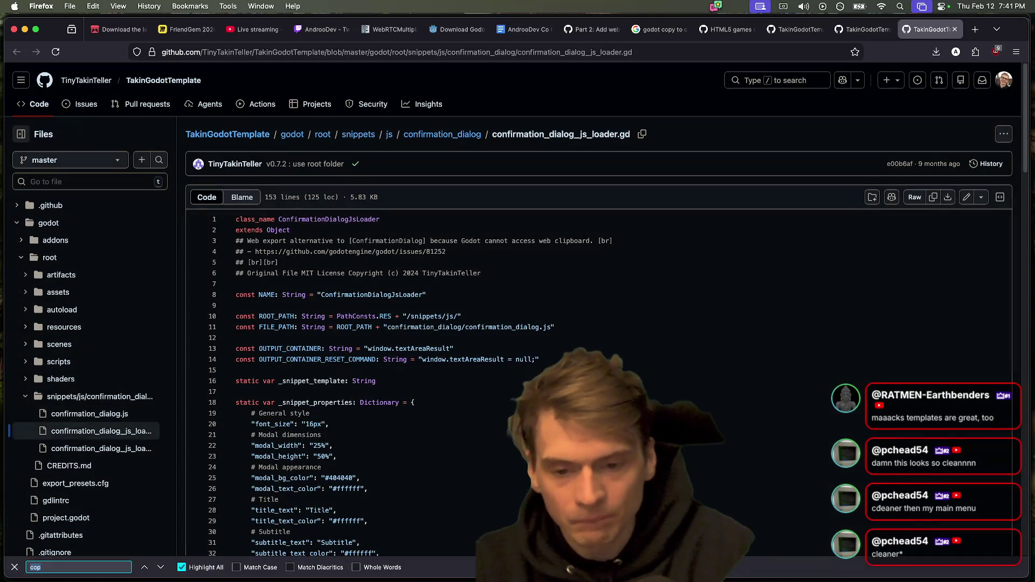
Step: Find the single 'clip' match in confirmation_dialog_js_loader.gd and read the file to the end
text(clip)
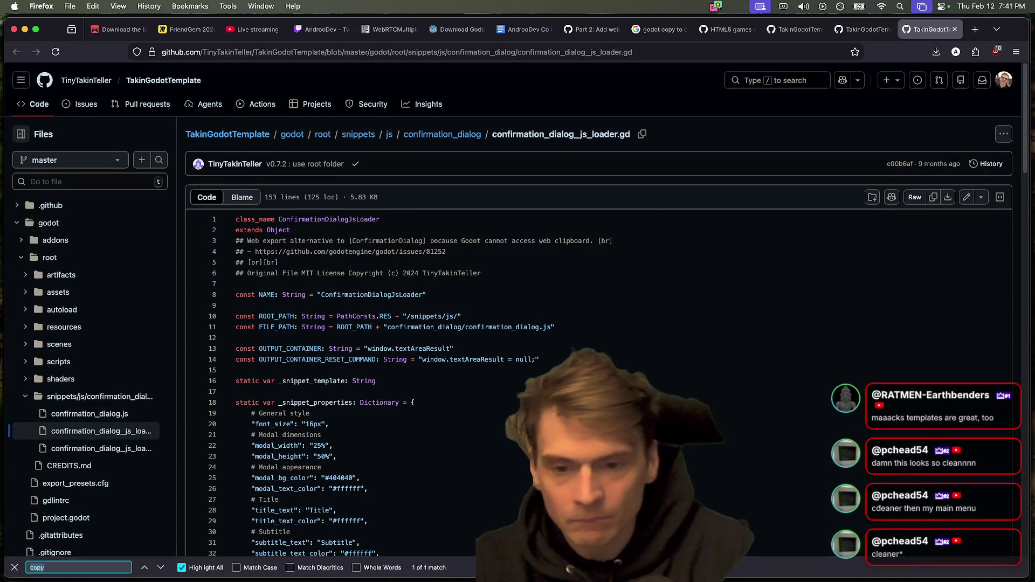
key(Return)
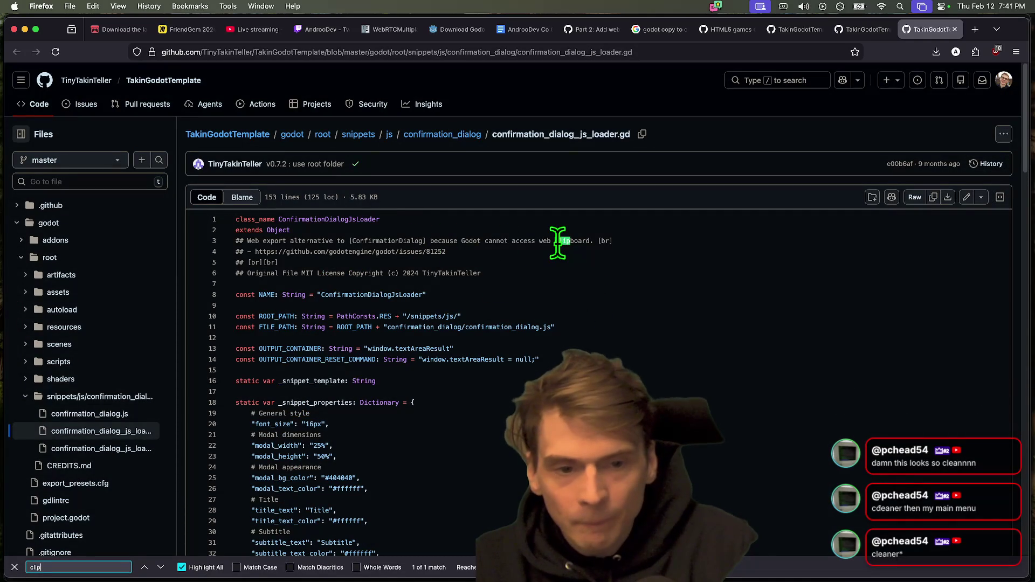
scroll(670, 272, down, 3)
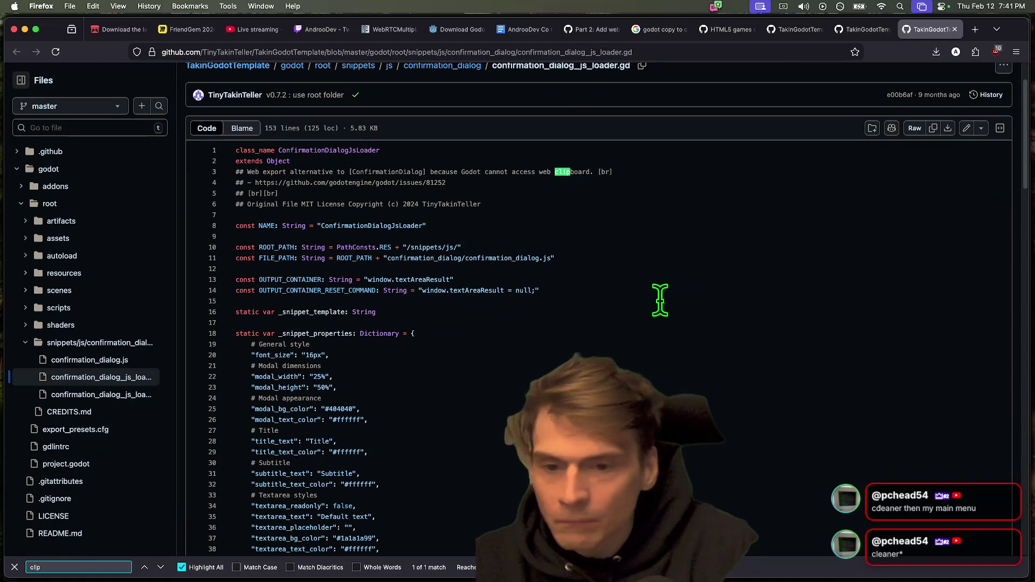
scroll(603, 301, down, 2)
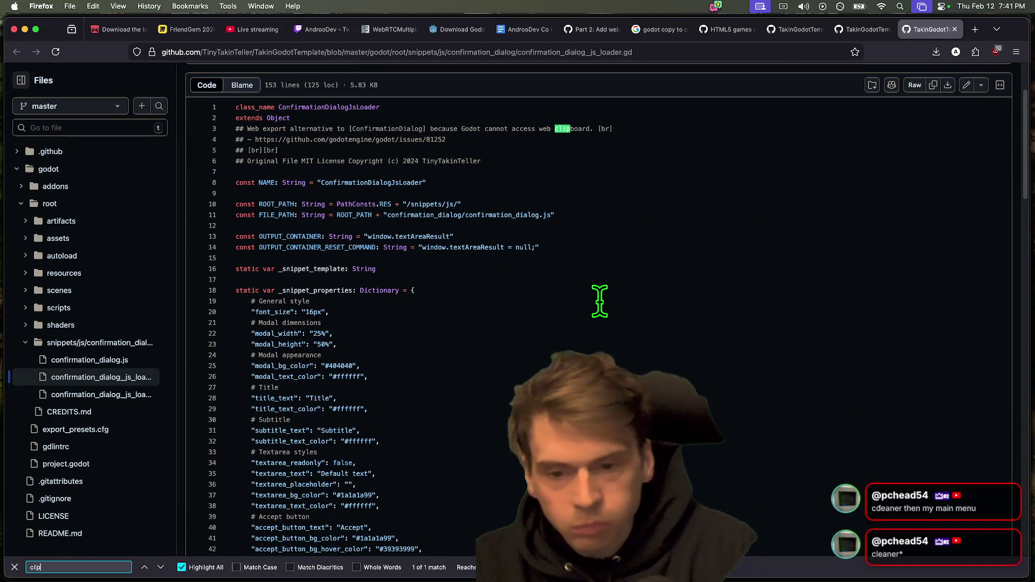
scroll(600, 301, down, 10)
scroll(599, 301, down, 8)
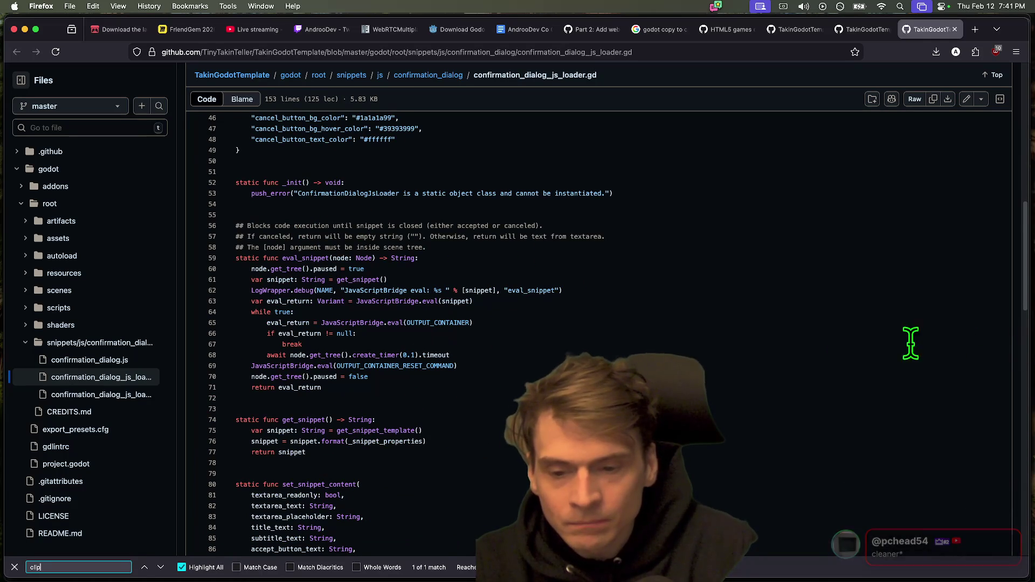
scroll(820, 351, down, 8)
scroll(820, 351, down, 4)
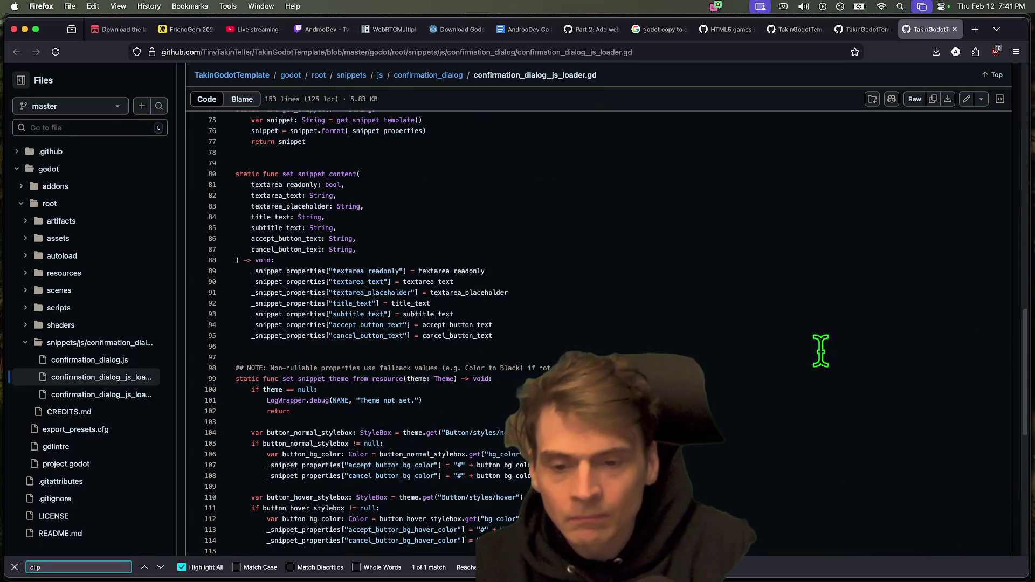
scroll(820, 351, down, 15)
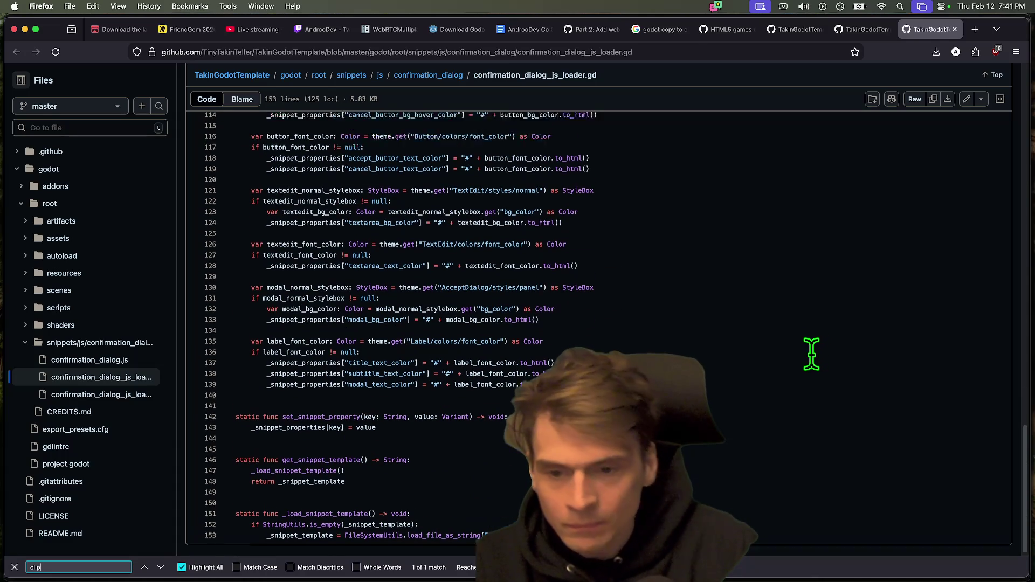
Step: Go back to confirmation_dialog.js and scroll through its onclick handlers
key(ctrl+shift+Tab)
scroll(775, 358, down, 3)
scroll(772, 361, down, 10)
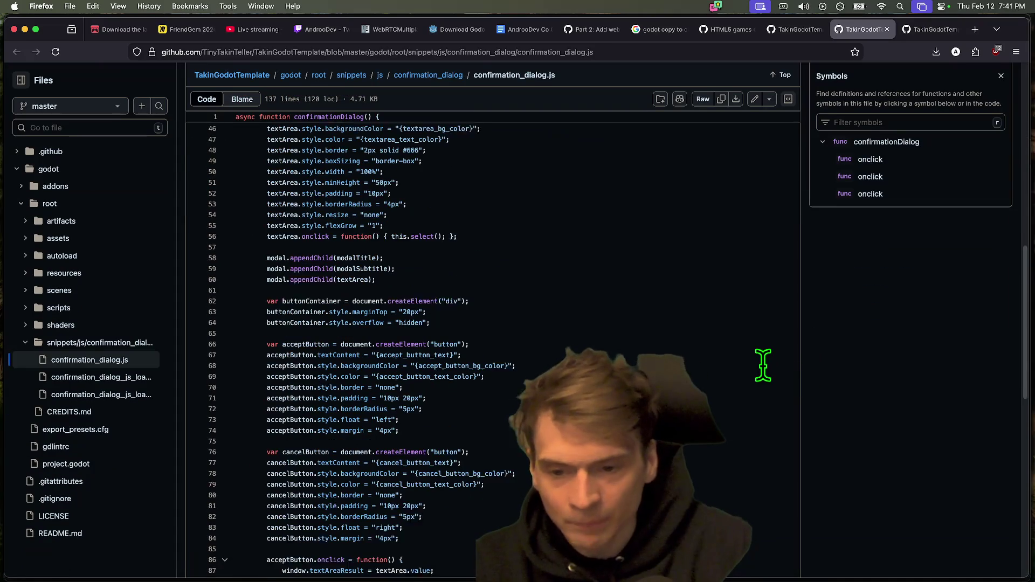
Step: Show the 19 acceptButton references in confirmation_dialog.js, then return to the loader script
scroll(763, 364, down, 4)
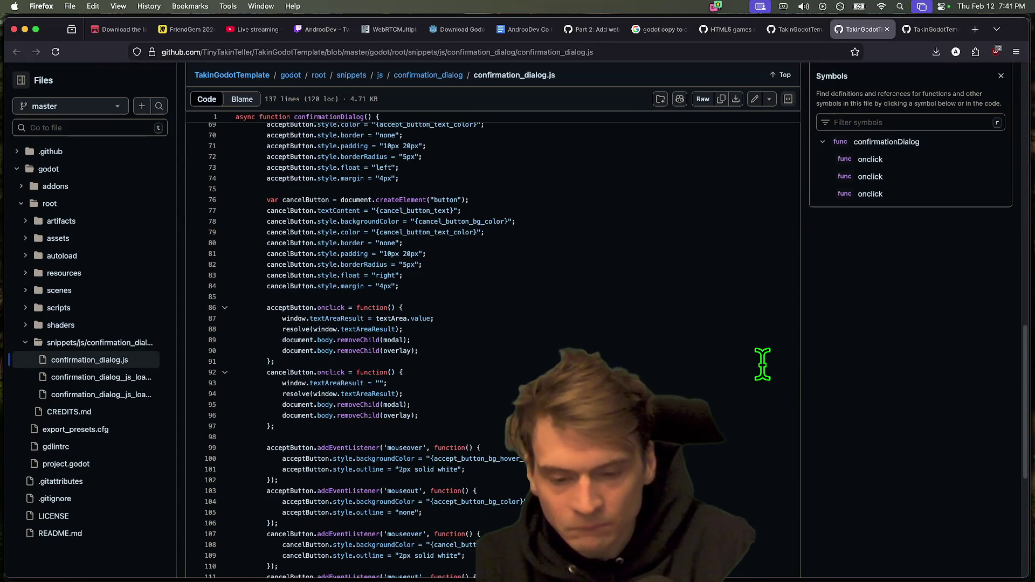
scroll(762, 365, down, 3)
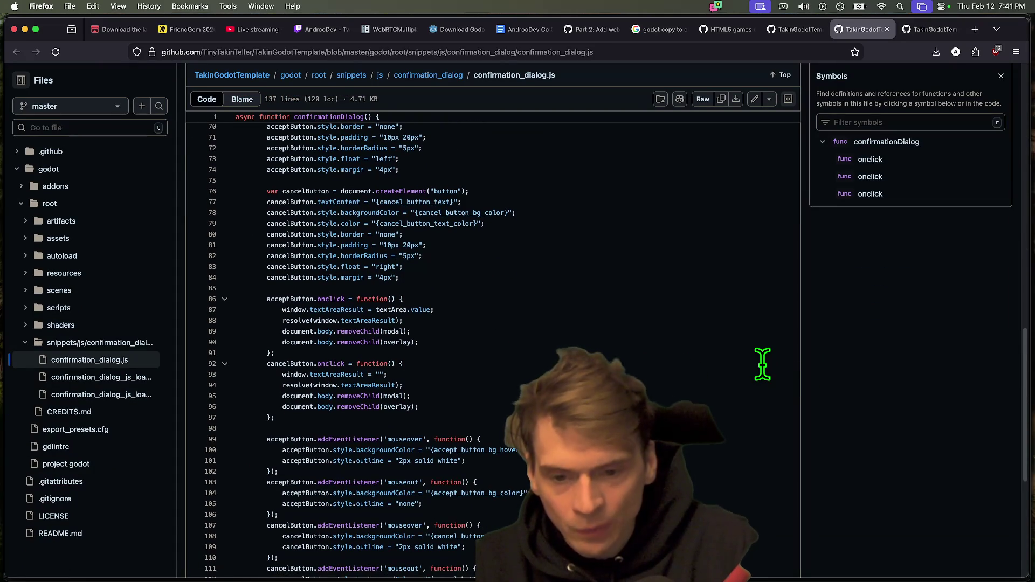
scroll(761, 364, down, 2)
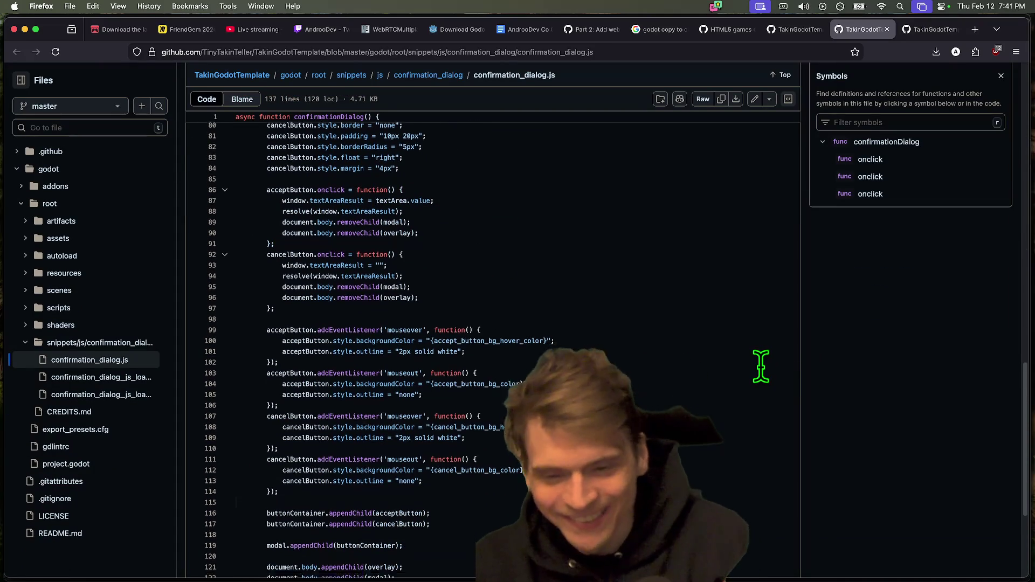
scroll(494, 379, down, 2)
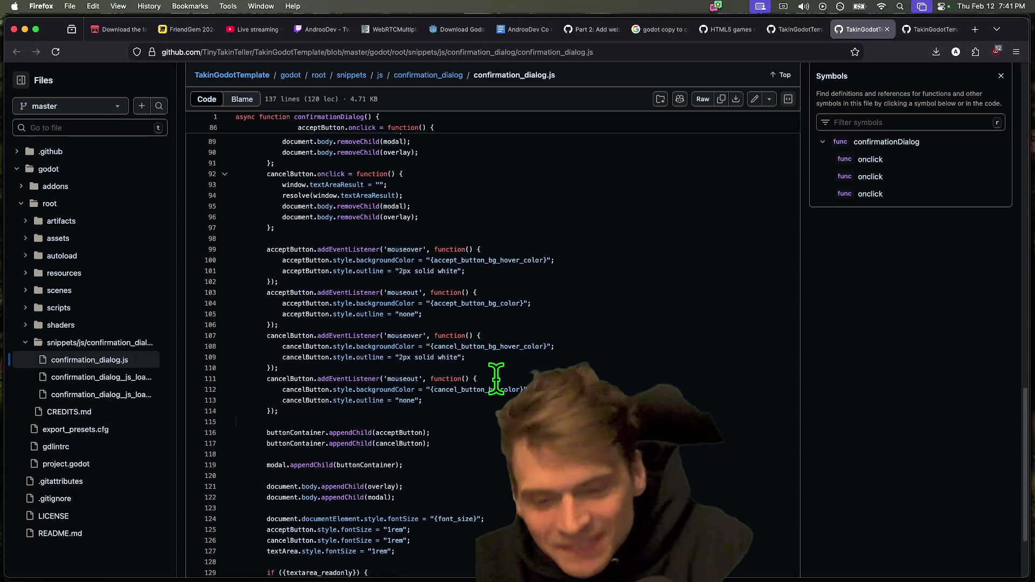
click(402, 380)
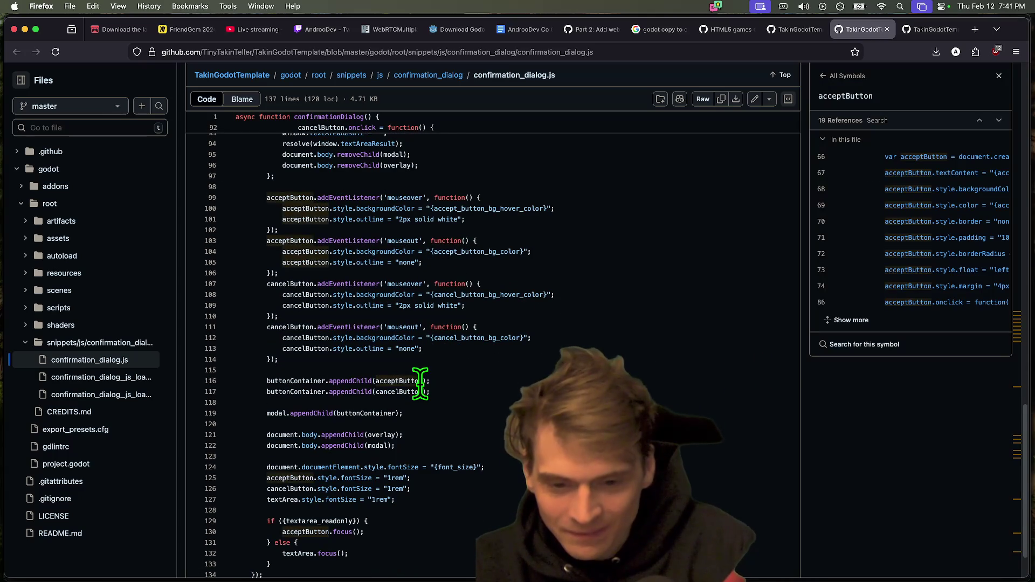
scroll(506, 388, down, 2)
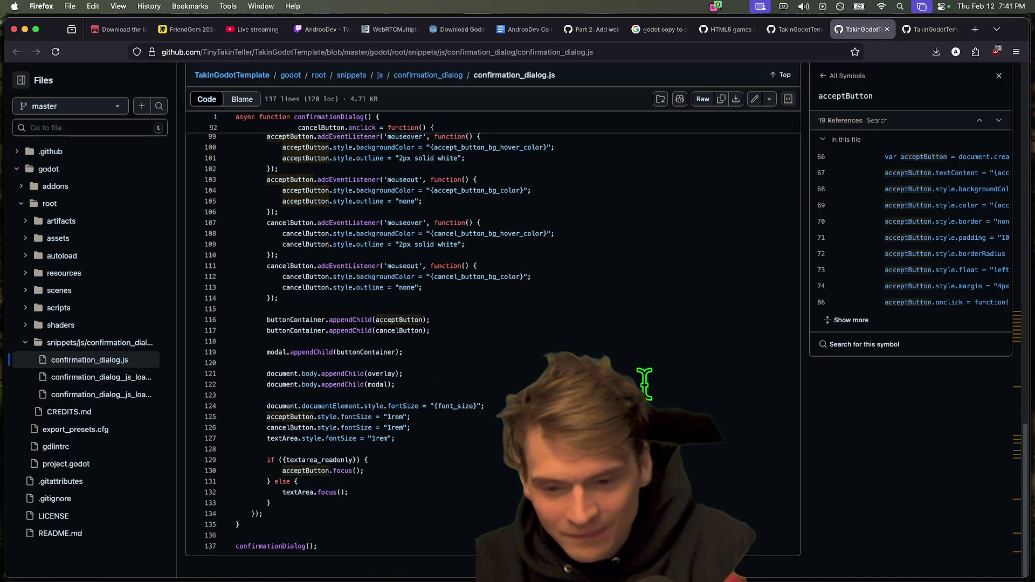
scroll(494, 345, up, 20)
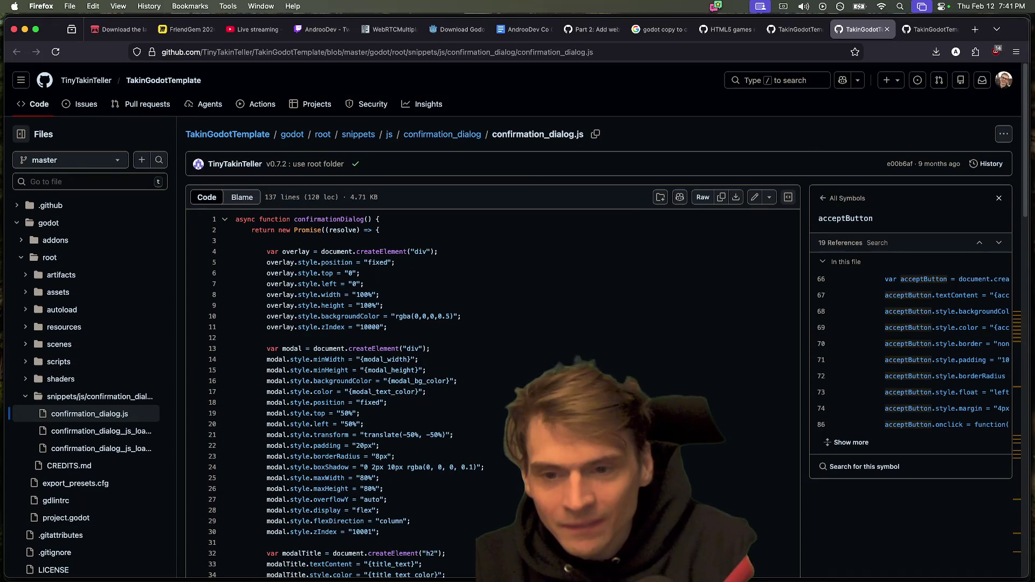
scroll(494, 345, down, 20)
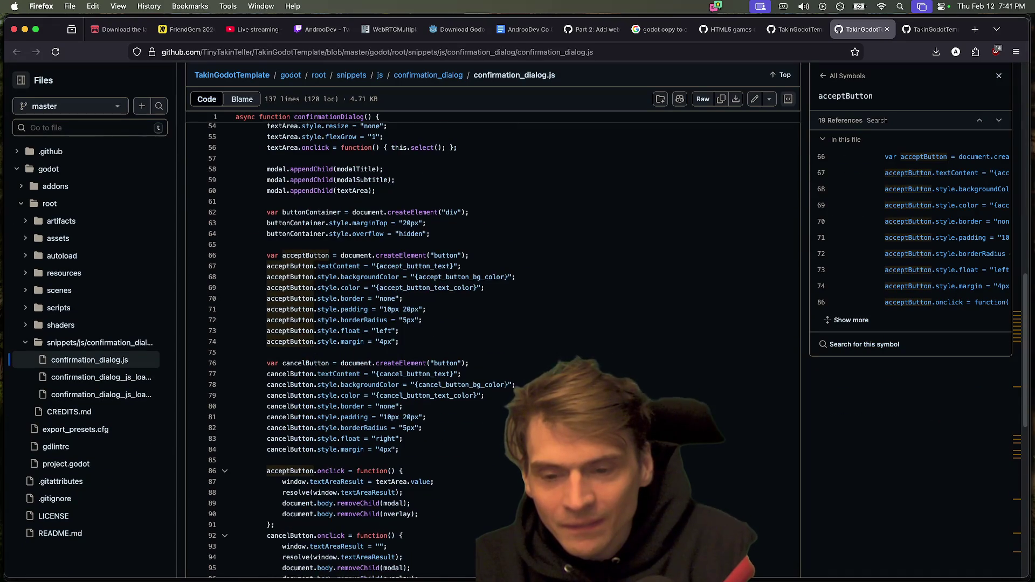
scroll(494, 378, down, 2)
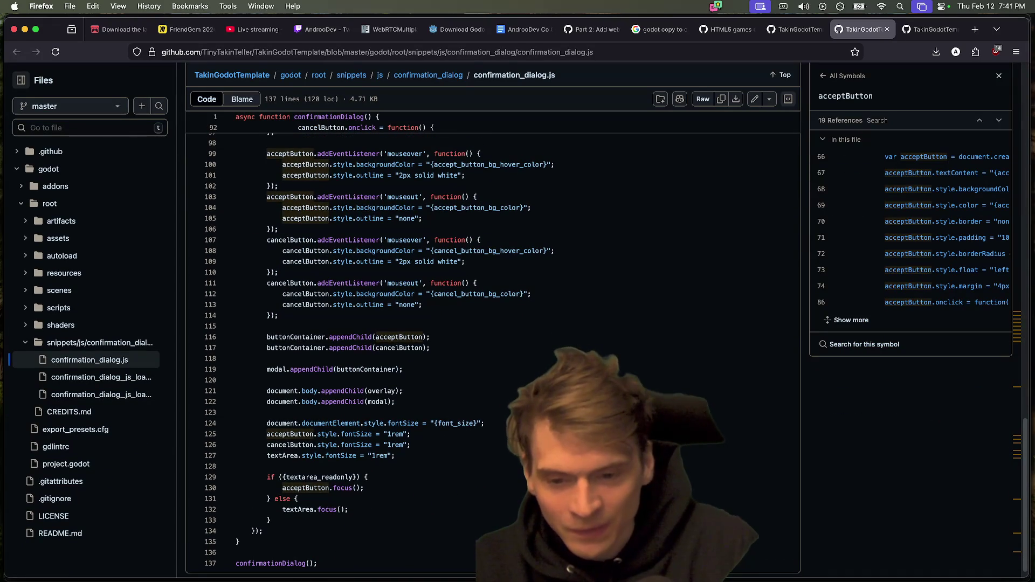
scroll(494, 345, up, 20)
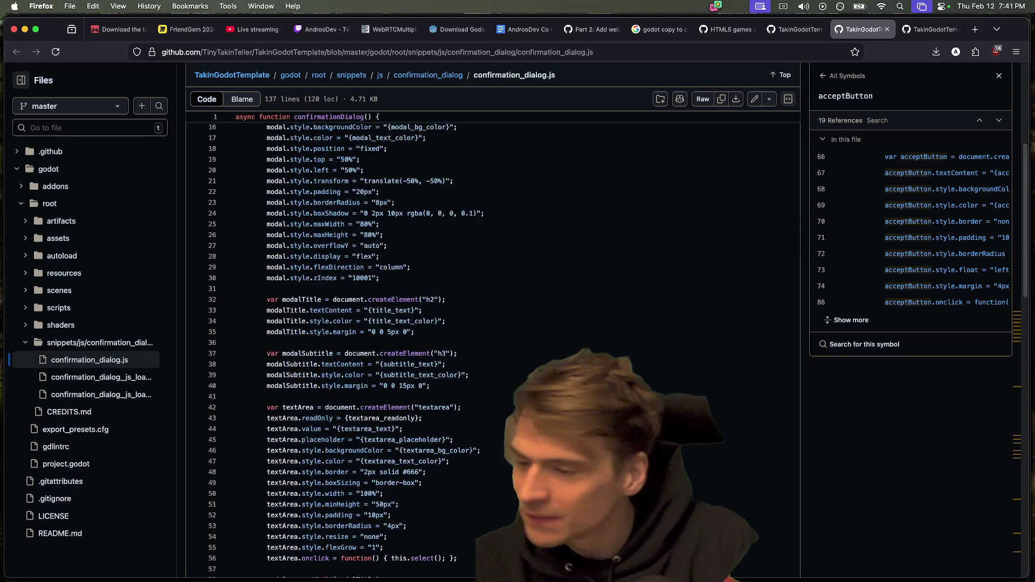
key(ctrl+Tab)
scroll(593, 323, down, 5)
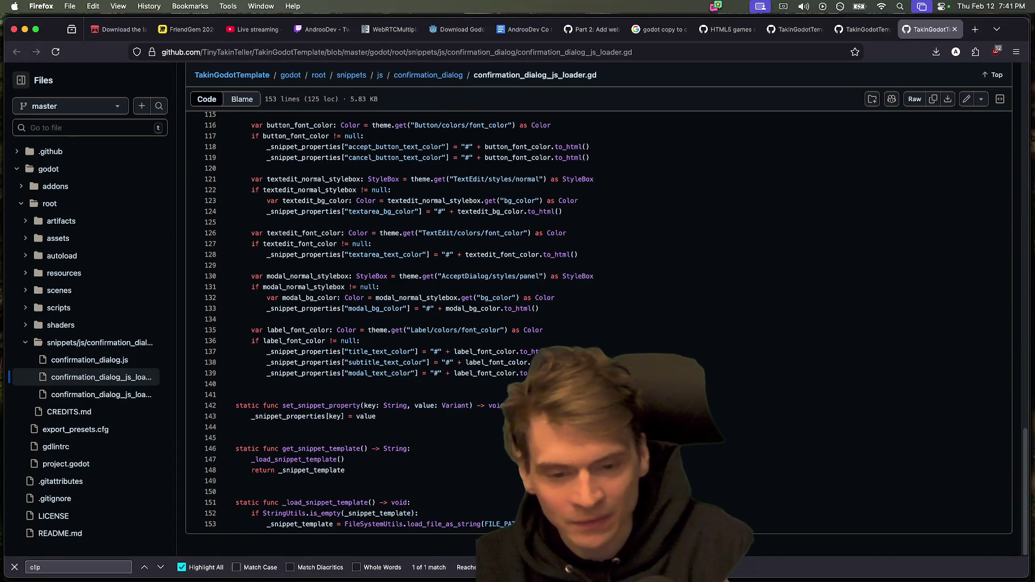
Step: Leave the loader script for issue #81252 and scroll to its Export dialog screenshot
scroll(717, 487, up, 15)
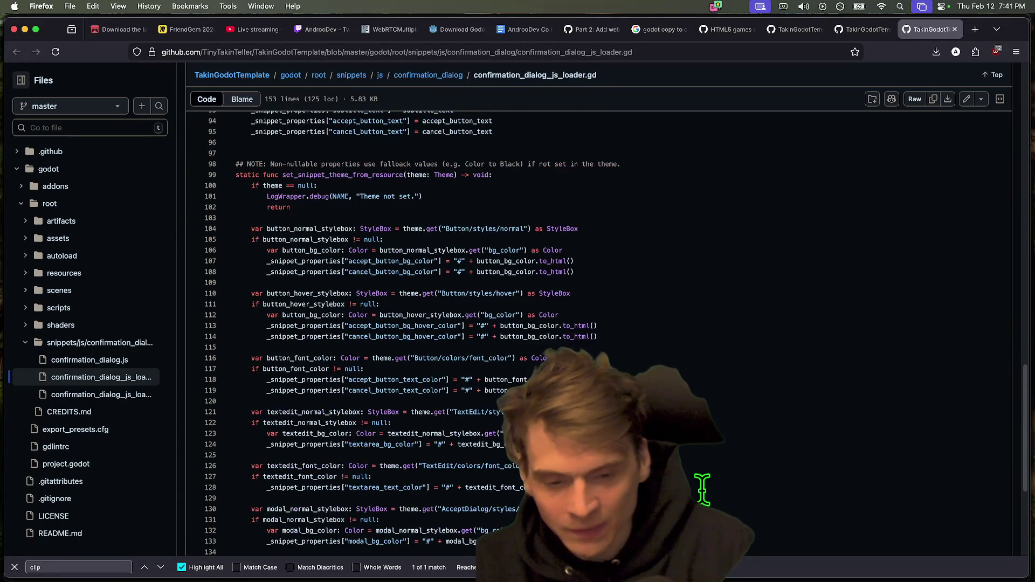
scroll(705, 488, up, 8)
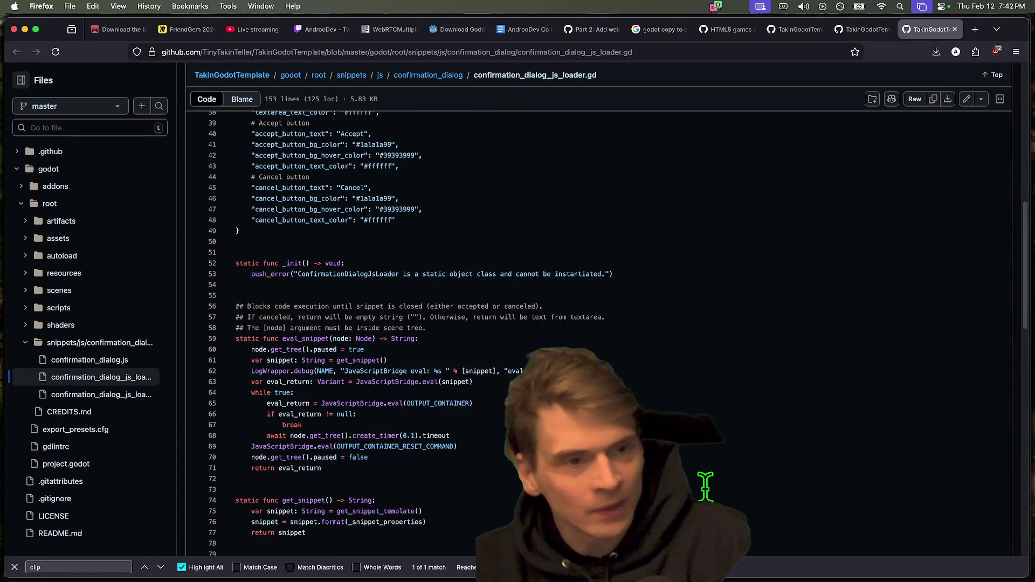
key(ctrl+shift+Tab)
key(ctrl+shift+Tab)
key(ctrl+shift+Tab)
scroll(723, 486, up, 3)
scroll(329, 340, down, 1)
scroll(328, 340, down, 1)
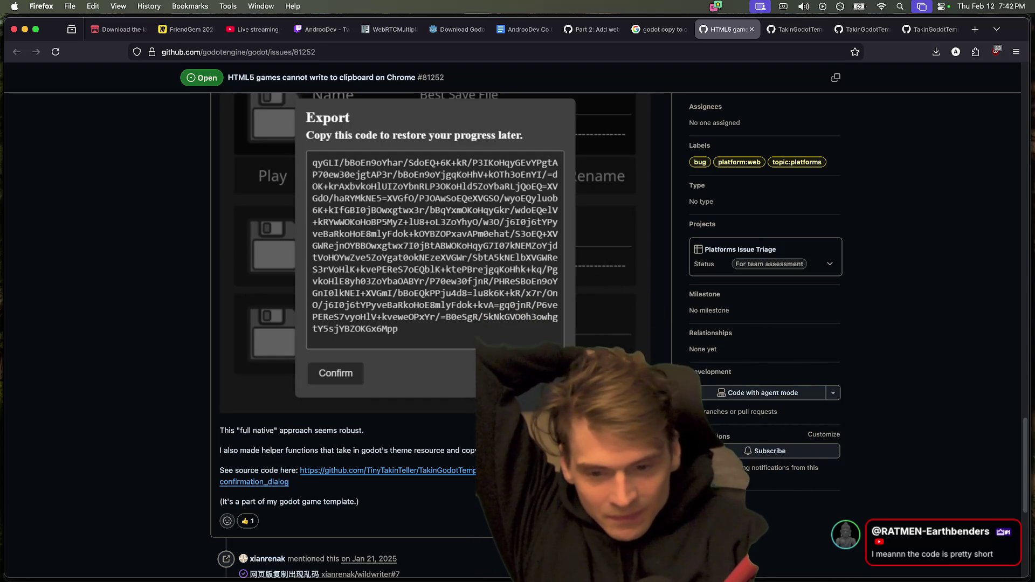
Step: Read the clipboard workaround comment on issue #81252, then bring Godot's main_menu.tscn forward
scroll(963, 471, up, 3)
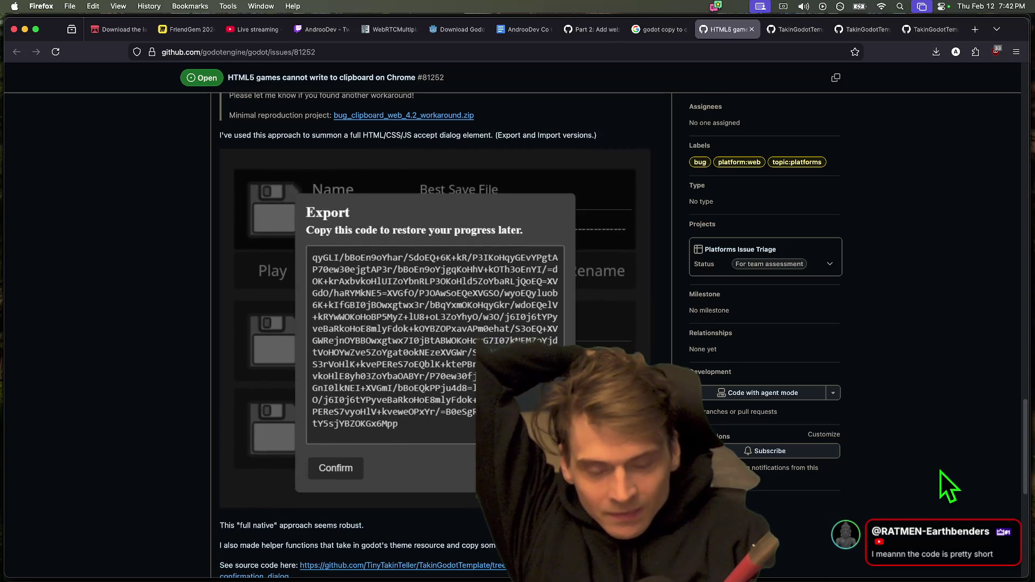
scroll(938, 470, up, 3)
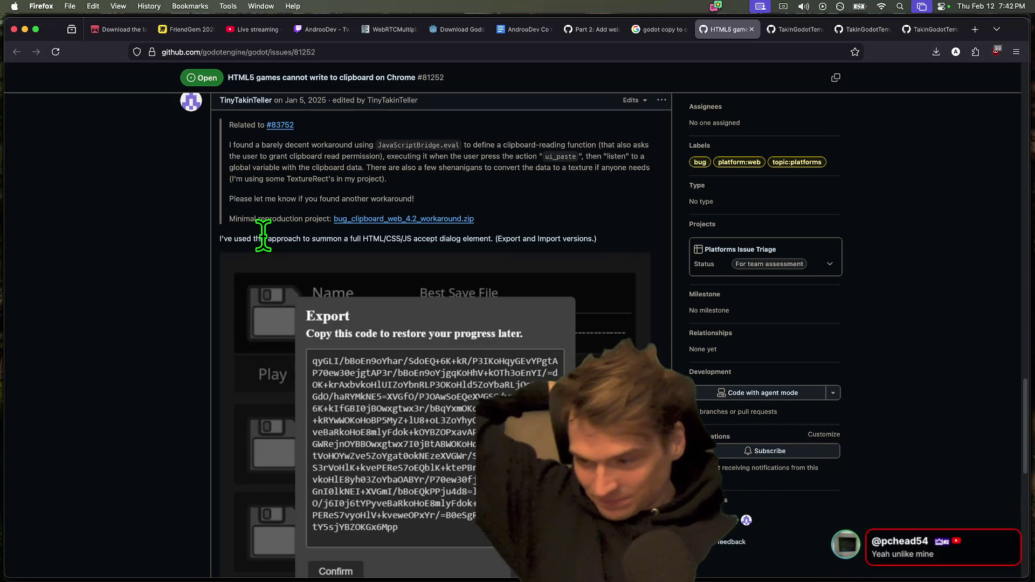
mouse_move(539, 579)
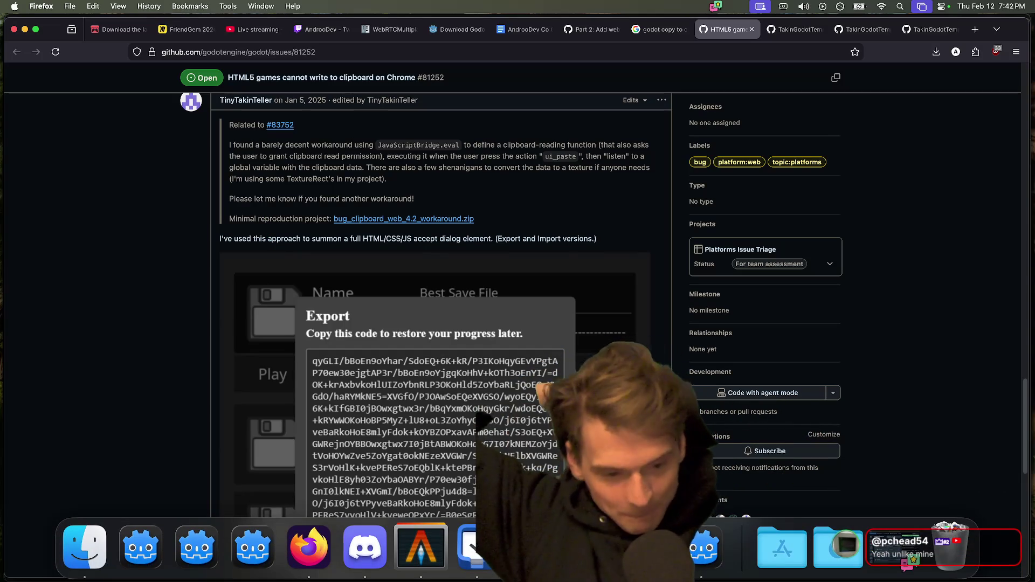
click(703, 547)
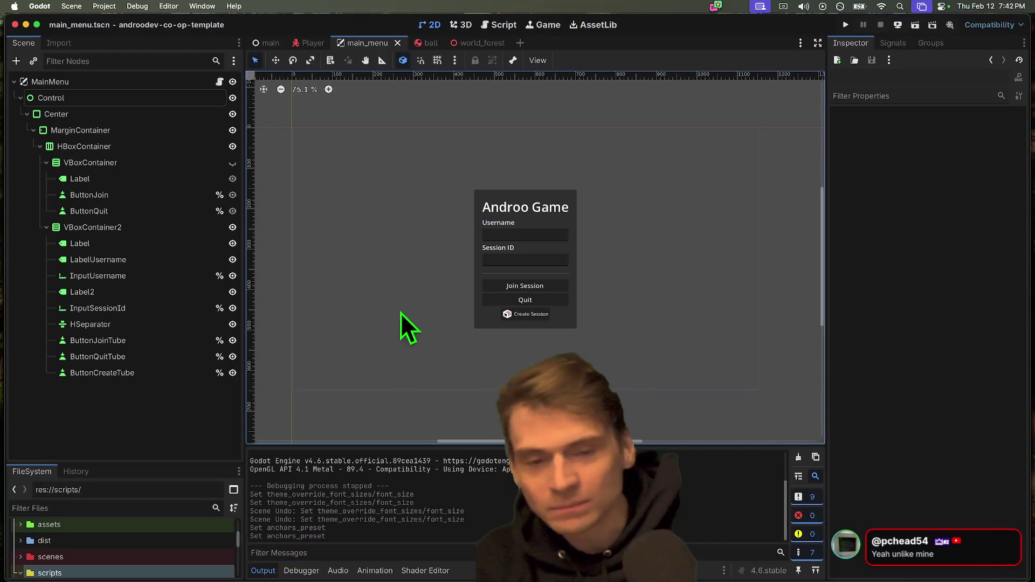
Step: Open the MainMenu script, then filter FileSystem for 'network' and open network.gd
click(219, 81)
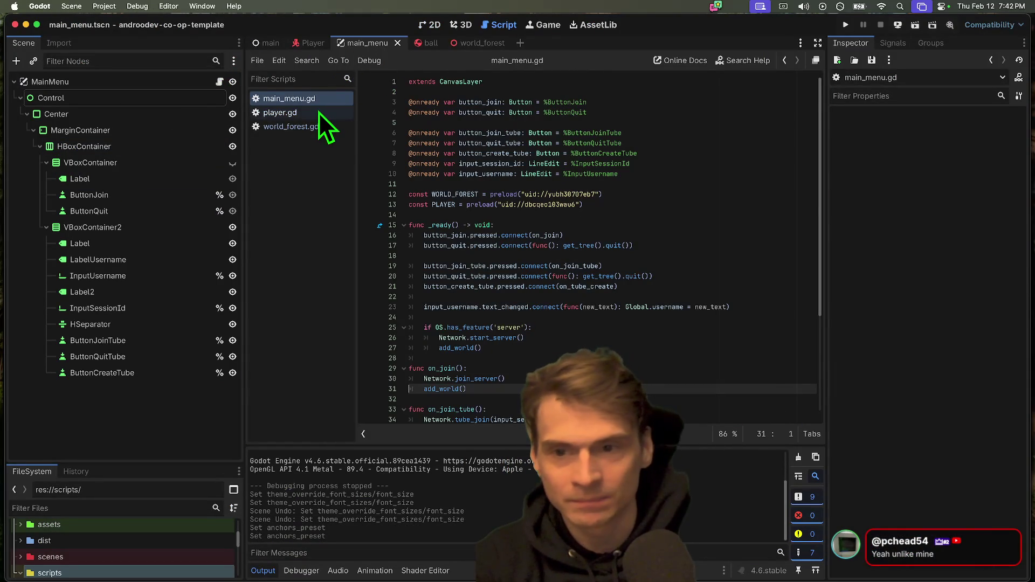
text(networok)
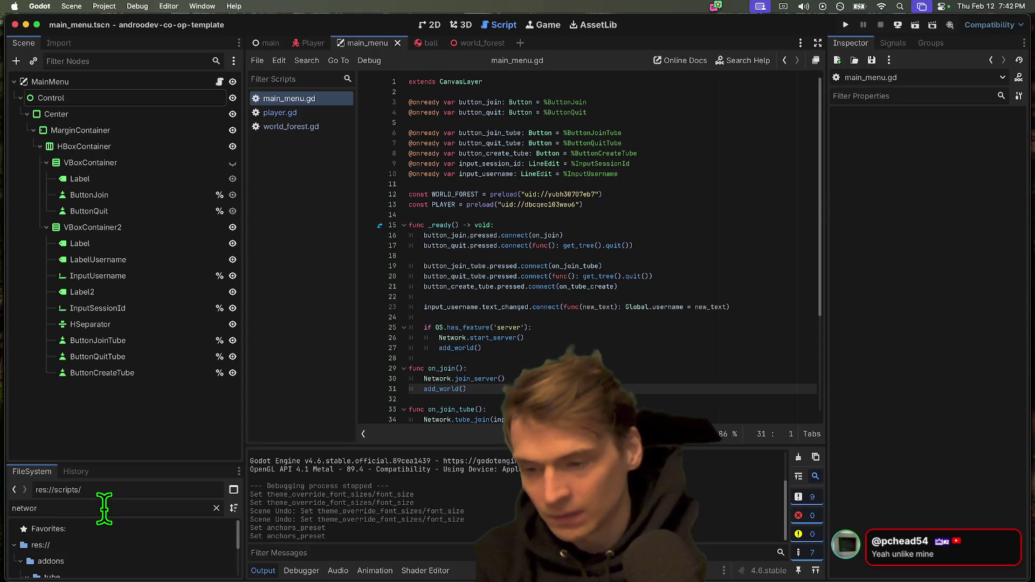
drag(139, 462, 146, 342)
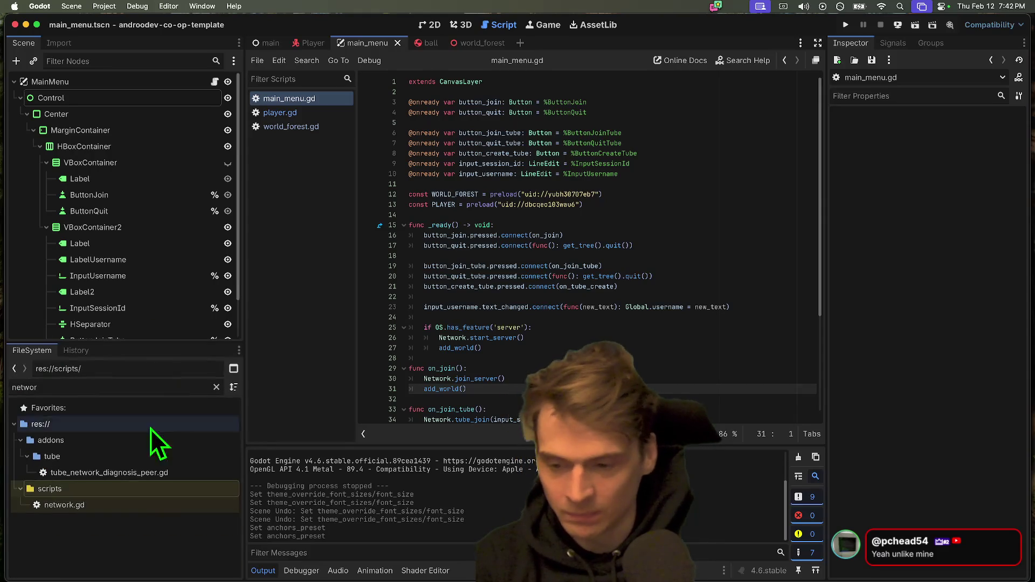
double_click(143, 504)
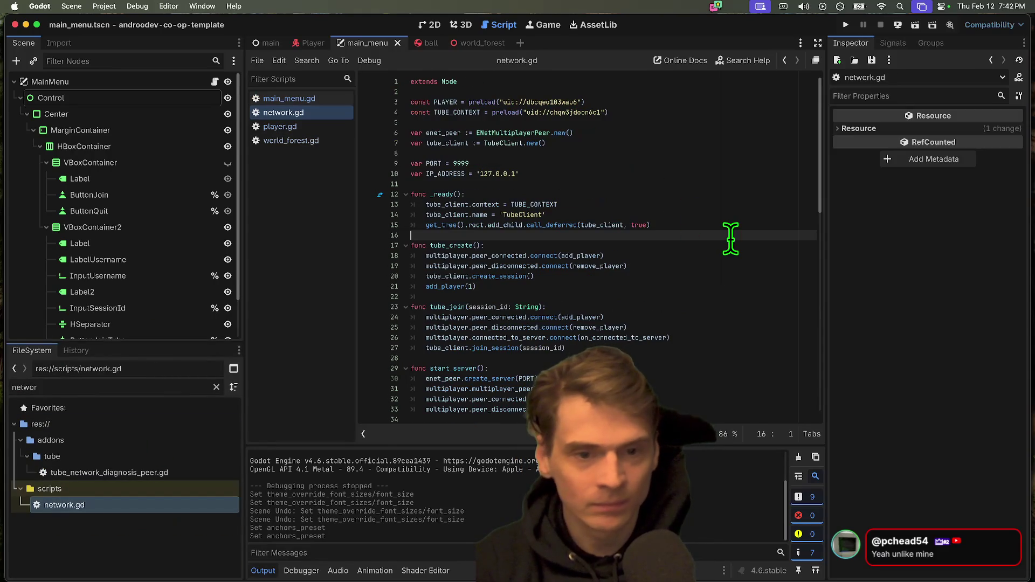
scroll(723, 291, down, 2)
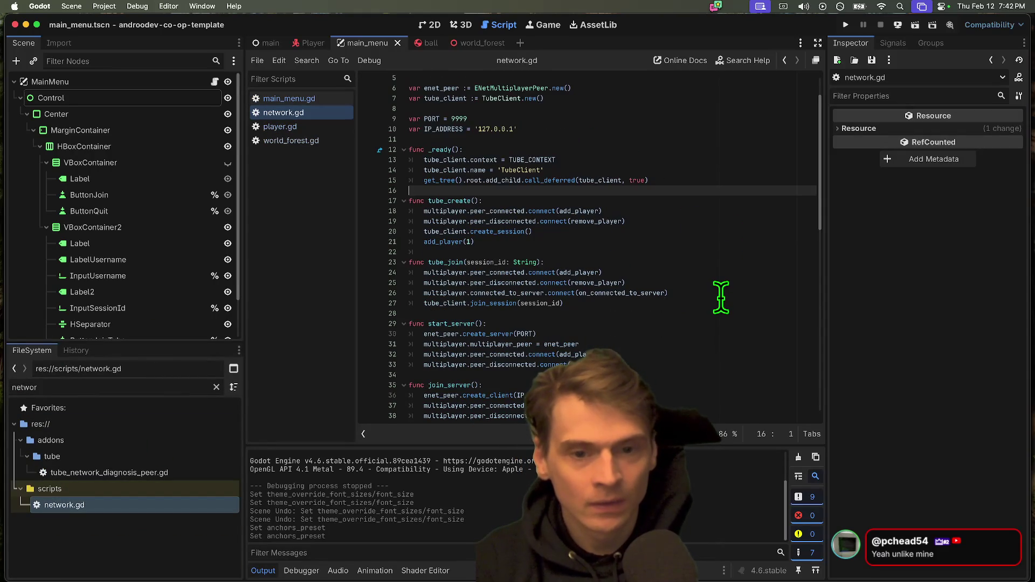
scroll(699, 226, down, 5)
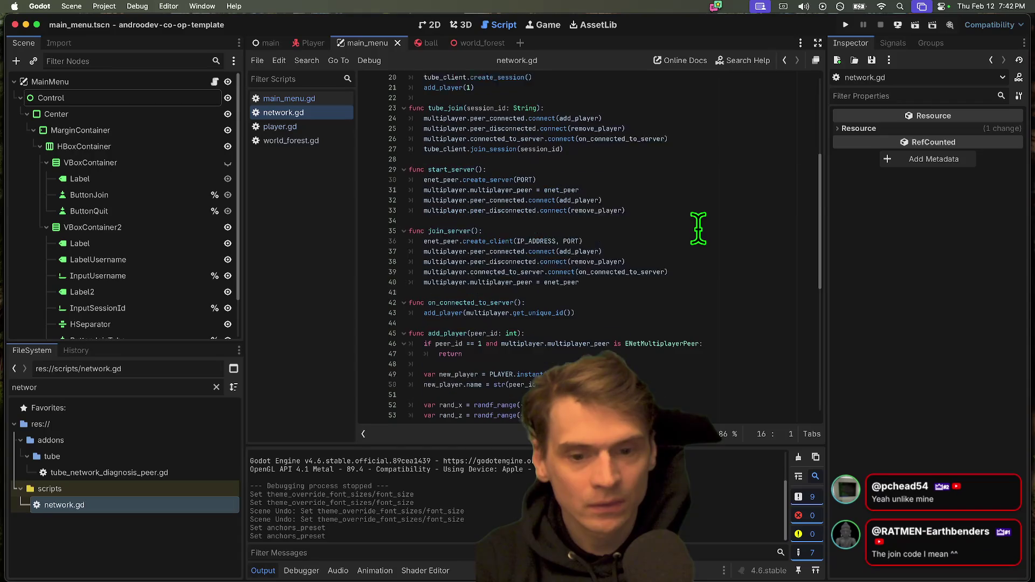
scroll(699, 227, up, 8)
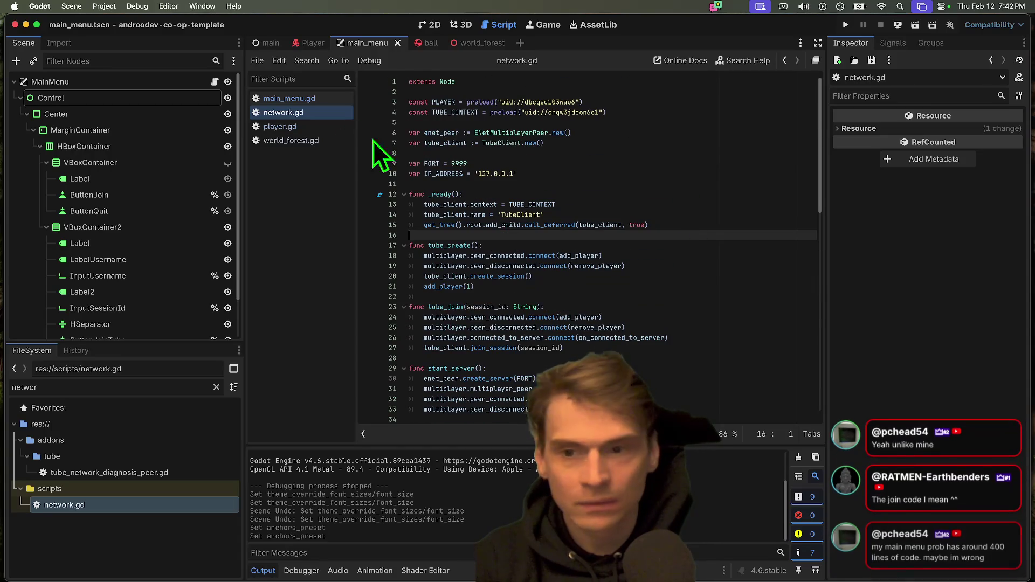
Step: Show player.gd in the script editor to review its session ID clipboard code
click(286, 126)
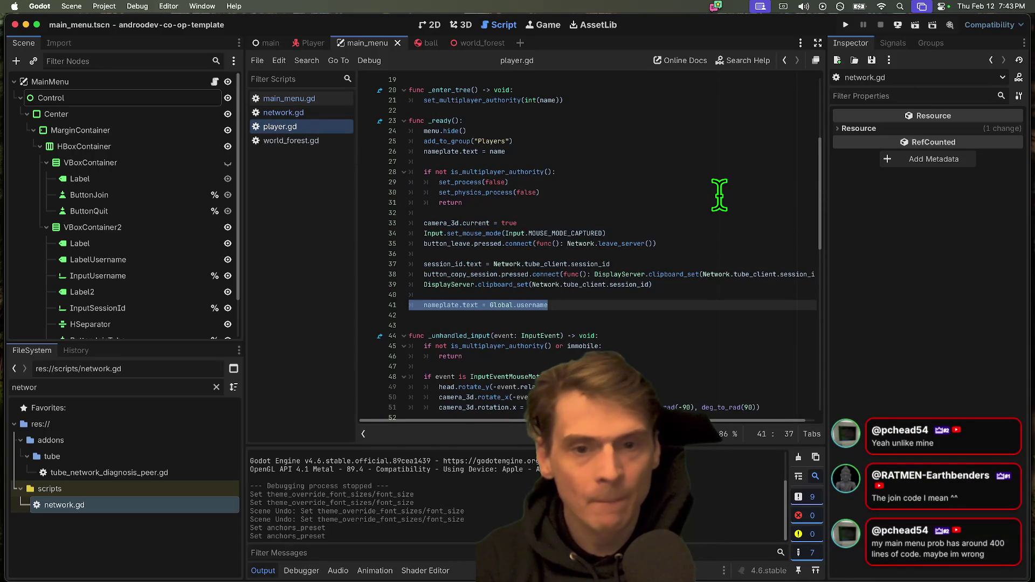
scroll(752, 147, up, 1)
click(718, 199)
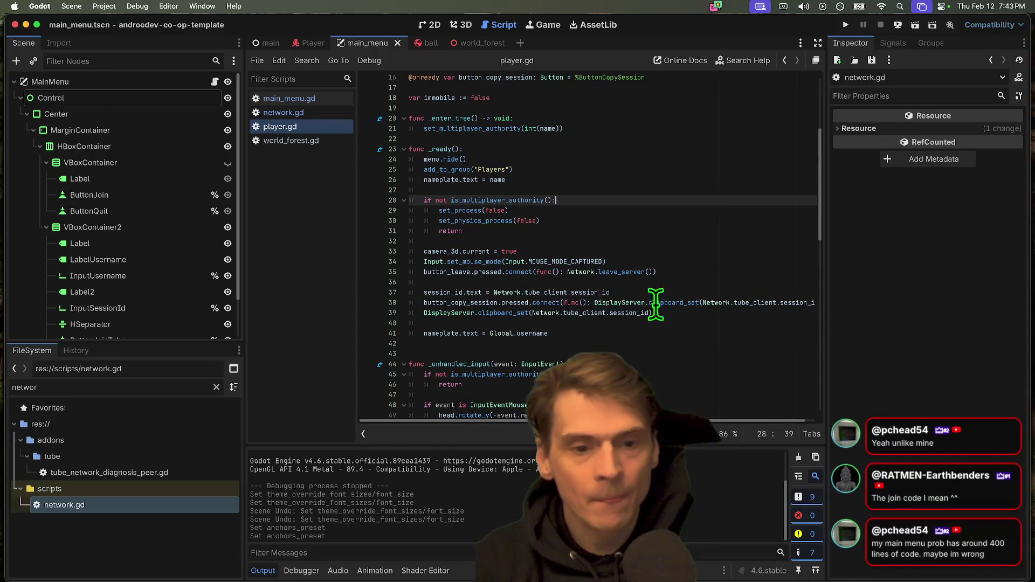
Step: Read the documentation tooltip for clipboard_set on line 39 of player.gd
mouse_move(682, 316)
mouse_down()
mouse_move(654, 303)
mouse_move(317, 315)
mouse_up()
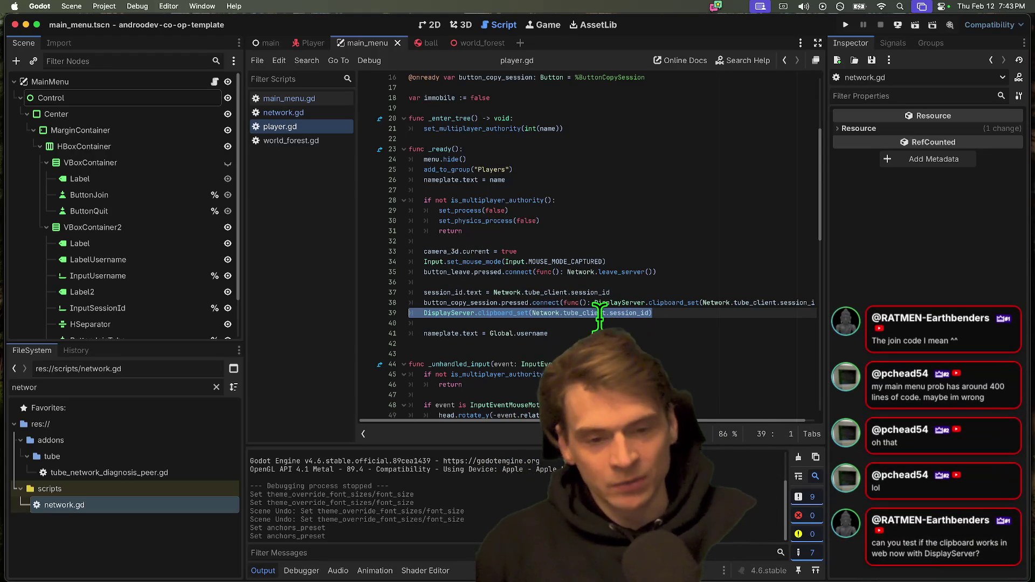
click(623, 332)
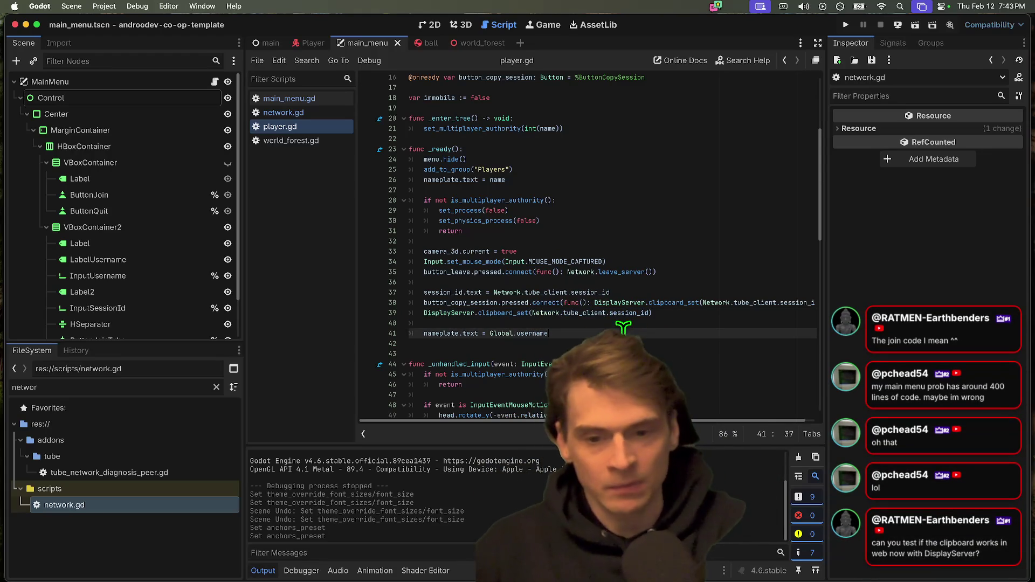
double_click(507, 313)
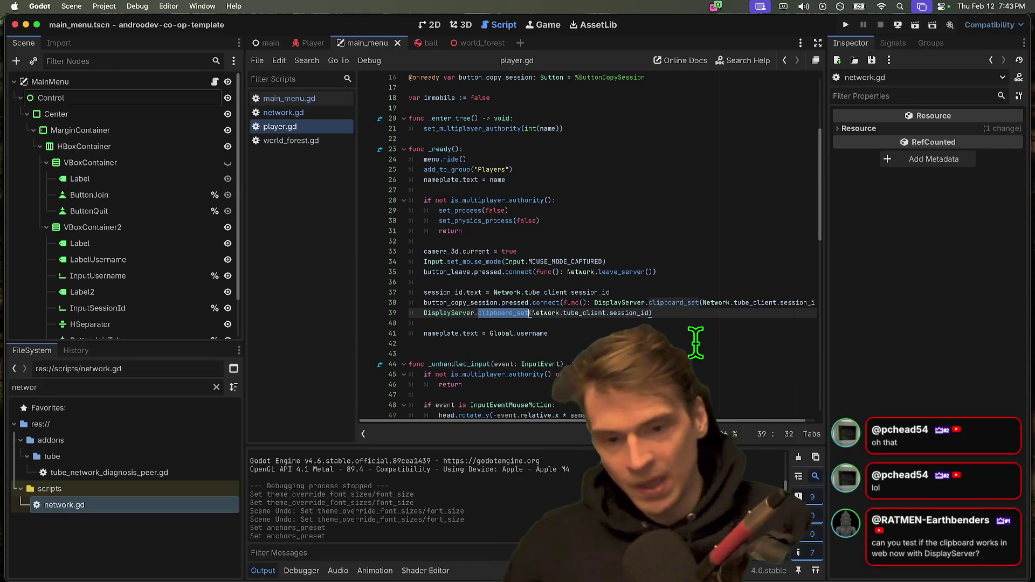
Step: Bring Firefox forward with a new blank tab
key(super+Tab)
key(super+Tab)
key(super+shift+Tab)
key(super+t)
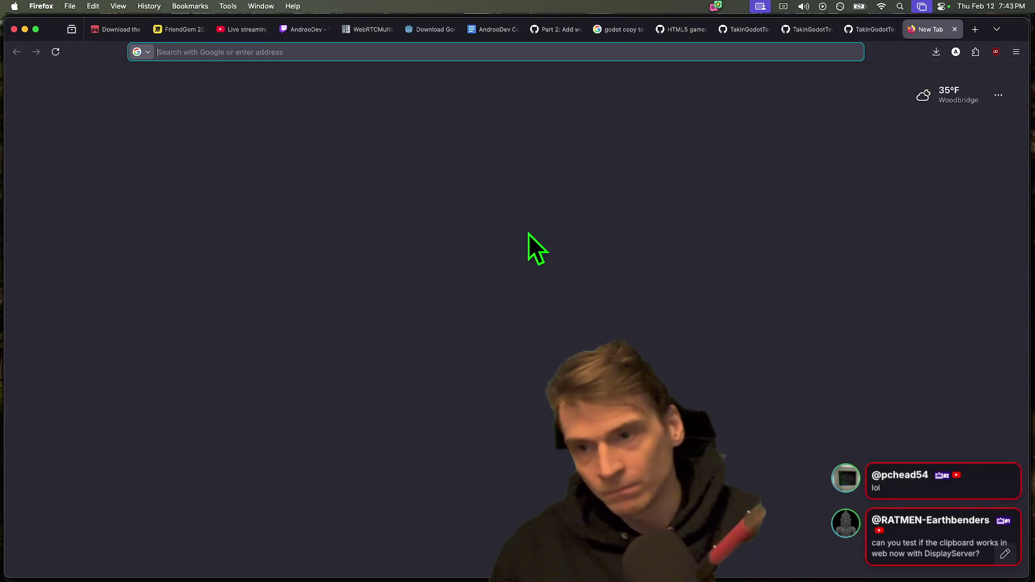
Step: Run the project as a local web export and create a multiplayer session
key(super+Tab)
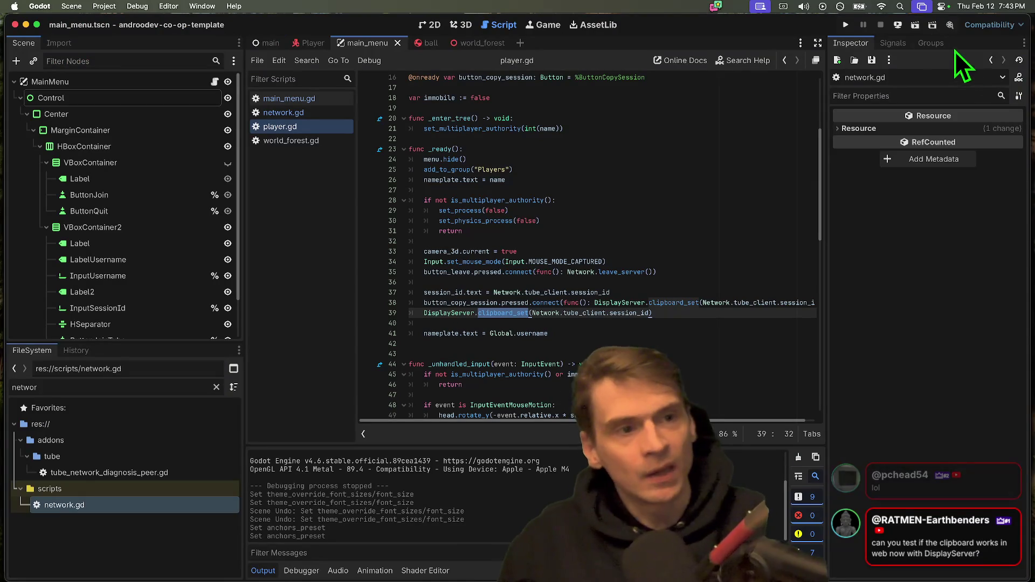
click(903, 24)
click(906, 69)
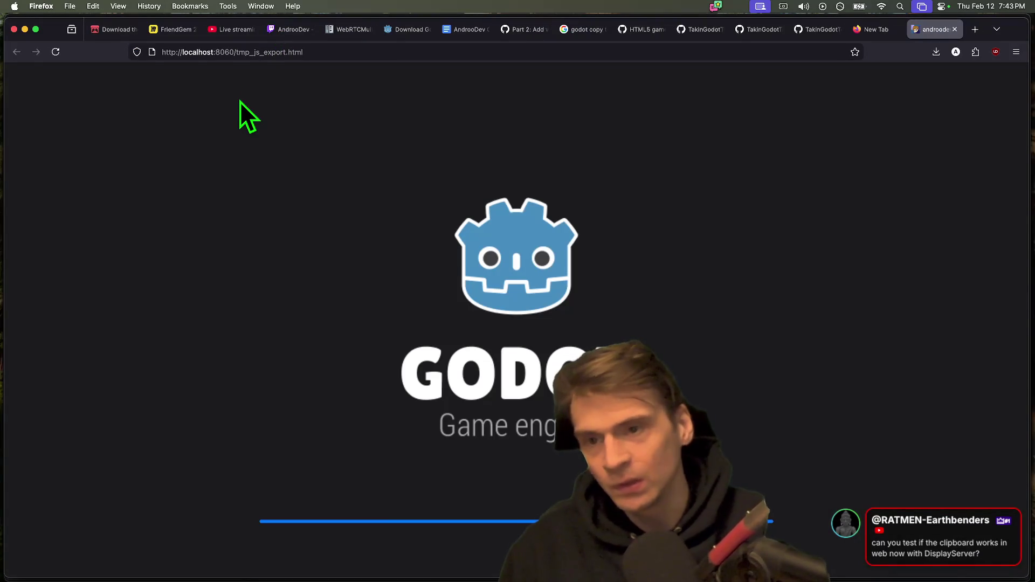
click(324, 51)
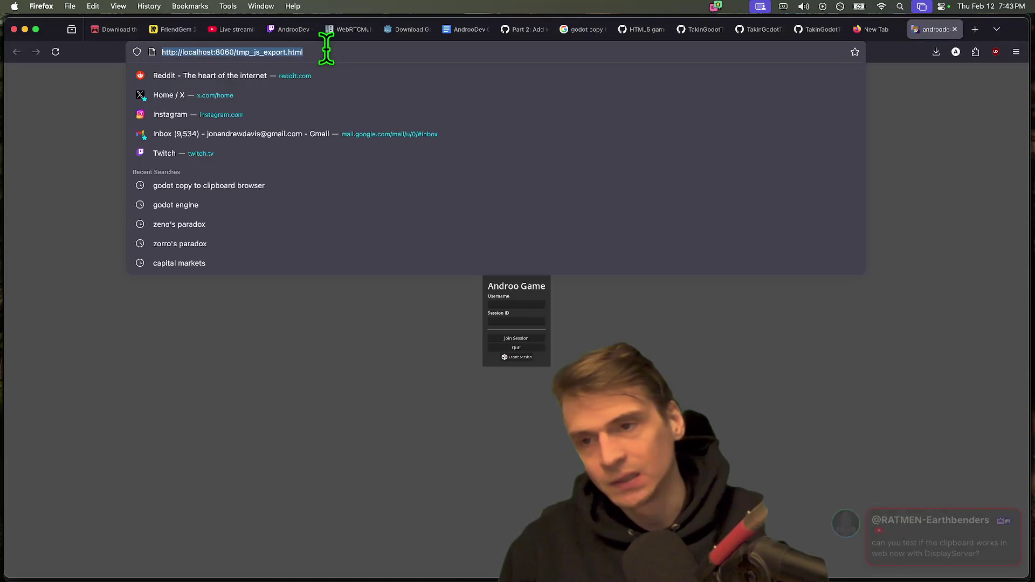
click(410, 477)
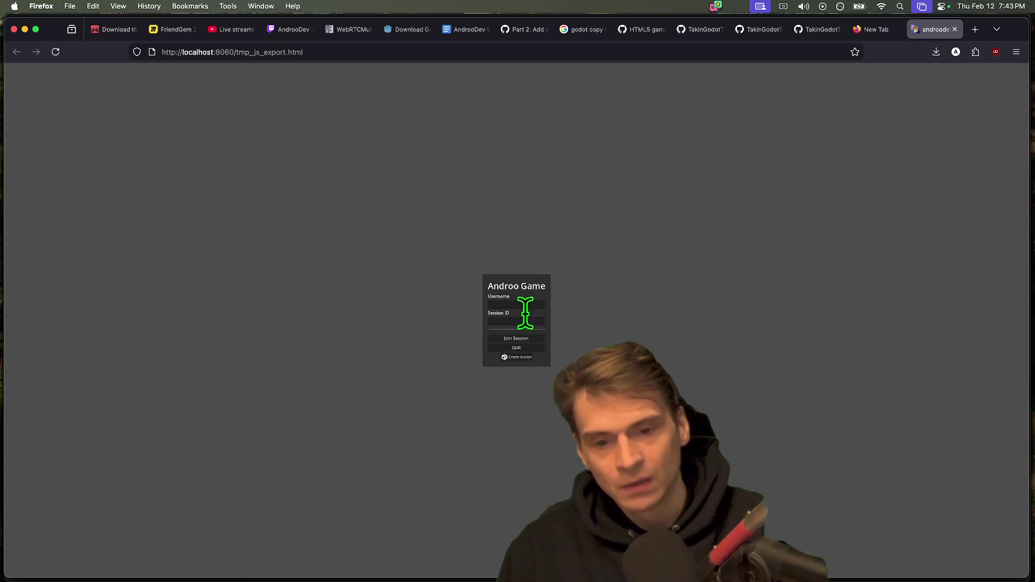
click(521, 359)
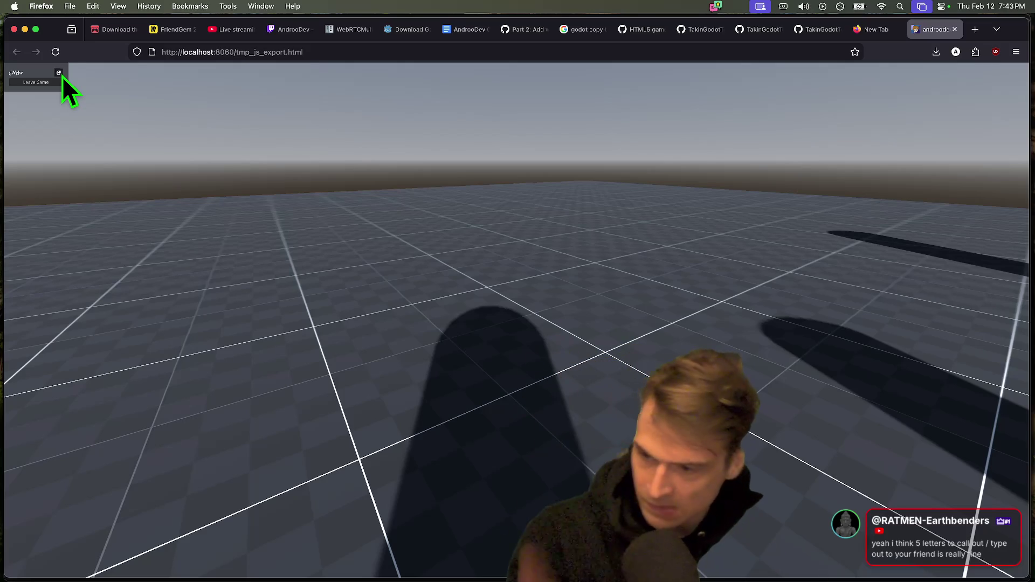
Step: Check the Godot Debugger's error list for the second debug session
key(super+Tab)
key(super+Tab)
key(super+shift+Tab)
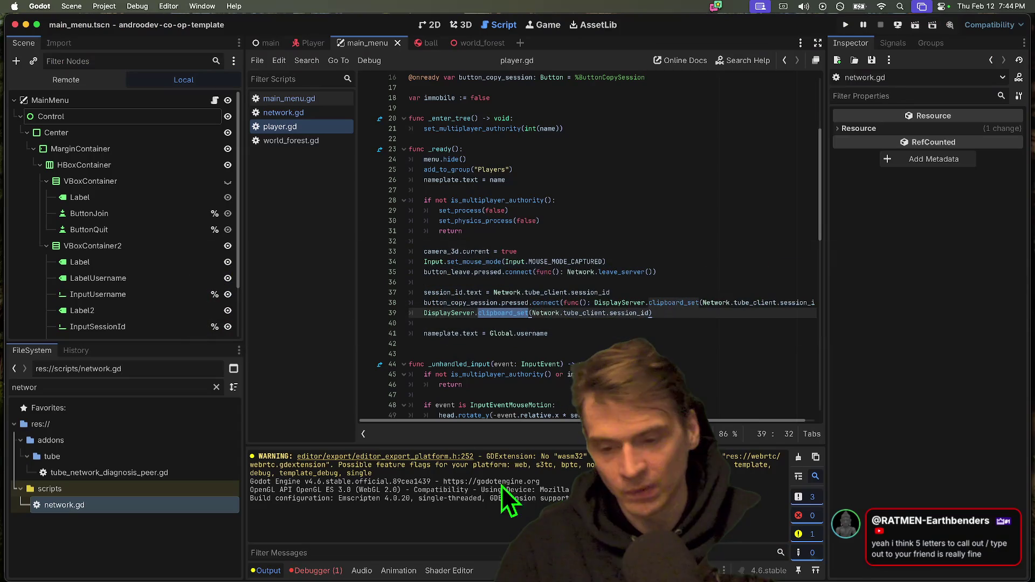
click(307, 571)
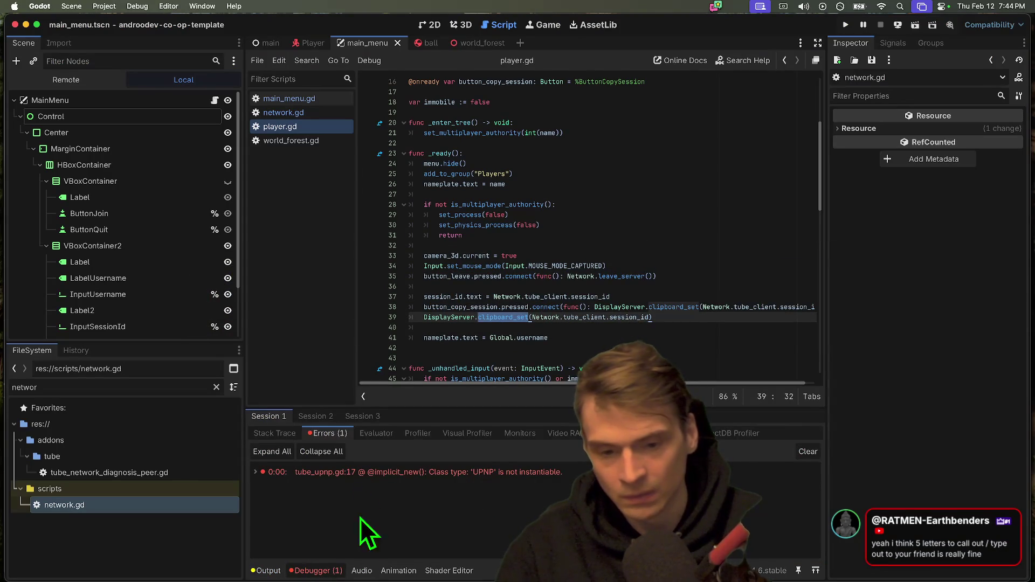
click(314, 416)
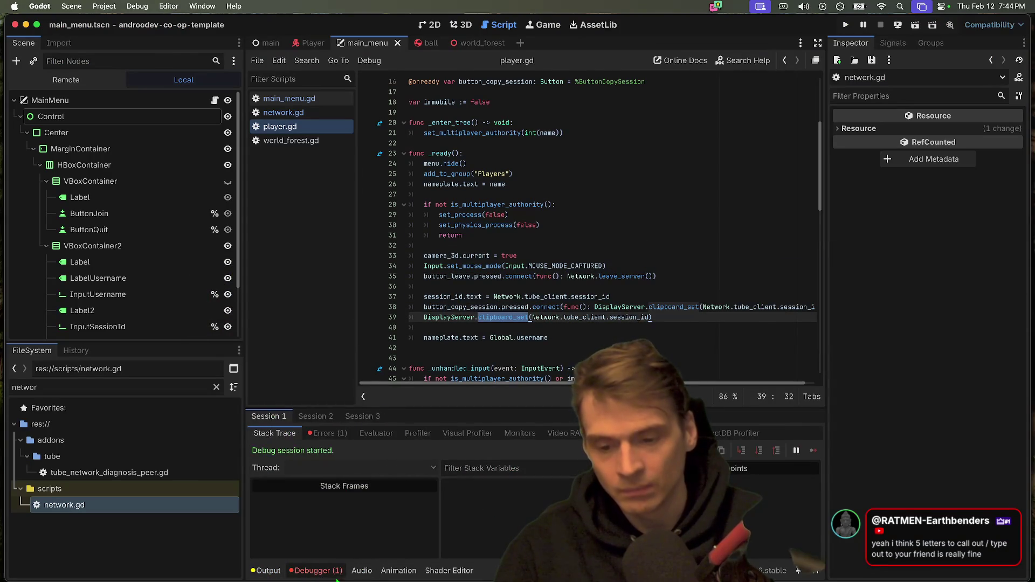
Step: Paste into Firefox's address bar to confirm the session ID was copied
key(super+Tab)
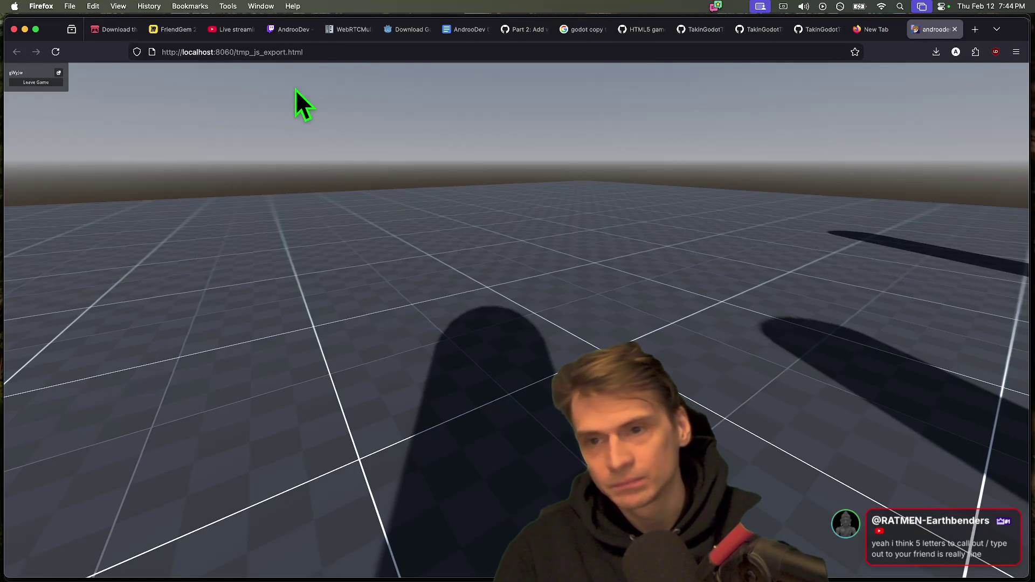
click(326, 50)
text(gWyJw)
click(356, 291)
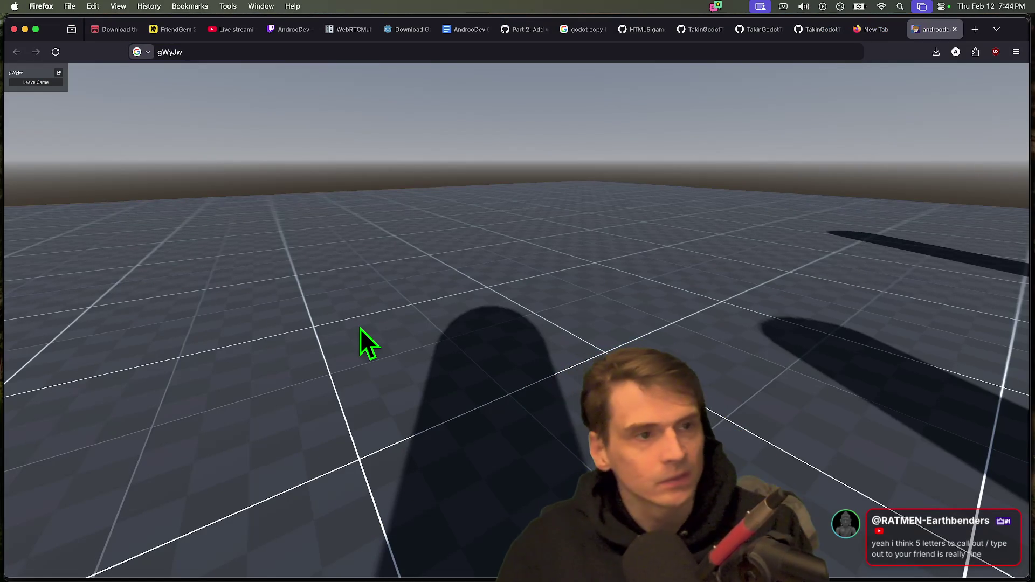
key(super+t)
Step: Load itch.io, then check the finish-tube-client push to add-webrtc in Alacritty
text(itch.io)
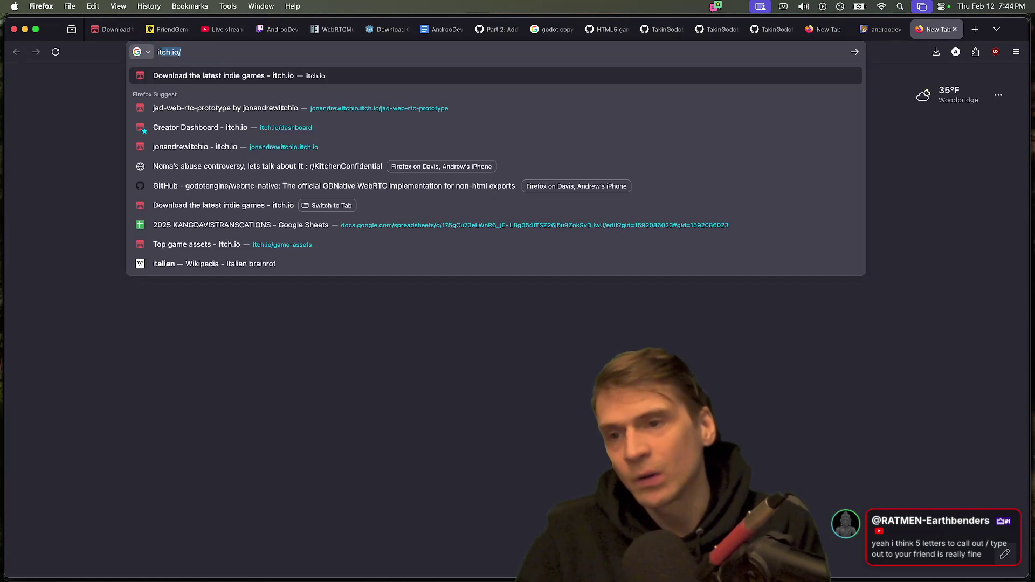
key(Return)
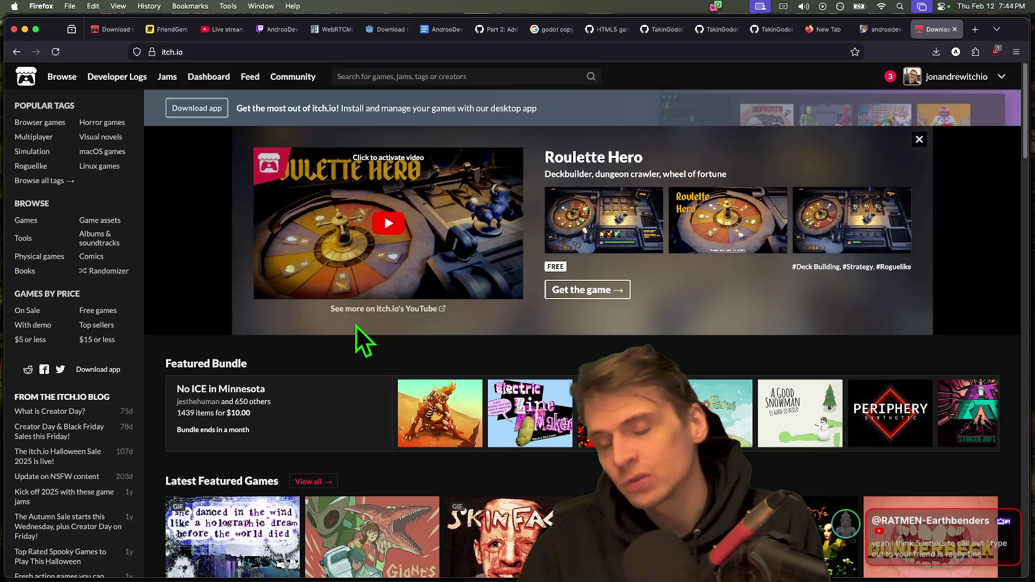
key(super+Tab)
key(Tab)
key(Tab)
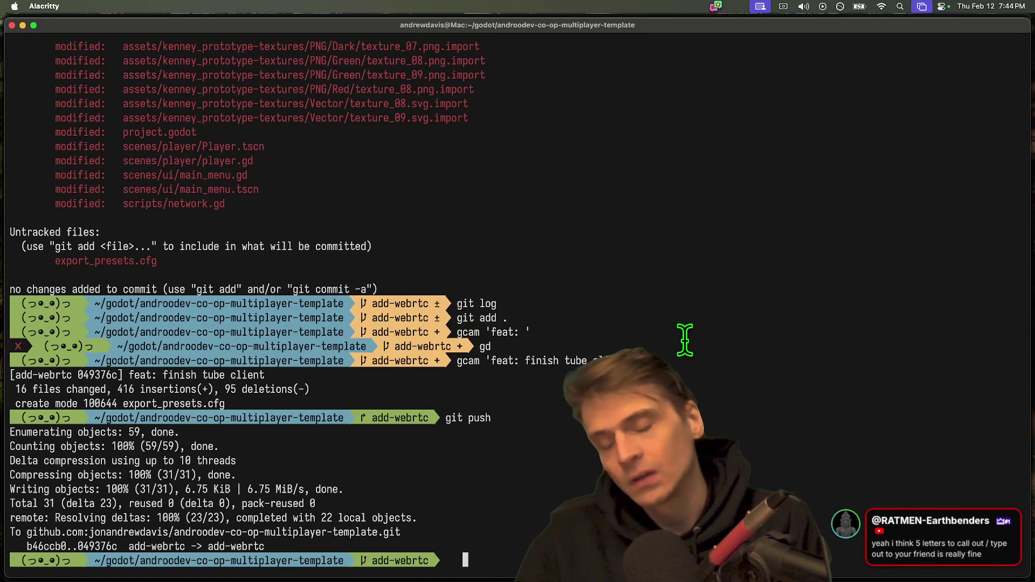
Step: Return to Godot and save player.gd and the scene with Cmd+S
key(super+Tab)
key(Tab)
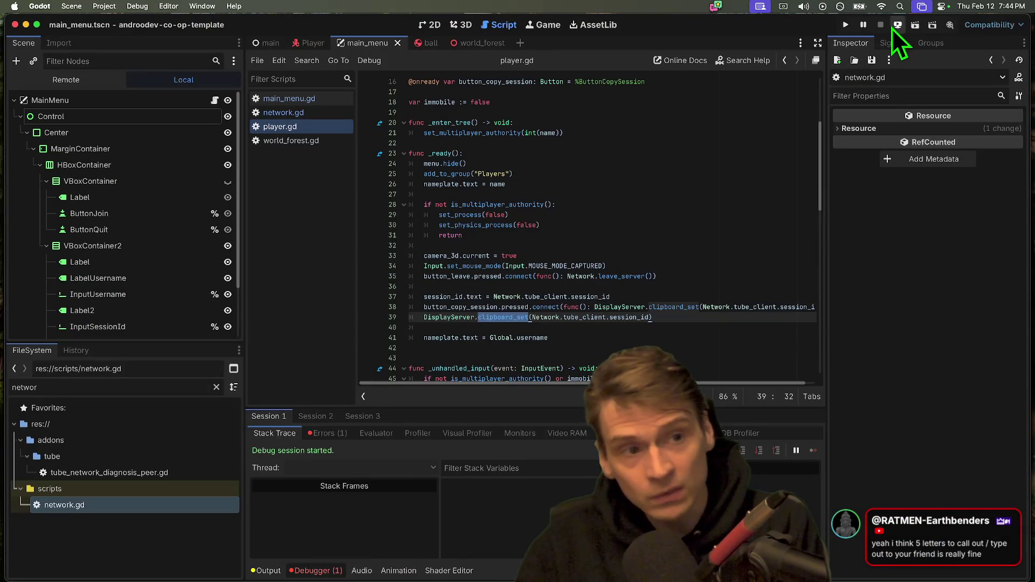
click(464, 287)
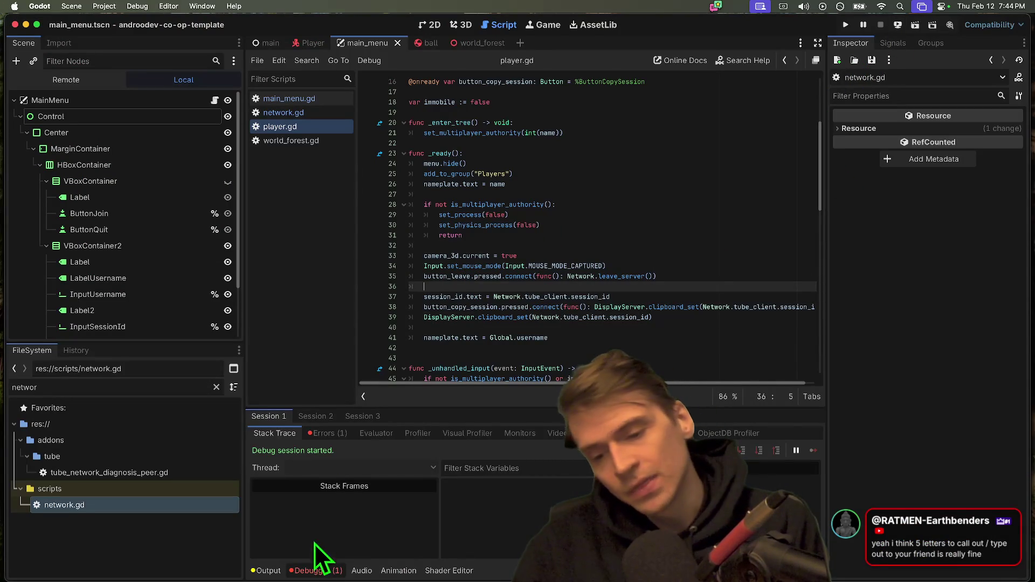
key(super+s)
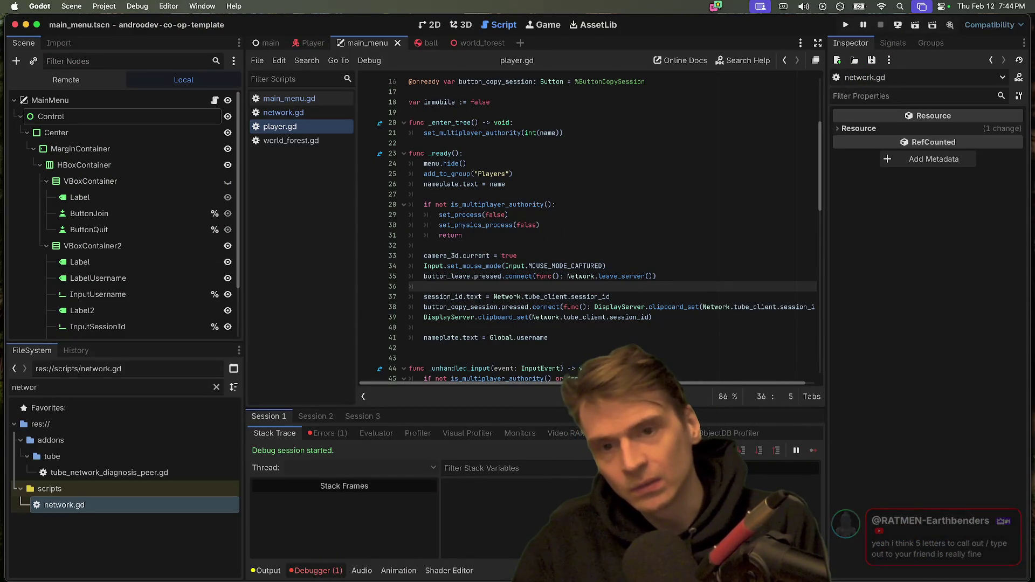
Step: Recheck the terminal push, then look through Godot's Debug and Project menus
click(418, 547)
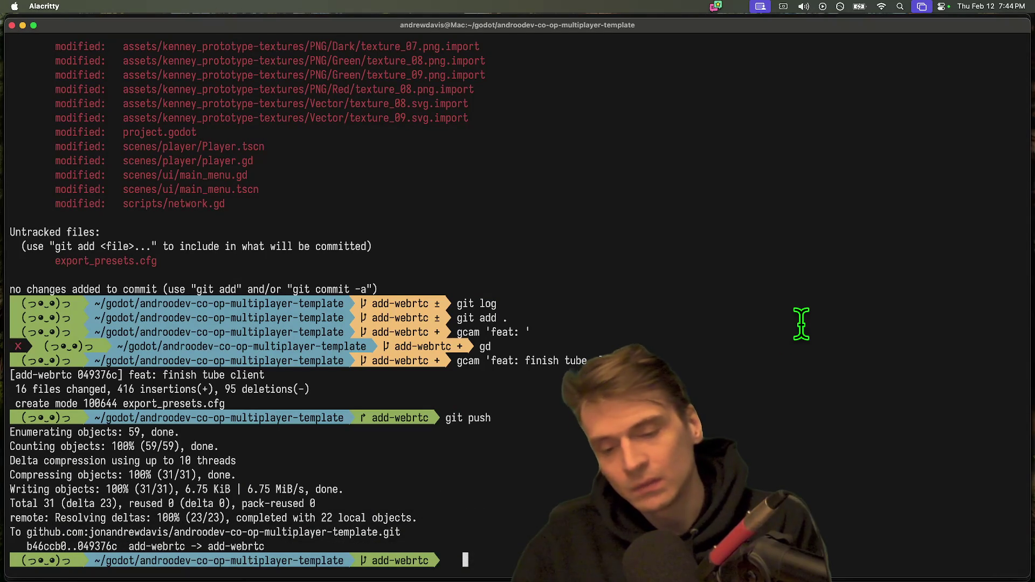
key(super+Tab)
click(169, 6)
mouse_move(138, 6)
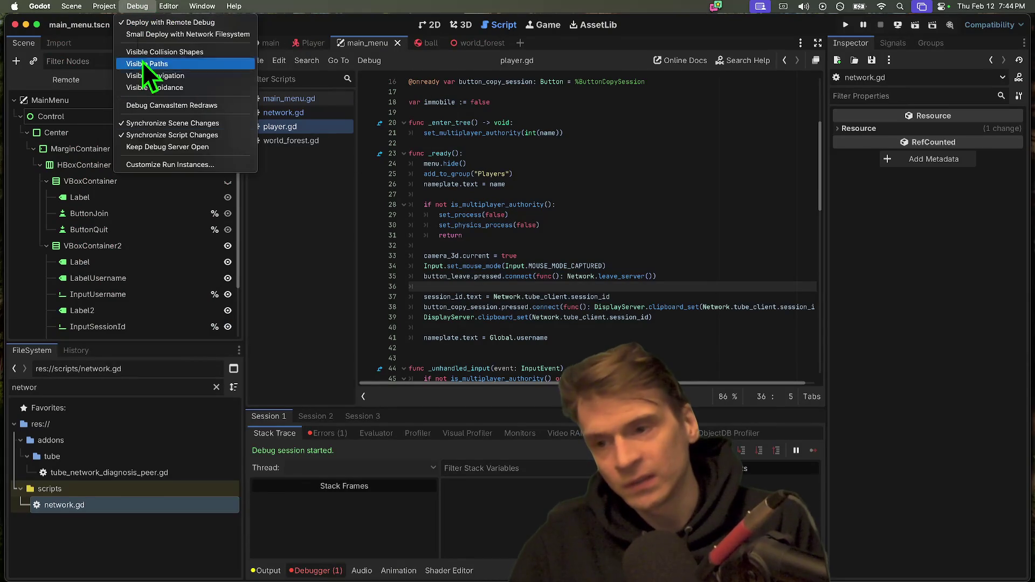
click(104, 6)
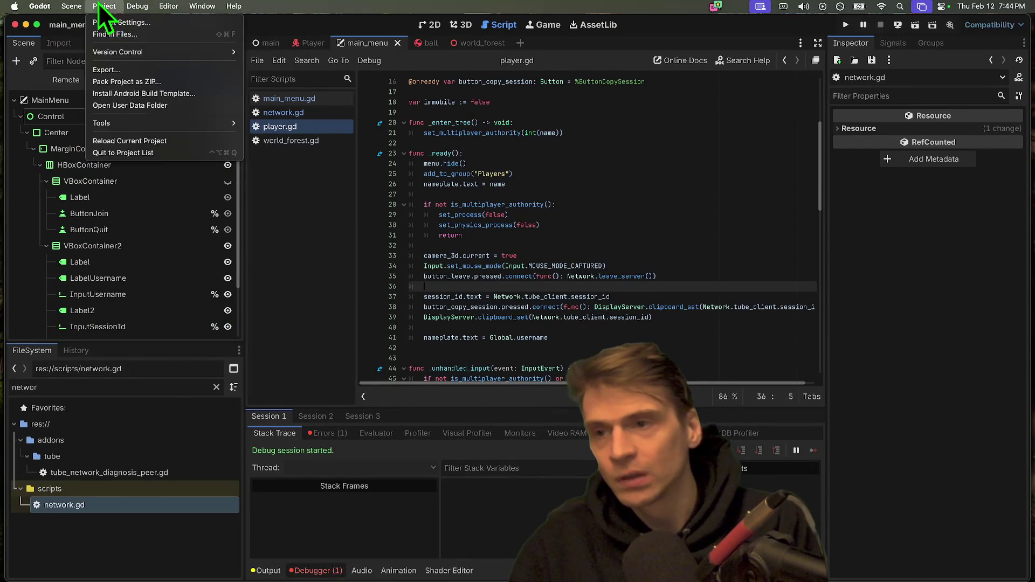
Step: Export the Web (Runnable) preset with debug to dist/web/index.html, overwriting the previous build
click(129, 69)
click(323, 147)
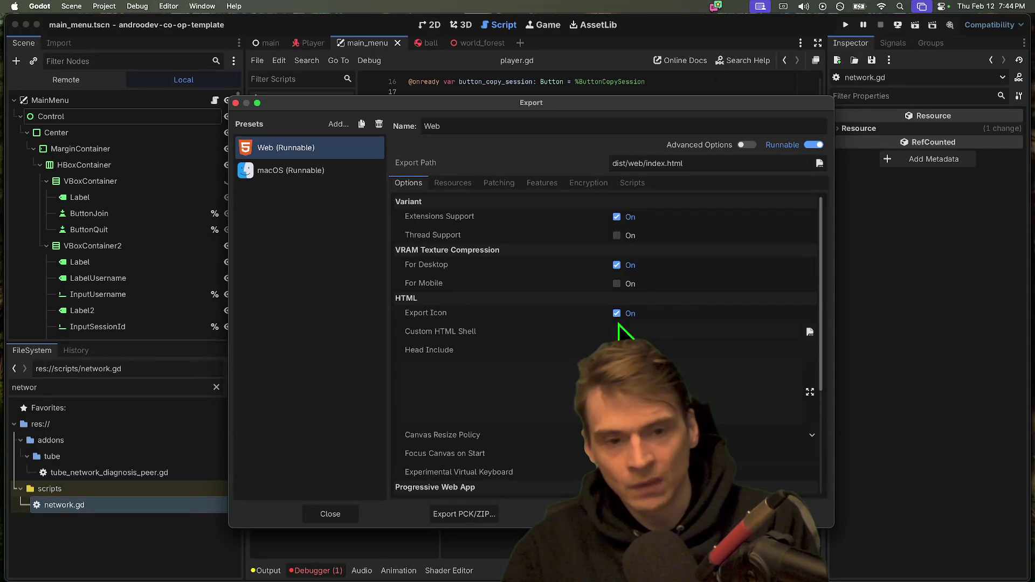
click(599, 514)
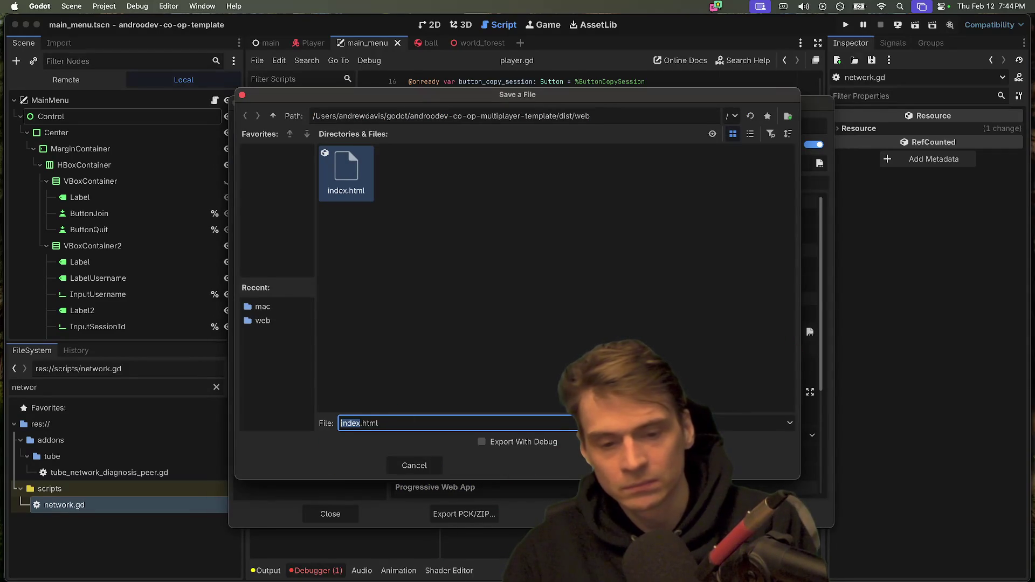
click(540, 442)
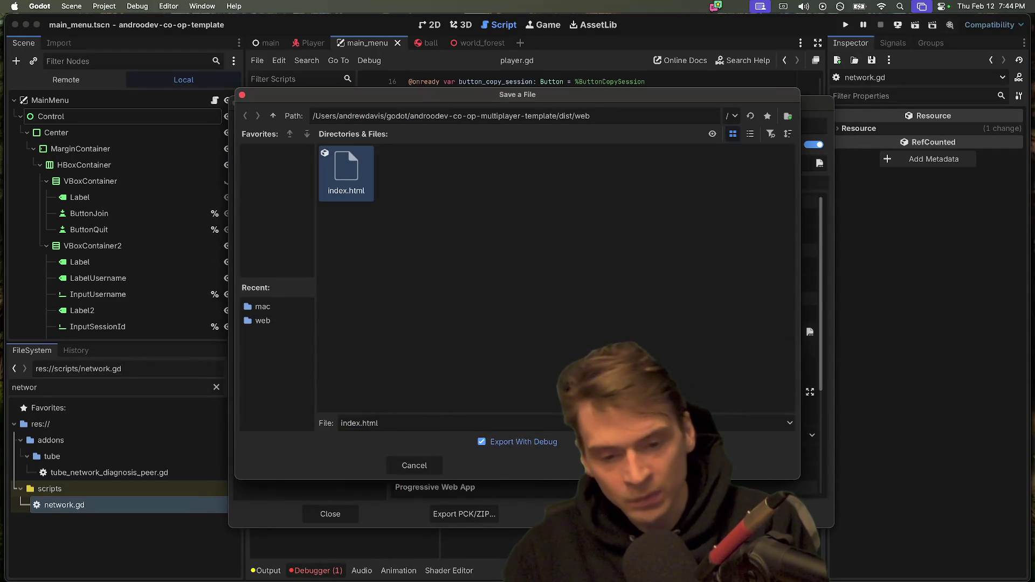
click(620, 465)
click(590, 308)
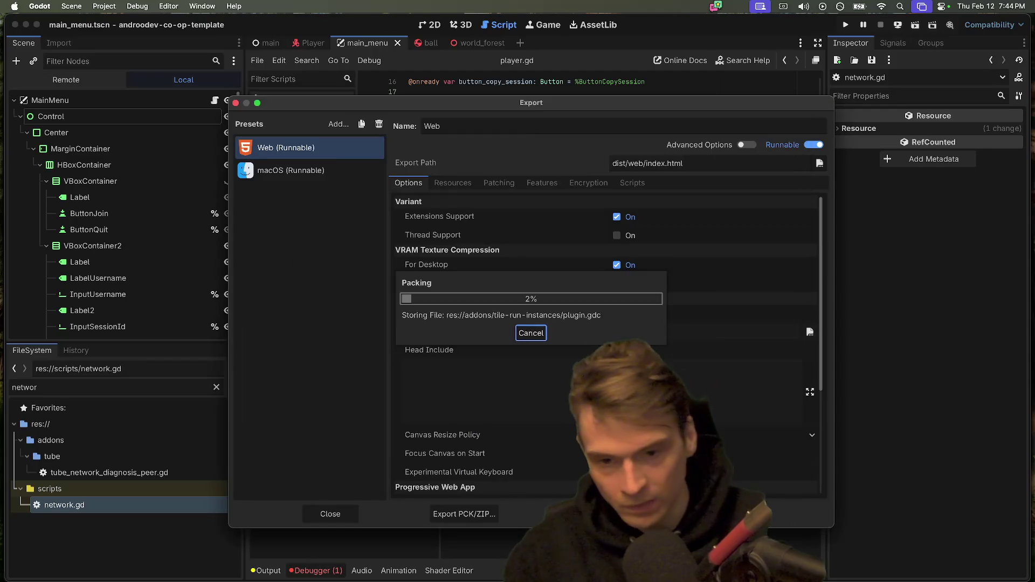
click(517, 423)
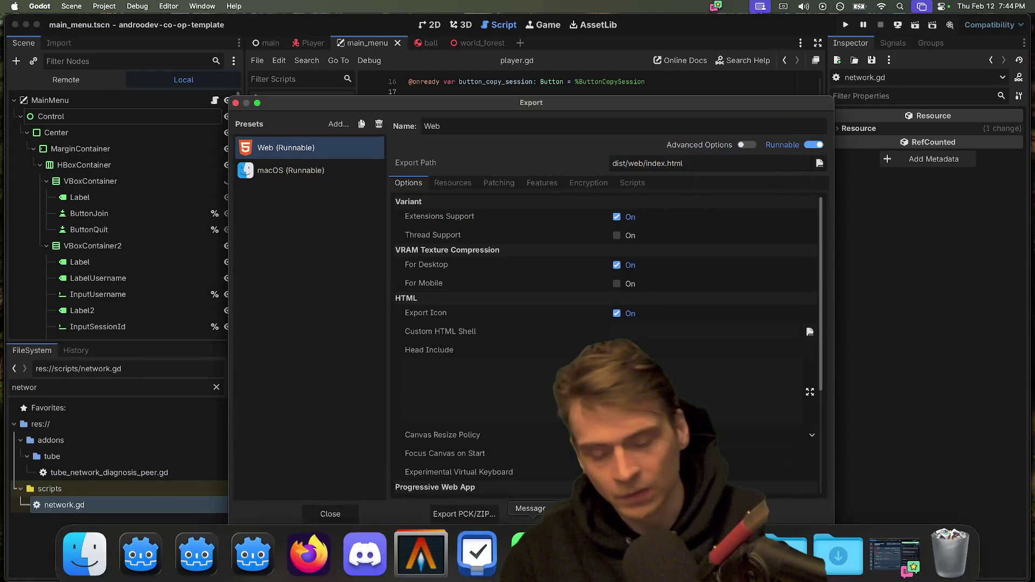
click(420, 563)
Step: Push dist/web to the androodev-co-op-sample html5 channel on itch.io with butler
text(butle)
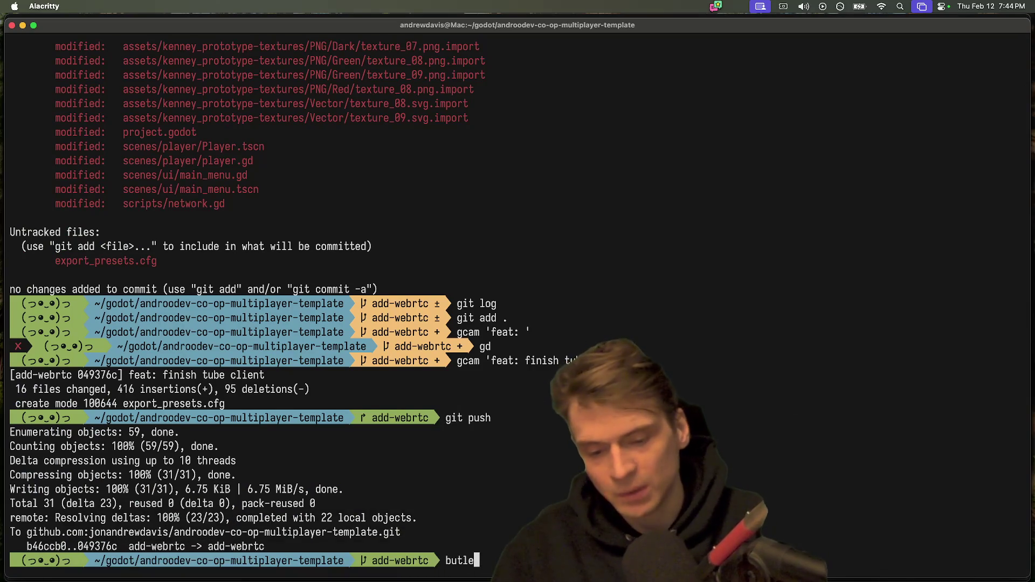
key(Right)
key(Return)
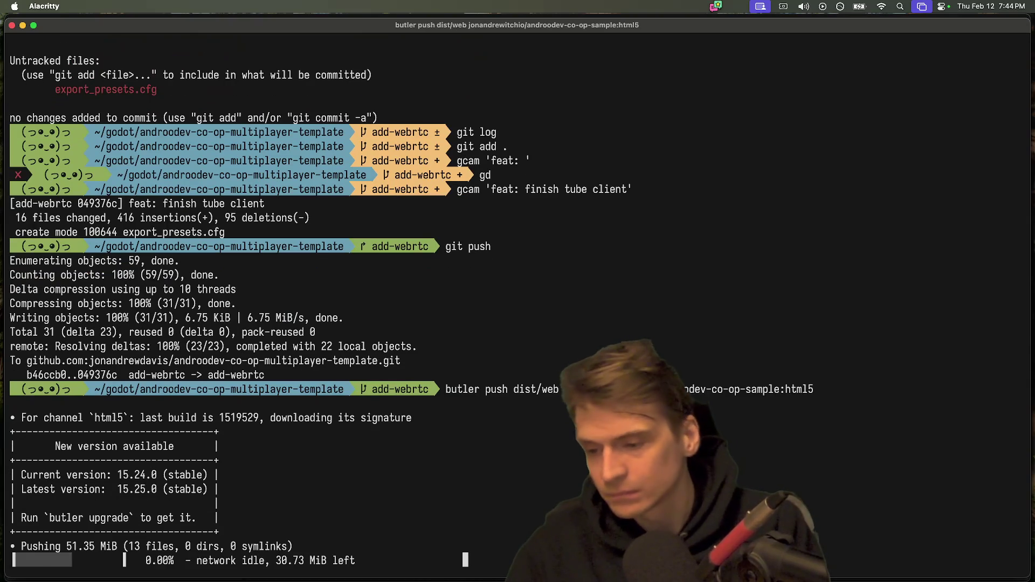
Step: Launch Chrome from the app launcher search
mouse_move(464, 572)
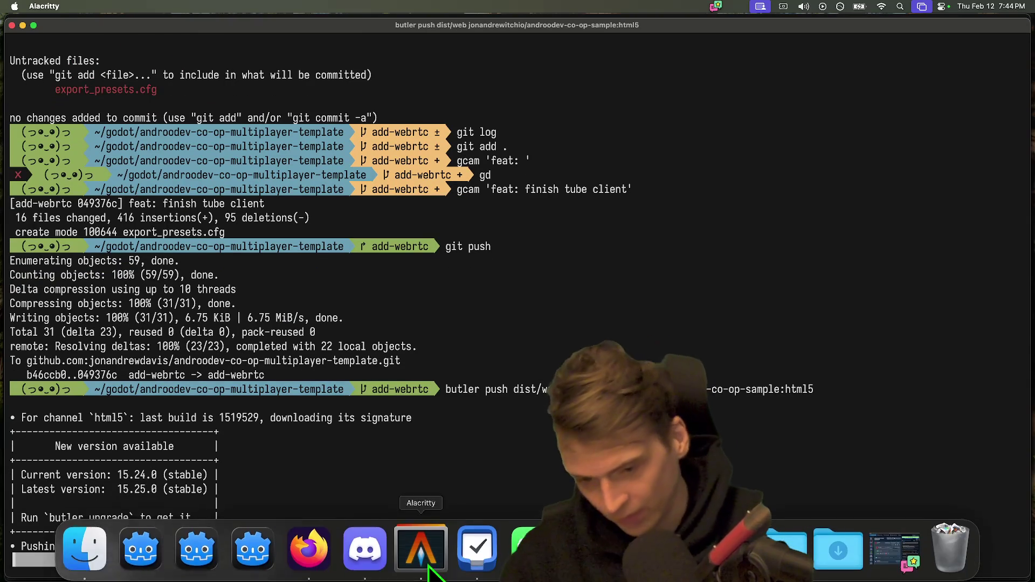
key(super+space)
text(chrome)
key(Return)
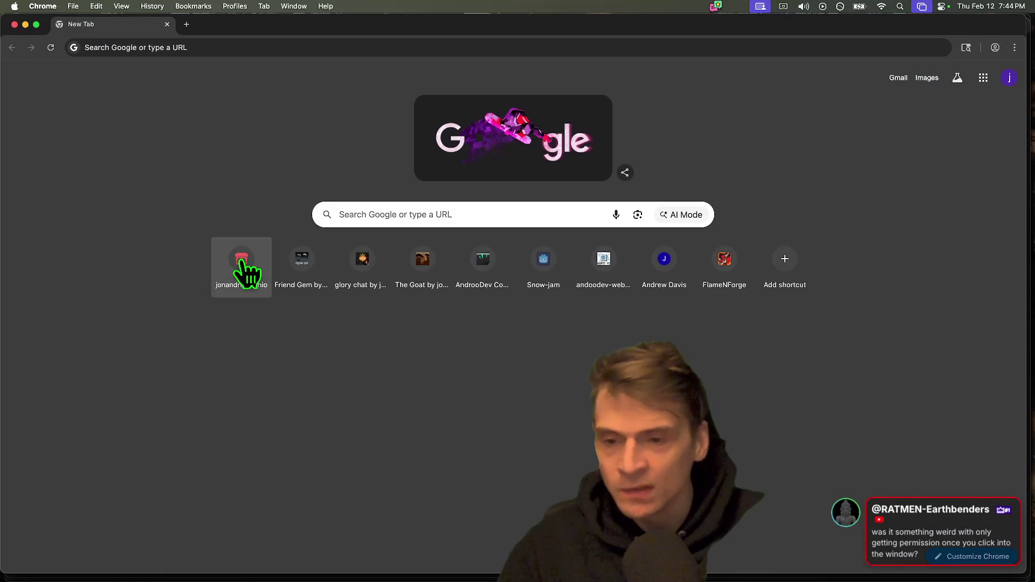
Step: Open the AndrooDev Co-Op Sample itch.io page, run the game, and show the DevTools console
click(243, 263)
click(283, 278)
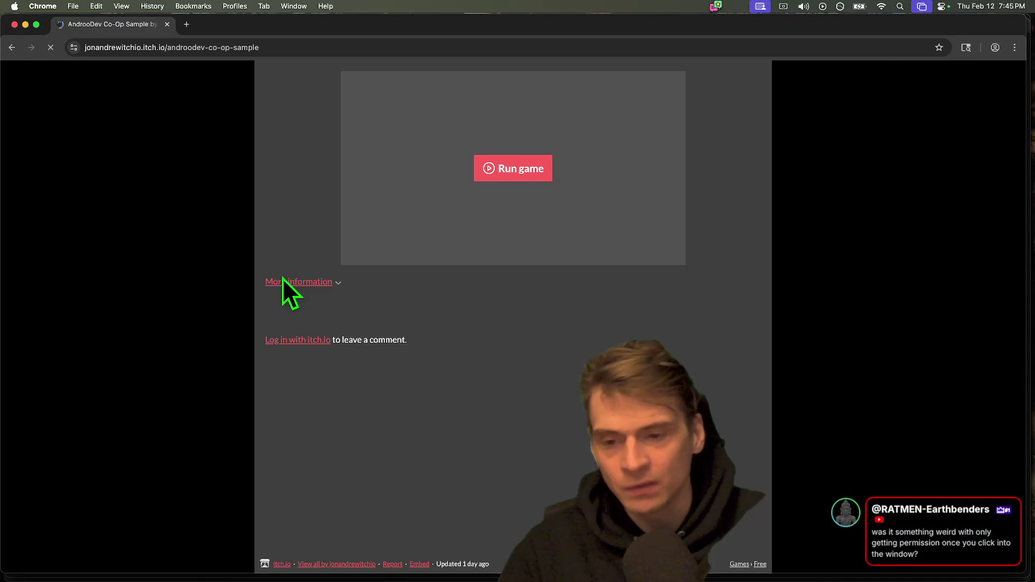
click(511, 162)
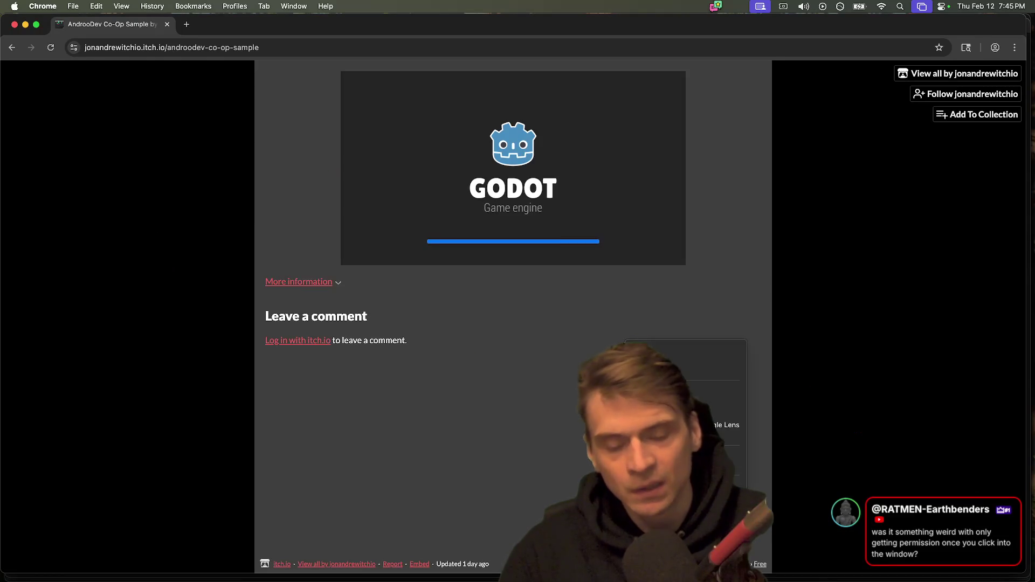
key(super+alt+i)
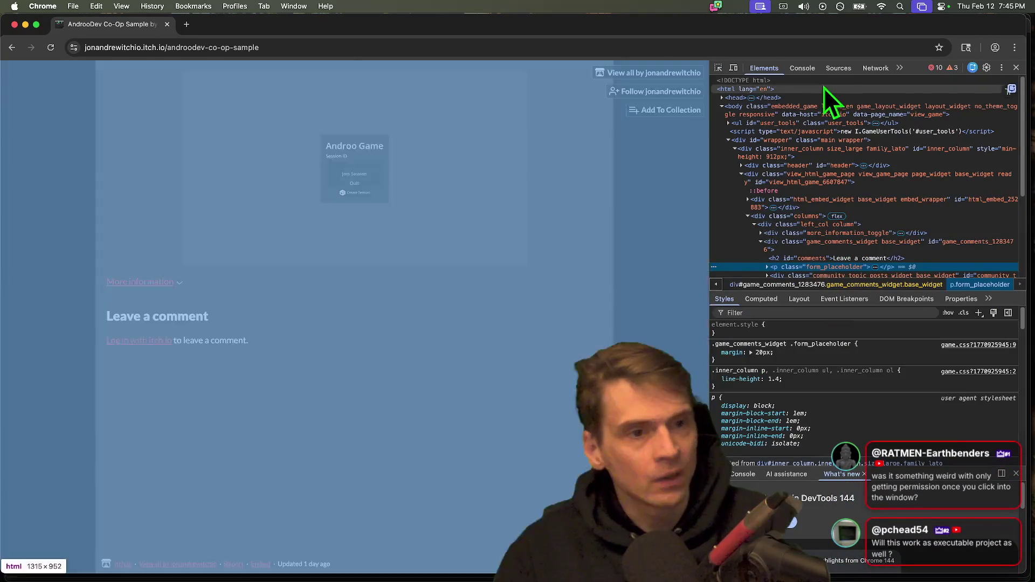
click(803, 69)
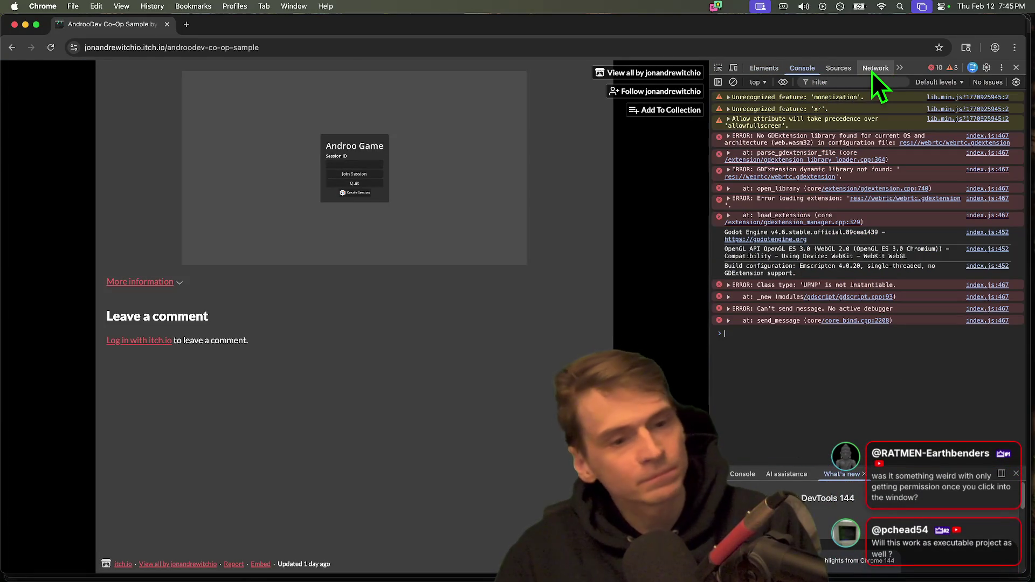
Step: Create a multiplayer session in the embedded game so the 3D level loads
click(357, 193)
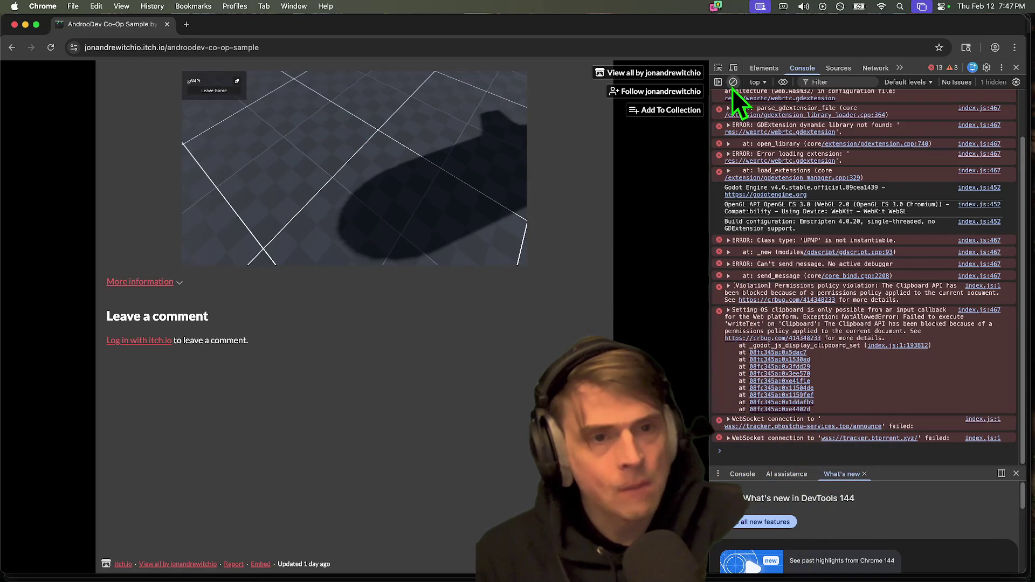
Step: Clear the console, retry the session-ID copy twice, and open crbug.com/414348233 from the error
click(733, 83)
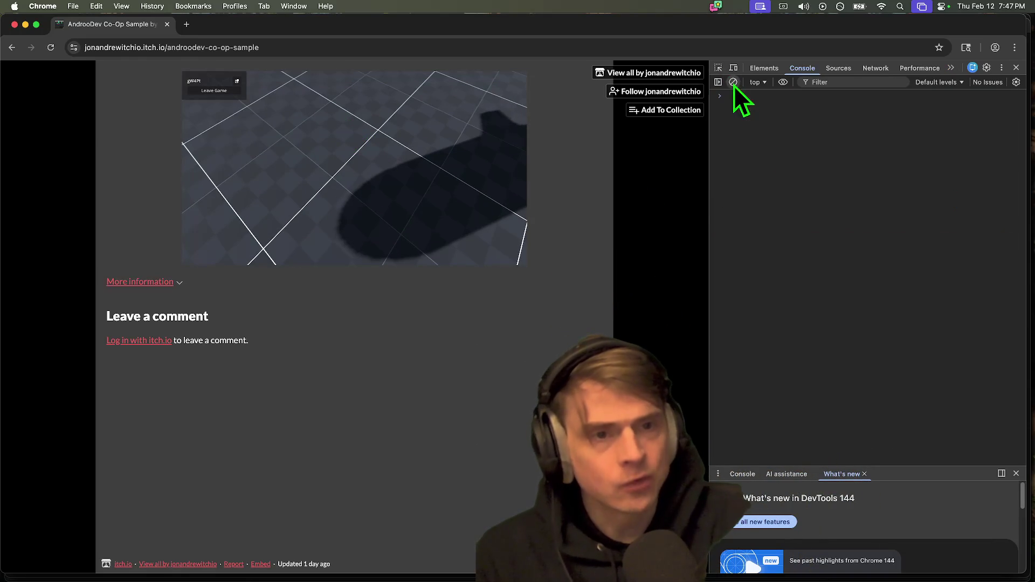
click(238, 81)
click(238, 81)
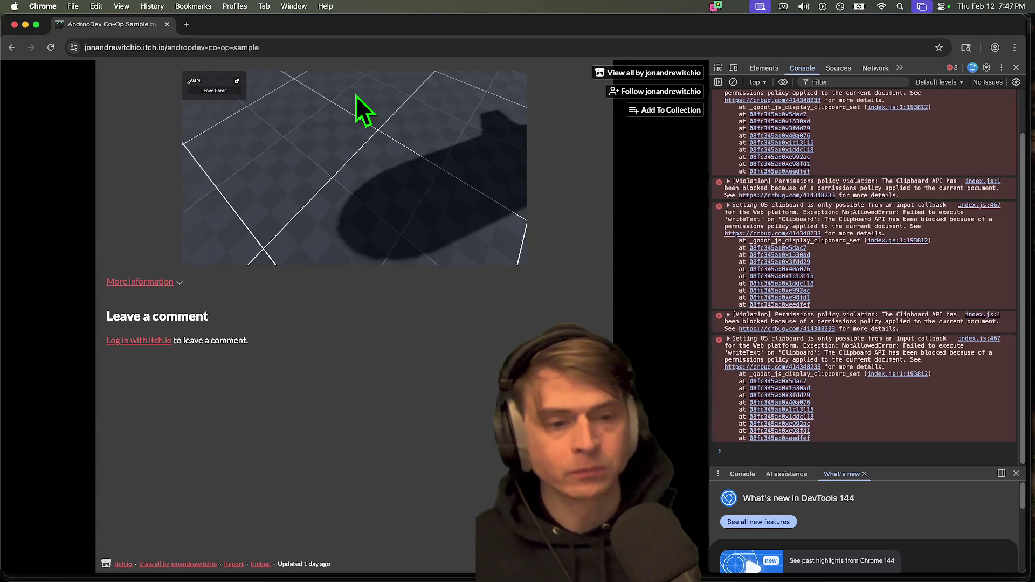
click(792, 368)
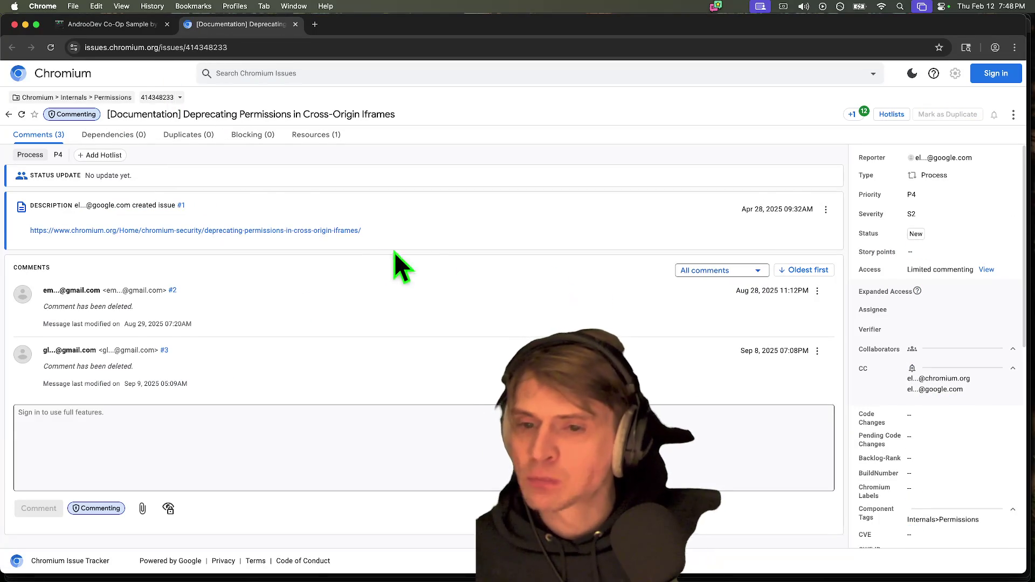
Step: Read the cross-origin iframe permissions article, highlighting the valid allow values and same-origin note
click(349, 231)
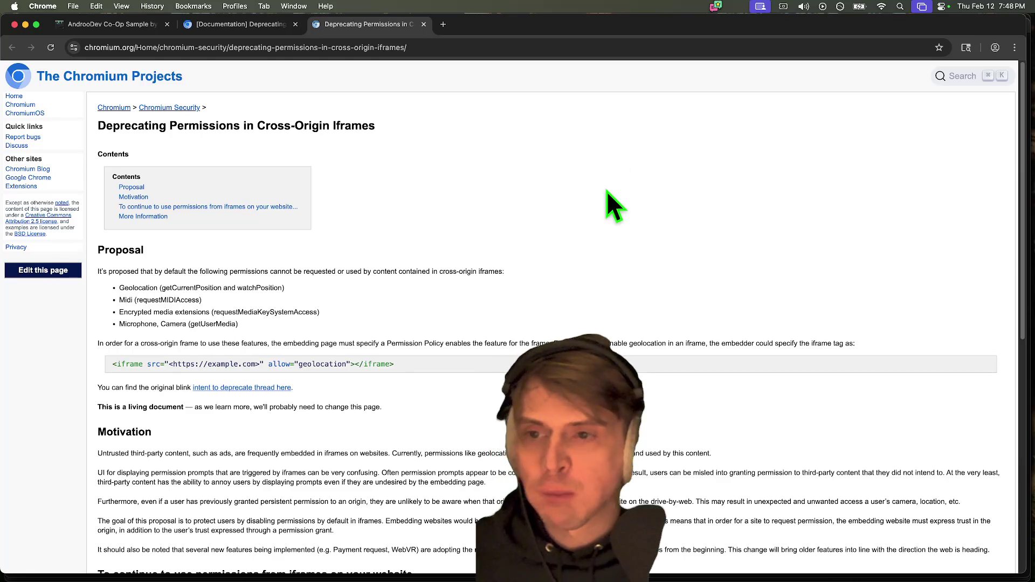
scroll(606, 191, down, 10)
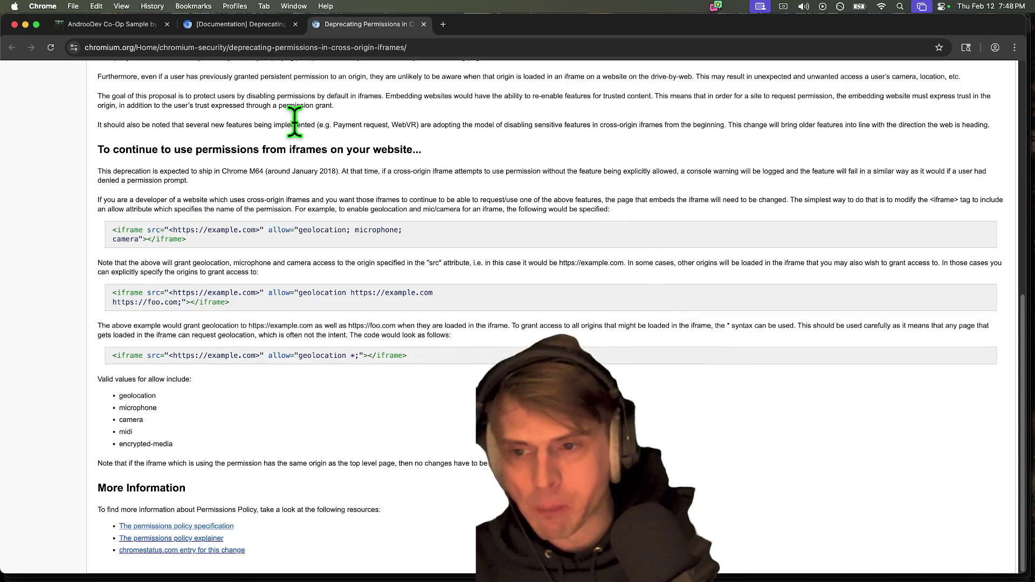
drag(144, 164, 318, 182)
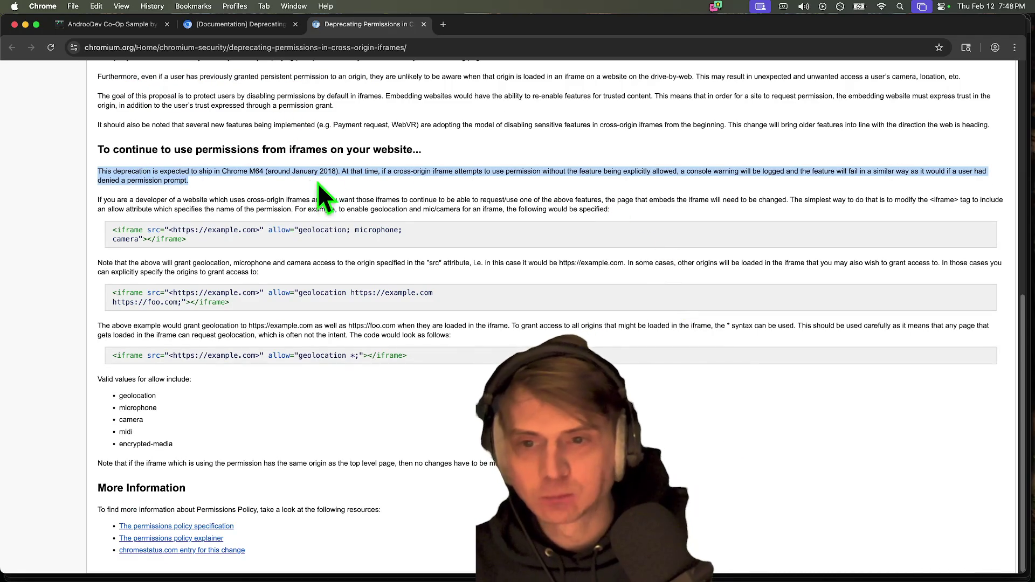
click(387, 190)
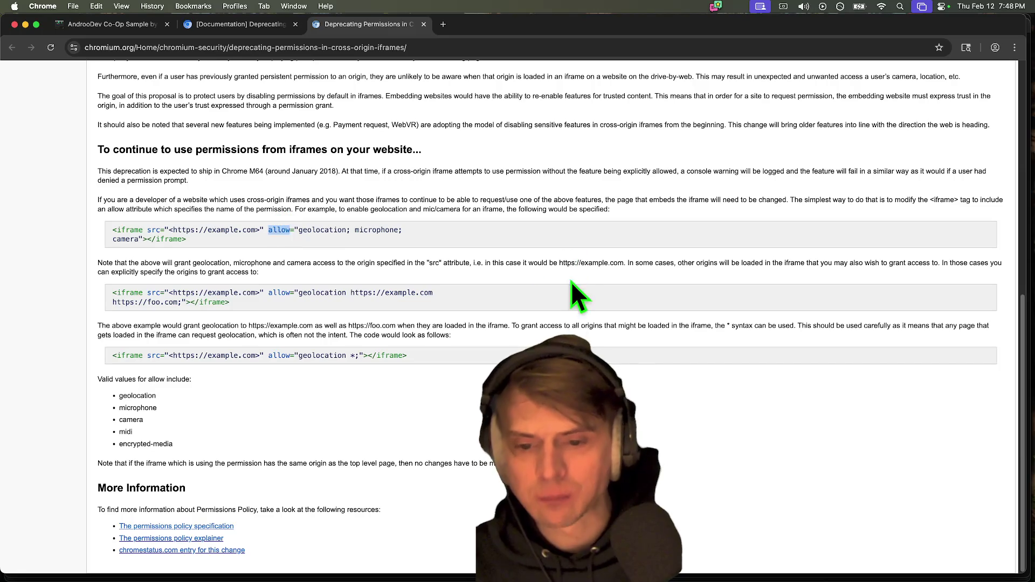
mouse_move(515, 342)
mouse_down()
mouse_move(434, 325)
mouse_move(505, 326)
mouse_up()
click(527, 326)
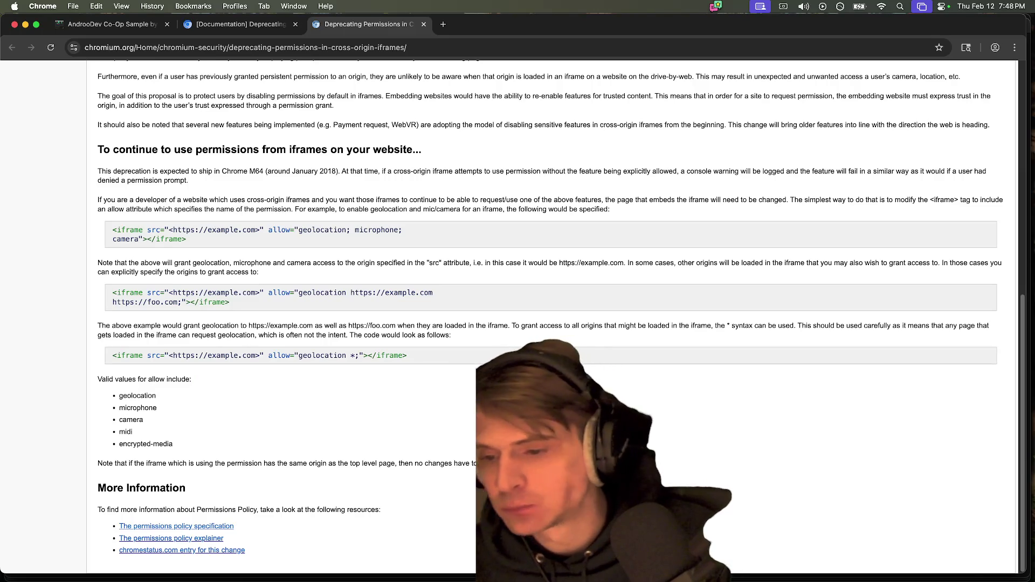
drag(97, 379, 485, 443)
click(485, 444)
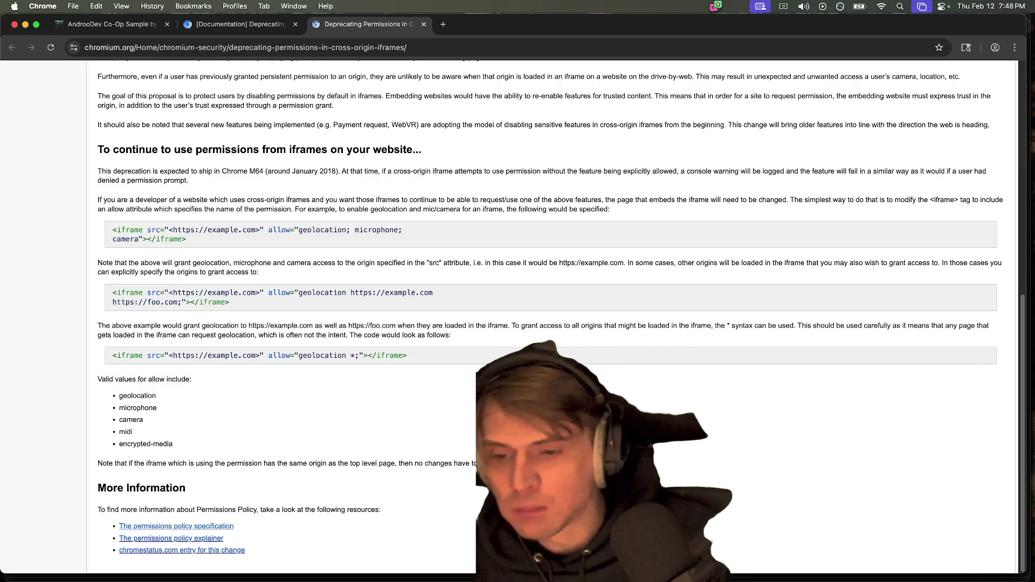
mouse_move(118, 395)
mouse_down()
mouse_move(157, 408)
mouse_move(144, 420)
mouse_move(486, 444)
mouse_up()
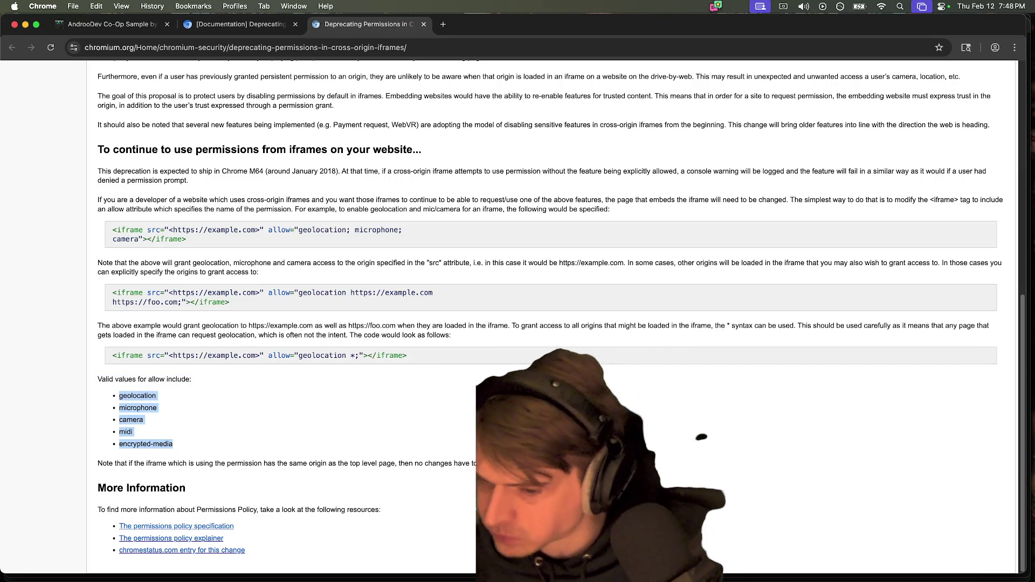
drag(97, 463, 485, 468)
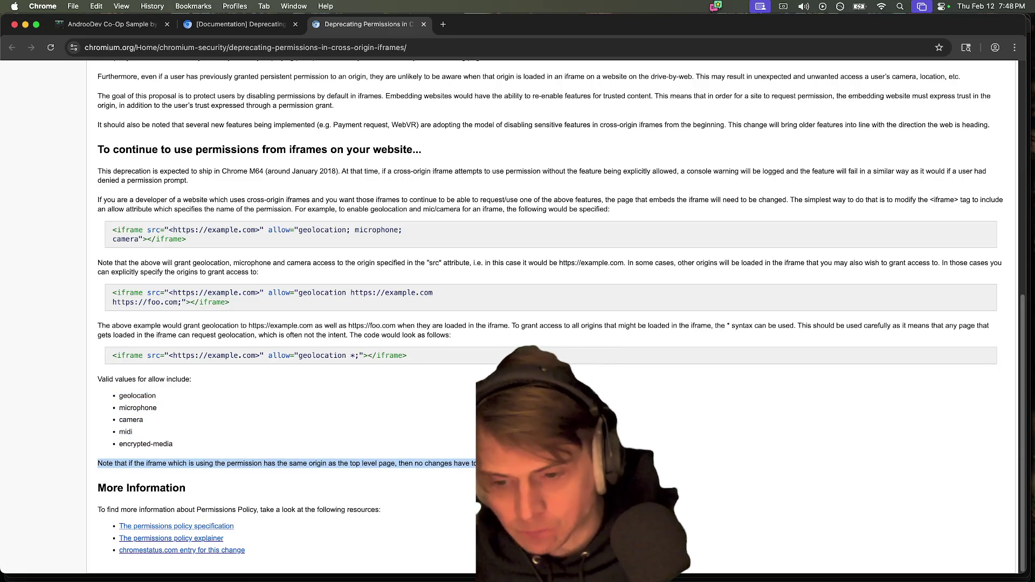
Step: Return to the itch.io game tab with DevTools still open
click(608, 328)
key(super+alt+Left)
key(super+alt+Left)
key(super+alt+Right)
key(super+alt+Left)
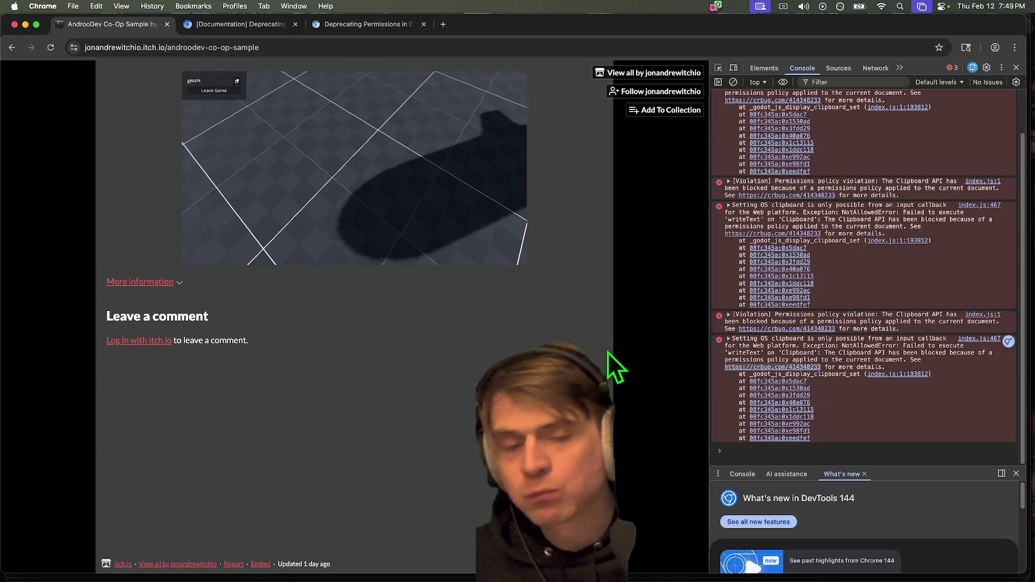
Step: Focus the running game on the itch.io page in Chrome to look around
scroll(905, 363, up, 1)
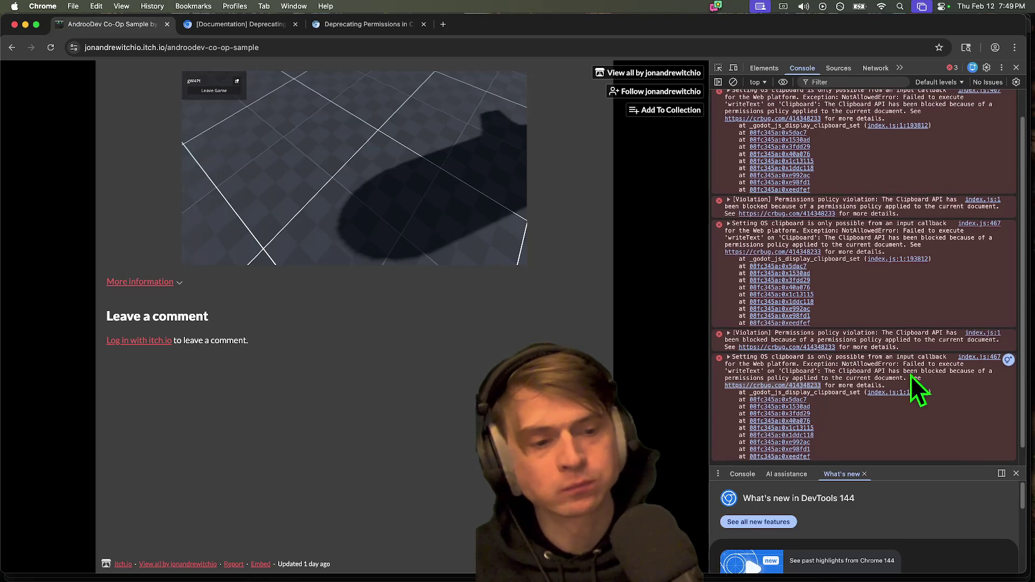
key(super+Tab)
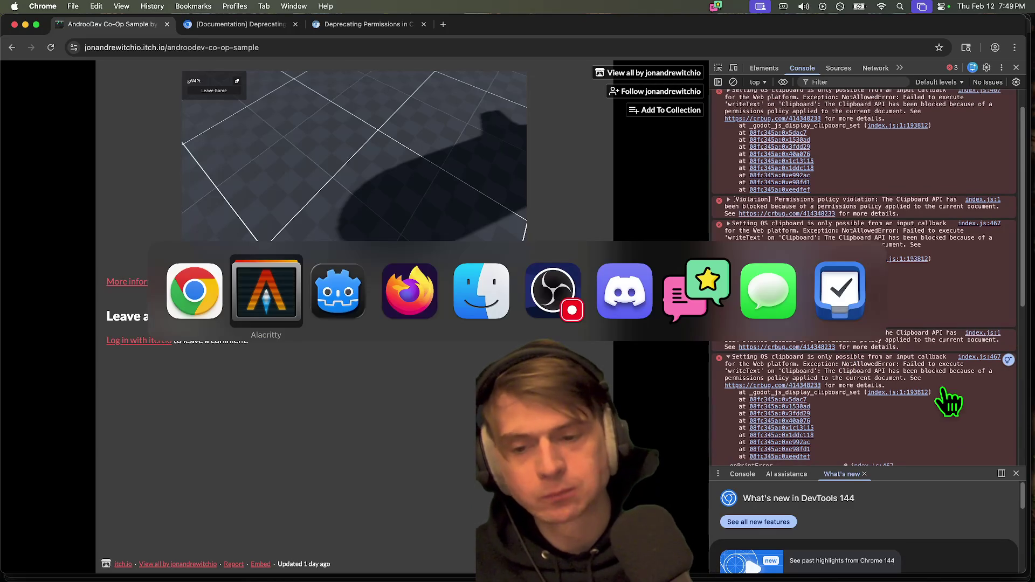
key(super+Tab)
key(super+shift+Tab)
key(super+shift+Tab)
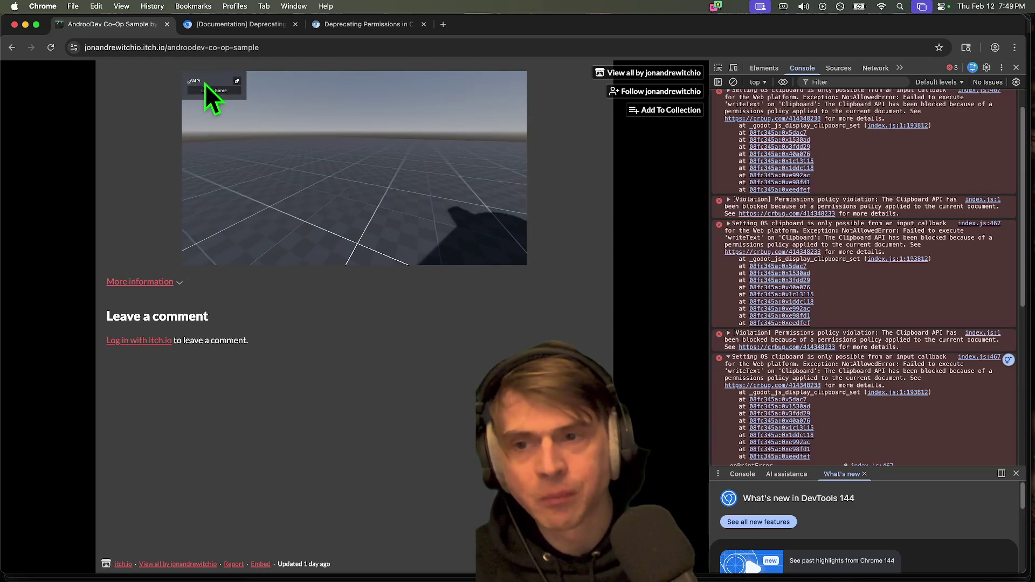
click(318, 128)
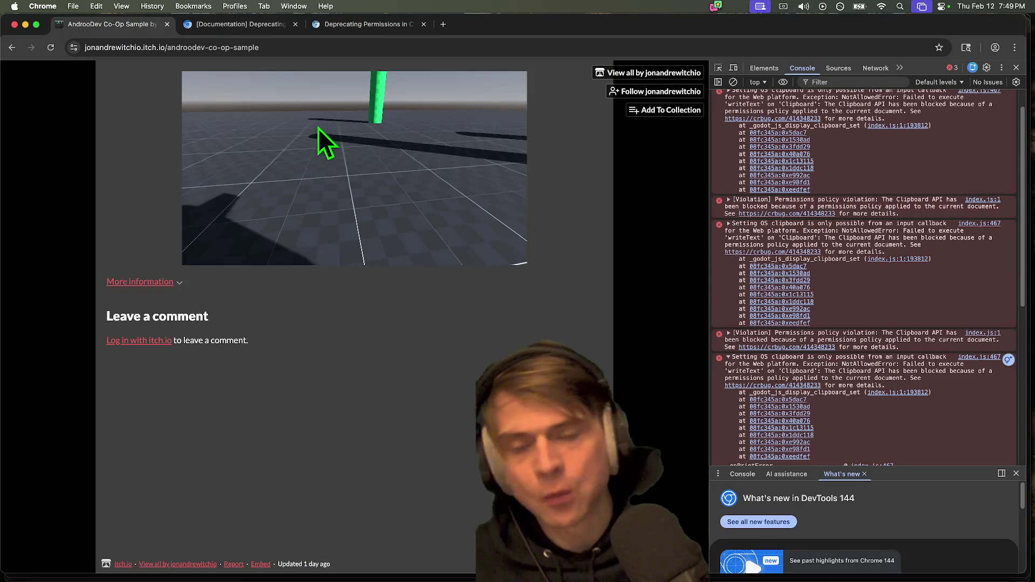
Step: Check _enter_tree in player.gd in Godot, then reload the itch.io game page in Chrome
key(super+Tab)
key(super+Tab)
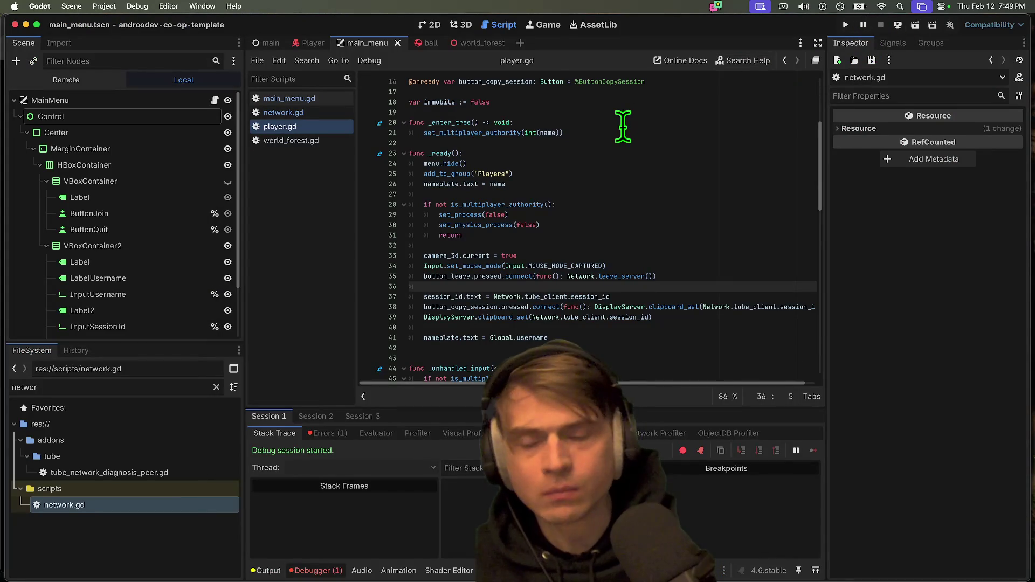
click(622, 123)
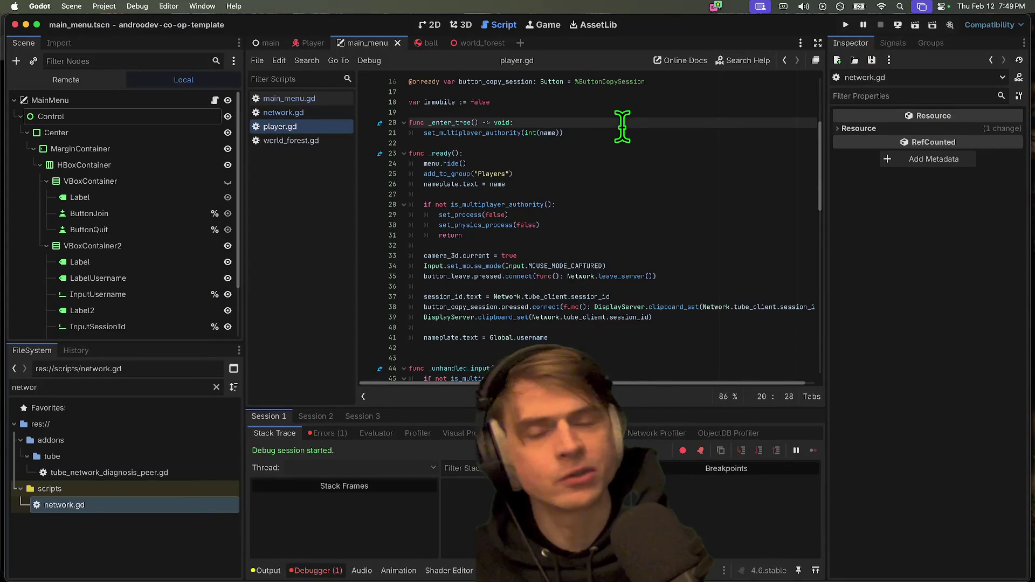
key(super+Tab)
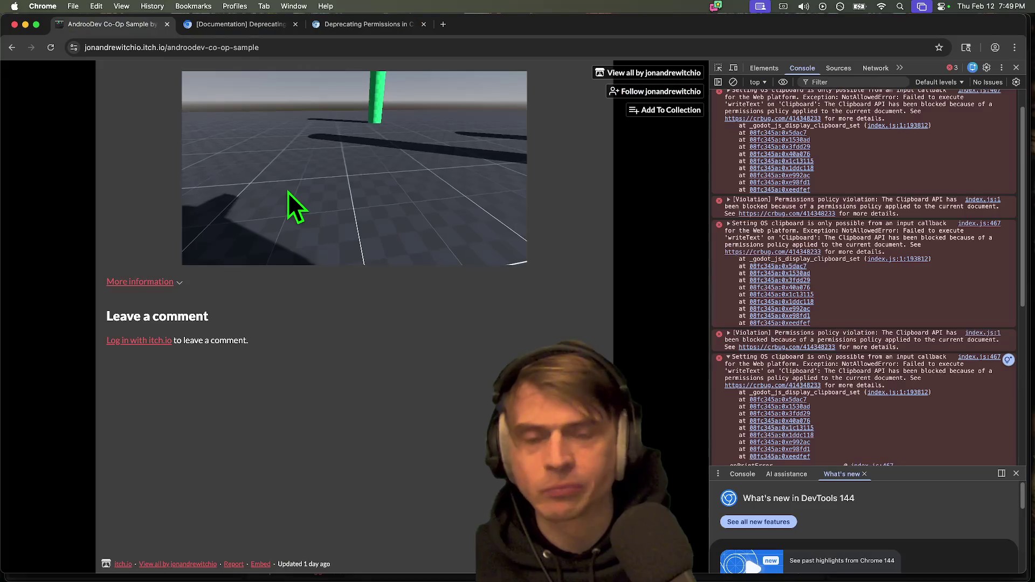
key(super+r)
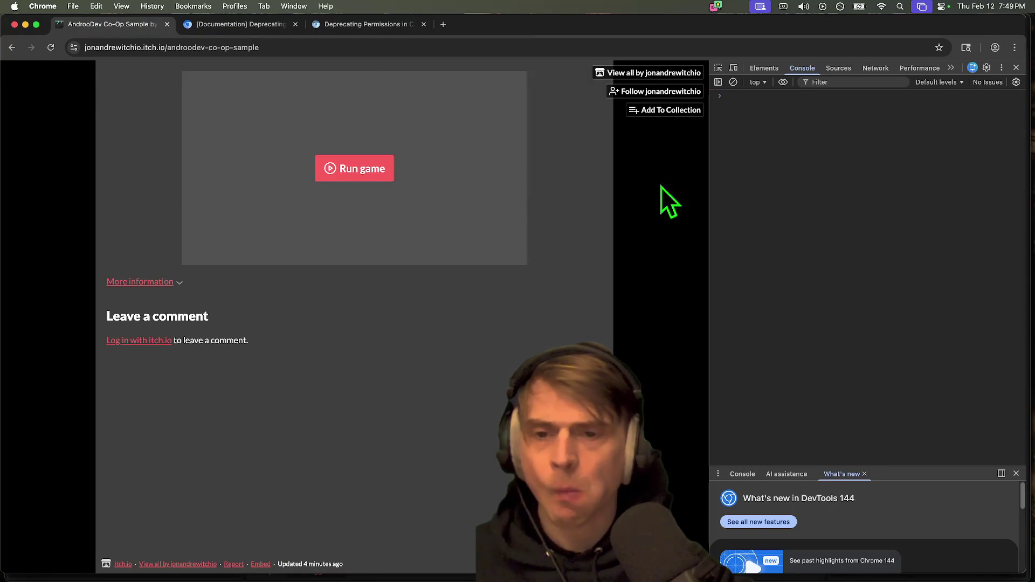
Step: Run the game, create a session, and try copying the session ID
click(345, 170)
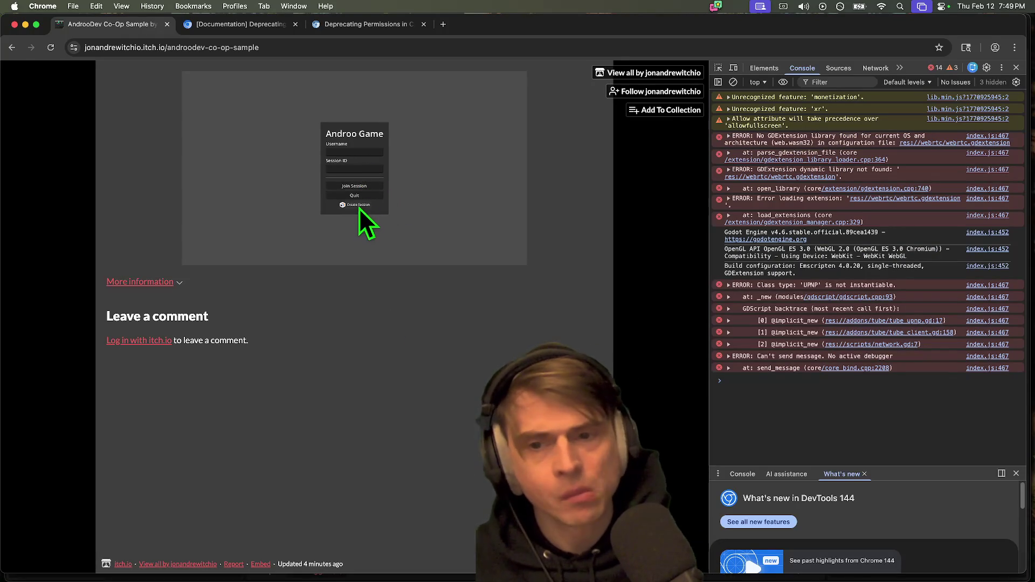
click(358, 206)
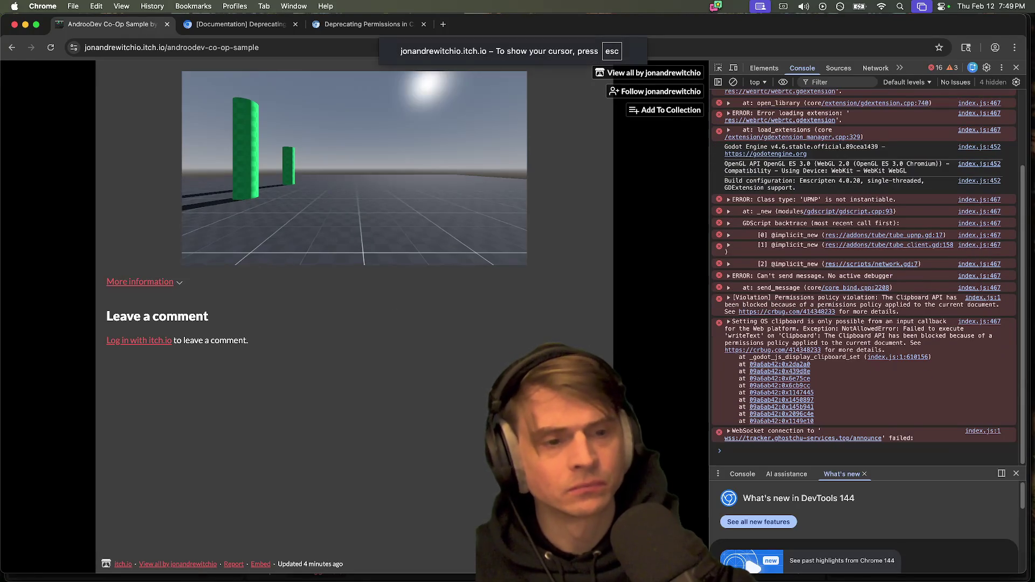
key(Escape)
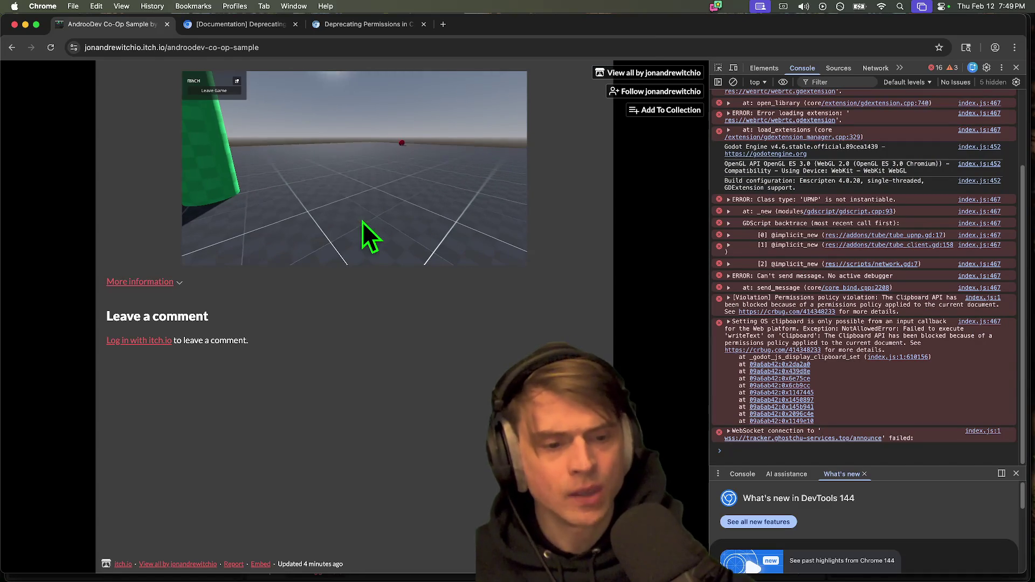
click(237, 82)
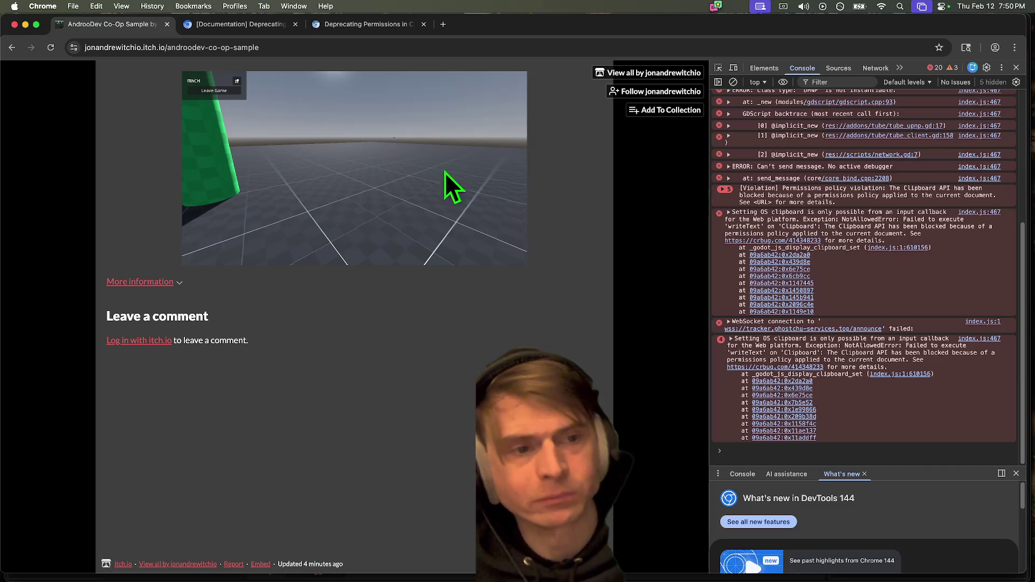
Step: Expand the grouped Clipboard API permissions-policy violations and inspect the first stack trace
click(831, 203)
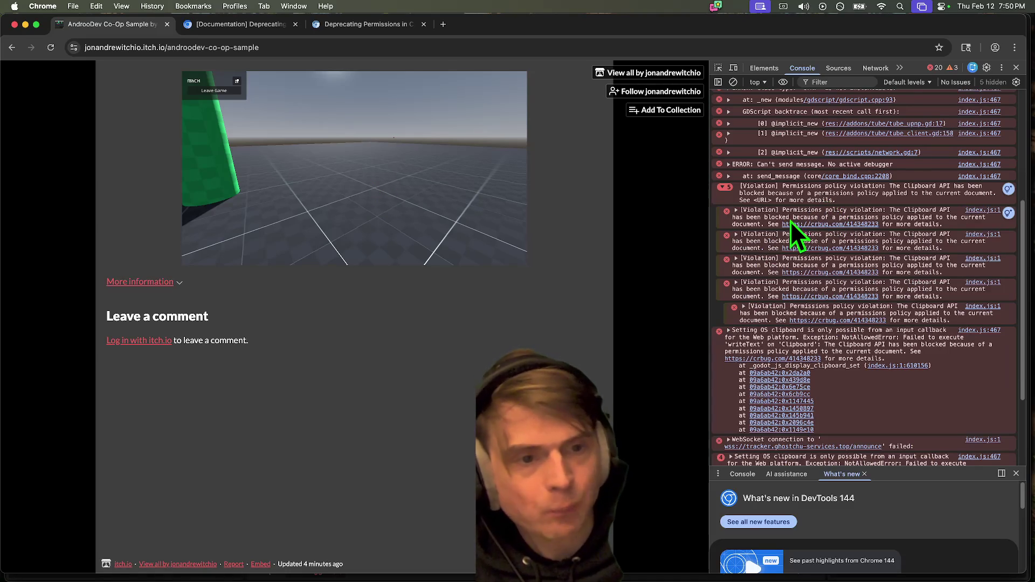
click(765, 223)
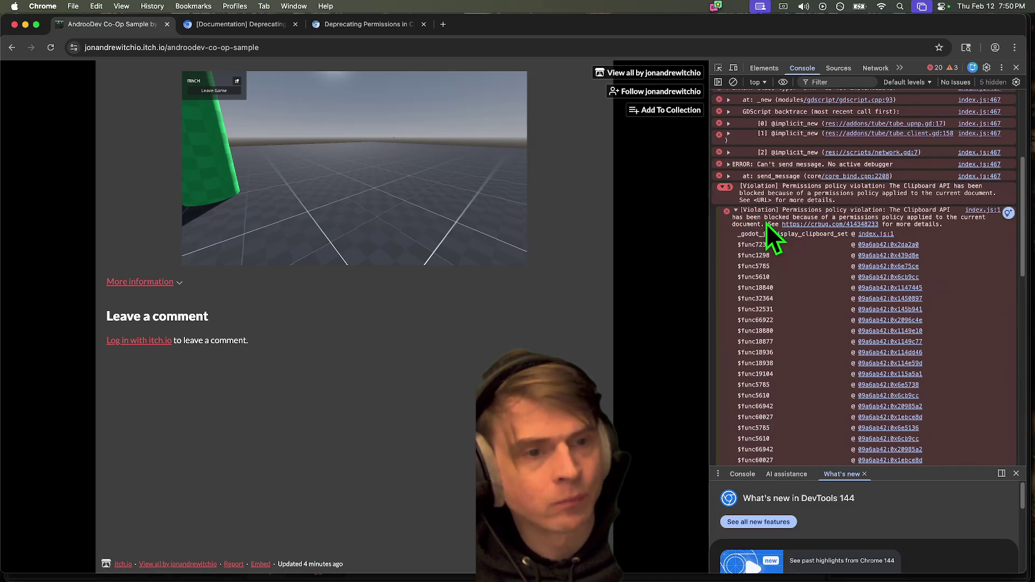
click(766, 224)
key(super+Tab)
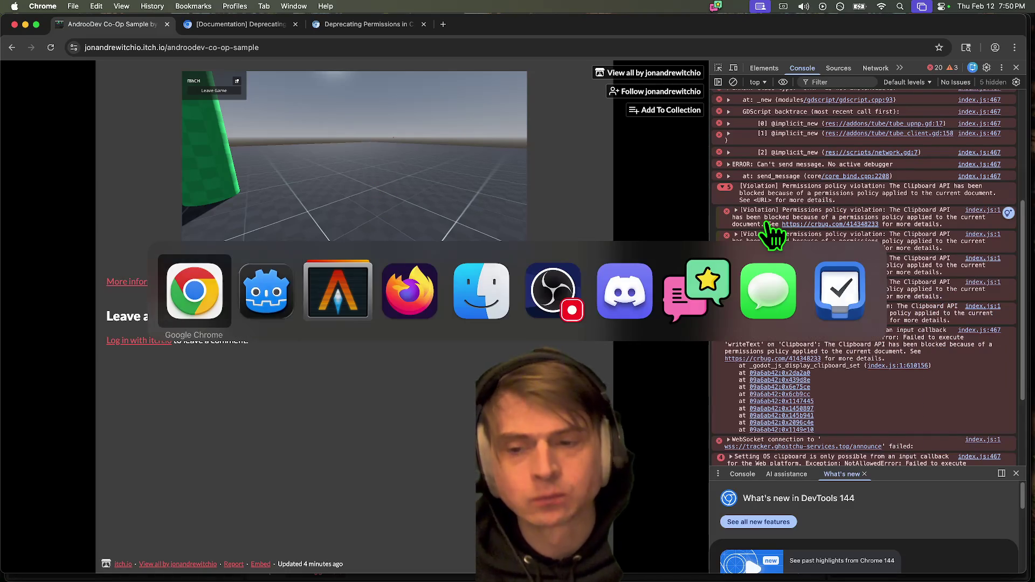
right_click(335, 362)
key(ctrl+Tab)
key(ctrl+shift+Tab)
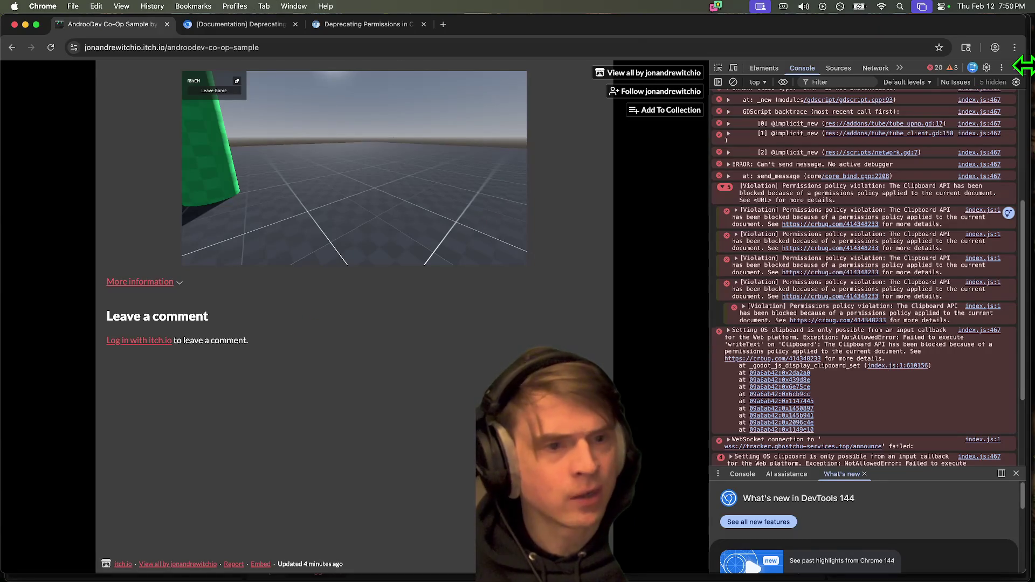
Step: Close DevTools, revisit the Co-Op Sample page via the developer profile, and close the tab
key(super+alt+i)
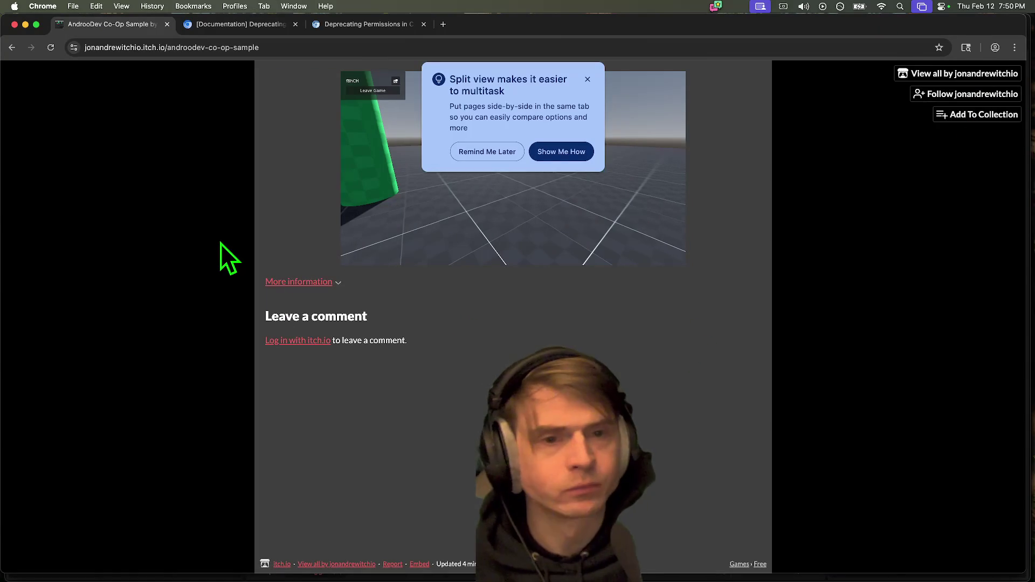
key(super+bracketleft)
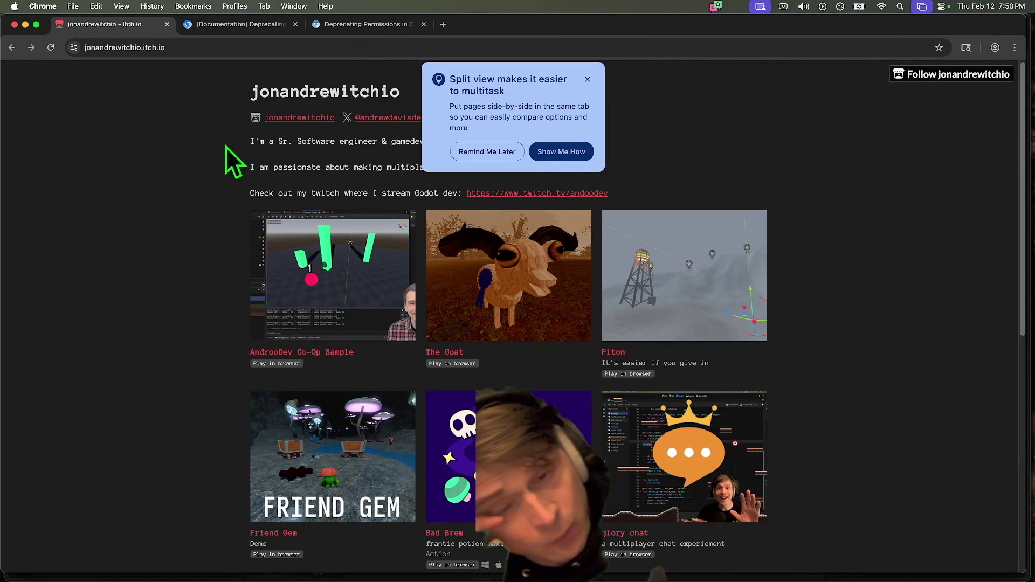
click(325, 354)
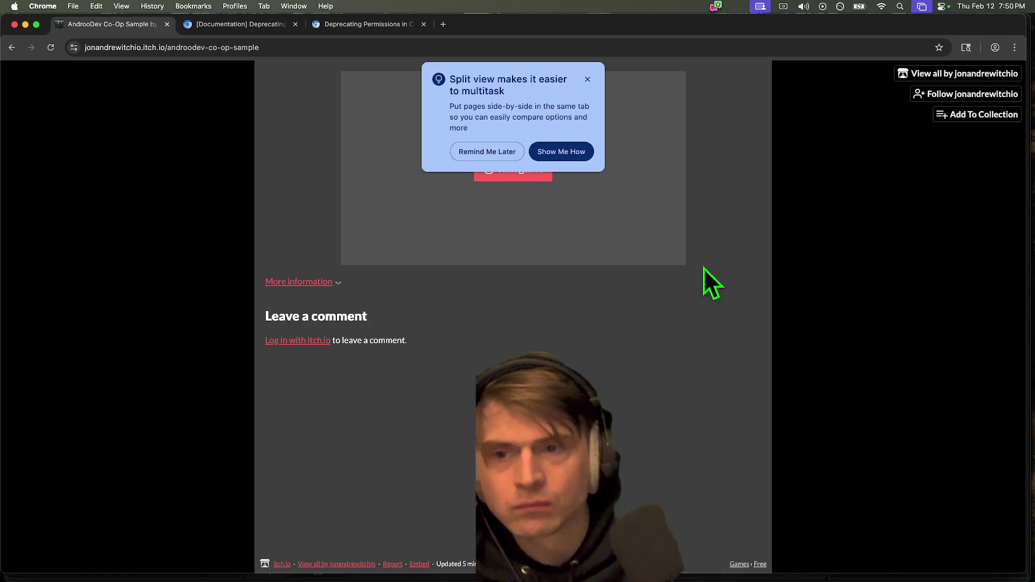
key(super+w)
key(super+Tab)
key(super+Tab)
key(super+Tab)
Step: Open itch.io in Firefox and go from the dashboard to the AndrooDev Co-Op Sample edit page
key(Tab)
key(Tab)
text(i)
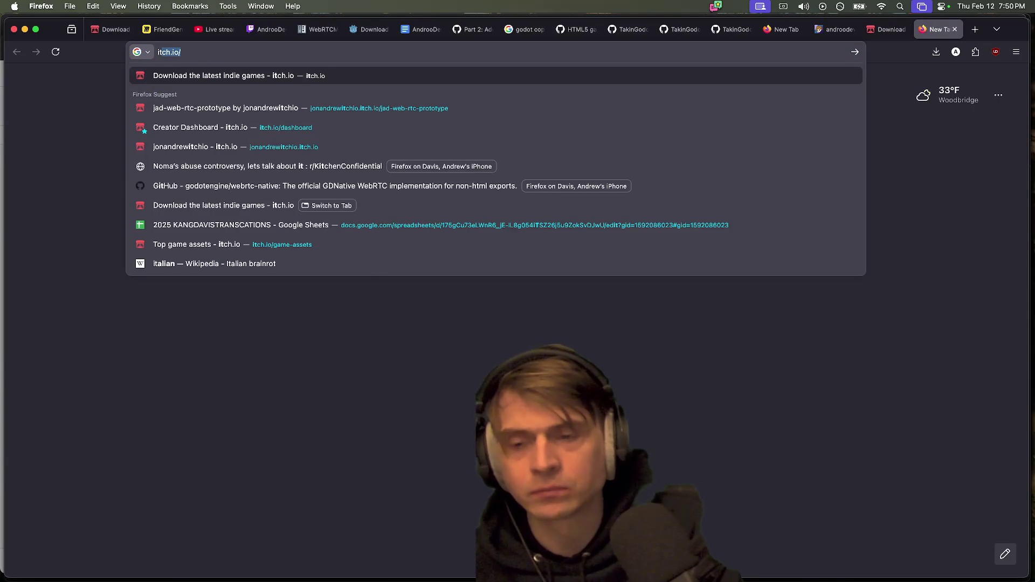
key(Down)
key(Up)
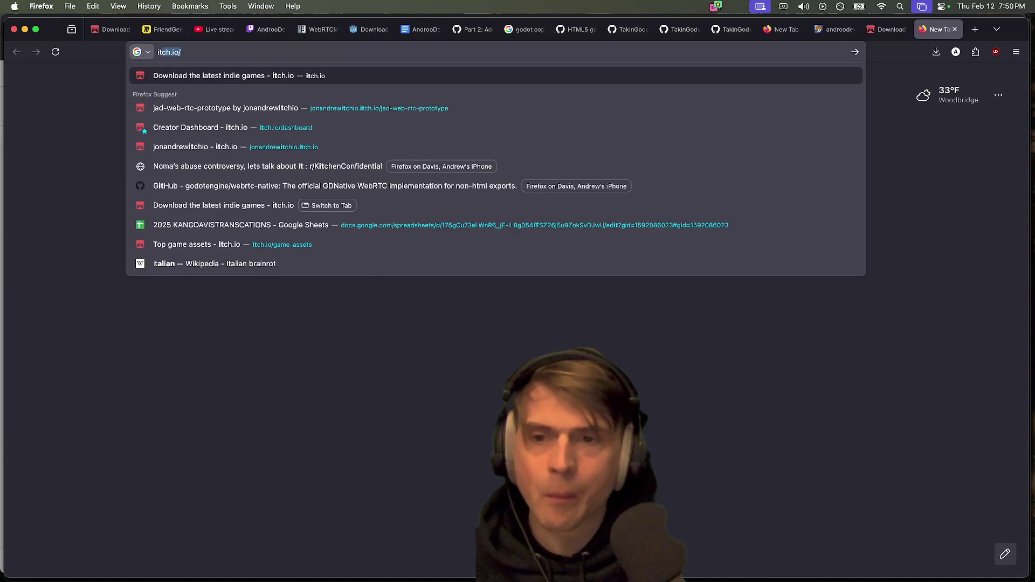
key(Return)
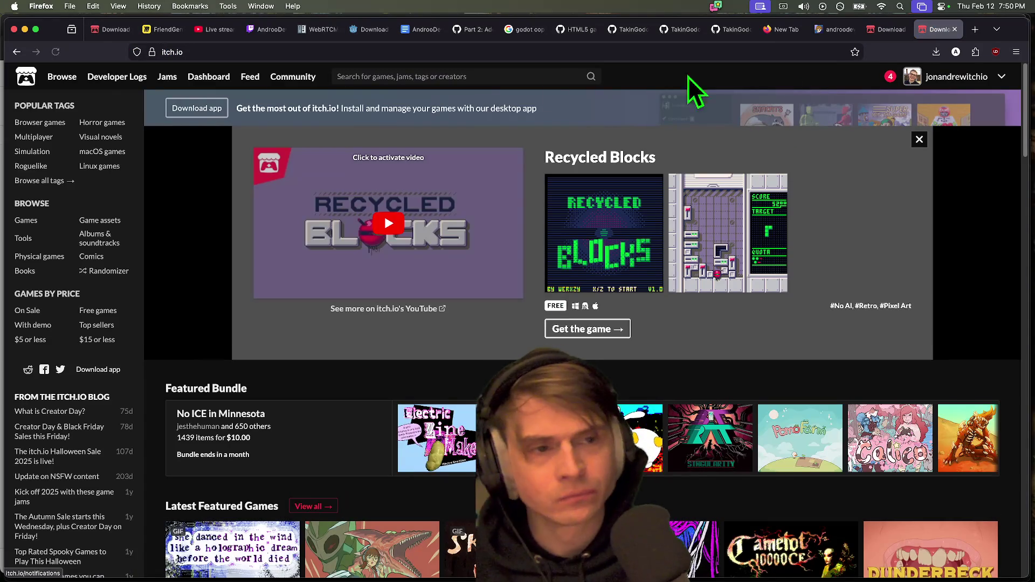
click(891, 77)
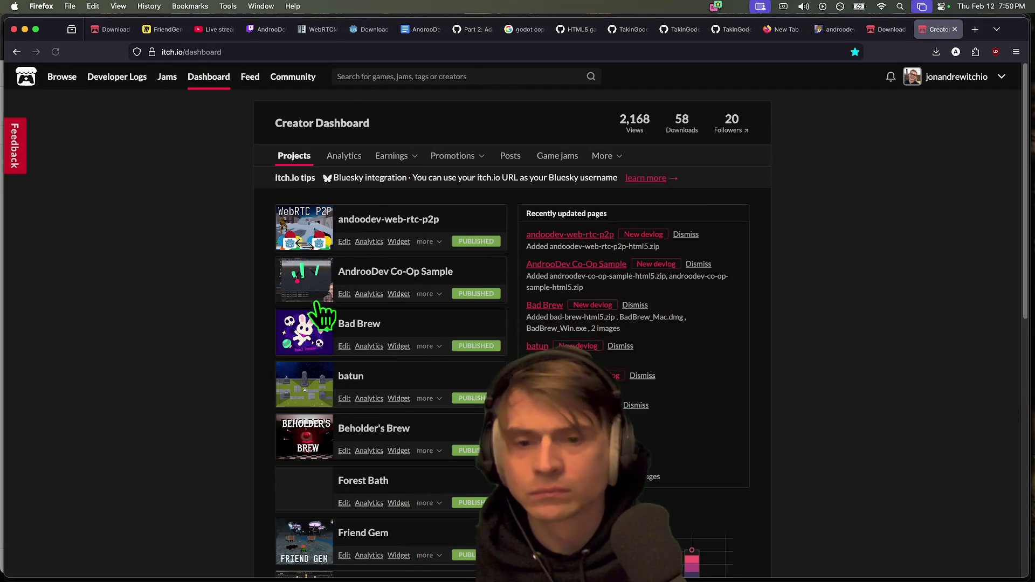
scroll(323, 345, down, 10)
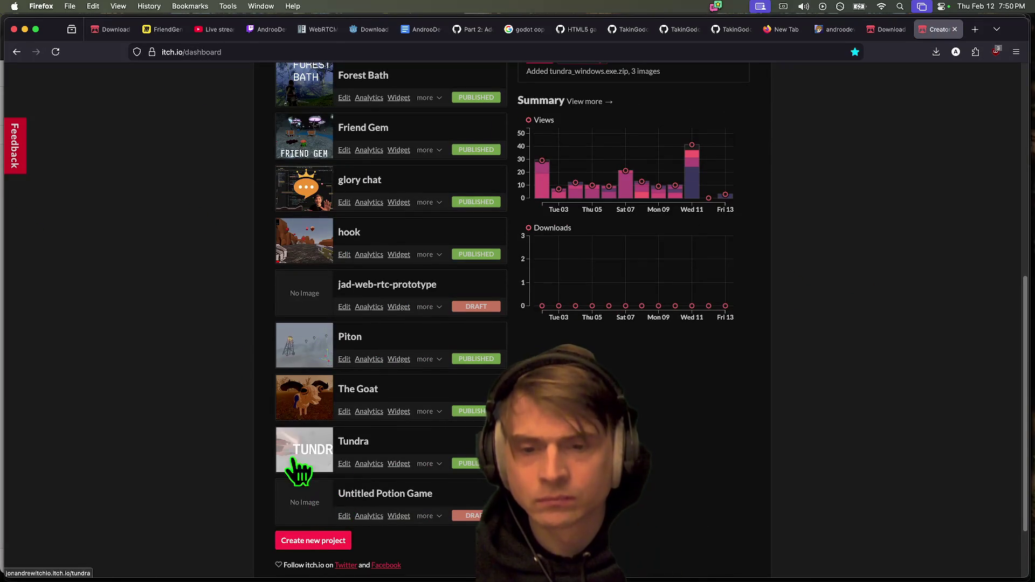
scroll(270, 354, up, 6)
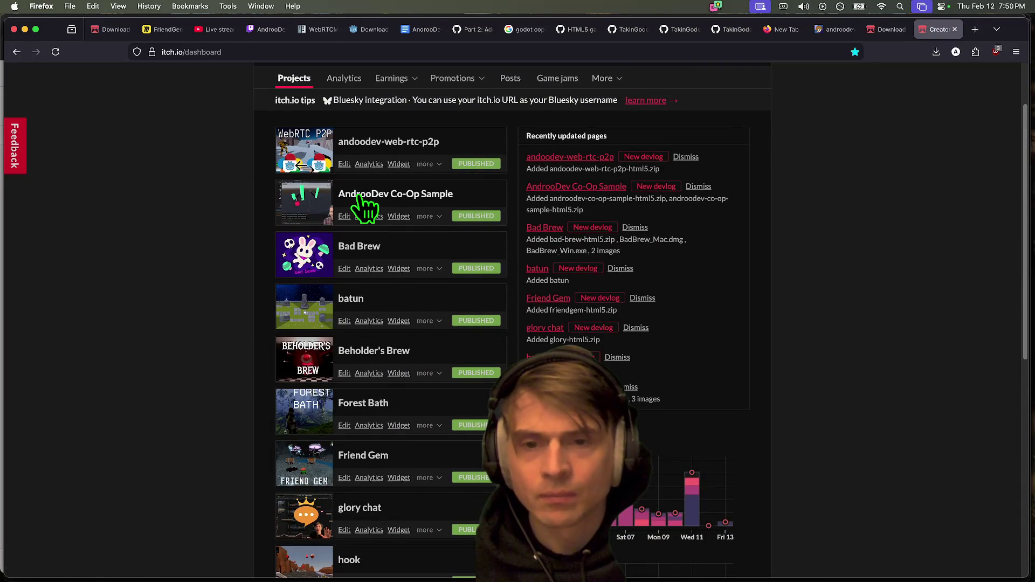
click(344, 216)
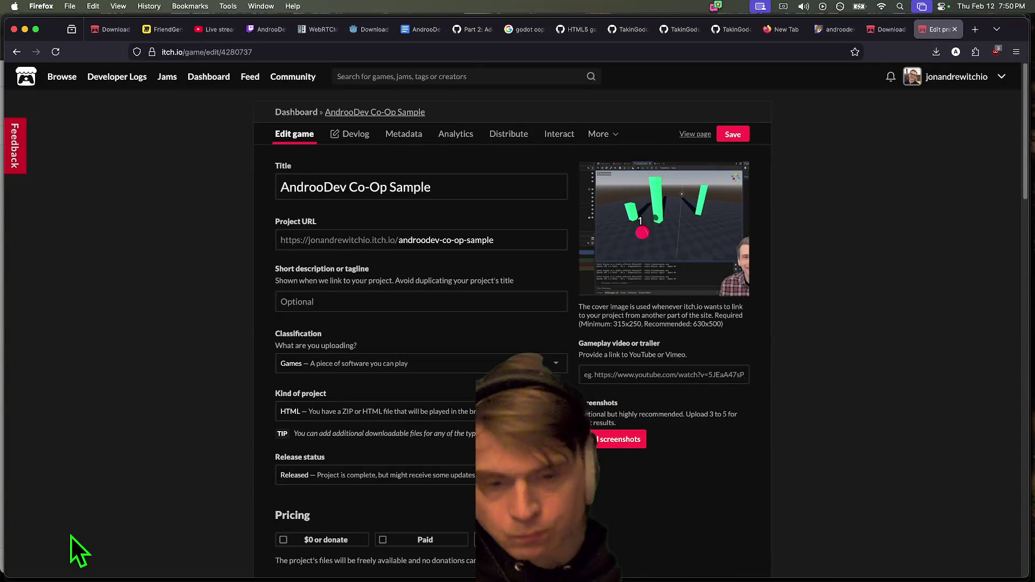
Step: Make the 640×360 HTML5 embed auto-start on page load, staying on the edit page
scroll(317, 250, down, 10)
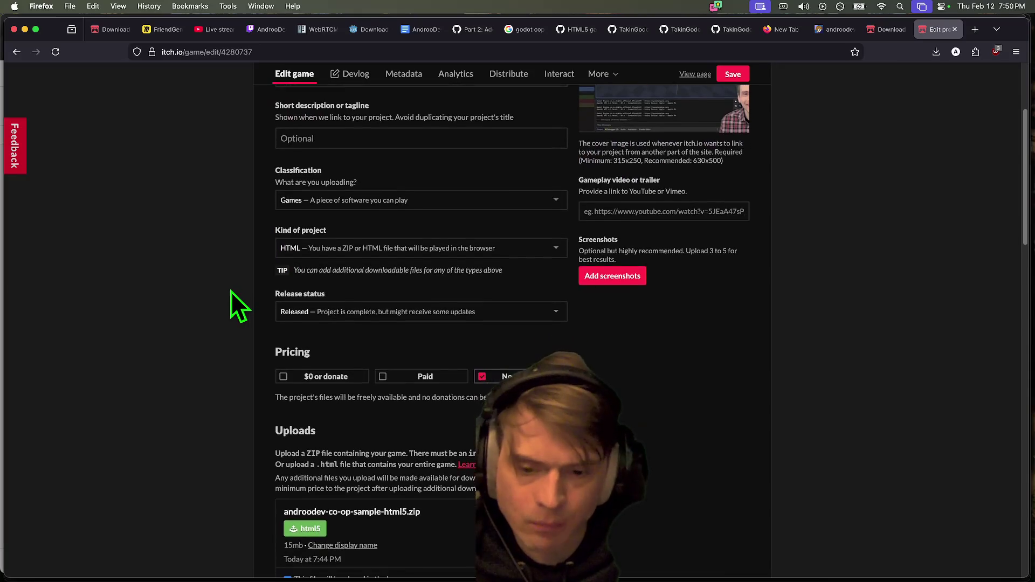
scroll(229, 292, down, 8)
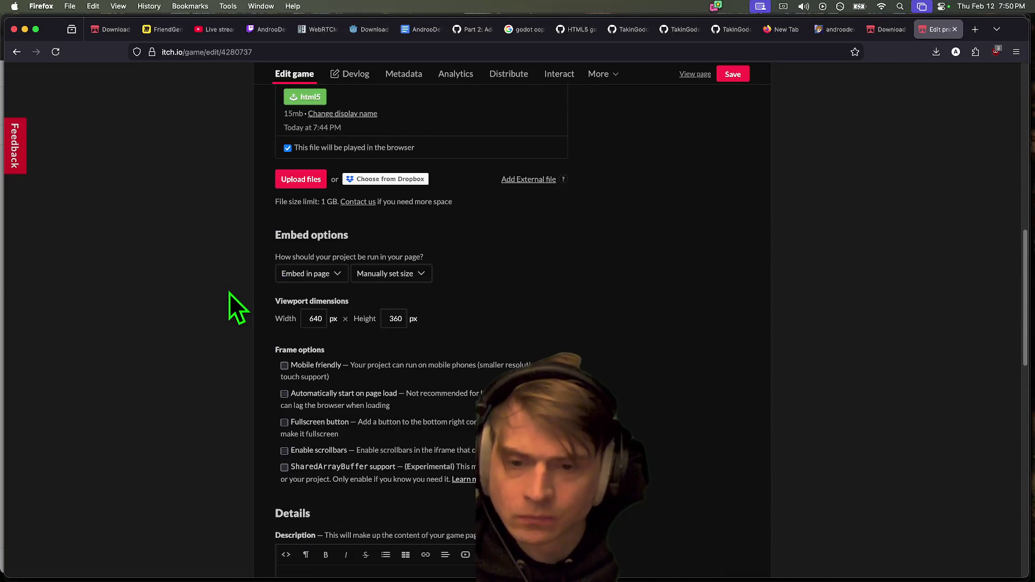
click(347, 396)
scroll(649, 384, down, 3)
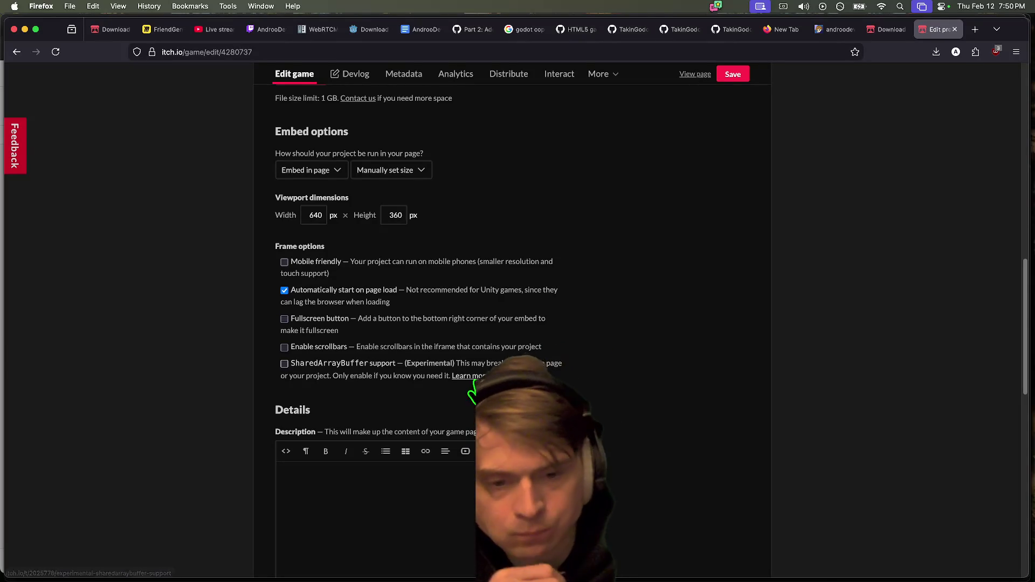
click(469, 376)
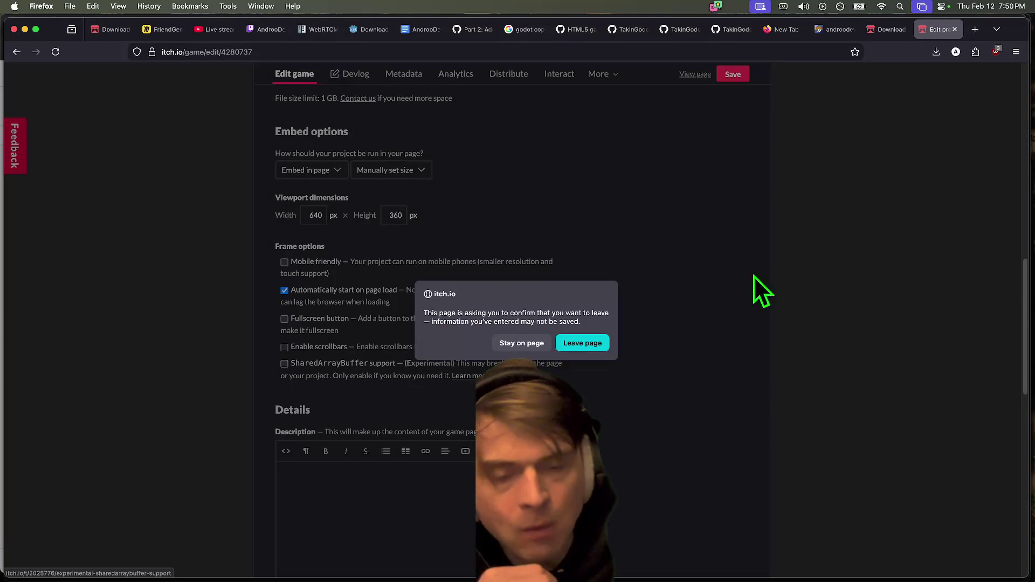
click(521, 344)
Step: Save the edit page settings and scroll back to the top
scroll(588, 355, down, 2)
scroll(653, 362, down, 5)
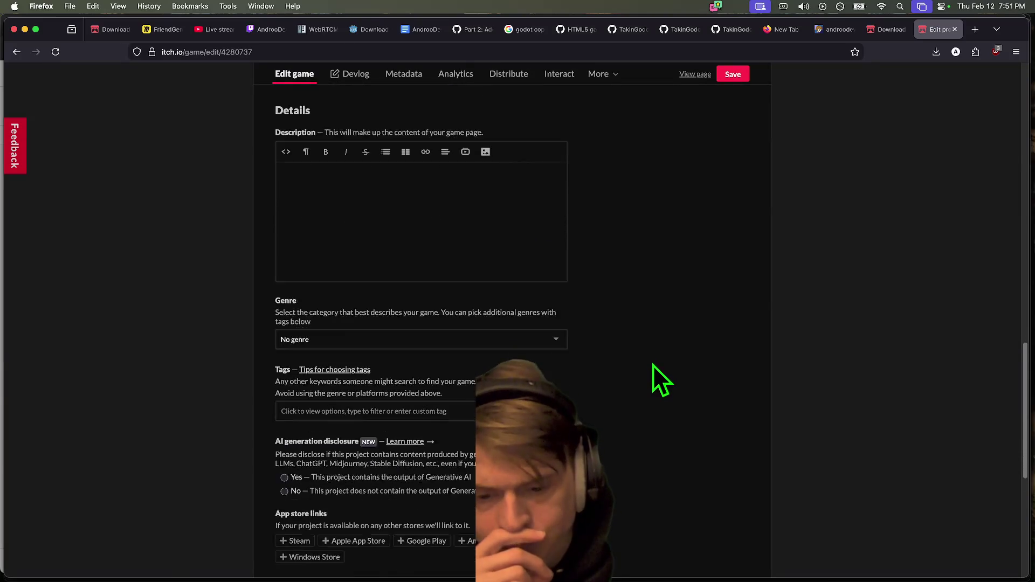
scroll(652, 365, down, 4)
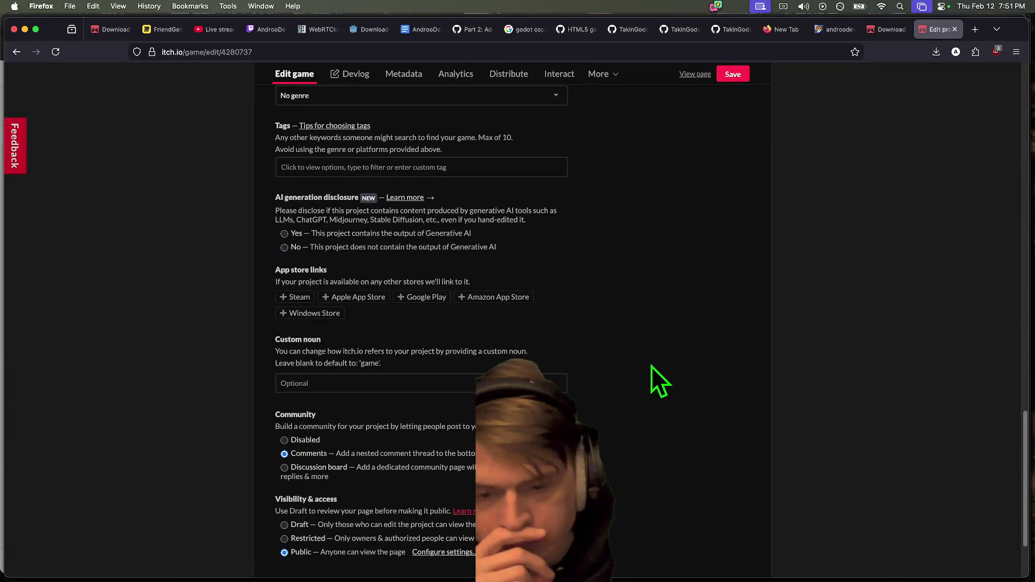
scroll(652, 367, down, 1)
click(291, 492)
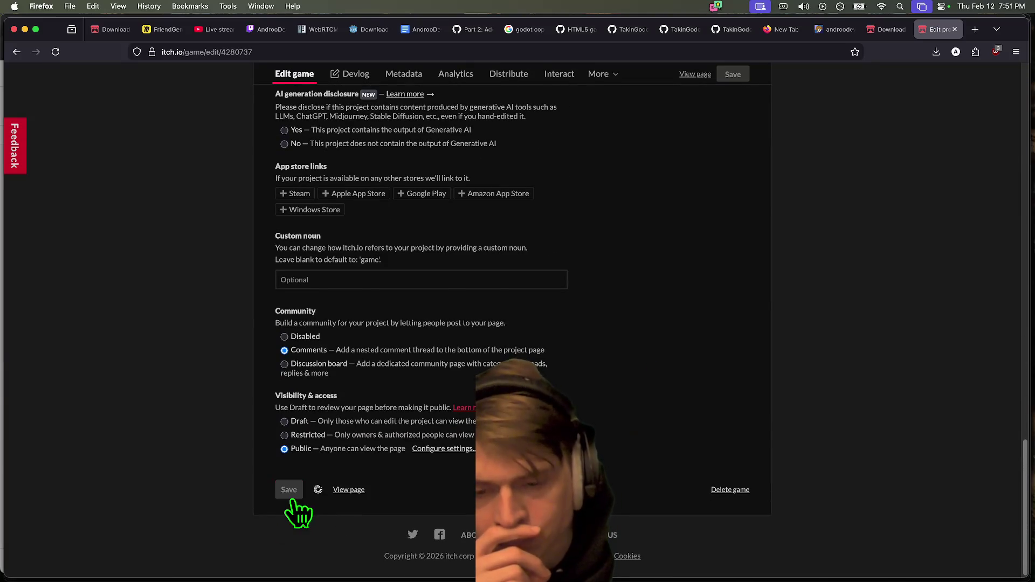
scroll(780, 421, up, 10)
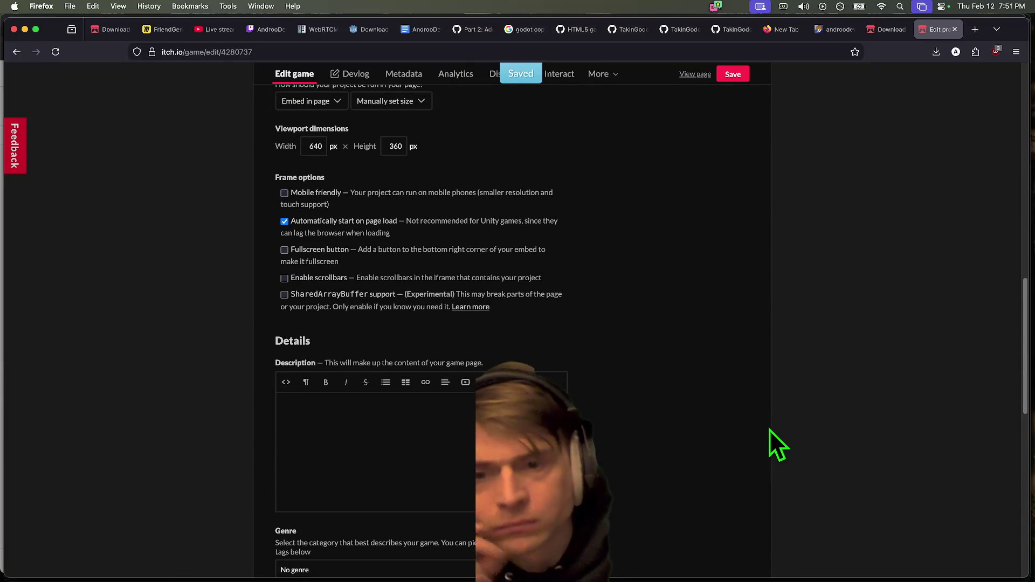
scroll(753, 433, up, 2)
scroll(752, 433, up, 3)
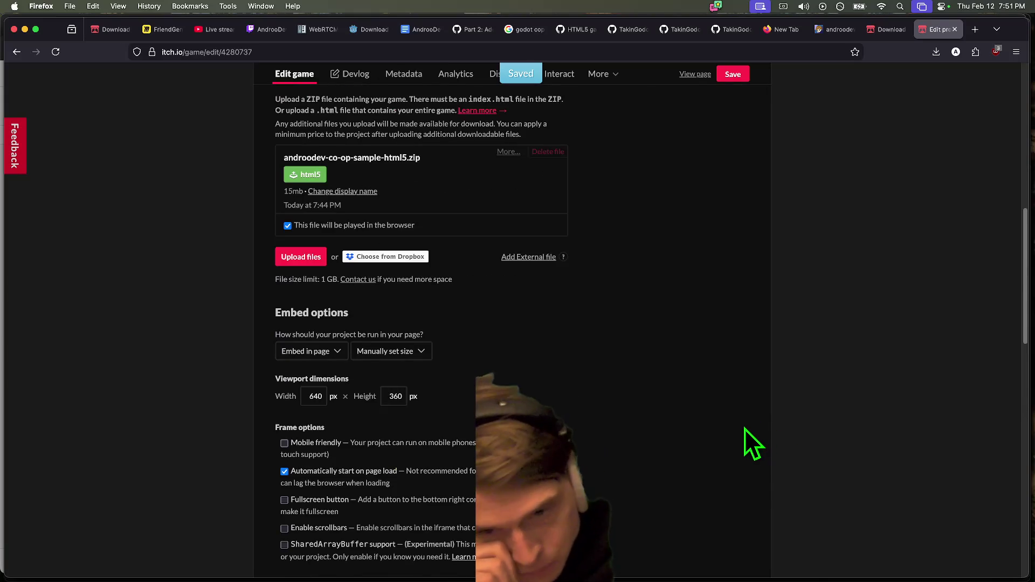
scroll(745, 429, up, 3)
scroll(734, 430, up, 2)
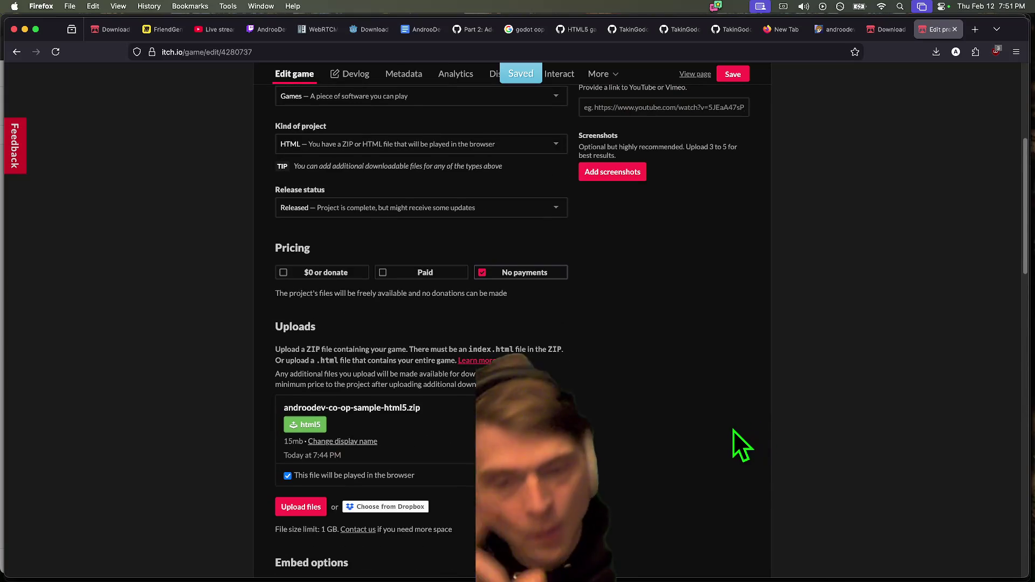
scroll(662, 440, up, 4)
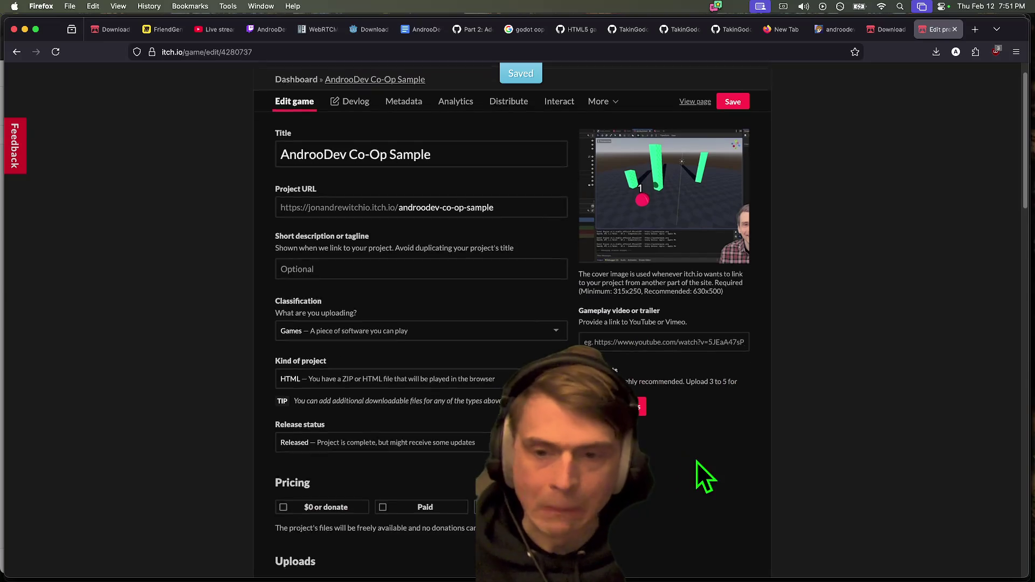
scroll(781, 477, up, 1)
key(super+Tab)
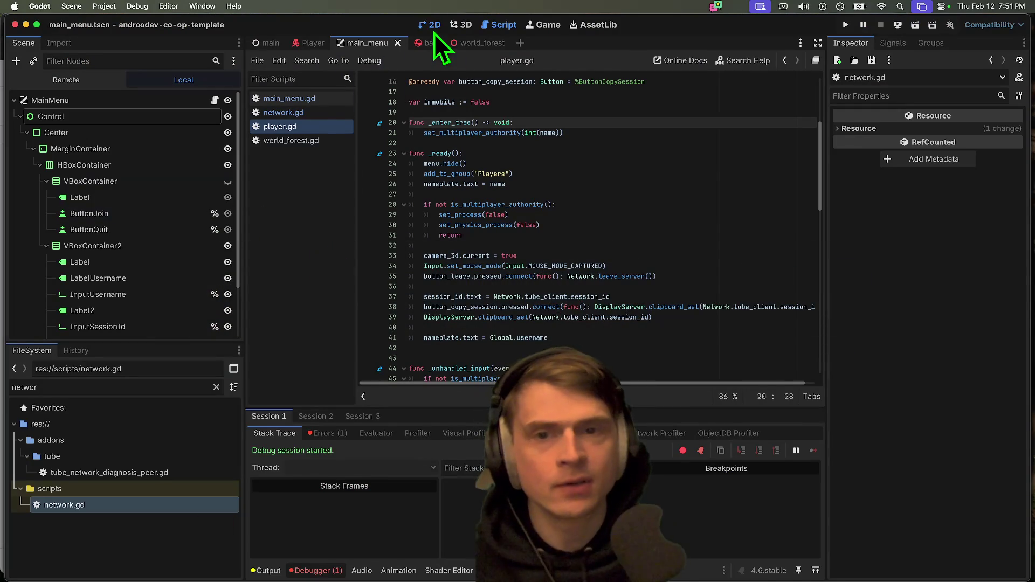
Step: Open the Player scene in the 2D view and select the SessionId label
click(431, 25)
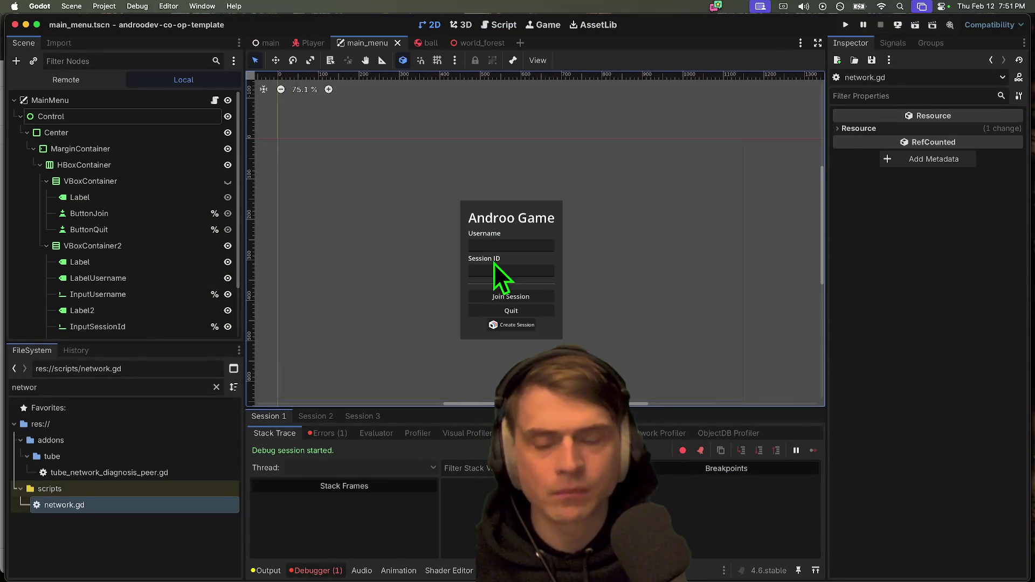
click(309, 44)
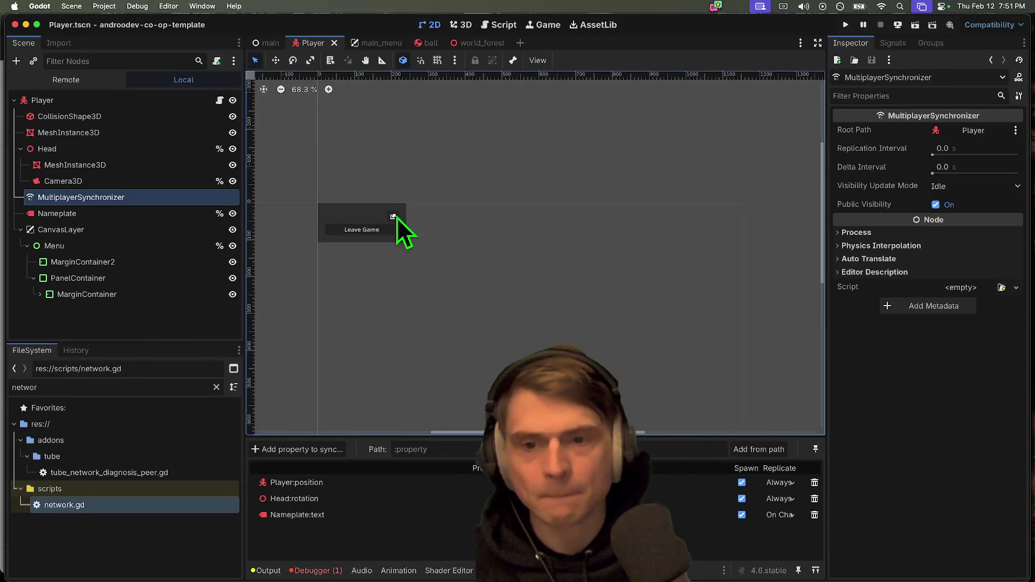
scroll(339, 221, up, 4)
click(350, 216)
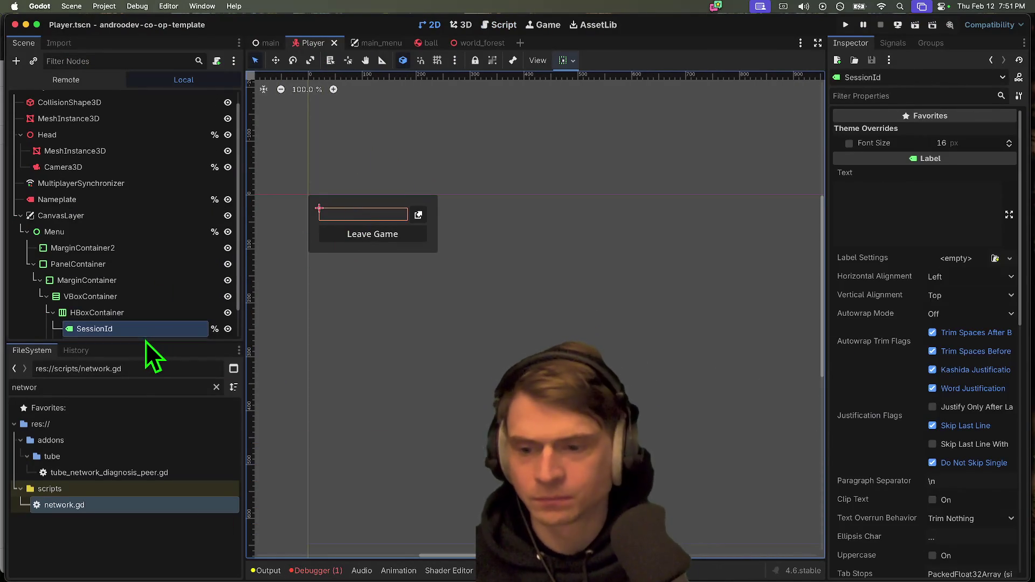
drag(146, 343, 143, 415)
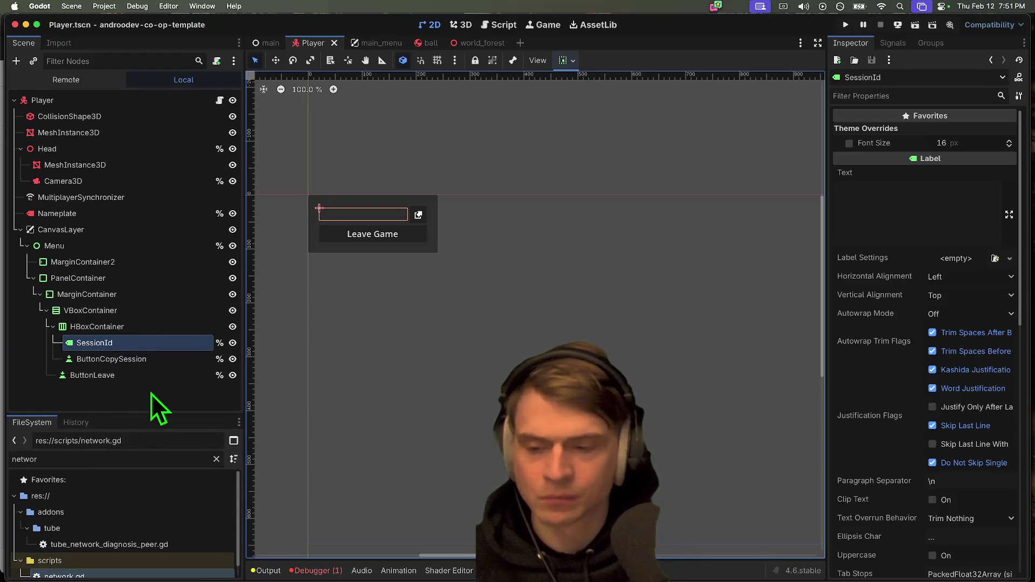
Step: Add a RichTextLabel and move it above the HBoxContainer session-ID row
key(super+a)
text(text)
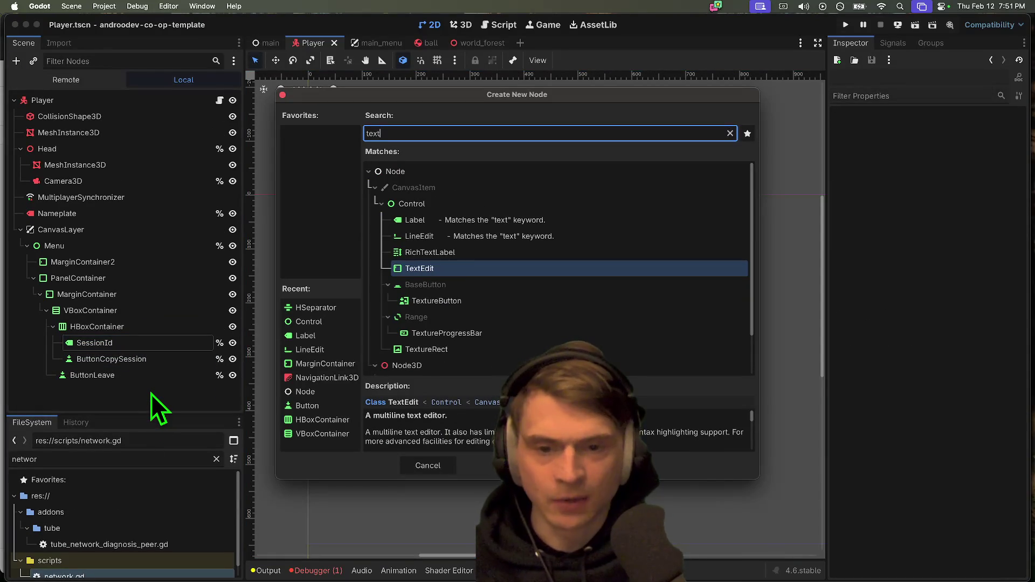
key(Up)
key(Return)
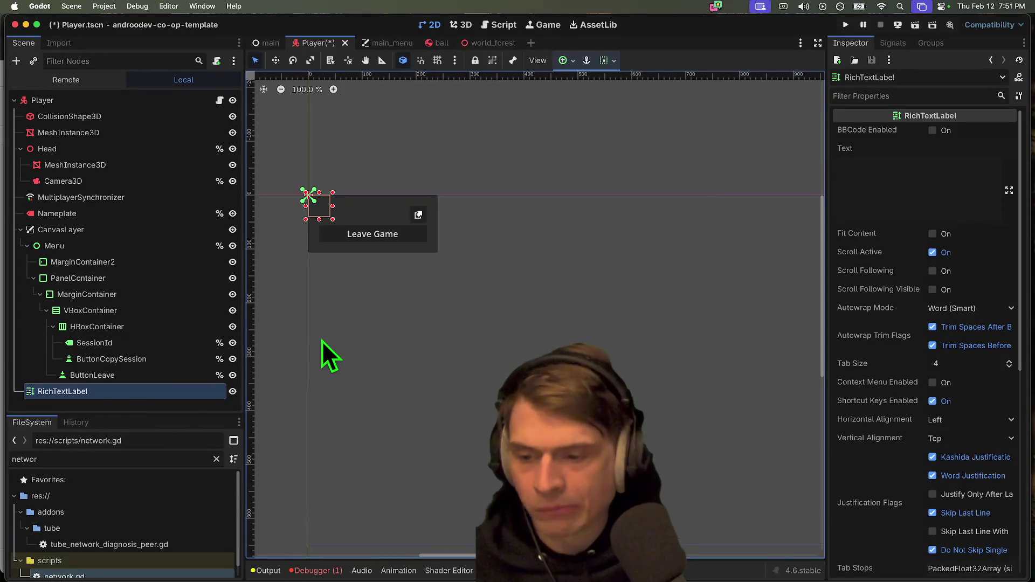
mouse_move(115, 390)
mouse_down()
mouse_move(139, 351)
mouse_move(131, 356)
mouse_up()
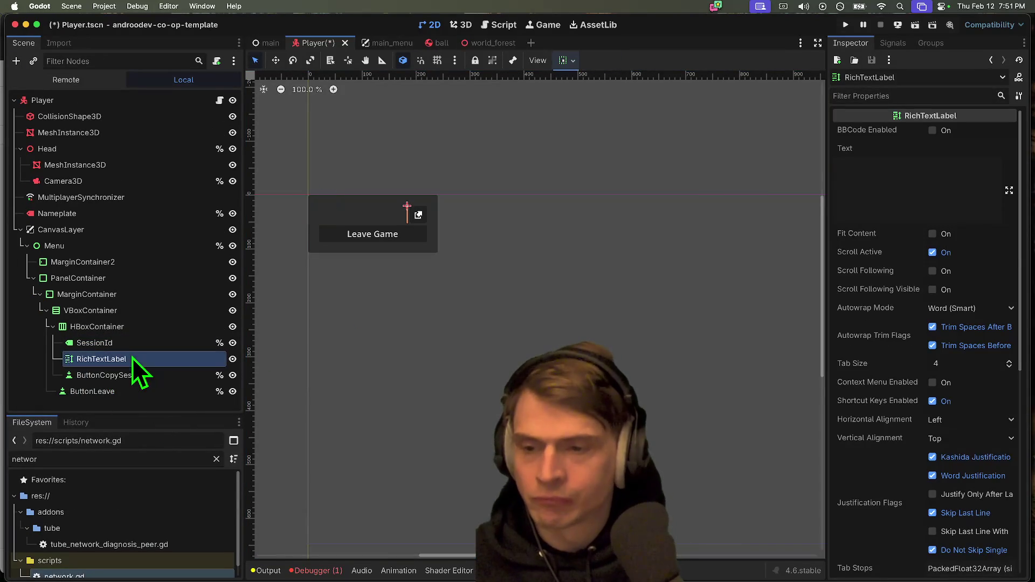
click(945, 161)
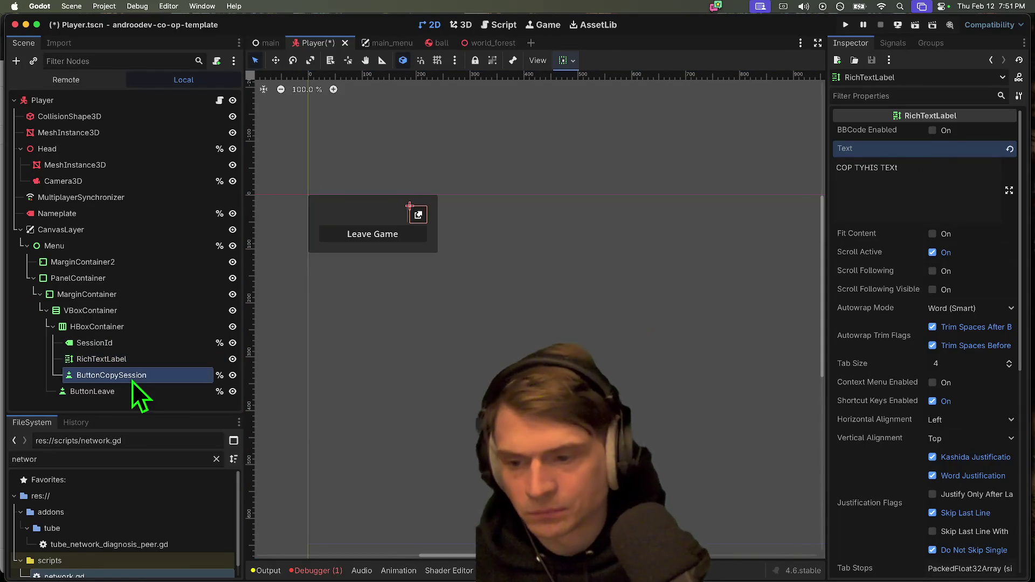
click(137, 362)
drag(142, 359, 139, 323)
Step: Set the RichTextLabel's text to 'COP TYHIS TEXt aefawef' and enable Fit Content
click(974, 190)
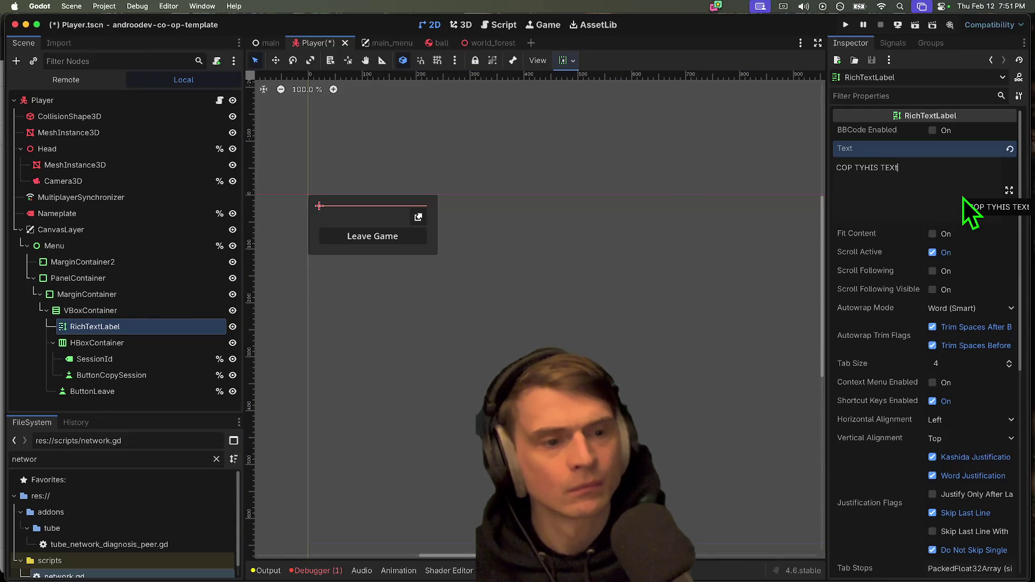
text(aefawef)
click(976, 237)
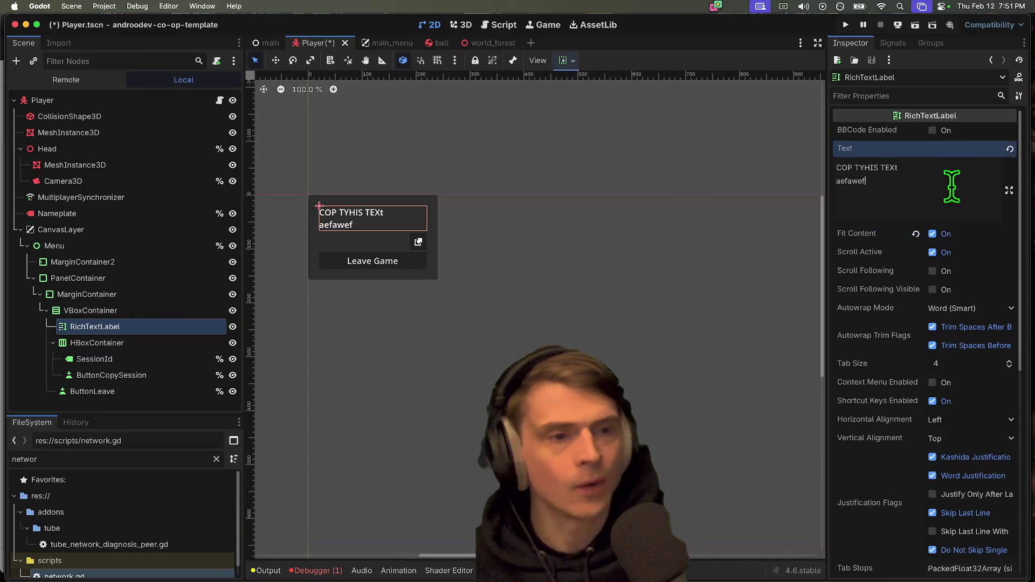
click(150, 311)
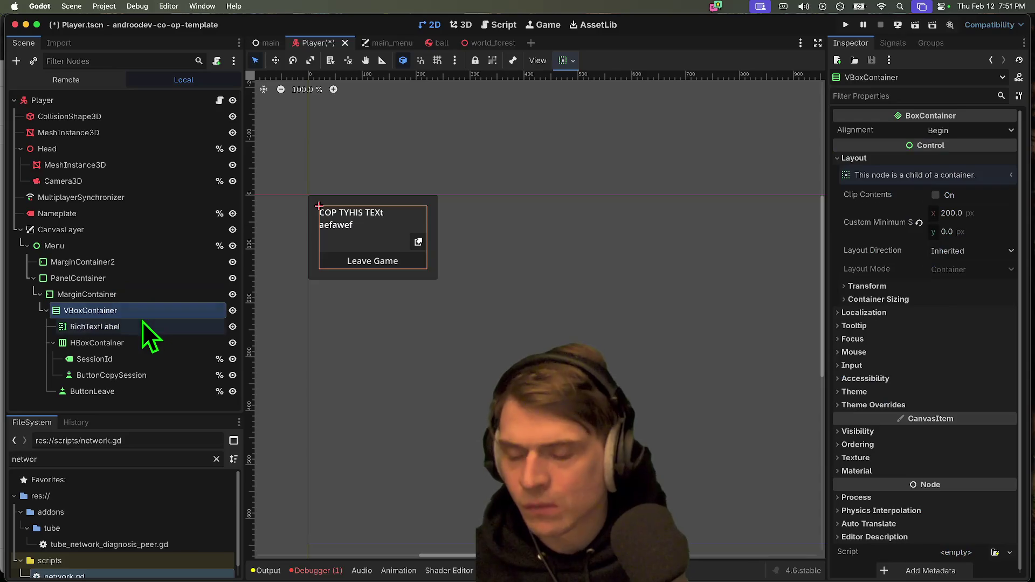
click(143, 323)
Step: Add a Label under the VBoxContainer, placed right after the RichTextLabel
click(143, 315)
key(ctrl+a)
text(labe)
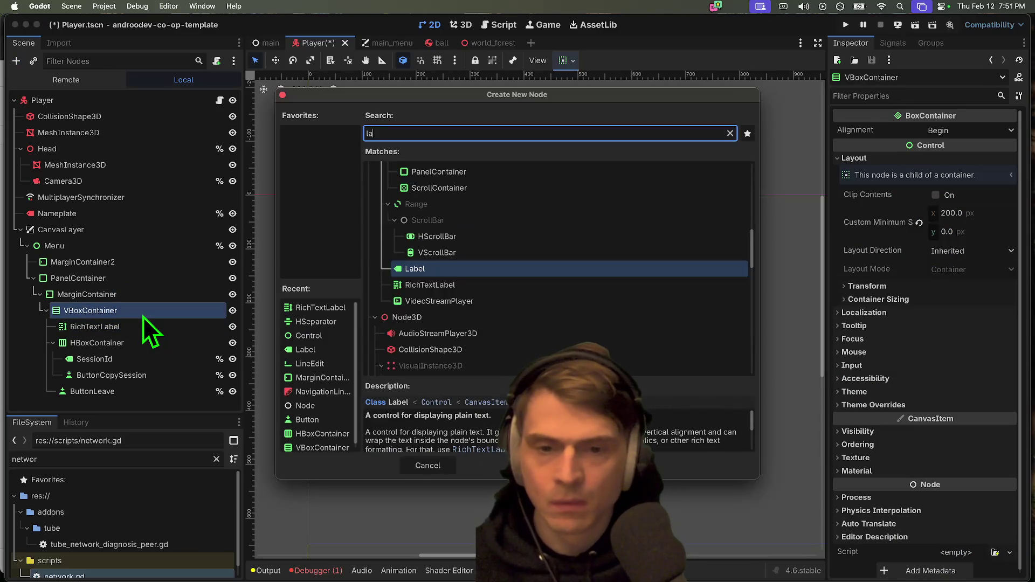
key(Return)
mouse_move(102, 402)
mouse_down()
mouse_move(131, 326)
mouse_move(148, 328)
mouse_up()
key(super+Tab)
key(ctrl+shift+Tab)
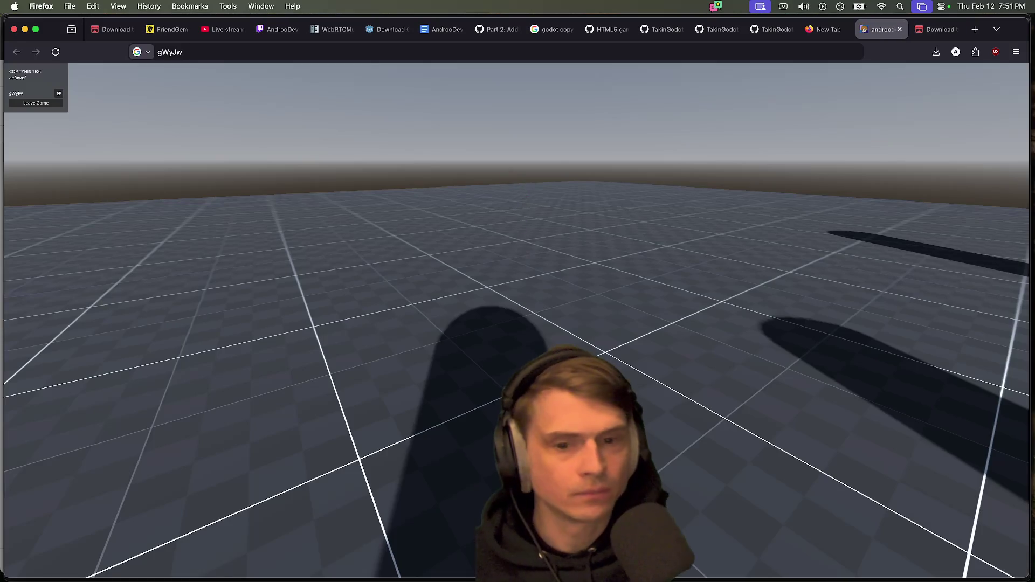
Step: Bring up the itch.io game page in Chrome and launch the embedded co-op game
key(super+Tab)
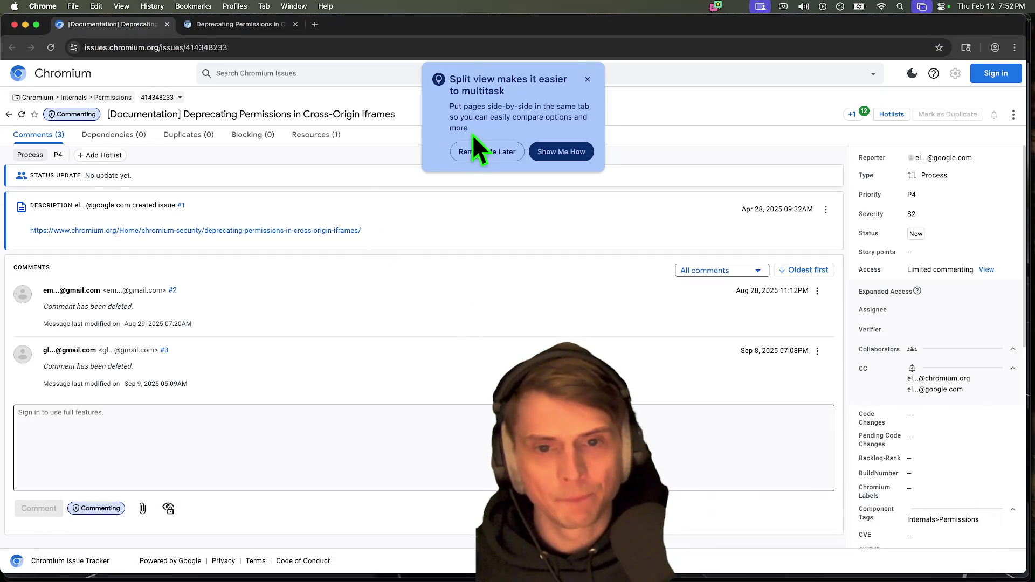
key(super+grave)
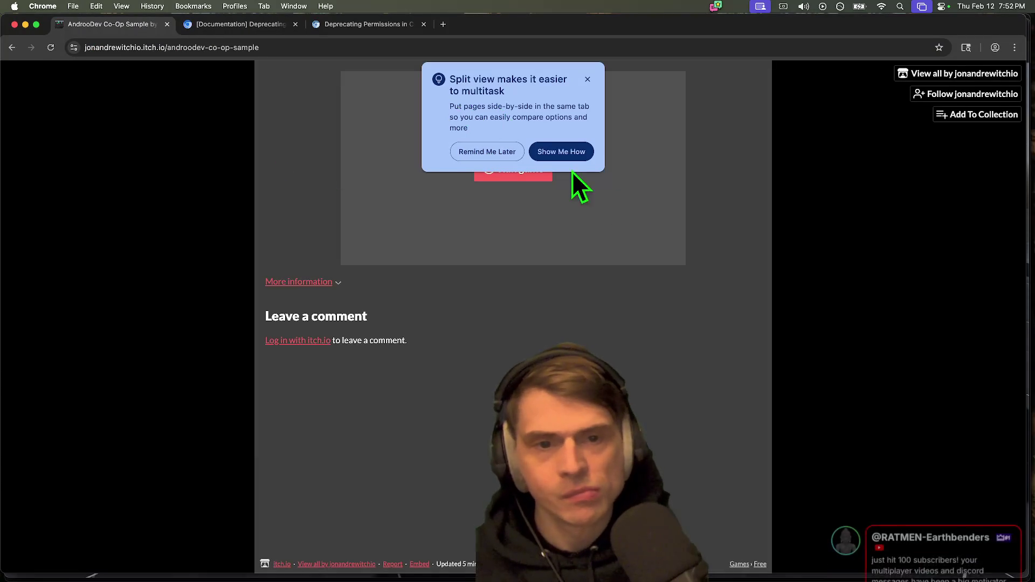
click(587, 79)
click(536, 173)
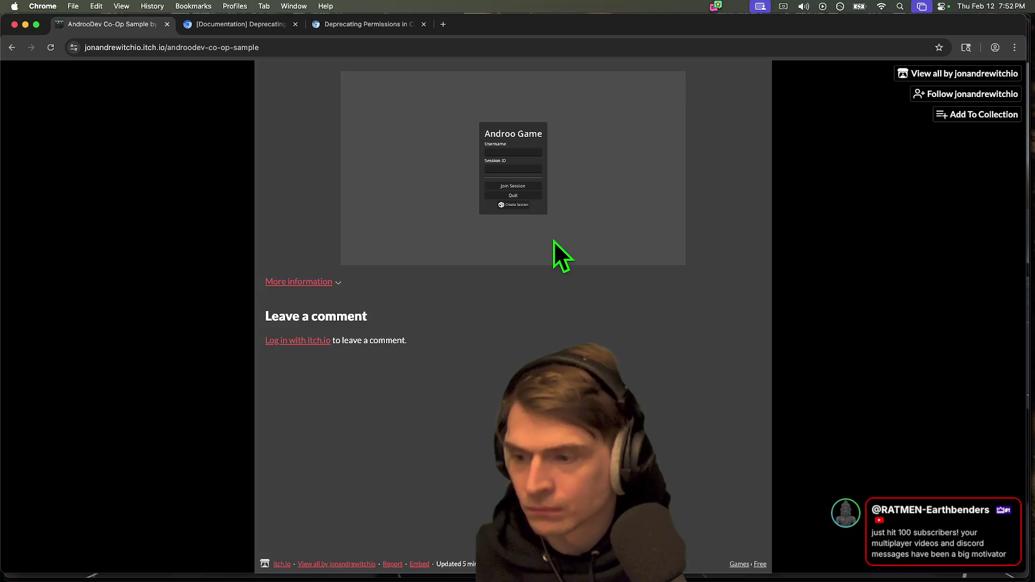
Step: Type 'aewfaef' as the Session ID, select it, and test pasting it into a new tab
click(524, 169)
text(aewfaef)
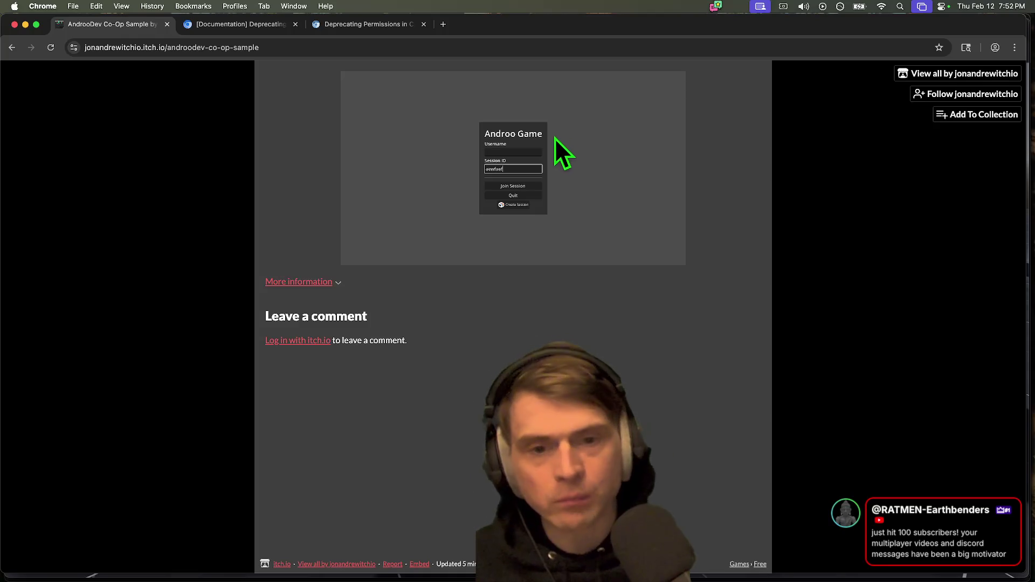
key(super+a)
key(super+t)
text(gWyJw)
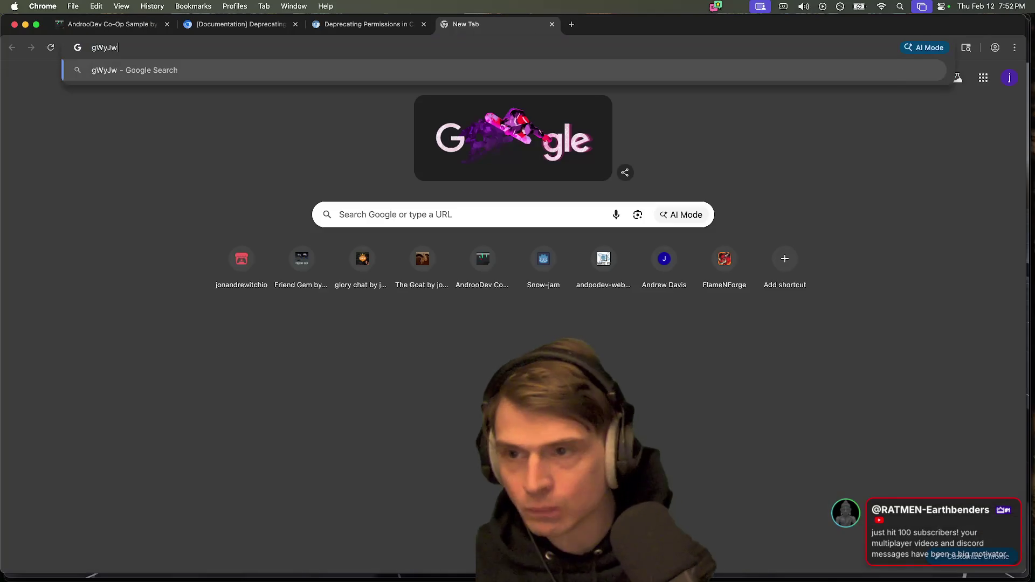
key(super+w)
key(super+Tab)
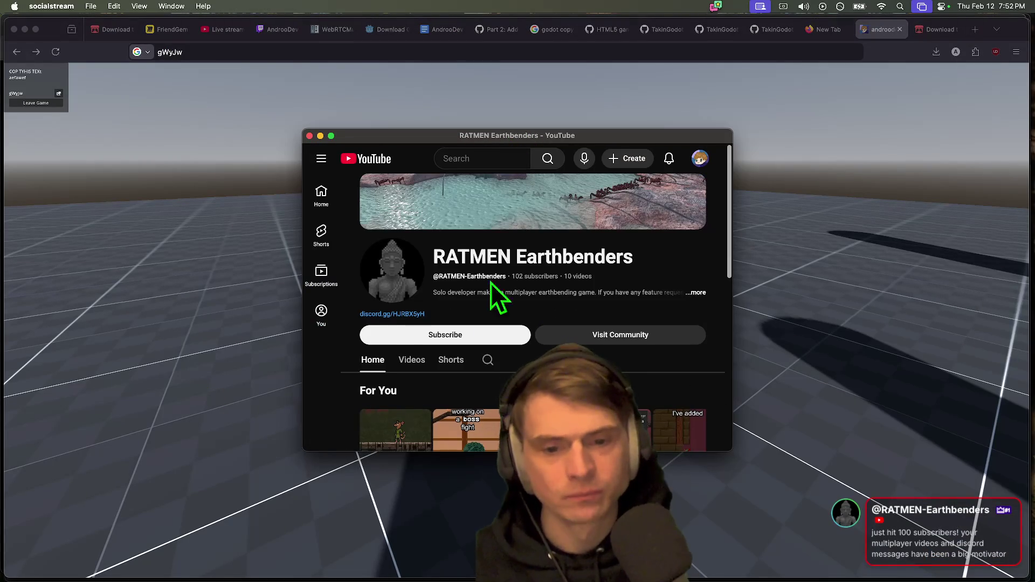
Step: Make the YouTube window fill the screen and subscribe to the RATMEN Earthbenders channel
drag(732, 450, 868, 537)
mouse_move(573, 144)
mouse_down()
mouse_move(446, 41)
mouse_move(439, 7)
mouse_up()
scroll(347, 170, down, 3)
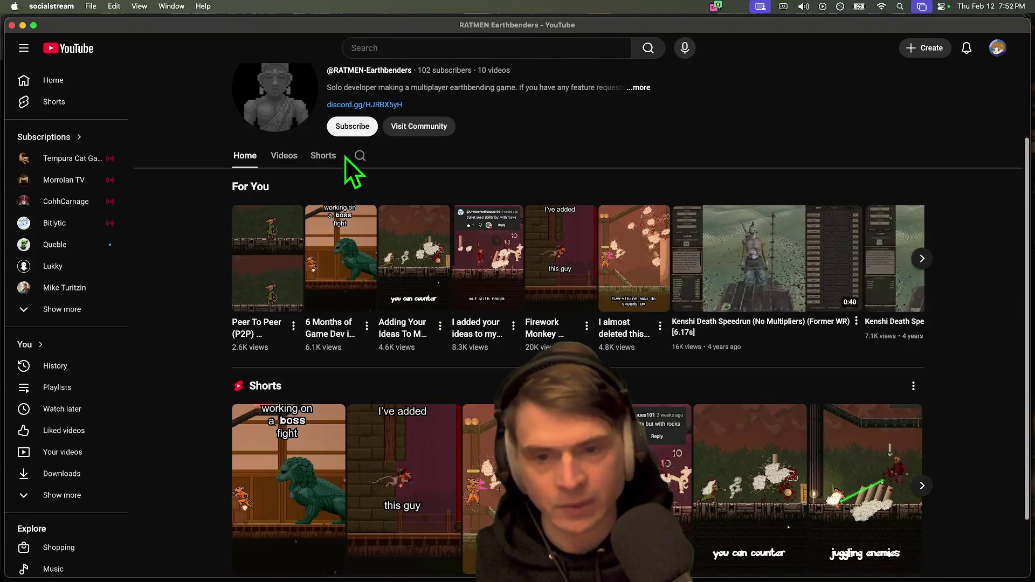
click(345, 131)
Step: Open the 'Peer To Peer (P2P) Multiplayer - Game Dev Tip' Short from the For You row
scroll(863, 194, down, 2)
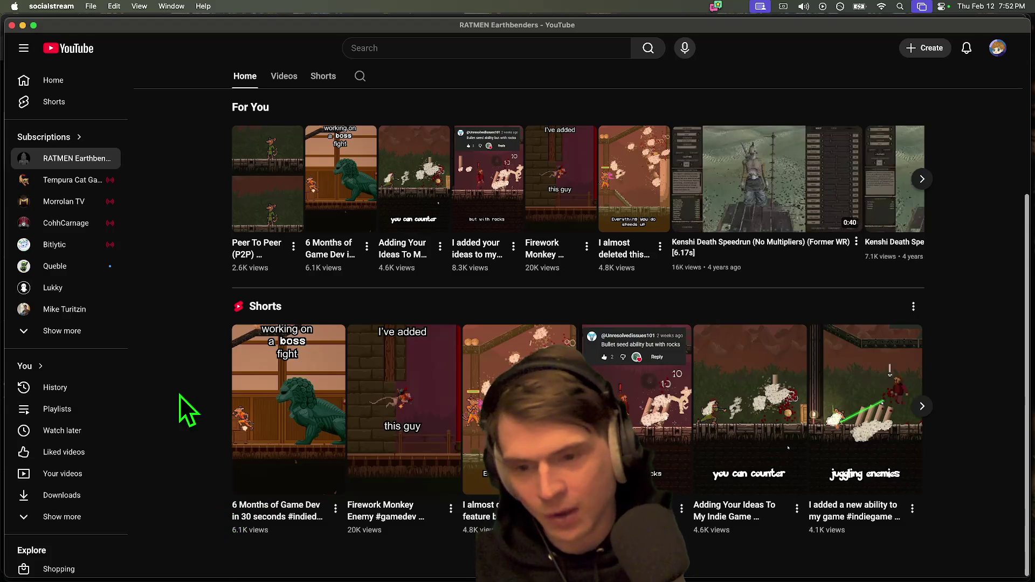
scroll(182, 390, up, 5)
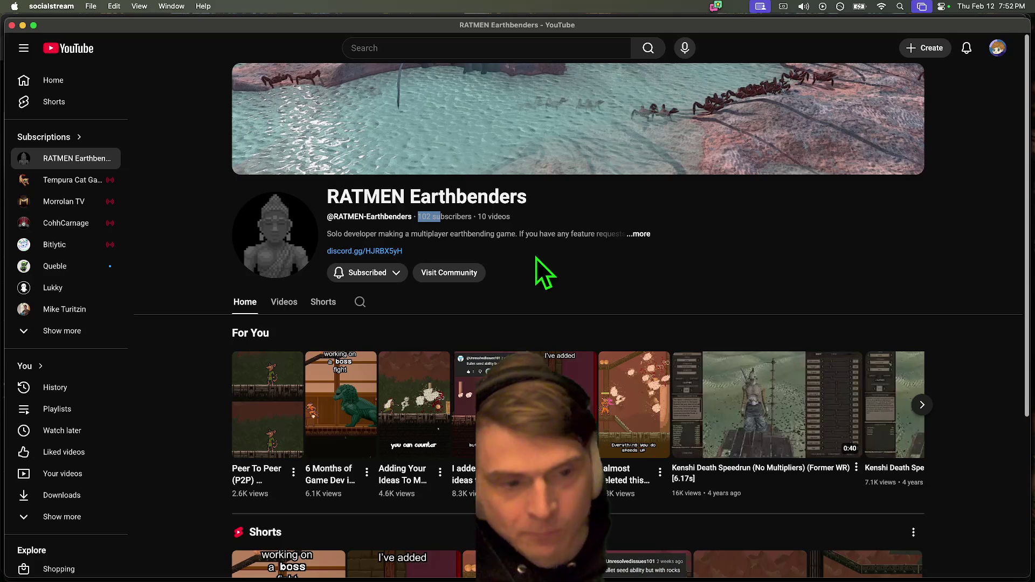
click(240, 384)
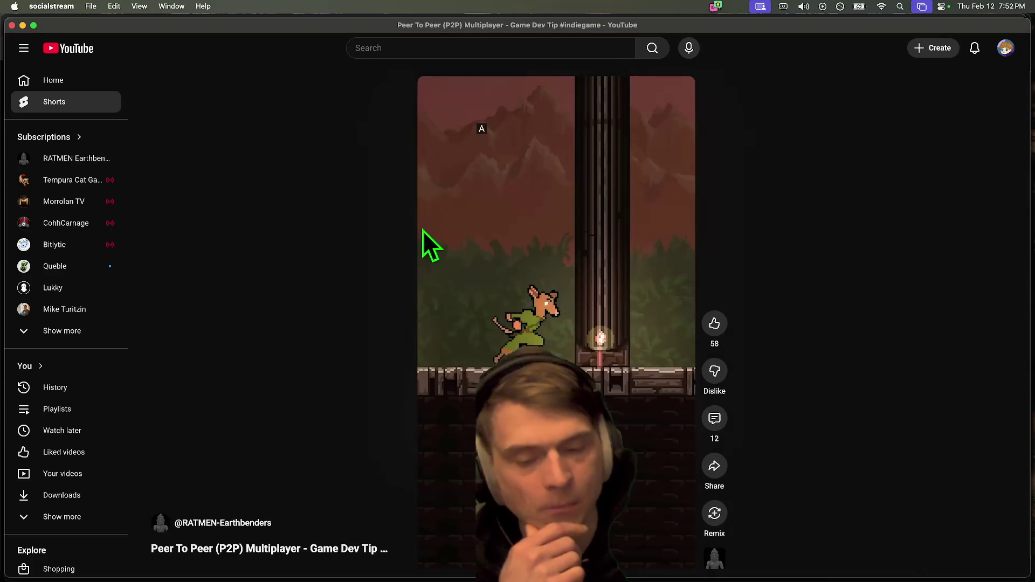
Step: Play part of the P2P Multiplayer Short, pause it, and un-maximize the YouTube window
click(473, 293)
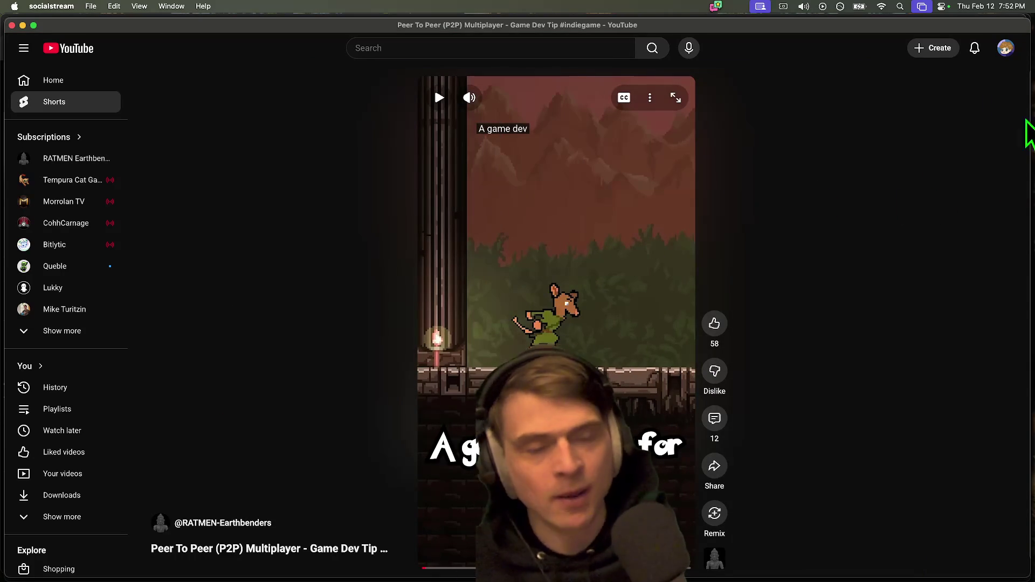
mouse_move(469, 102)
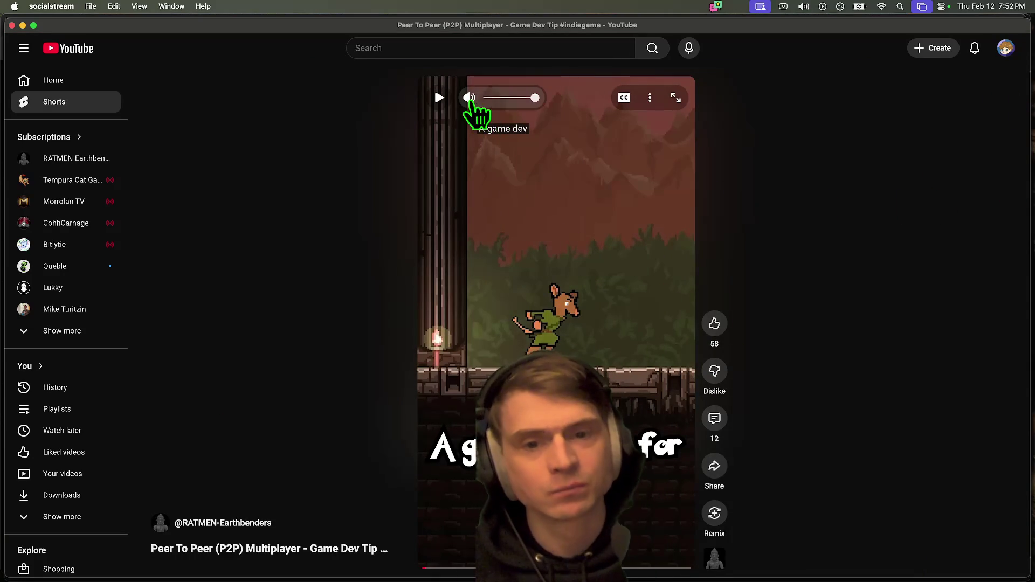
click(583, 279)
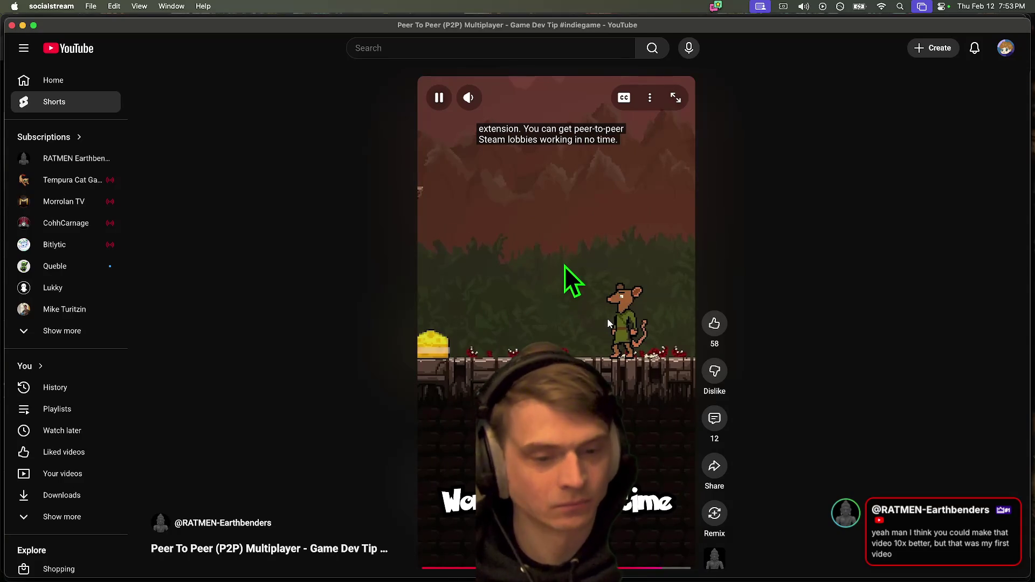
click(576, 258)
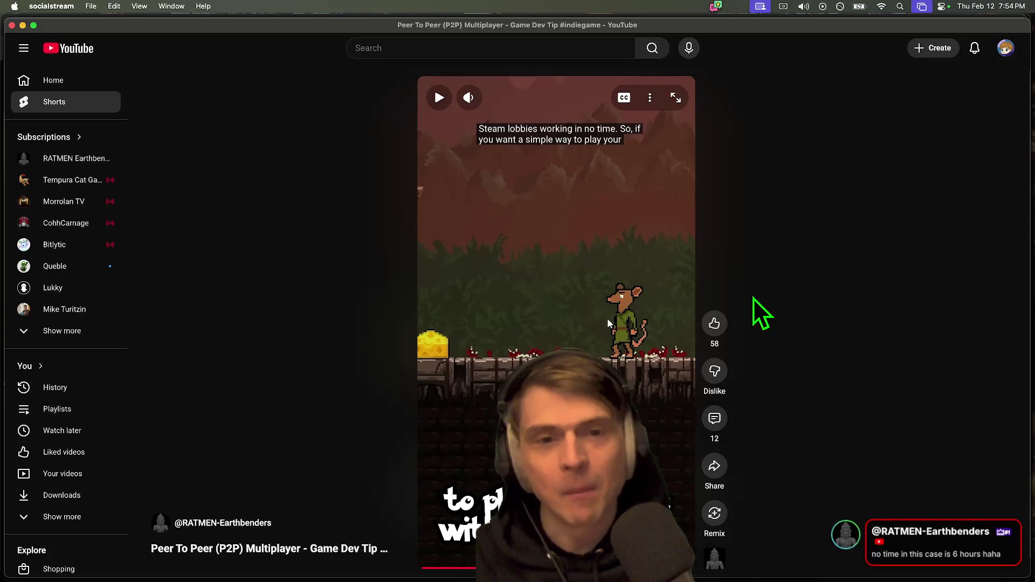
drag(220, 26, 242, 84)
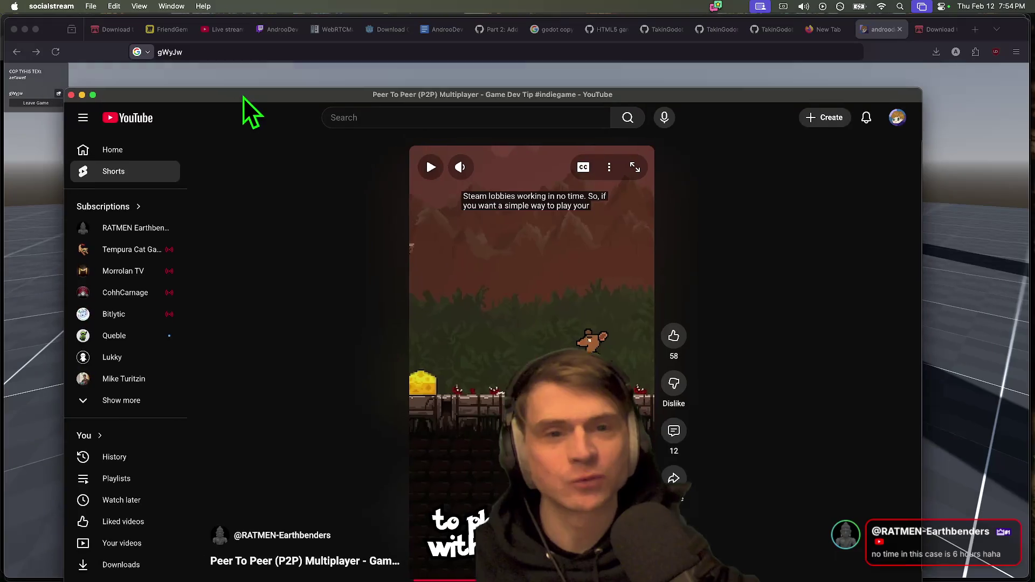
Step: Shrink the YouTube Shorts window, move it to the right, and close it
double_click(242, 84)
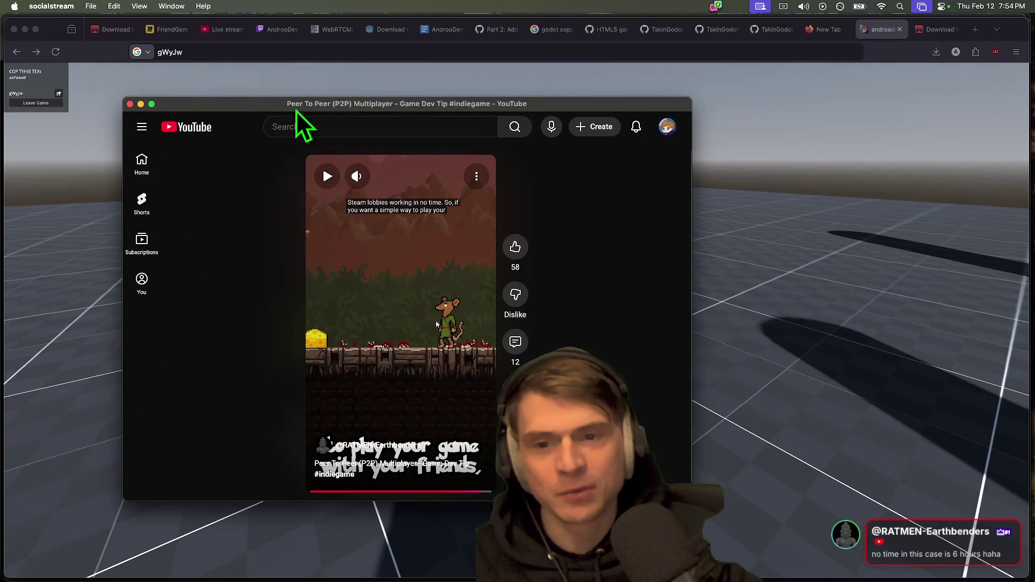
mouse_move(296, 110)
mouse_down()
mouse_move(460, 118)
mouse_move(459, 134)
mouse_move(443, 127)
mouse_up()
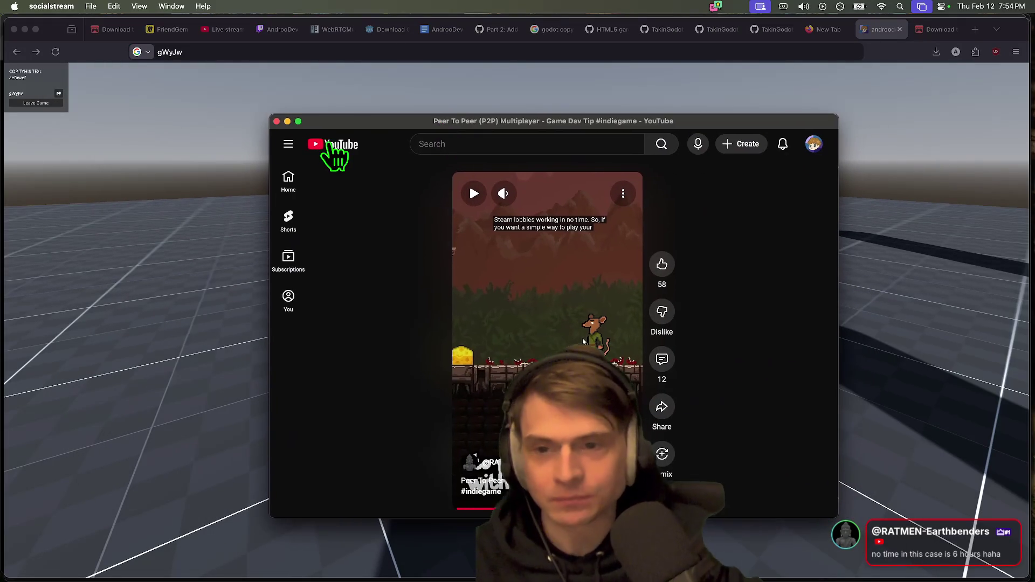
click(276, 122)
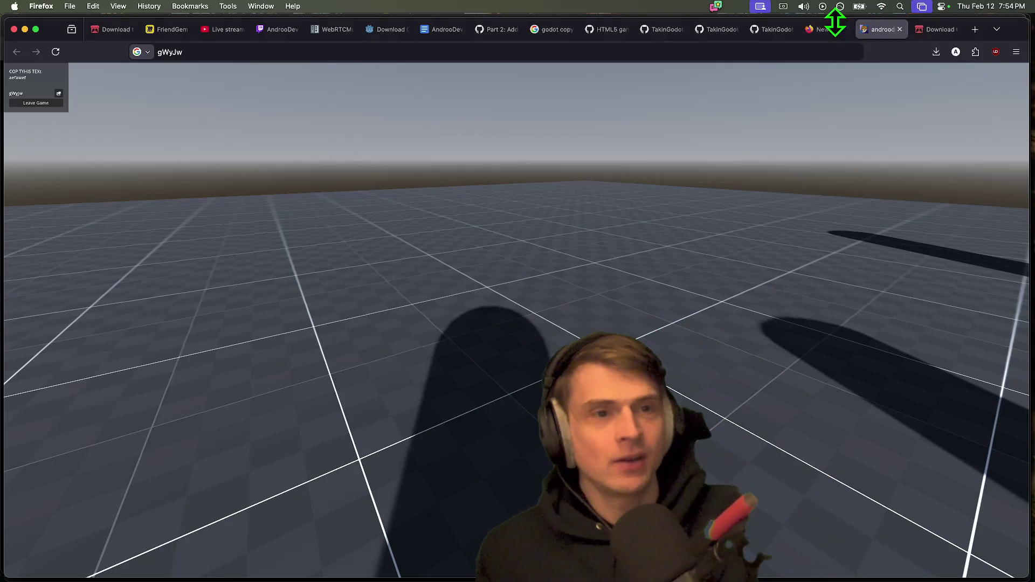
Step: Check the itch.io notifications, then close that tab
click(867, 31)
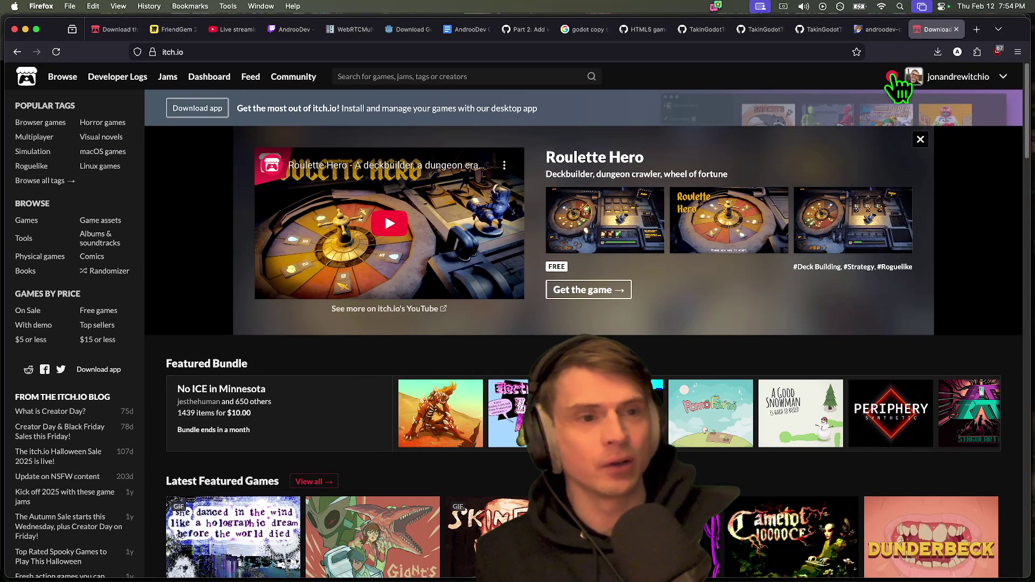
click(892, 77)
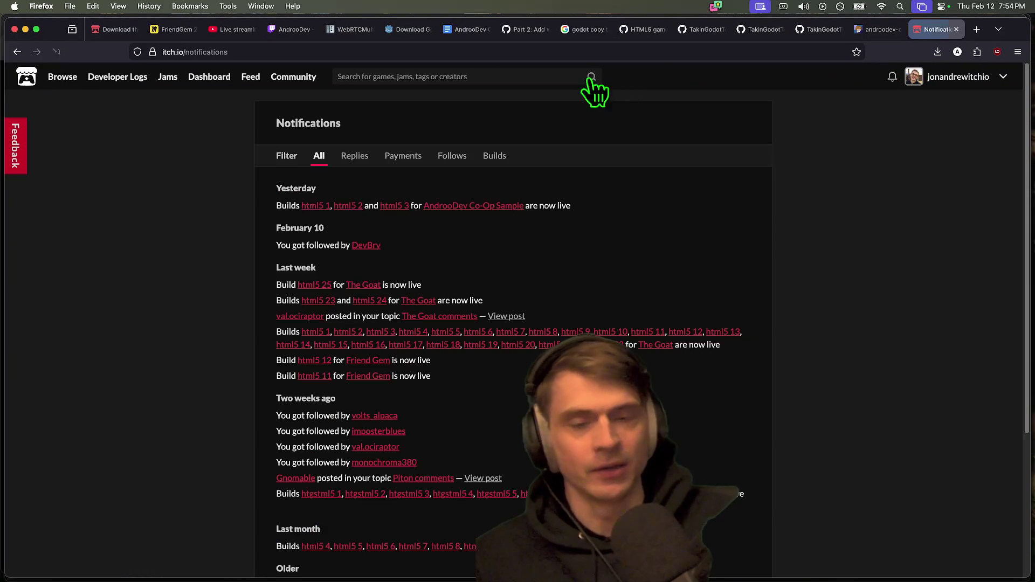
key(super+w)
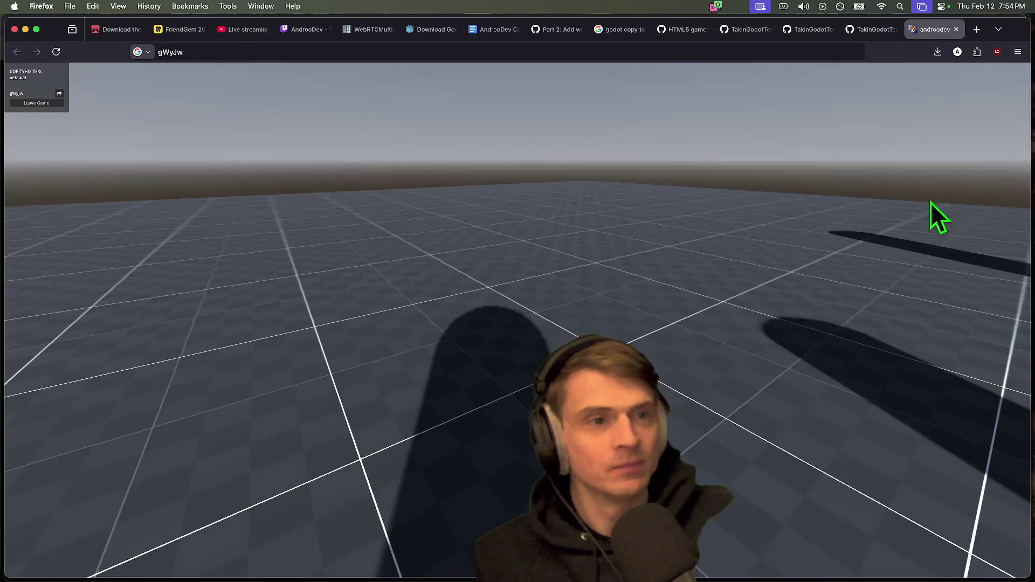
Step: Cycle through the browser tabs past YouTube Studio's live stream to the Co Op Template Script doc
key(super+2)
key(super+1)
key(super+2)
key(super+3)
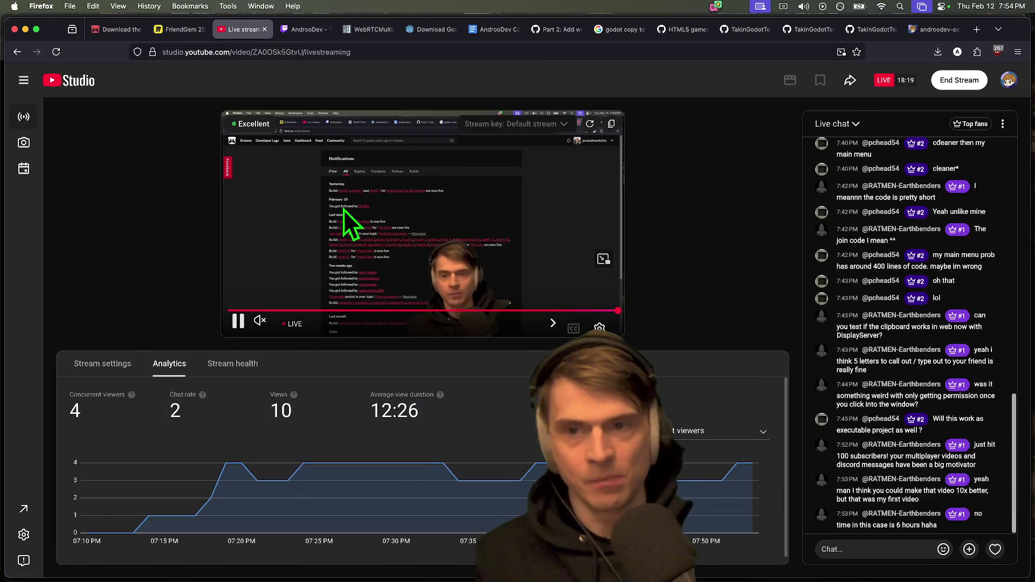
key(super+5)
key(super+6)
key(super+7)
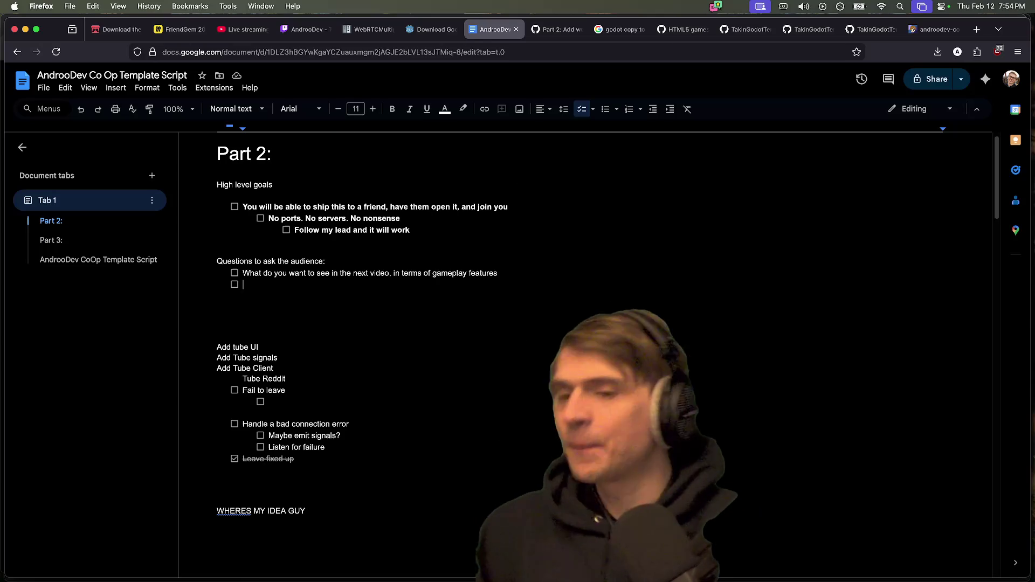
Step: Delete the WHERES MY IDEA GUY block from the co-op template script
key(Down)
key(Down)
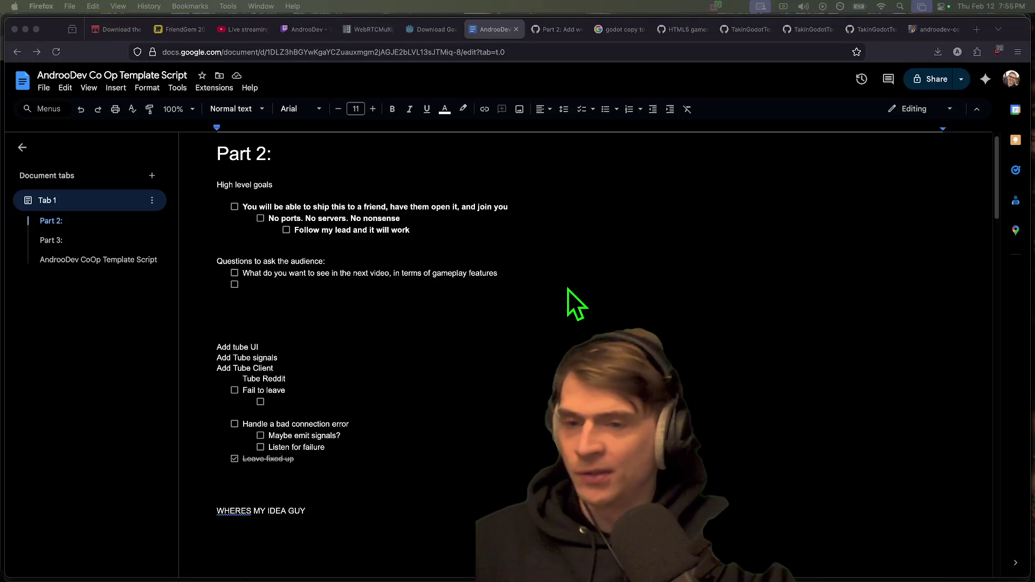
click(531, 233)
scroll(531, 234, down, 3)
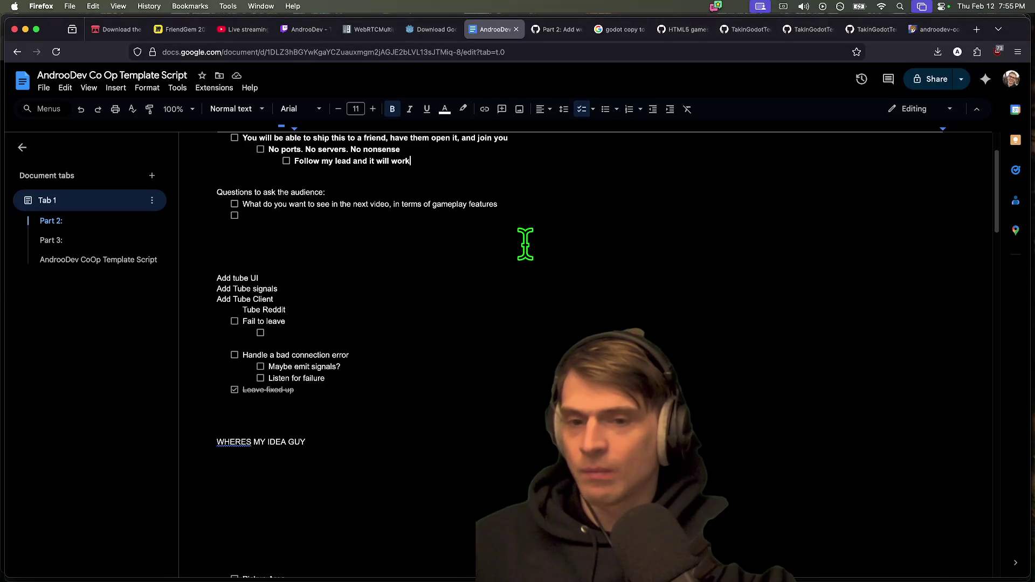
scroll(525, 243, up, 4)
click(562, 335)
scroll(562, 335, down, 3)
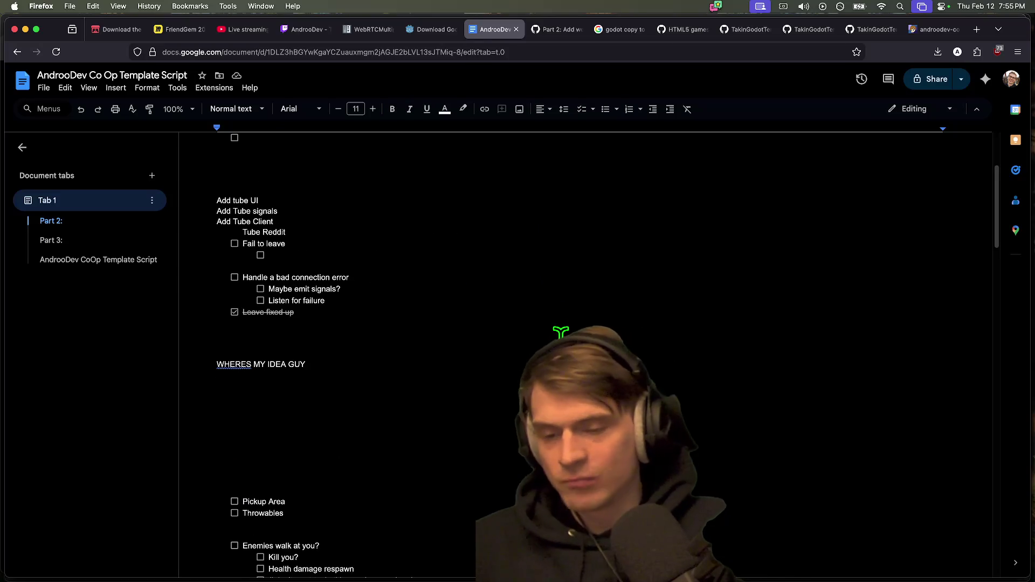
drag(486, 402, 443, 339)
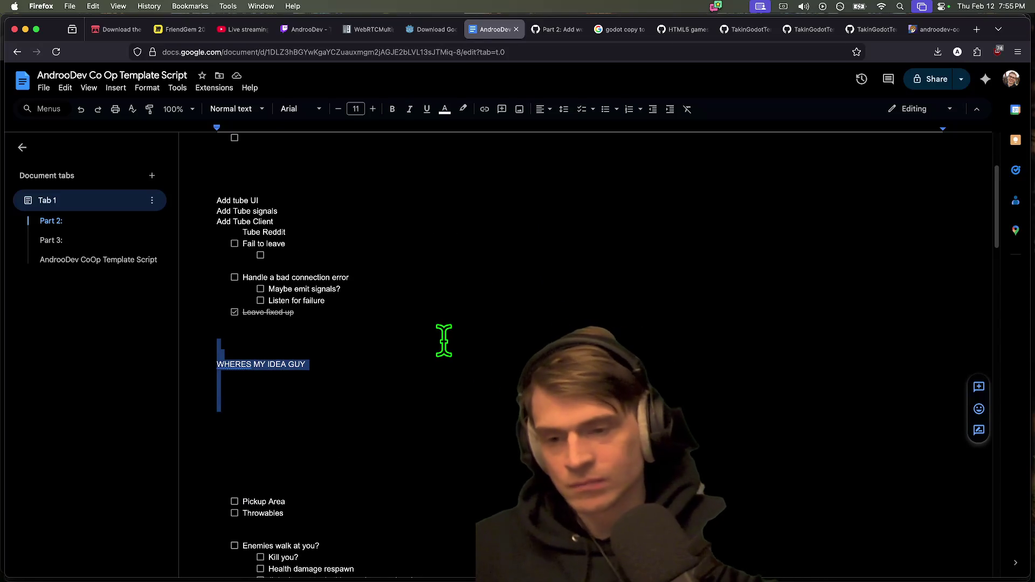
key(BackSpace)
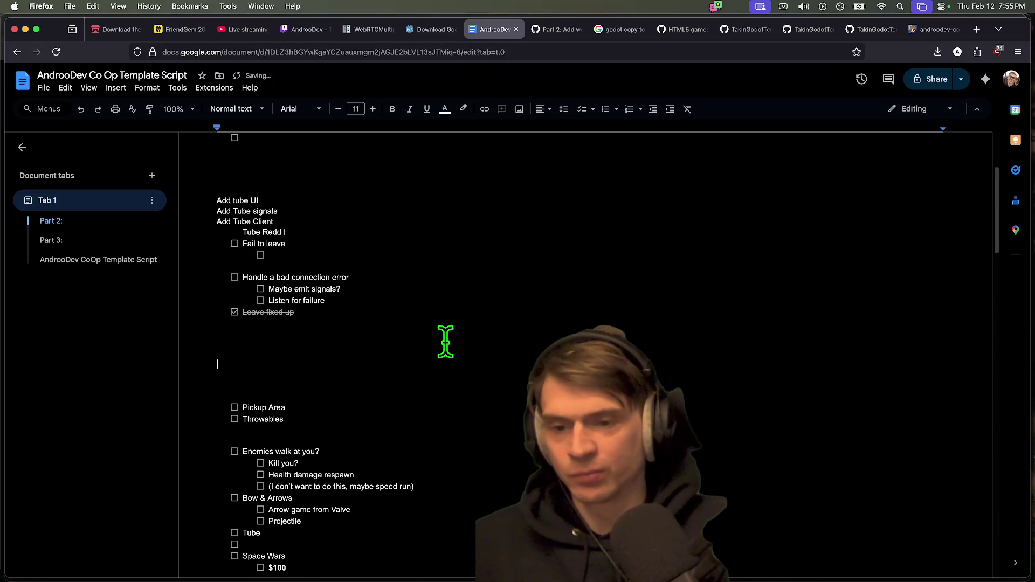
Step: Return to the line under the audience questions and go to the Godot 4.6.1-rc1 download page
scroll(444, 342, up, 3)
click(494, 323)
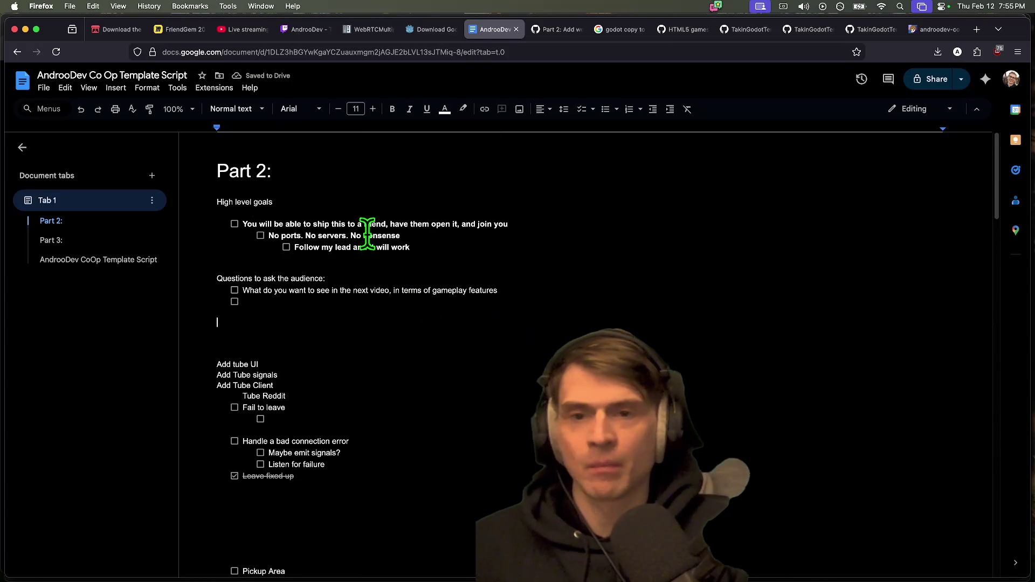
click(444, 28)
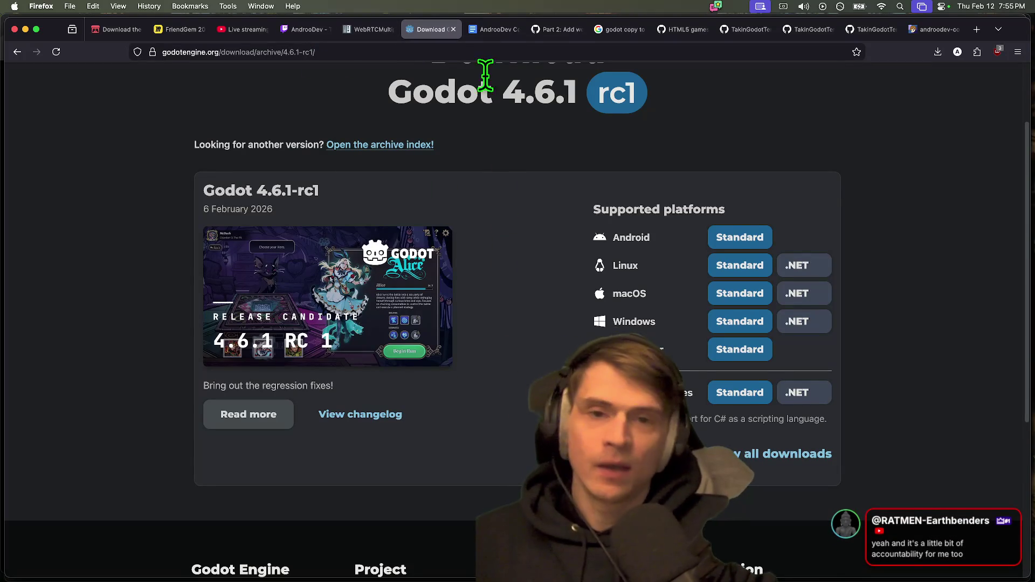
Step: Close the 'godot copy to clipboard' search results tab and the GitHub issue tab
click(496, 30)
click(619, 29)
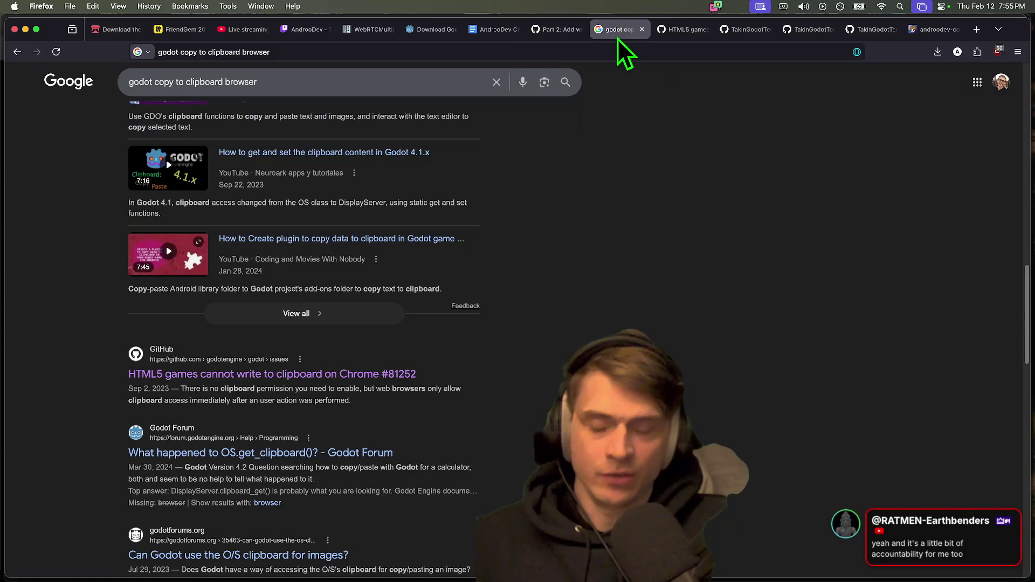
middle_click(618, 39)
scroll(201, 296, up, 5)
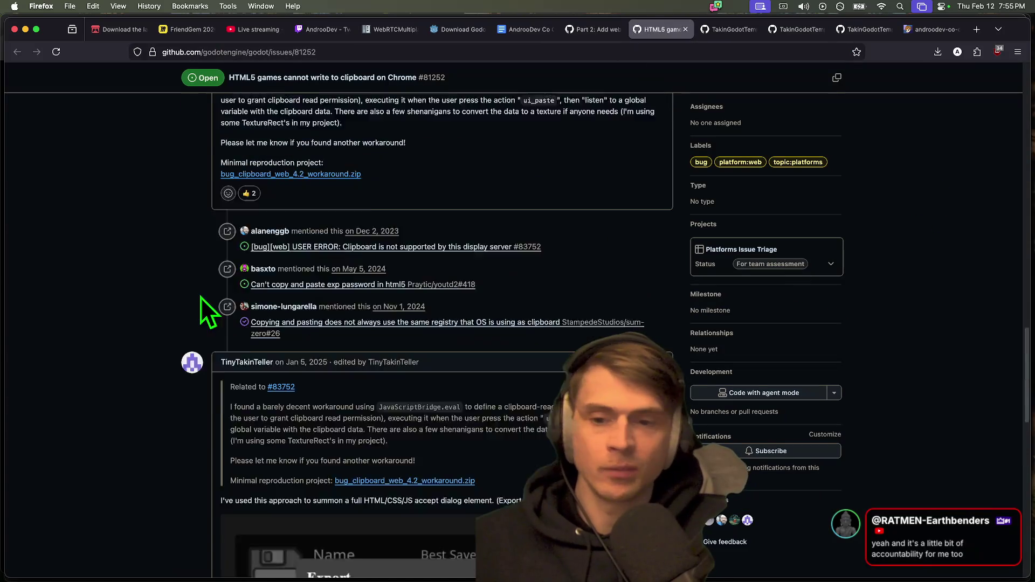
key(super+w)
Step: Look around the running co-op game, then close it and the remaining template repository tabs
click(878, 30)
click(922, 29)
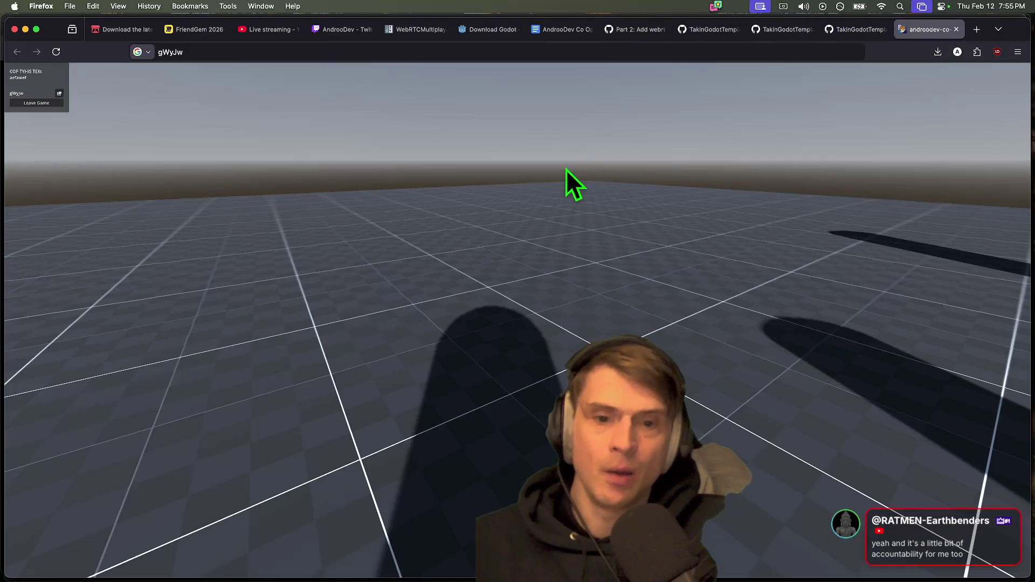
click(412, 253)
key(Escape)
click(774, 318)
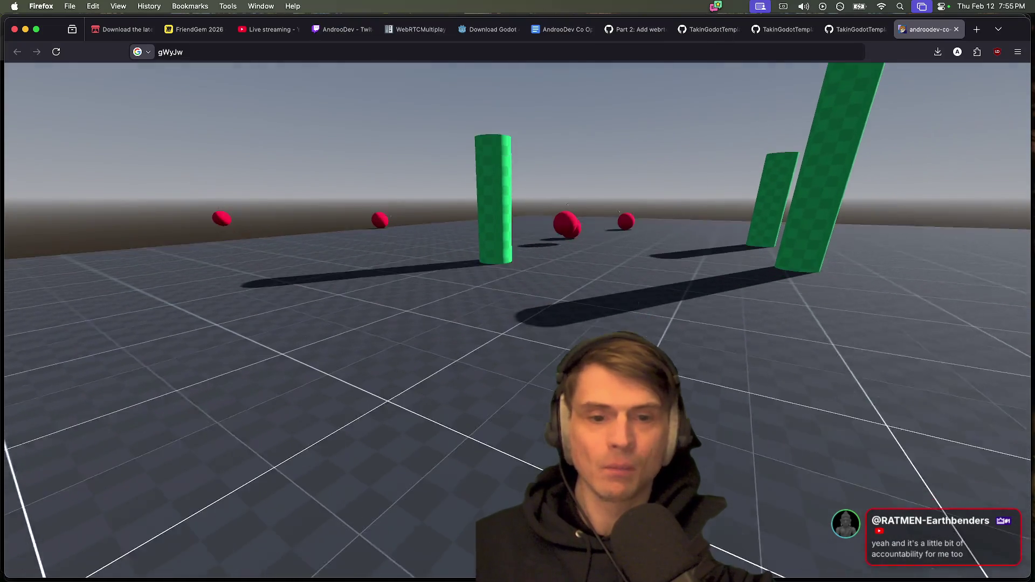
key(super+w)
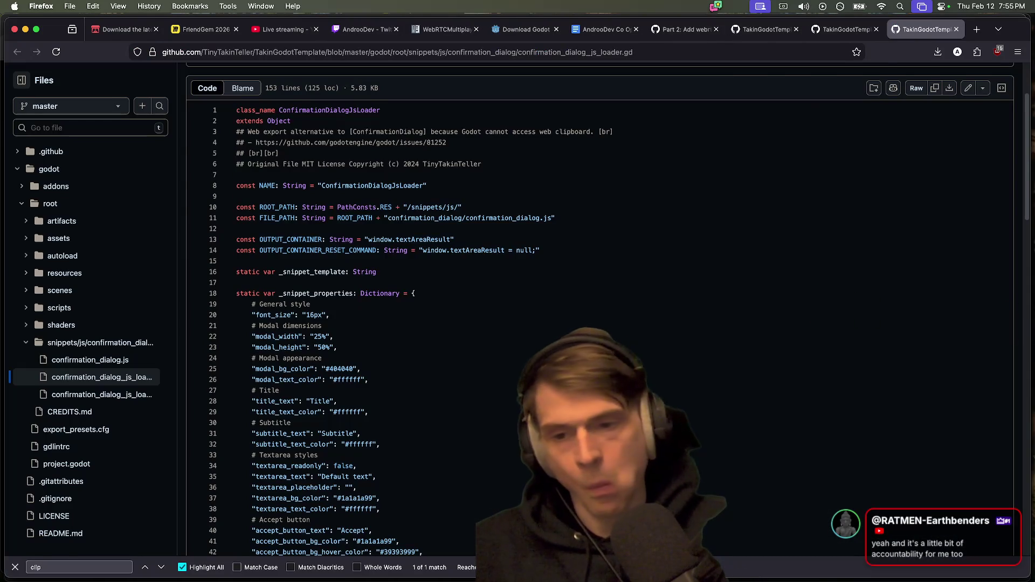
key(Tab)
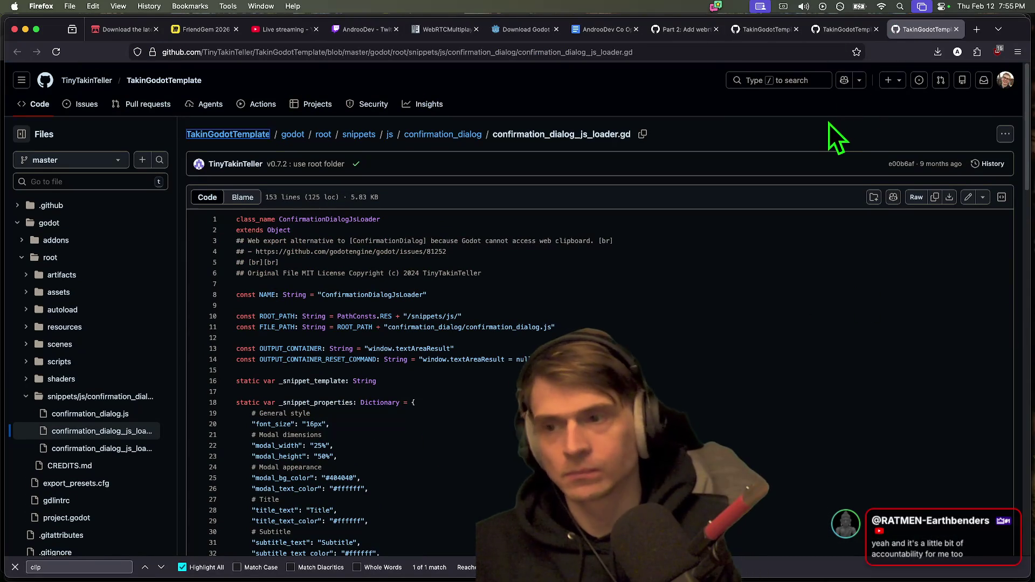
key(super+w)
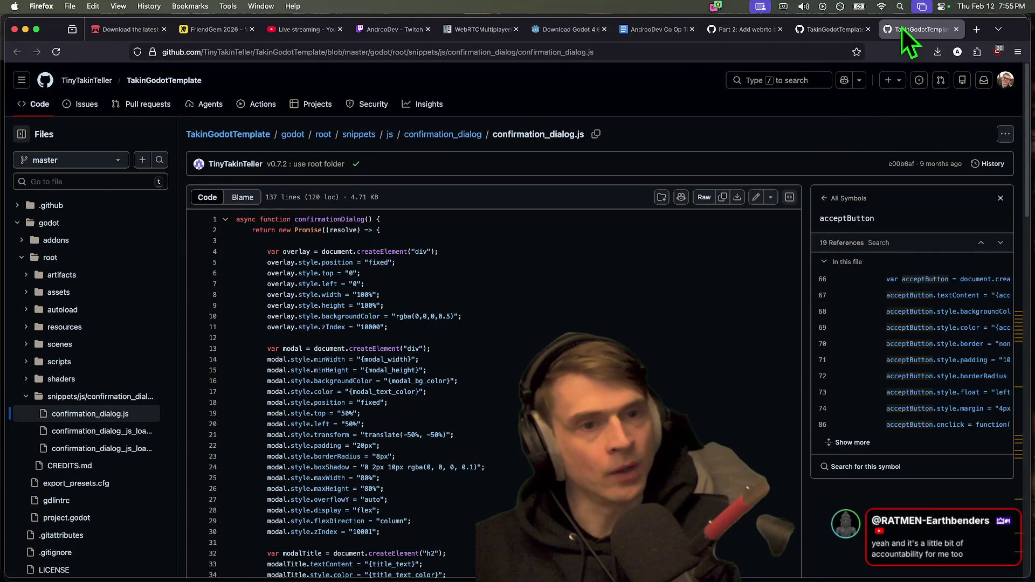
key(super+w)
key(super+w)
Step: Close the YouTube Studio and Twitch tabs and return to Godot's Player scene
click(781, 28)
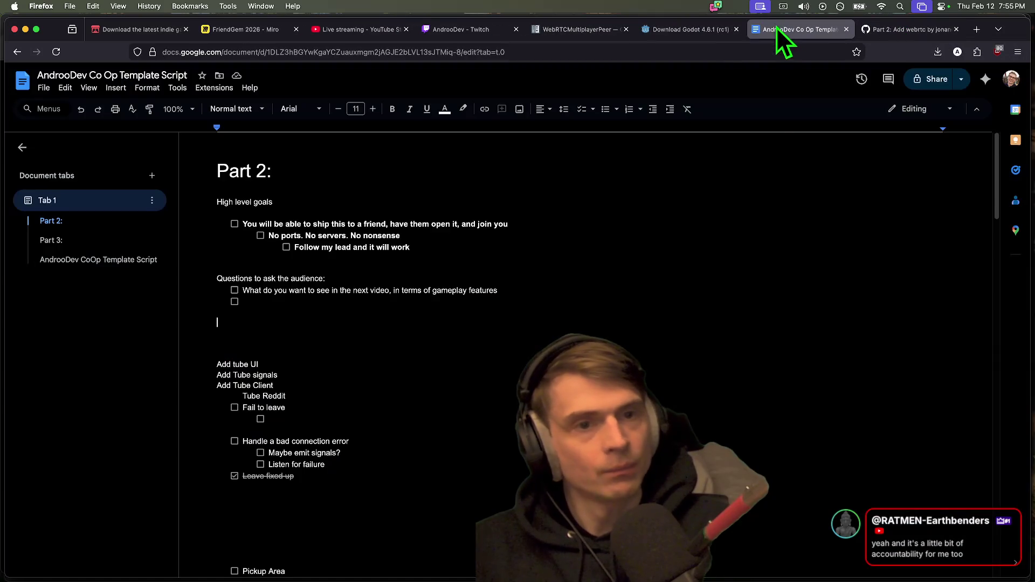
click(707, 28)
click(339, 28)
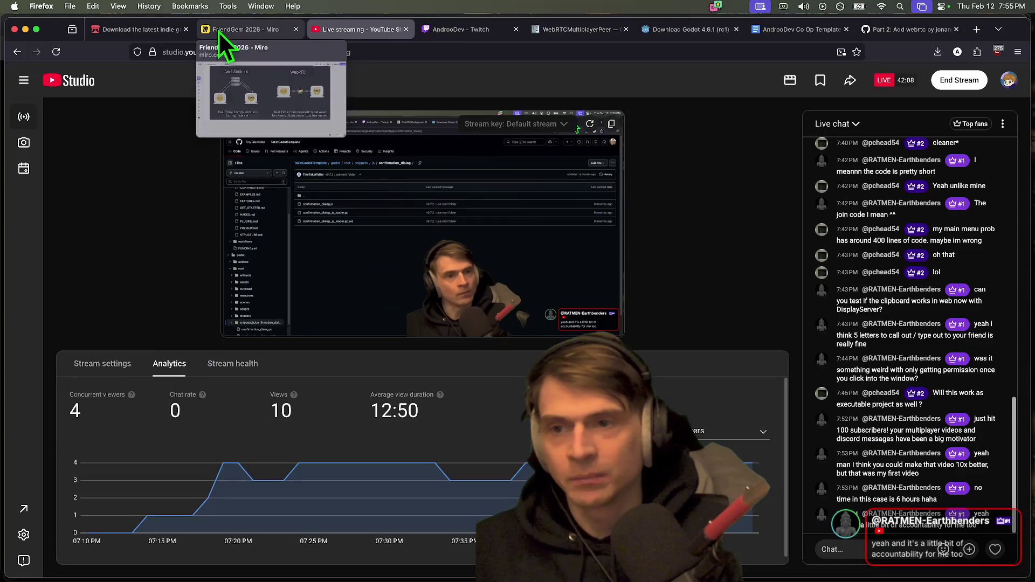
right_click(398, 548)
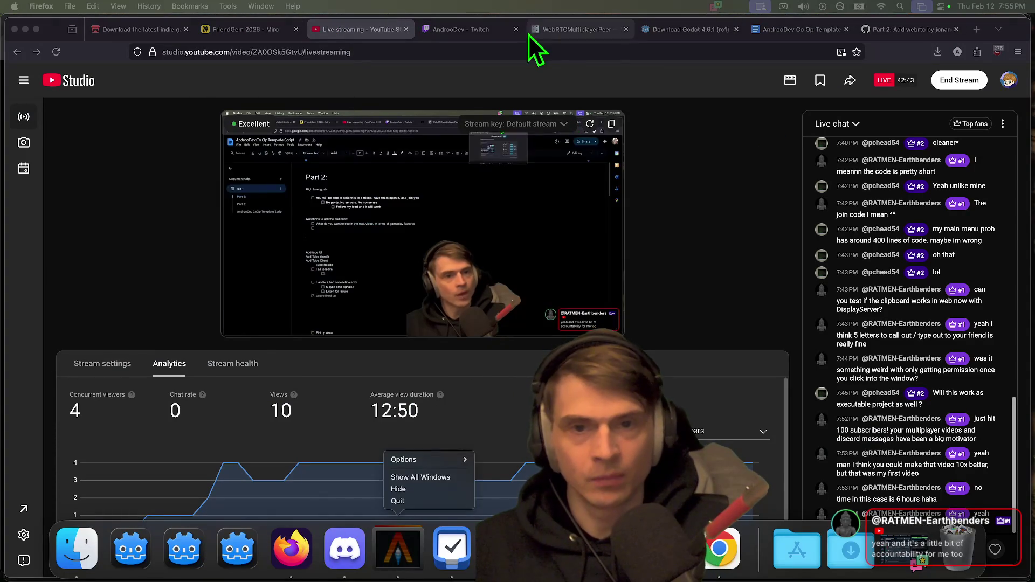
key(super+w)
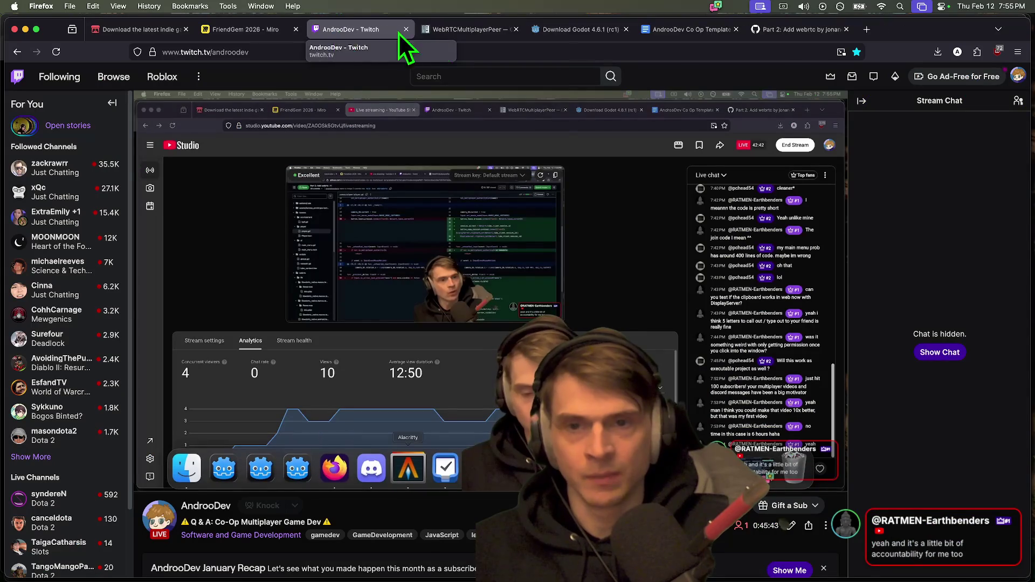
click(406, 29)
click(447, 30)
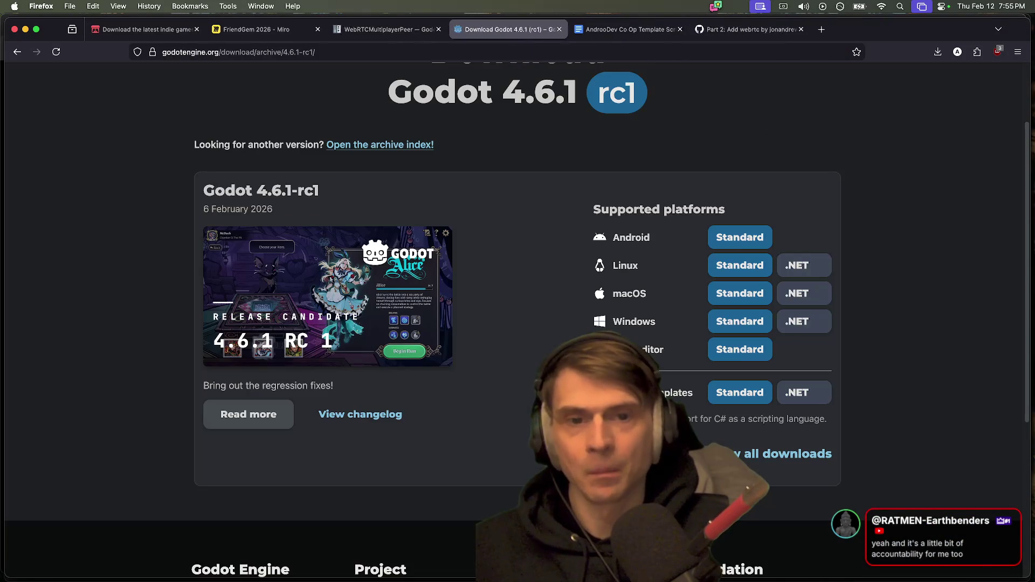
mouse_move(647, 578)
key(super+Tab)
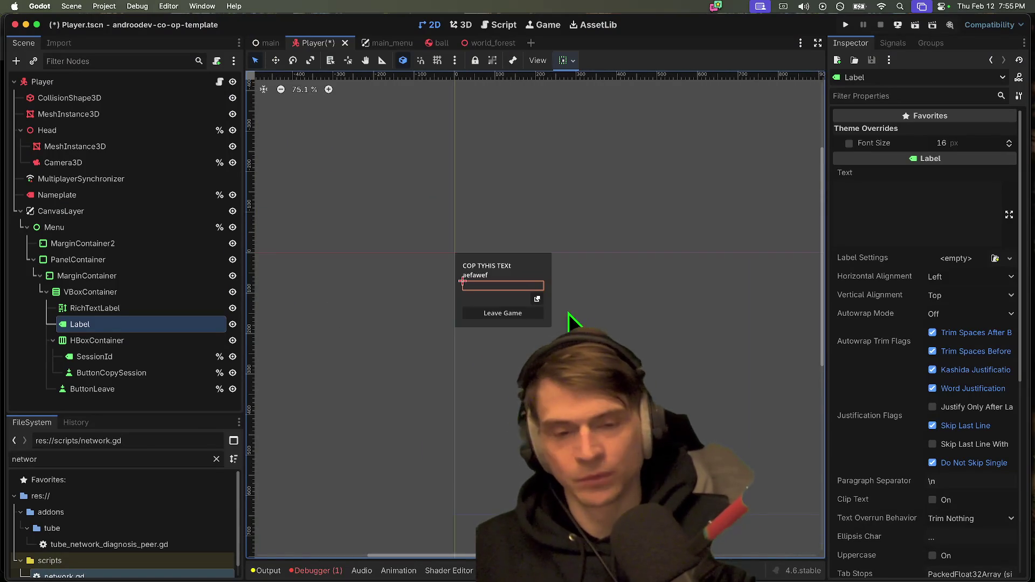
Step: Delete the RichTextLabel and Label nodes from the player's menu
click(494, 281)
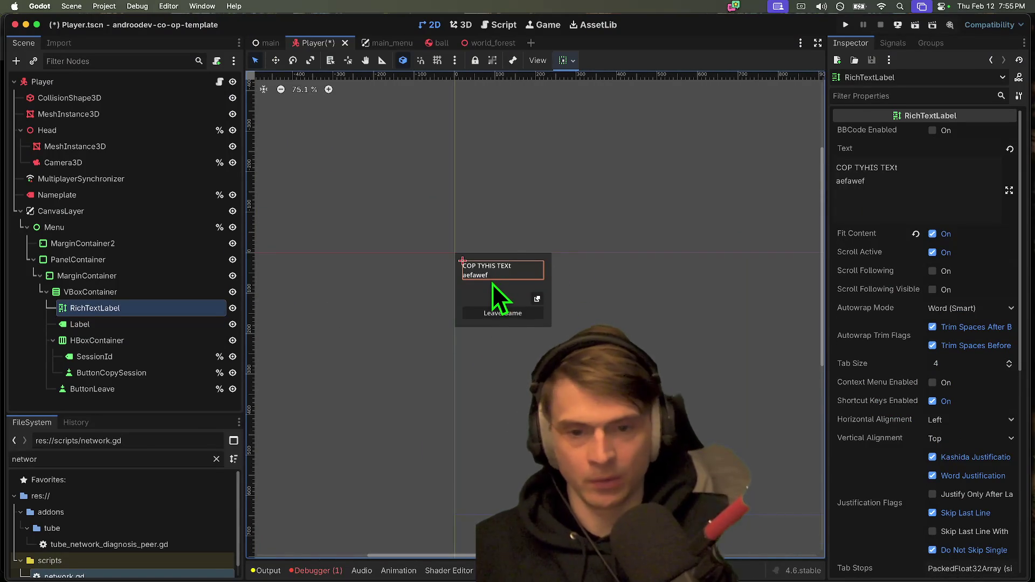
click(493, 298)
scroll(485, 278, up, 3)
click(488, 276)
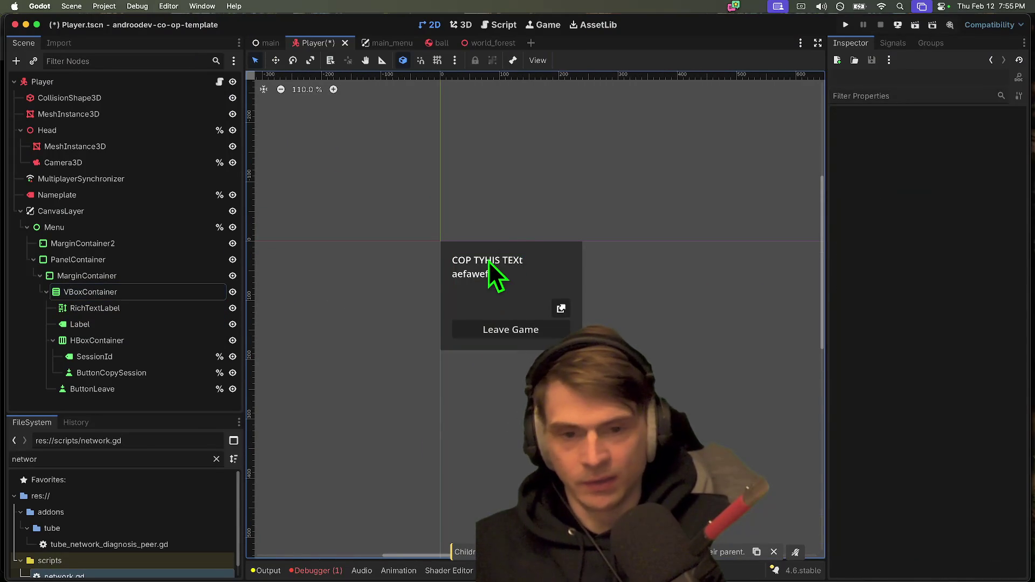
shift+click(91, 325)
right_click(91, 325)
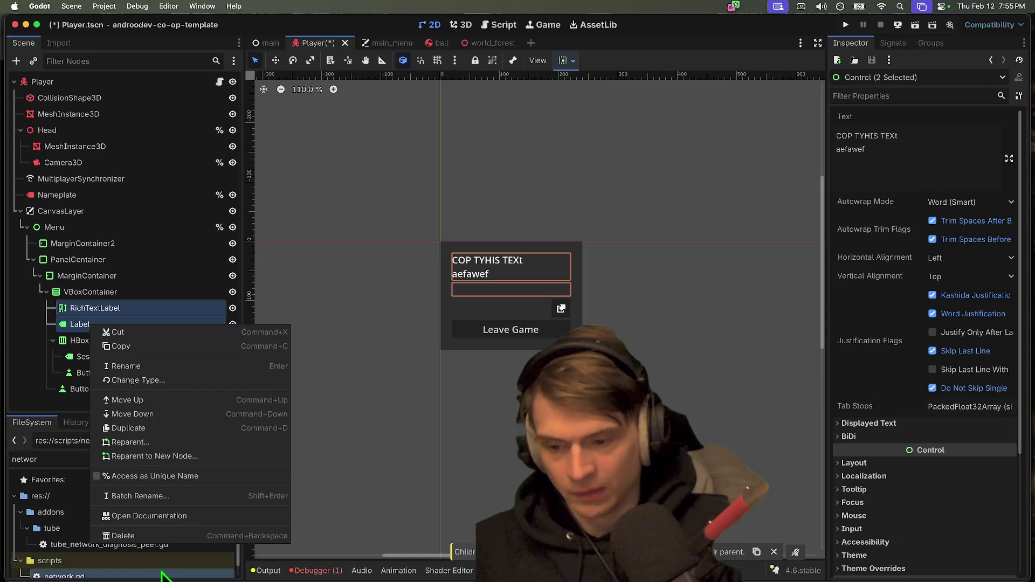
click(189, 535)
click(553, 303)
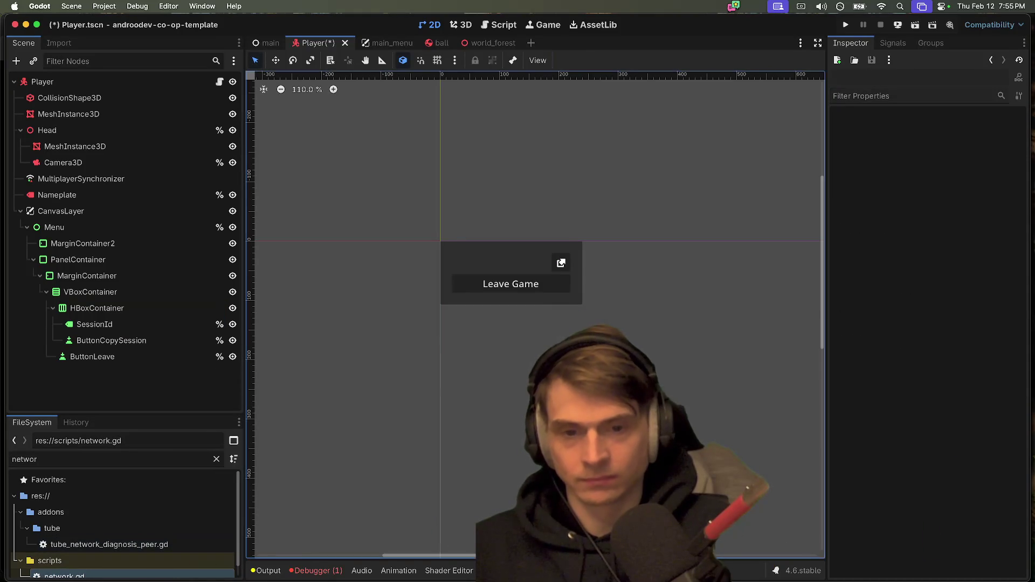
Step: Reposition the menu panel on the canvas, enlarge the file panel, and collapse the PanelContainer branch
click(496, 262)
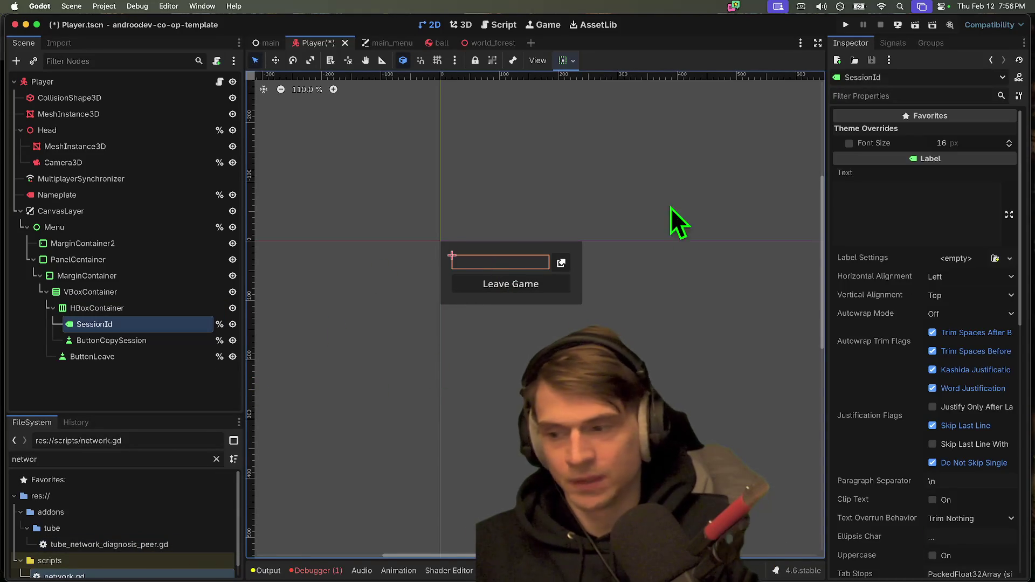
scroll(591, 237, down, 3)
drag(675, 338, 552, 250)
scroll(606, 303, down, 2)
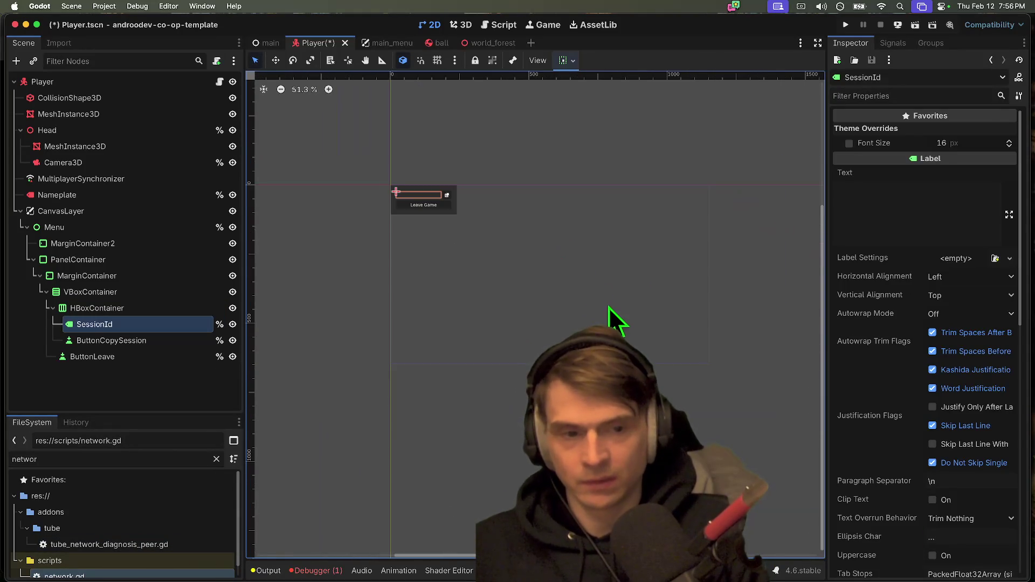
drag(608, 299, 548, 351)
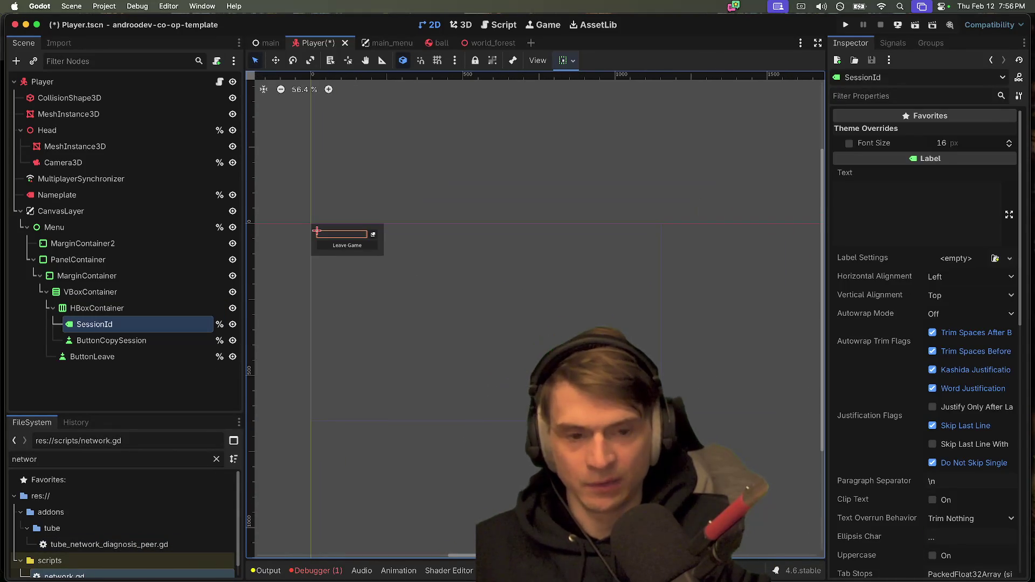
click(490, 509)
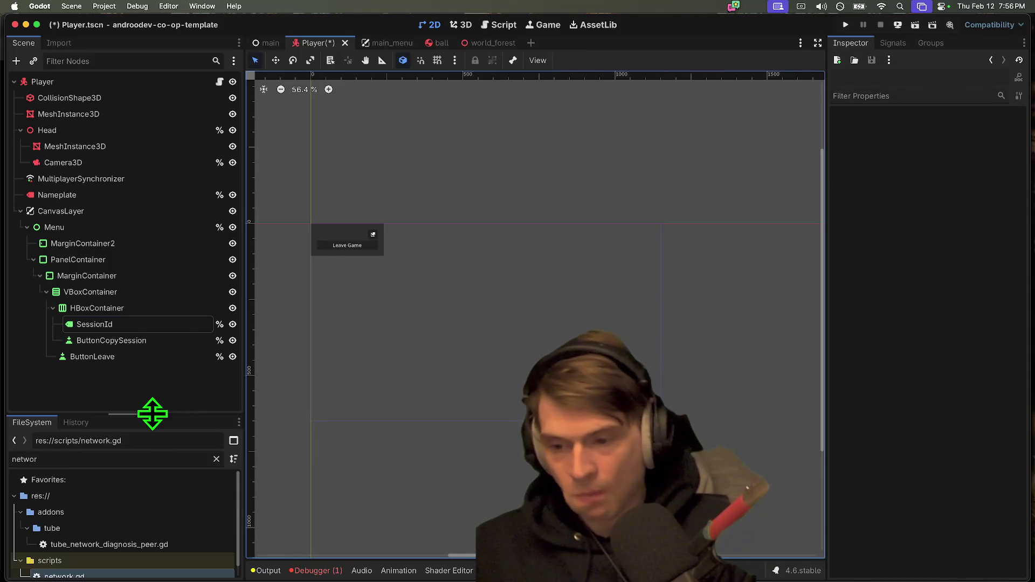
drag(153, 415, 152, 389)
scroll(483, 465, left, 1)
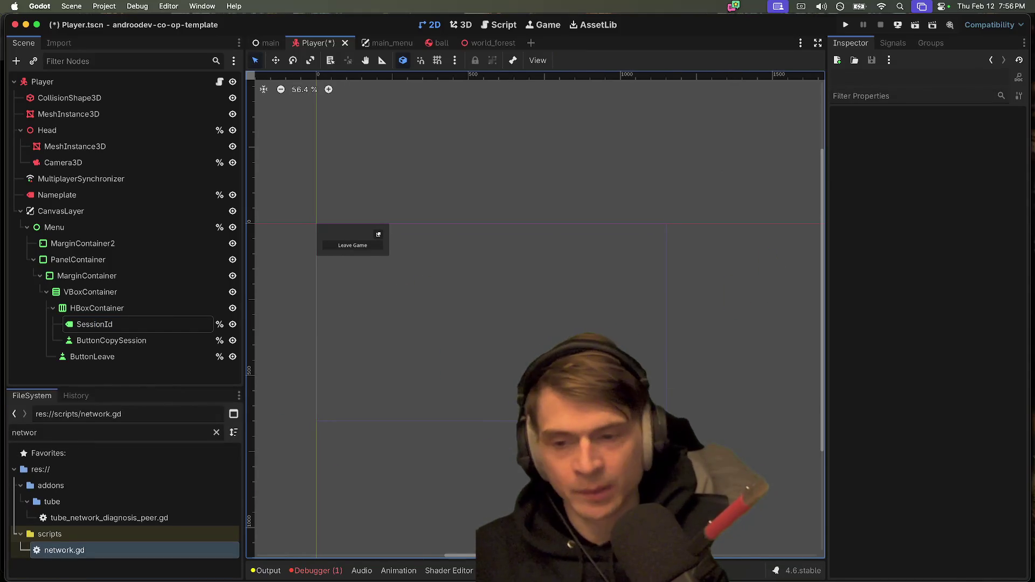
click(107, 210)
key(Left)
key(Right)
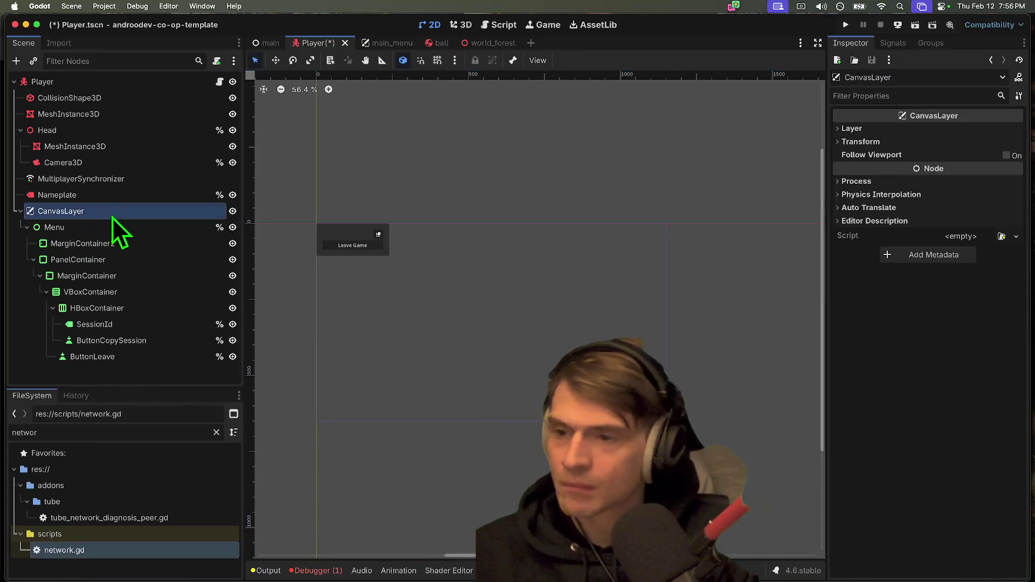
click(145, 381)
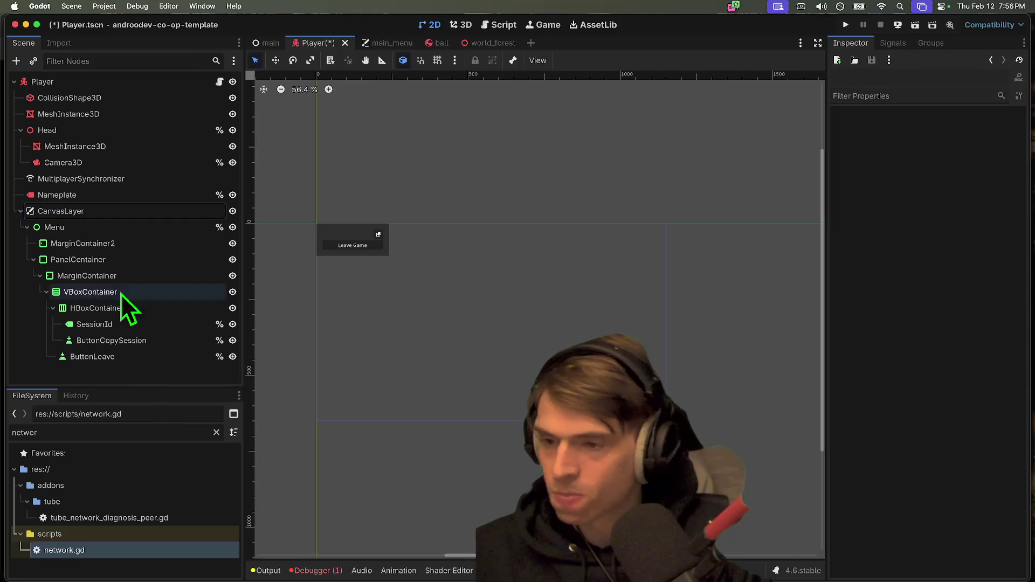
click(81, 261)
key(Left)
click(171, 370)
scroll(525, 312, right, 1)
scroll(525, 313, up, 1)
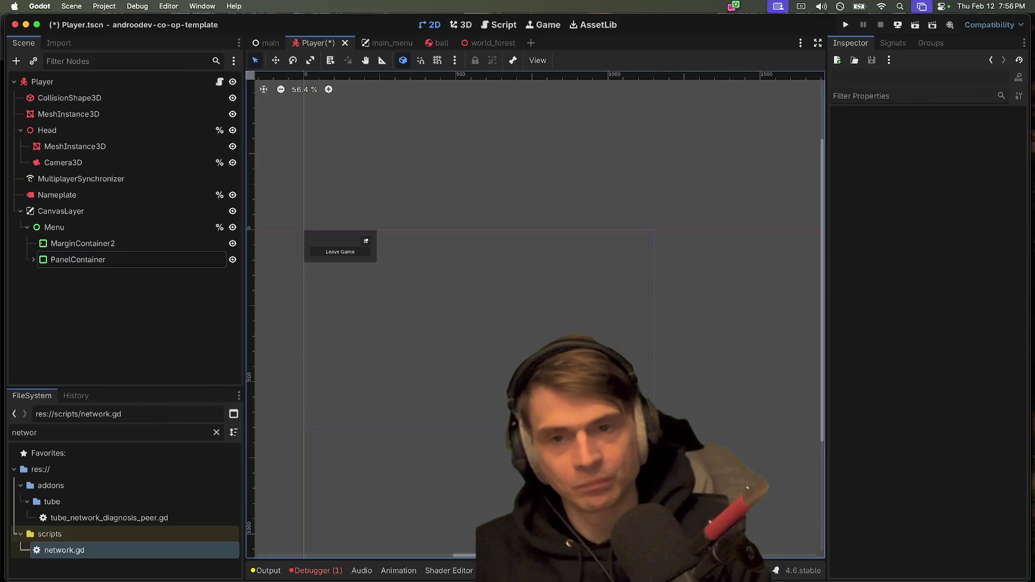
Step: Save the Player scene, open the main scene, then bring Firefox to the front
key(super+s)
key(ctrl+shift+Tab)
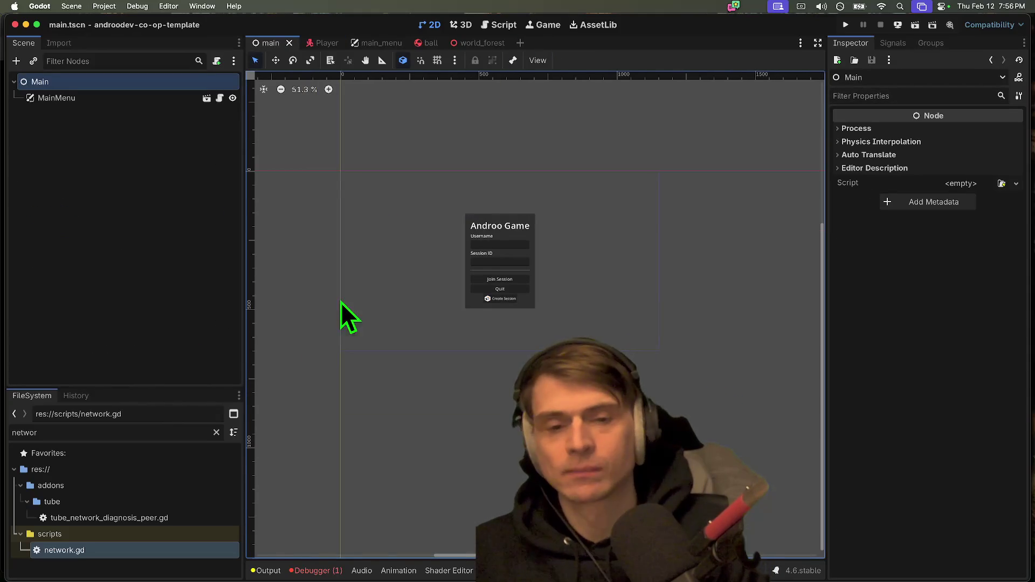
scroll(532, 272, up, 3)
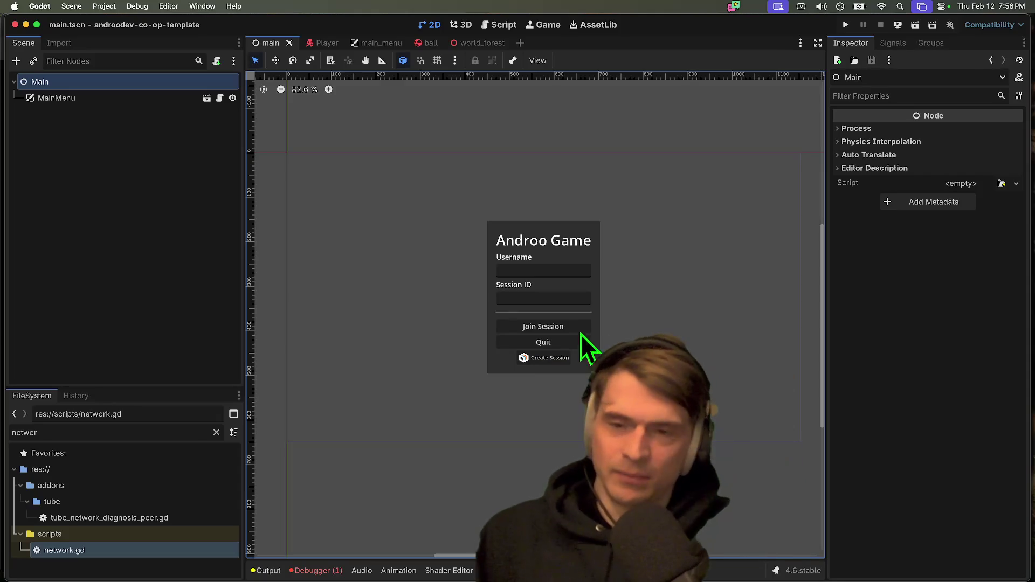
mouse_move(286, 576)
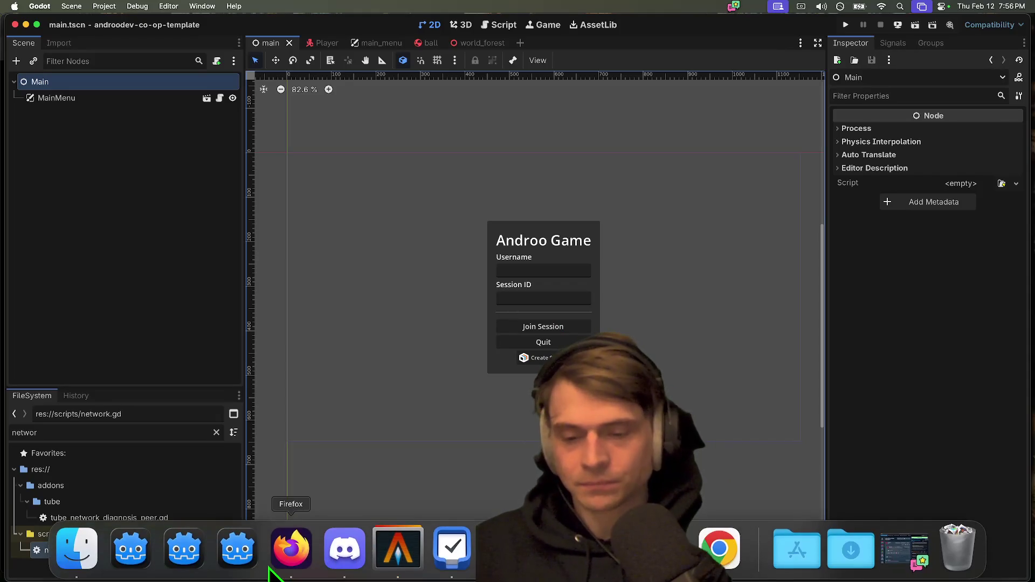
click(272, 570)
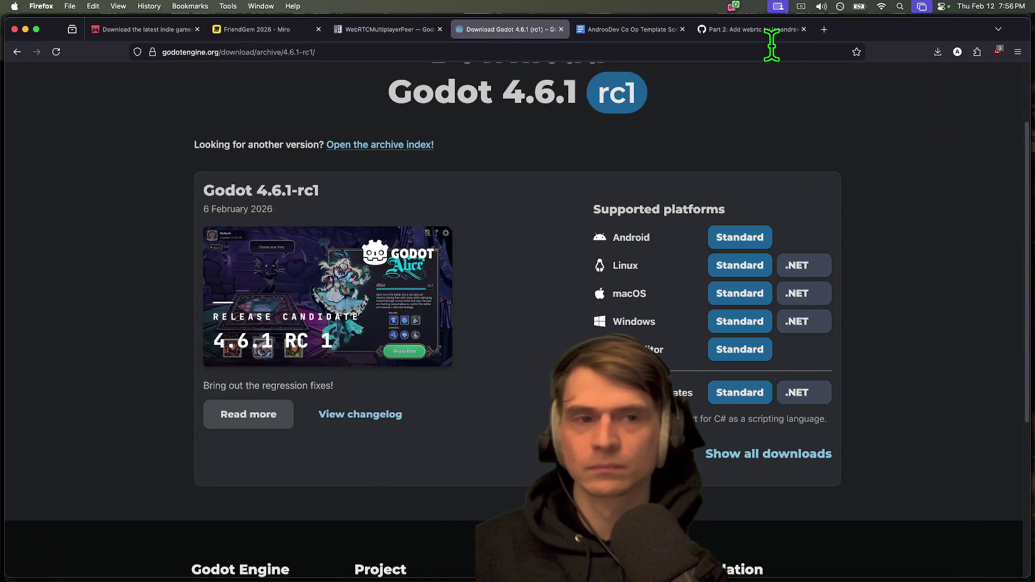
Step: Delete the Lobby System Drop, play-with-friends and Convert to WebRTC lines from the script
click(620, 29)
scroll(509, 326, down, 10)
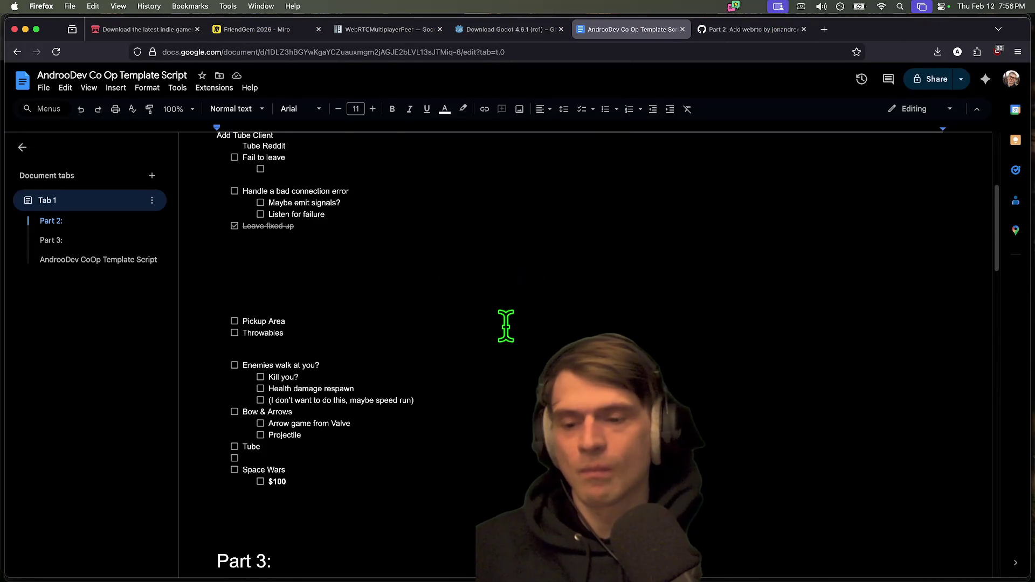
scroll(505, 325, up, 3)
scroll(498, 328, down, 4)
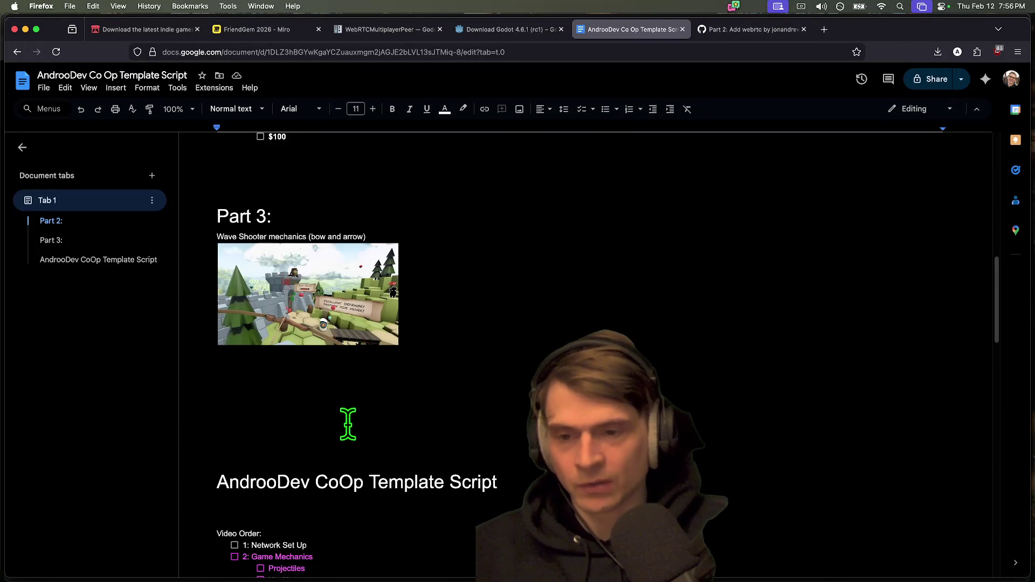
scroll(373, 419, down, 2)
scroll(507, 372, down, 5)
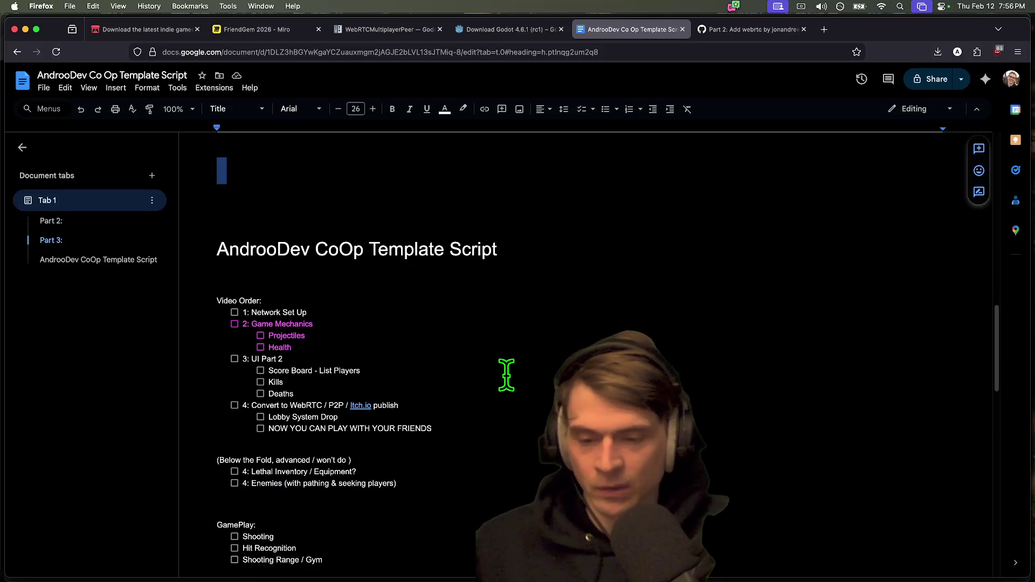
drag(434, 351, 225, 262)
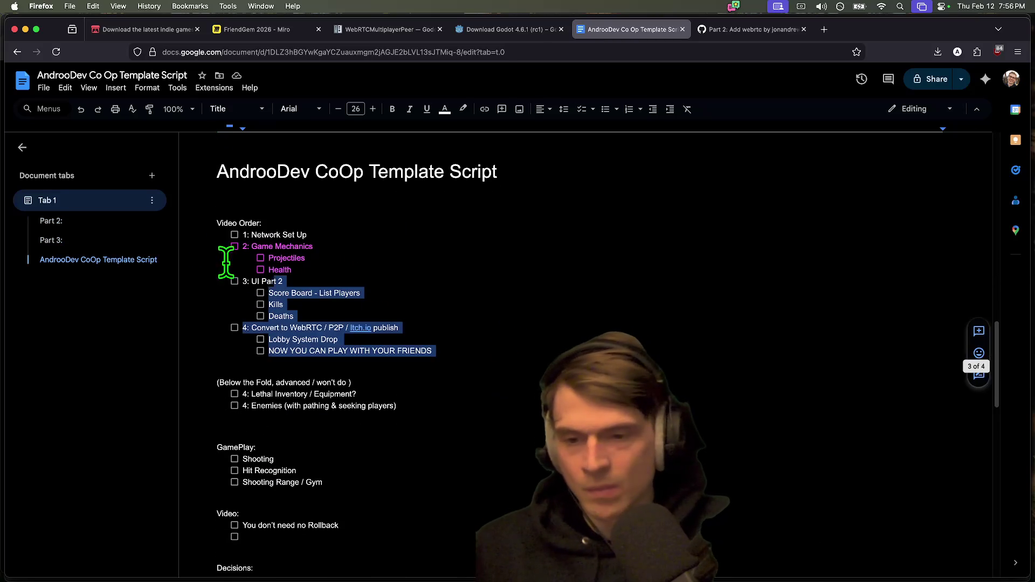
click(459, 264)
mouse_move(399, 326)
mouse_down()
mouse_move(230, 277)
mouse_move(493, 326)
mouse_move(162, 270)
mouse_move(240, 224)
mouse_up()
click(418, 303)
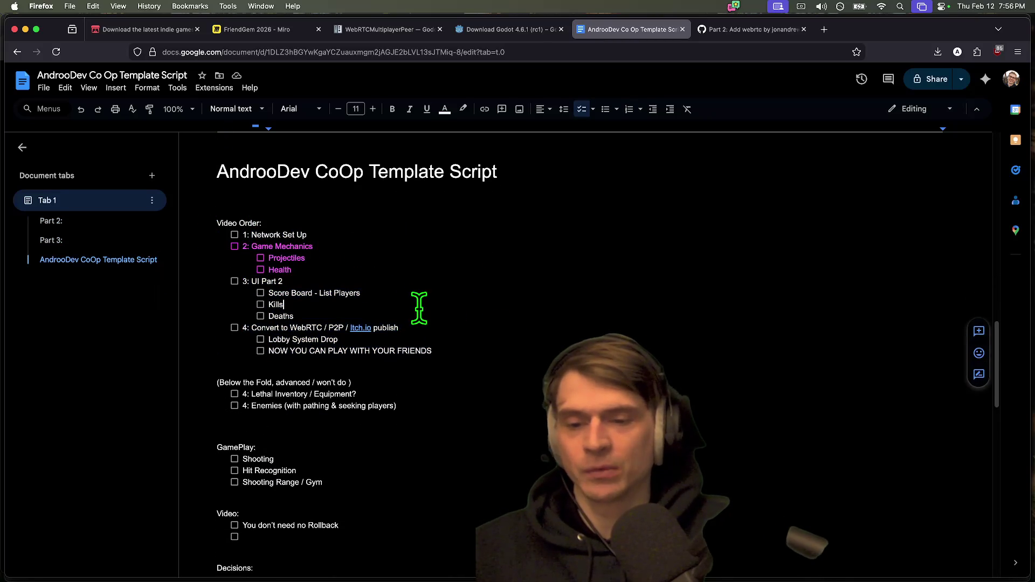
drag(433, 351, 145, 340)
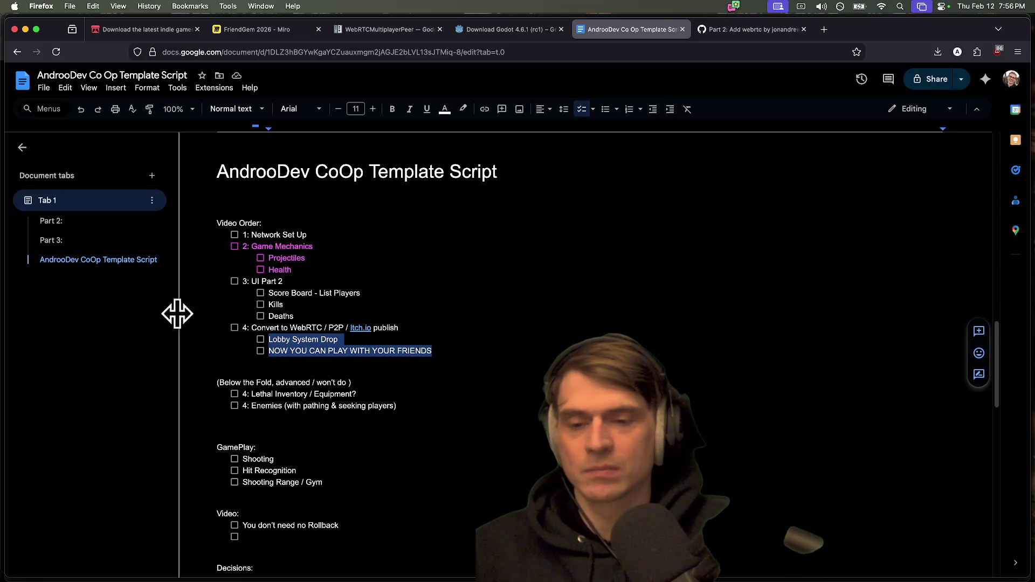
shift+click(232, 326)
key(BackSpace)
key(BackSpace)
key(BackSpace)
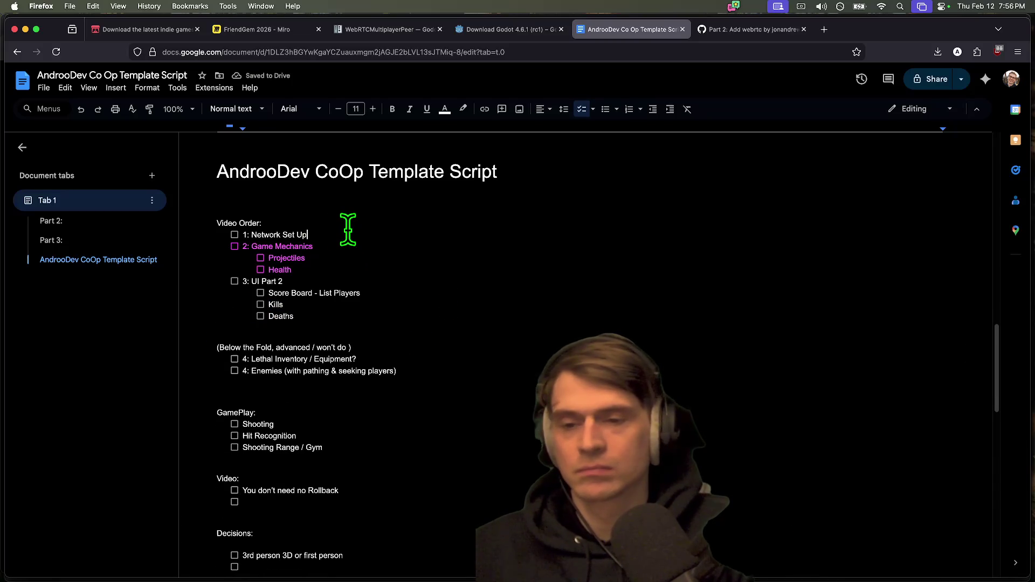
Step: Add a checklist item under 1: Network Set Up and remove 'Lethal' from the inventory item
key(Return)
text(2: WebRTC / Peer to Peer)
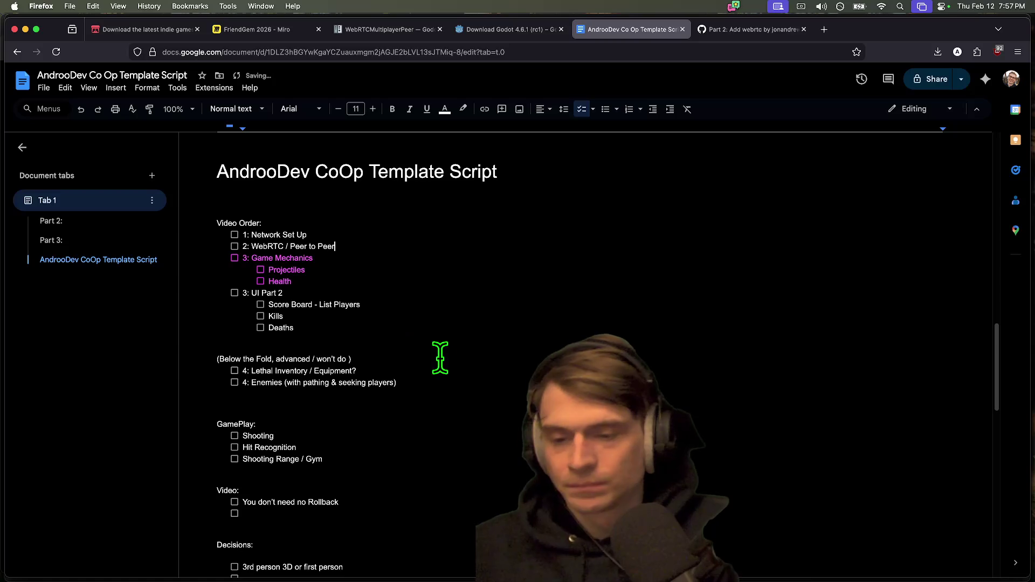
key(Return)
key(Return)
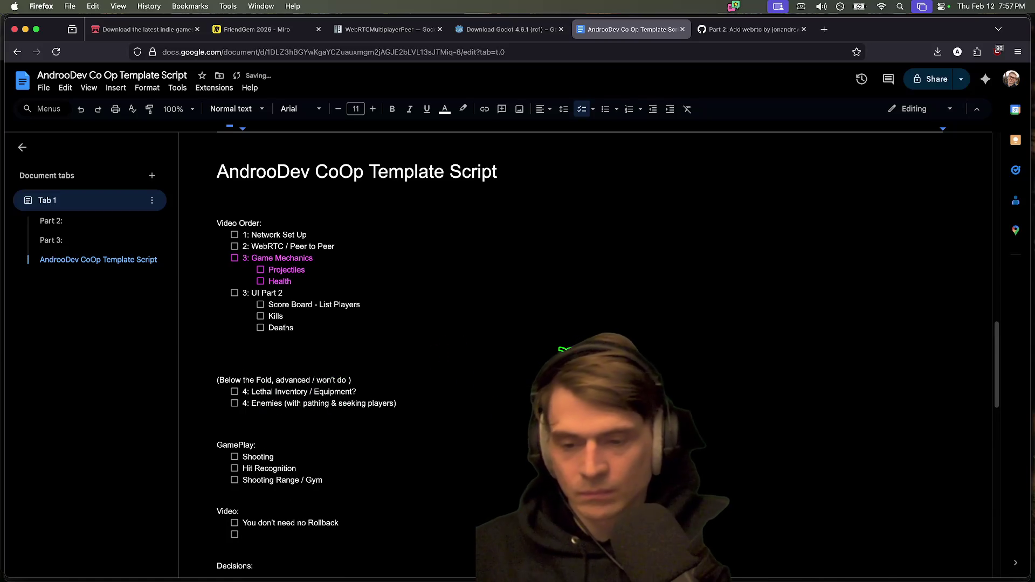
key(BackSpace)
key(BackSpace)
key(BackSpace)
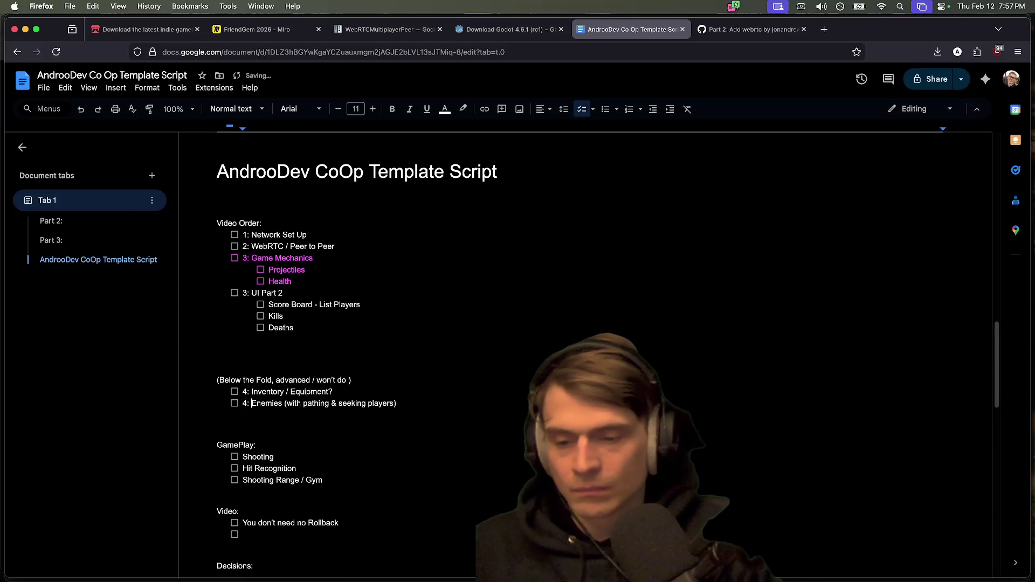
Step: Delete the '3rd person 3D or first person' item and the Decisions: heading
scroll(539, 350, down, 5)
scroll(539, 351, down, 3)
click(217, 346)
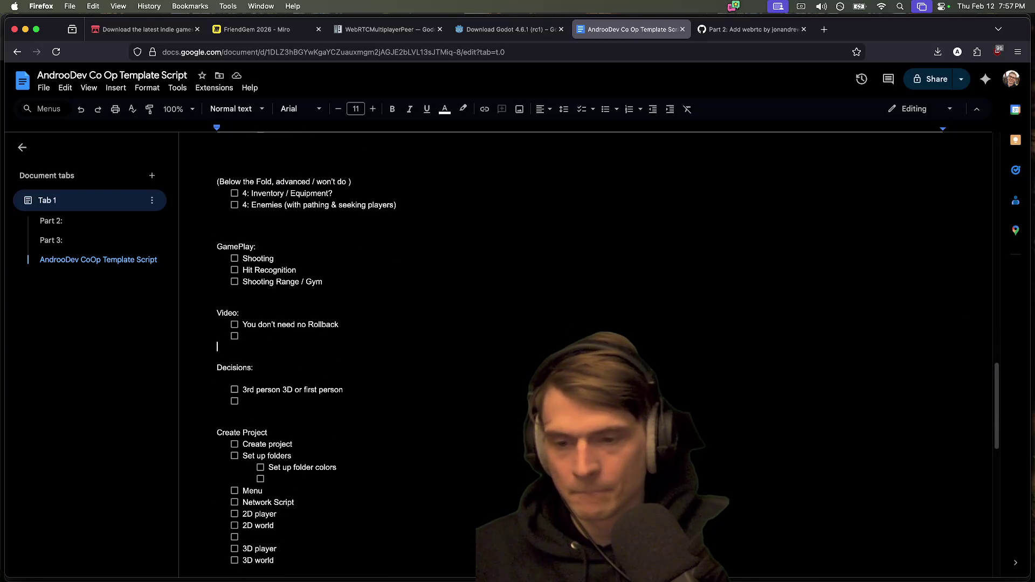
scroll(539, 351, down, 10)
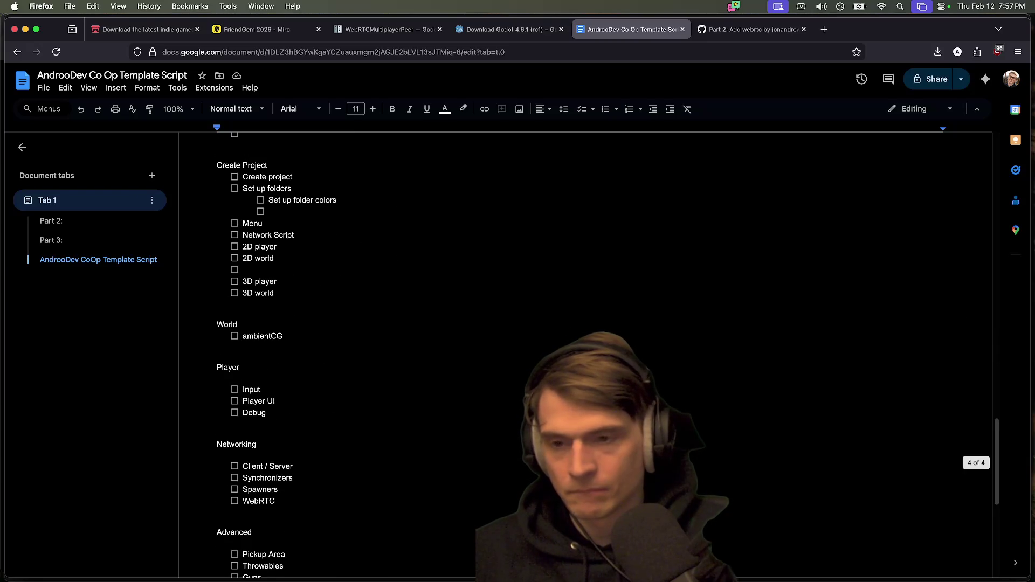
scroll(422, 339, up, 4)
mouse_move(243, 237)
mouse_down()
mouse_move(209, 205)
mouse_move(254, 240)
mouse_up()
key(BackSpace)
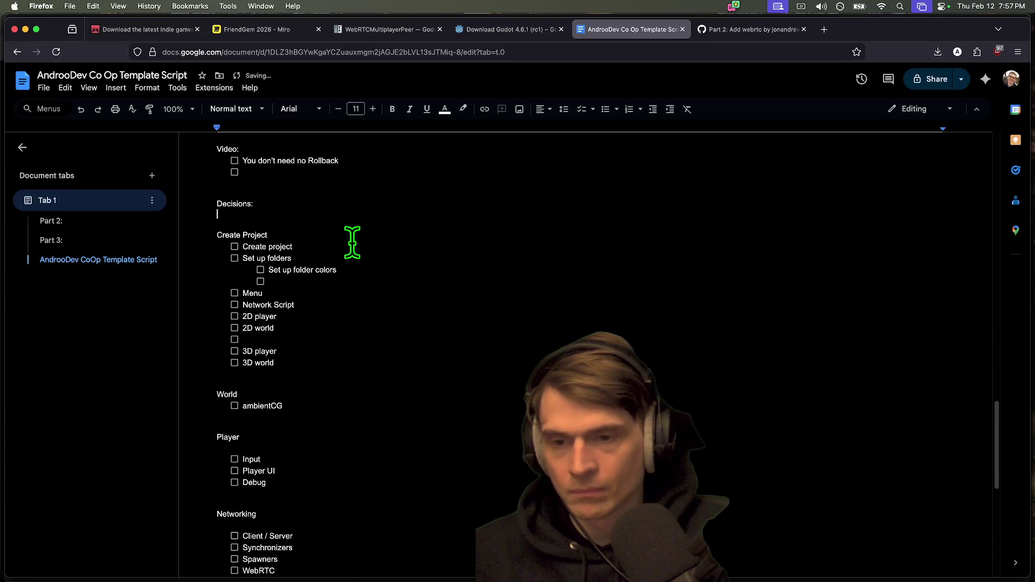
triple_click(340, 202)
key(BackSpace)
scroll(378, 231, up, 15)
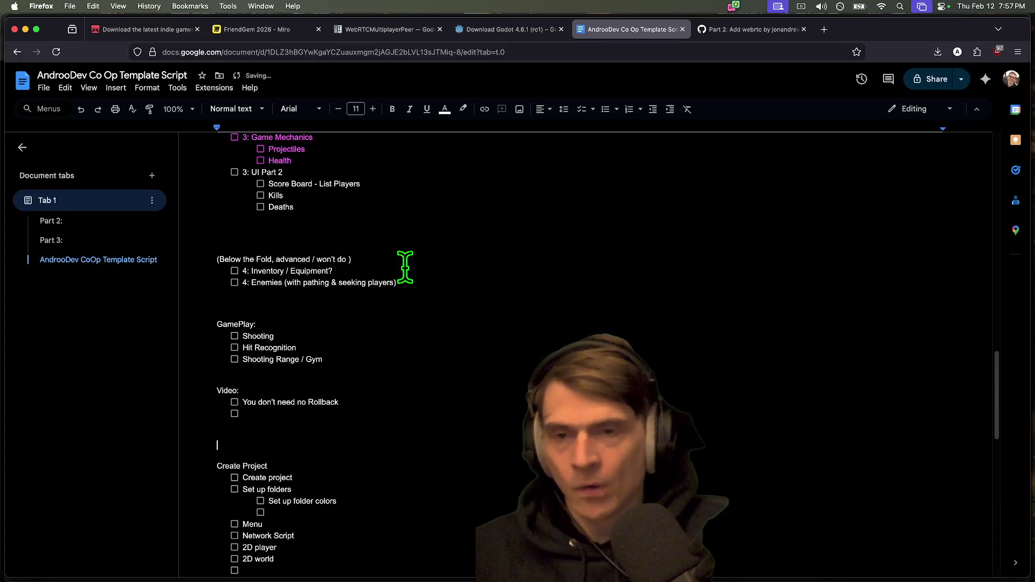
scroll(503, 367, up, 10)
key(super+Tab)
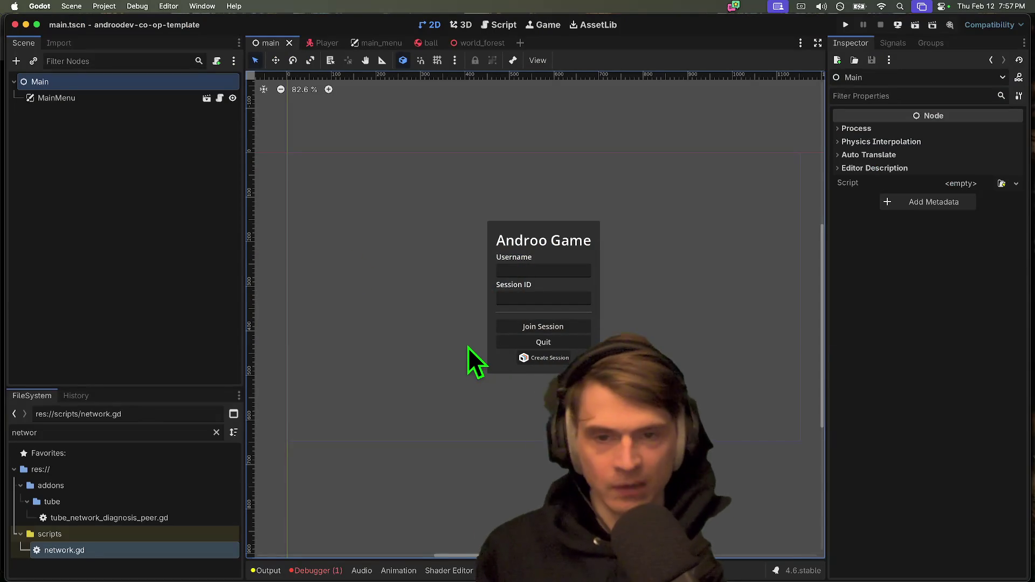
Step: Drag the FileSystem panel divider up to make it taller, briefly revisiting the script document
click(477, 363)
scroll(455, 339, right, 2)
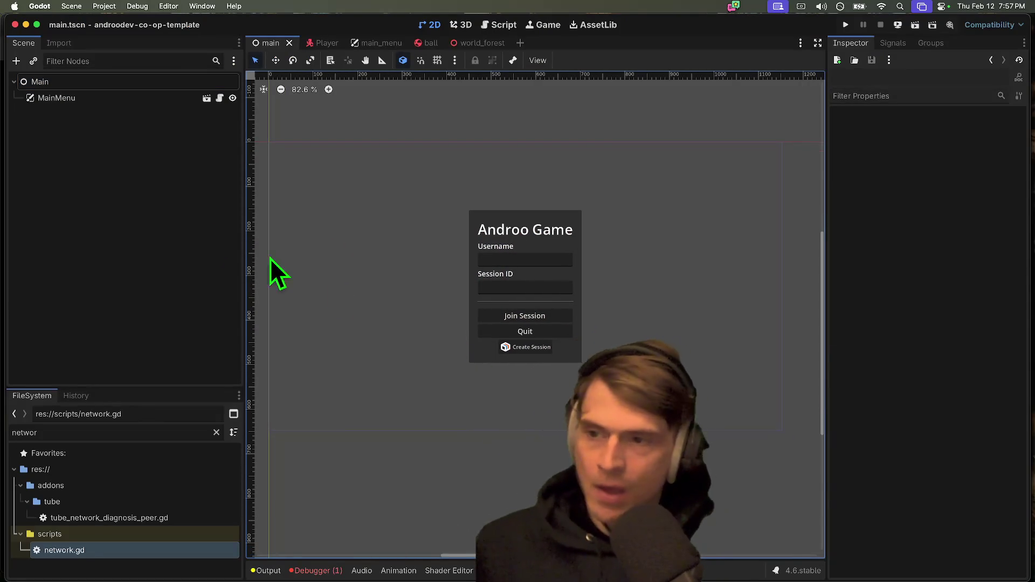
drag(180, 386, 173, 357)
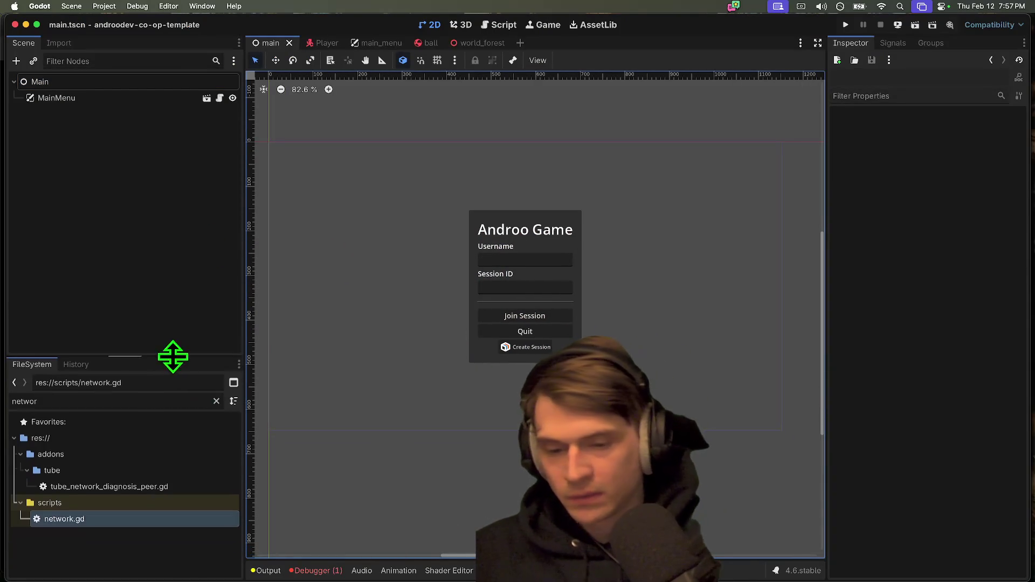
key(super+Tab)
click(296, 322)
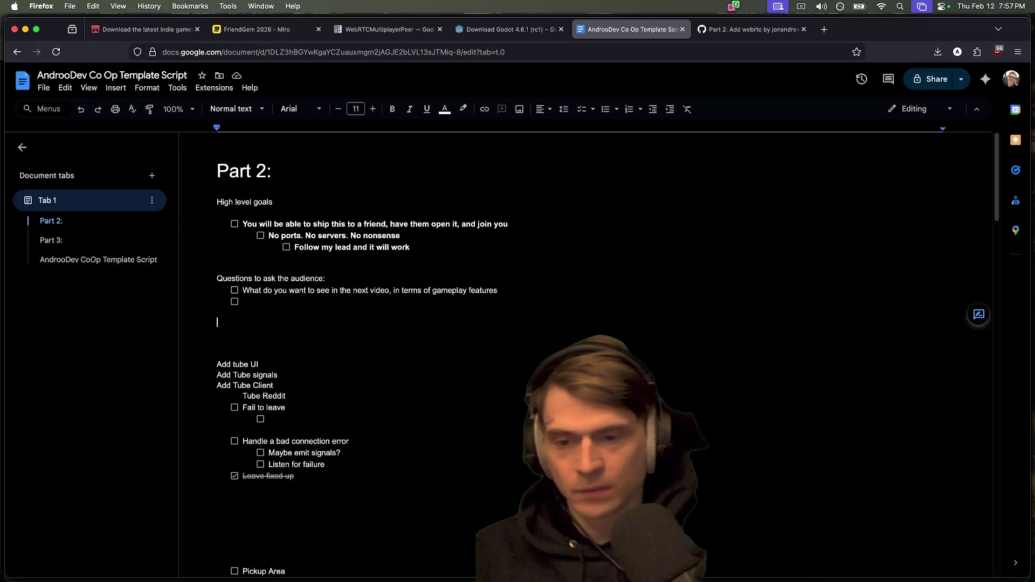
key(super+Tab)
key(super+Tab)
key(super+Tab)
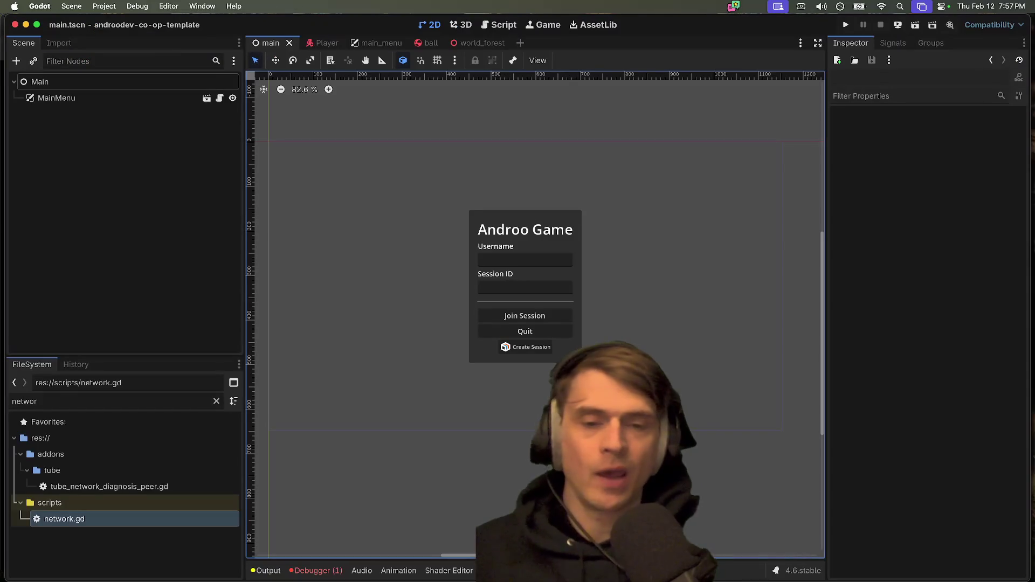
Step: Try launching Godot 4.6.1-rc1 from the Dock, which macOS blocks as unverified
scroll(512, 416, down, 3)
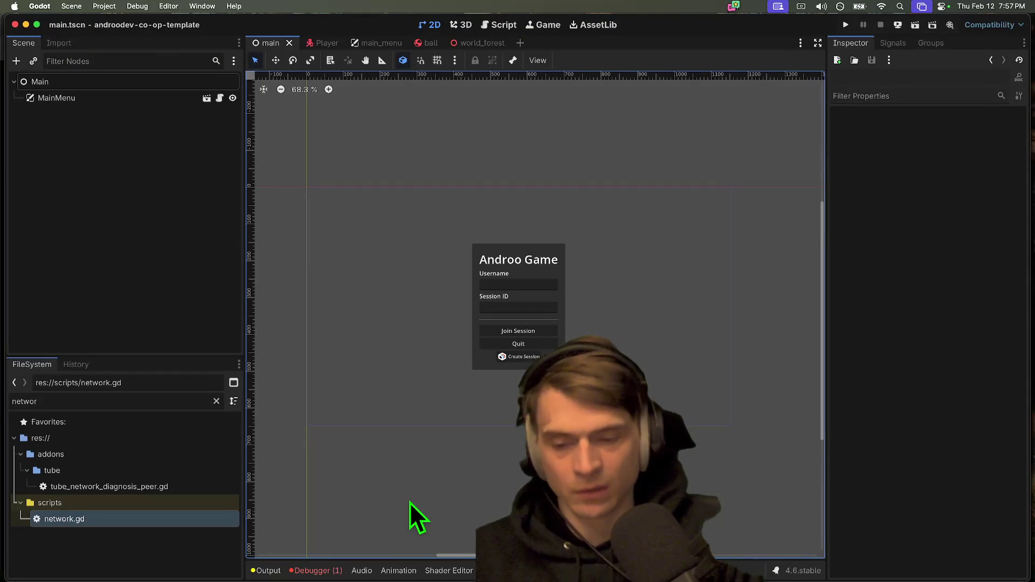
mouse_move(186, 579)
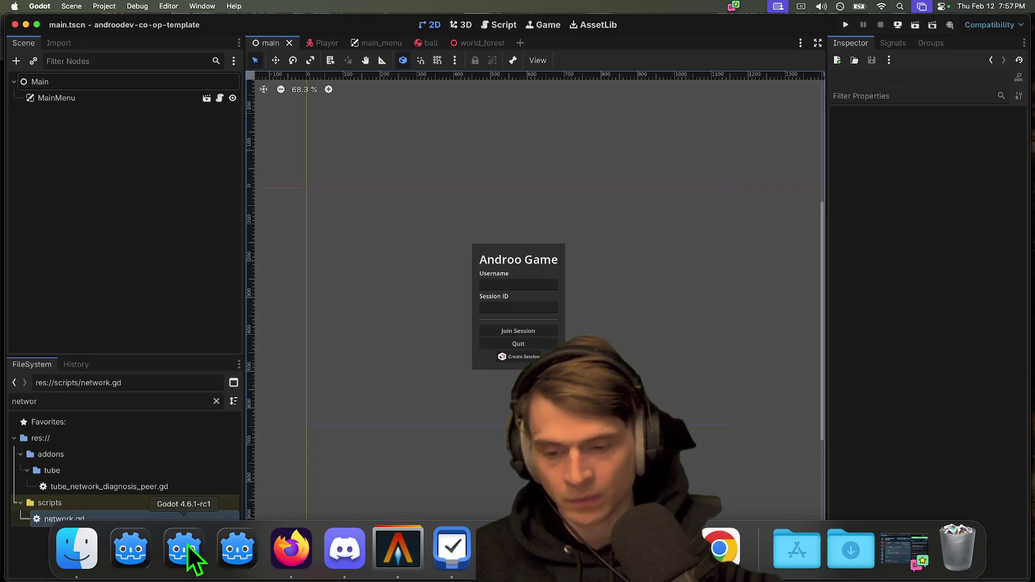
click(189, 553)
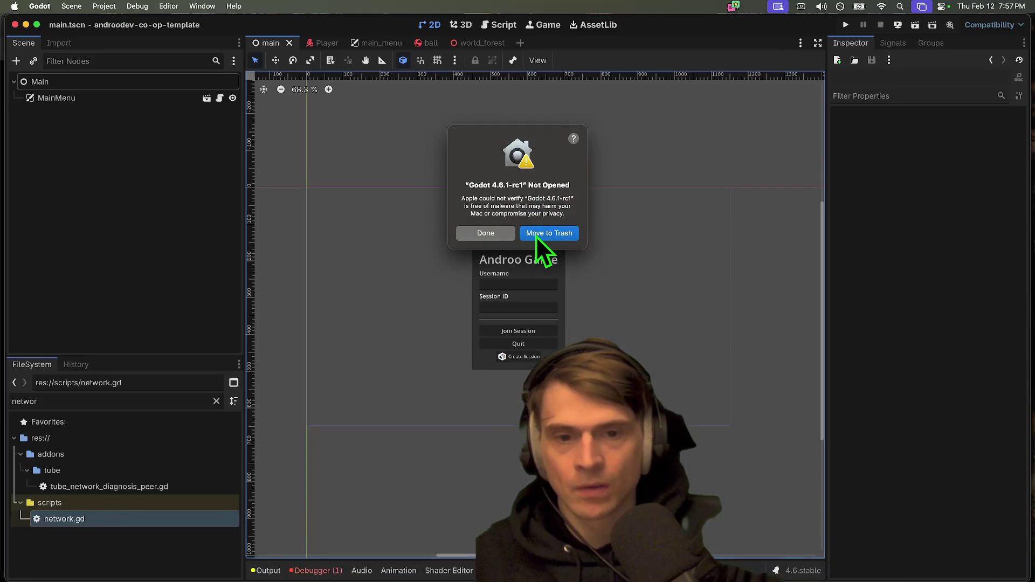
Step: Try launching Godot 4.6.1-rc1 from the Downloads folder, dismissing the unverified-app warnings
click(492, 231)
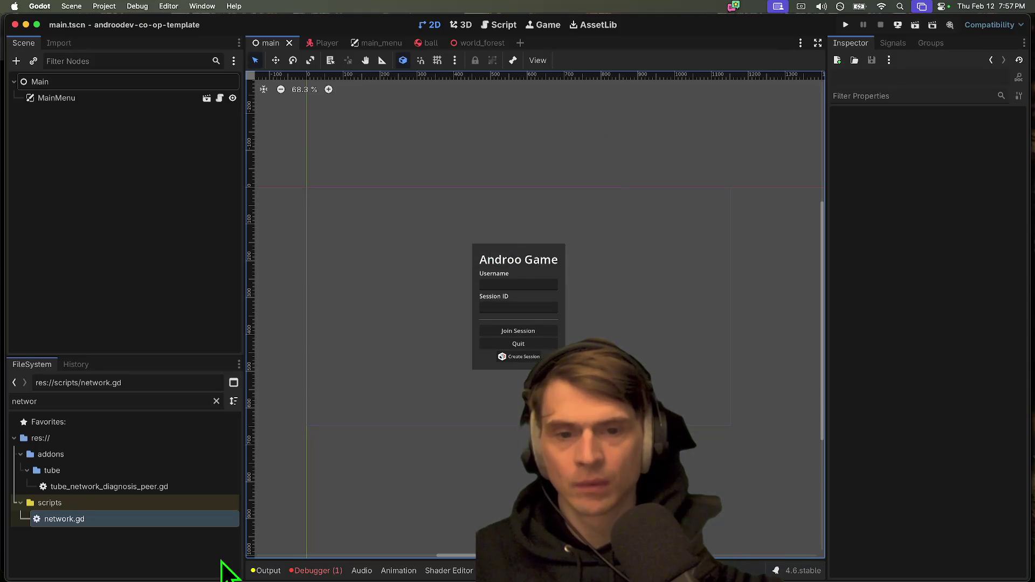
click(182, 553)
click(207, 214)
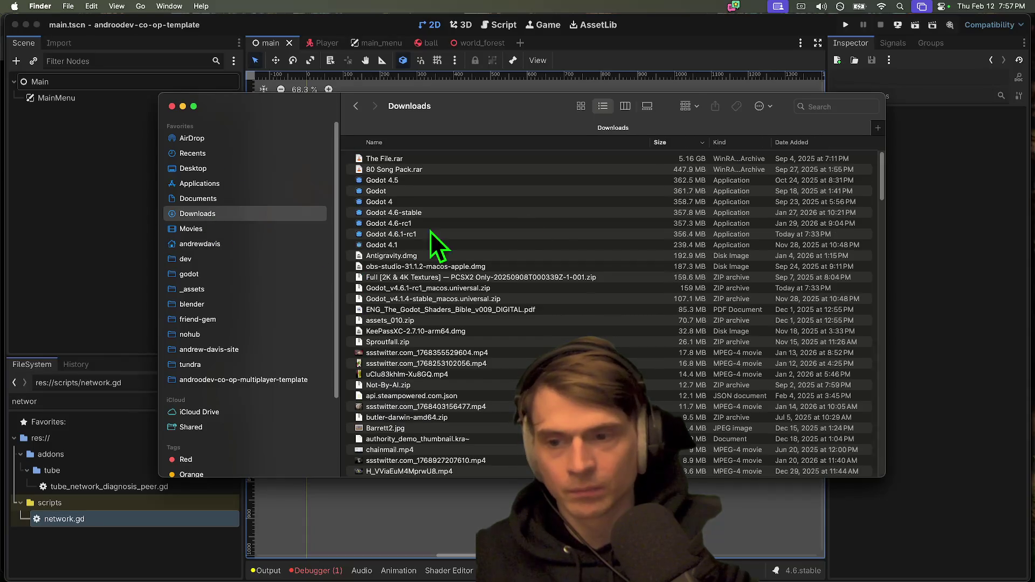
click(457, 236)
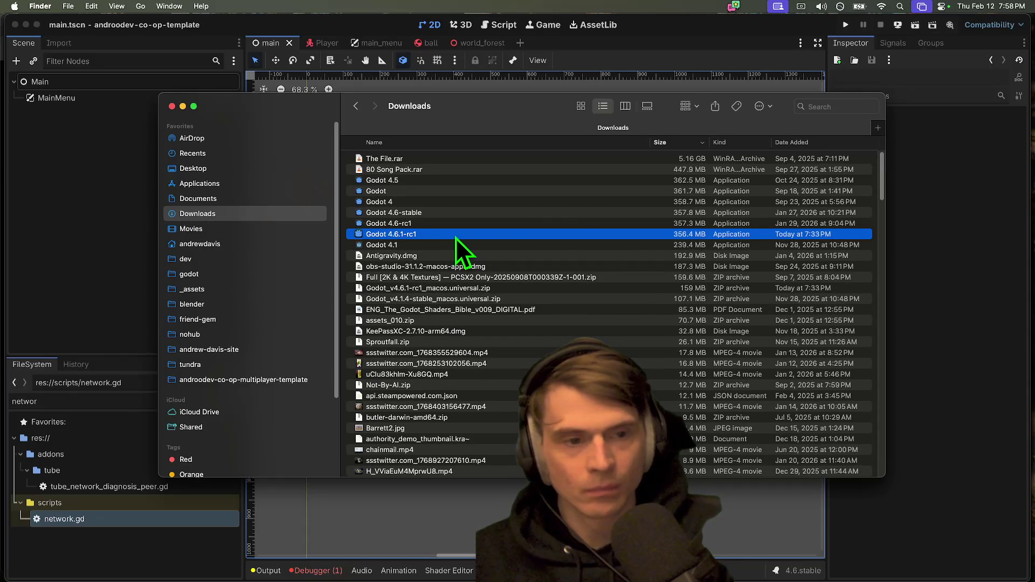
click(485, 233)
Step: Allow Godot 4.6.1-rc1 via Privacy & Security's Open Anyway, confirming with the administrator password
key(cmd+space)
text(ecu)
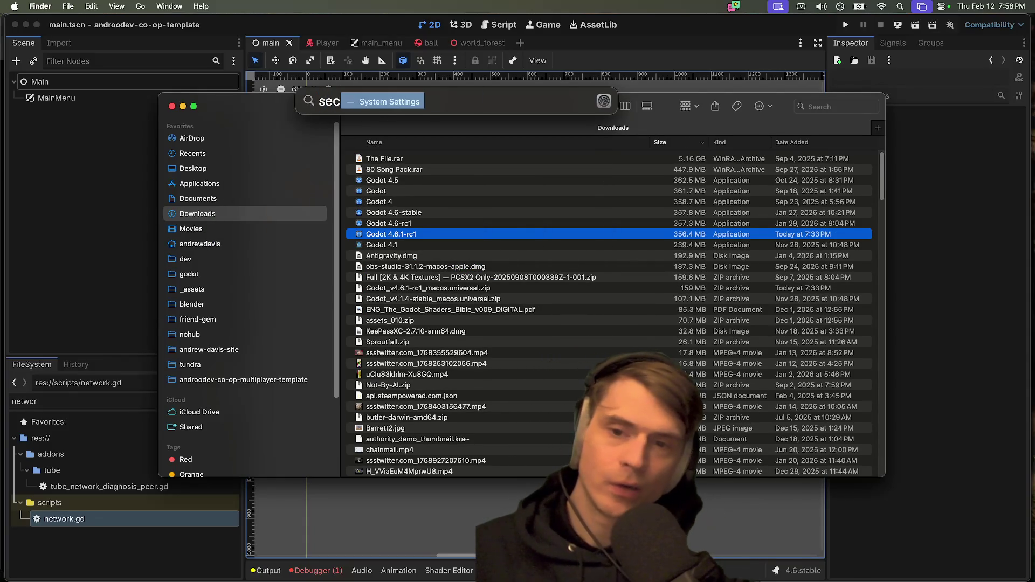
key(Return)
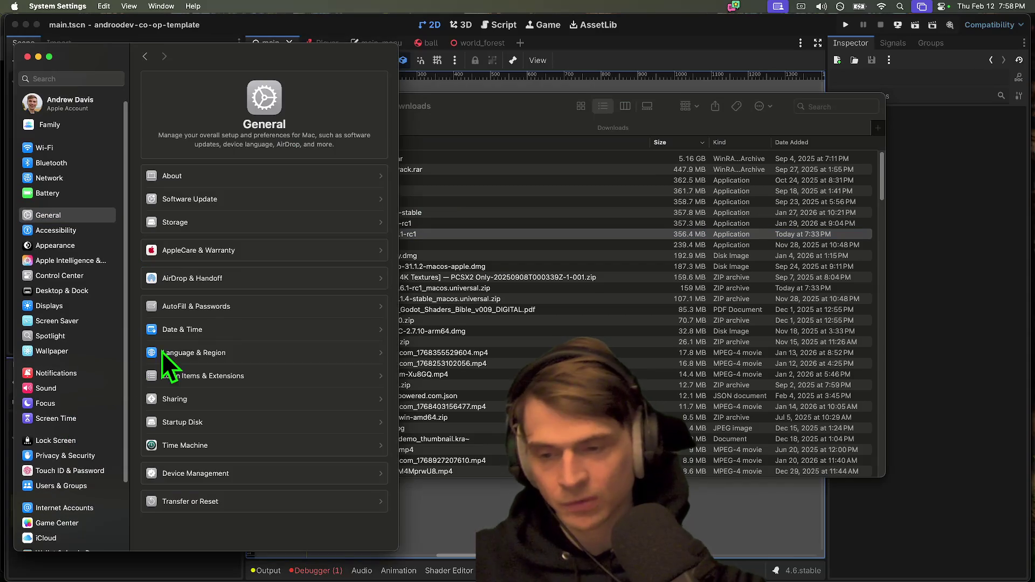
scroll(247, 235, down, 5)
scroll(247, 235, down, 5)
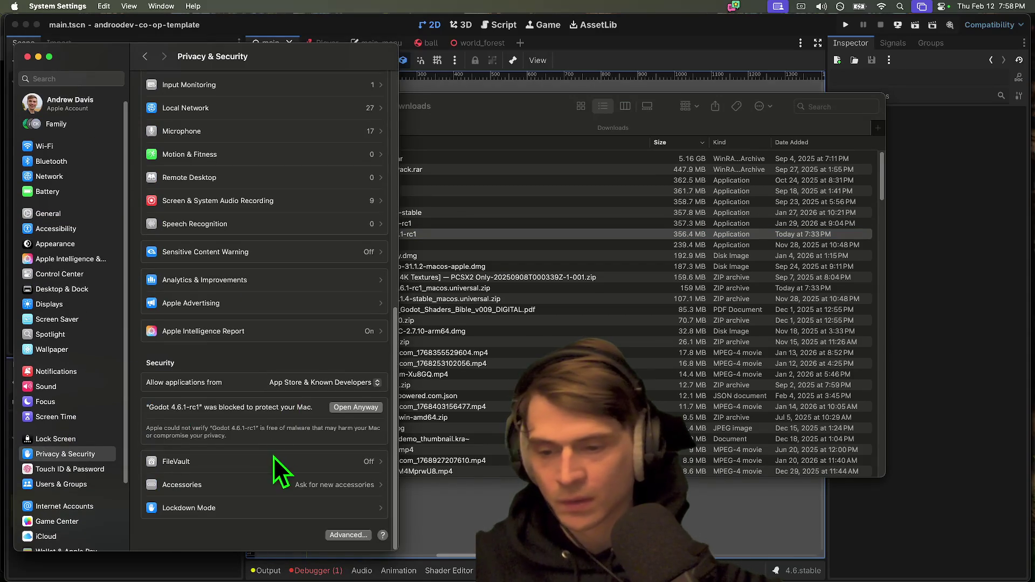
click(356, 408)
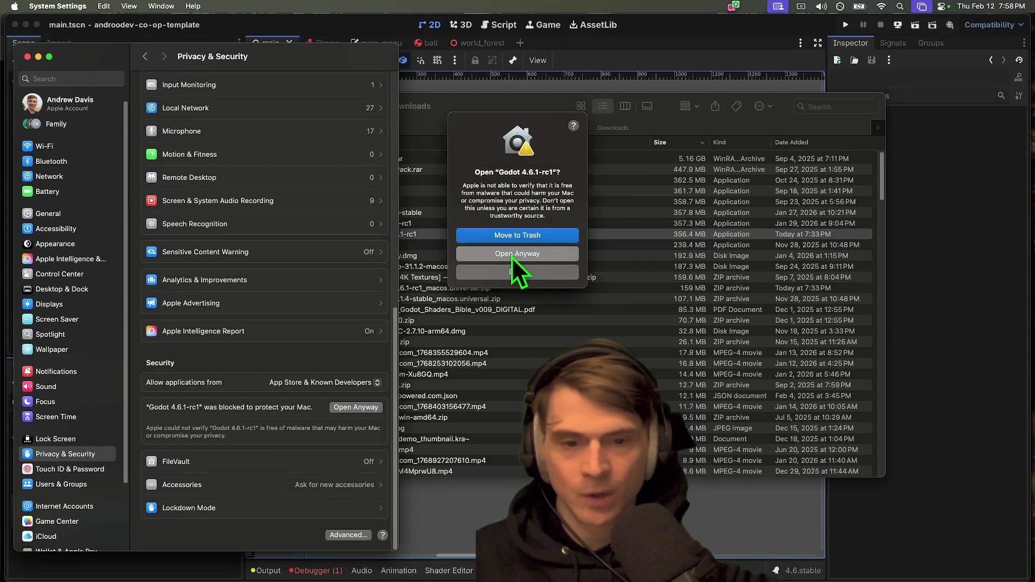
click(515, 252)
text(********)
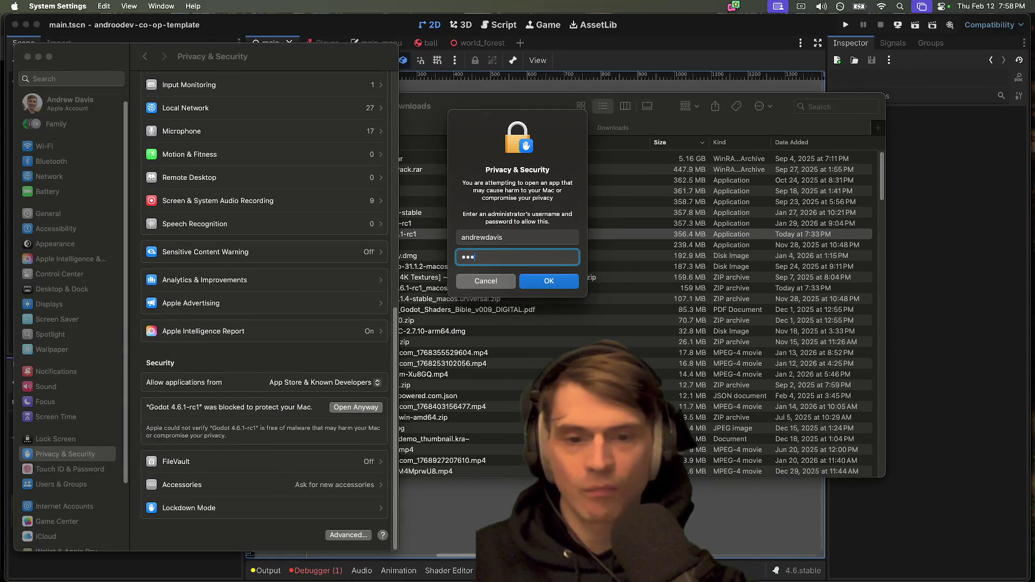
key(Return)
Step: Quit the Godot 4.6.1-rc1 Project Manager and bring the Godot editor back to the front
drag(276, 47, 698, 59)
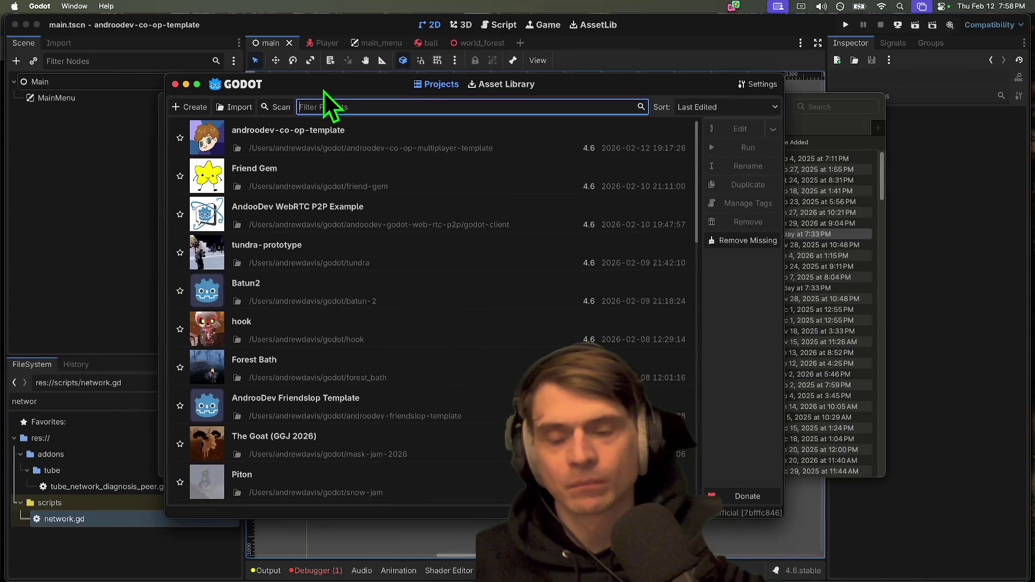
key(super+q)
drag(507, 110, 459, 152)
click(458, 132)
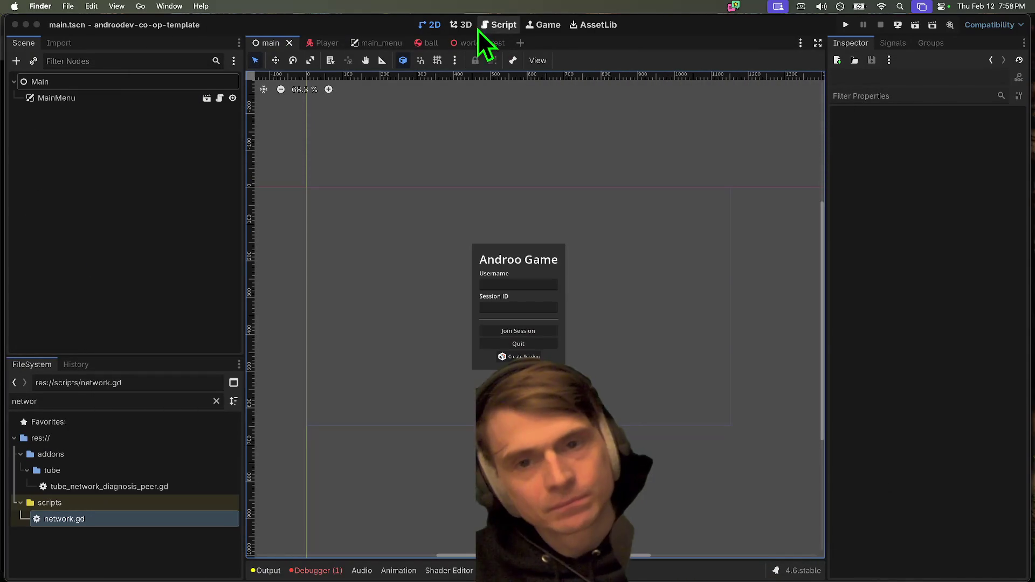
Step: Open the 'Part 2: Add webrtc' PR diff at player.gd and mark line 39's clipboard_set call
key(super+Tab)
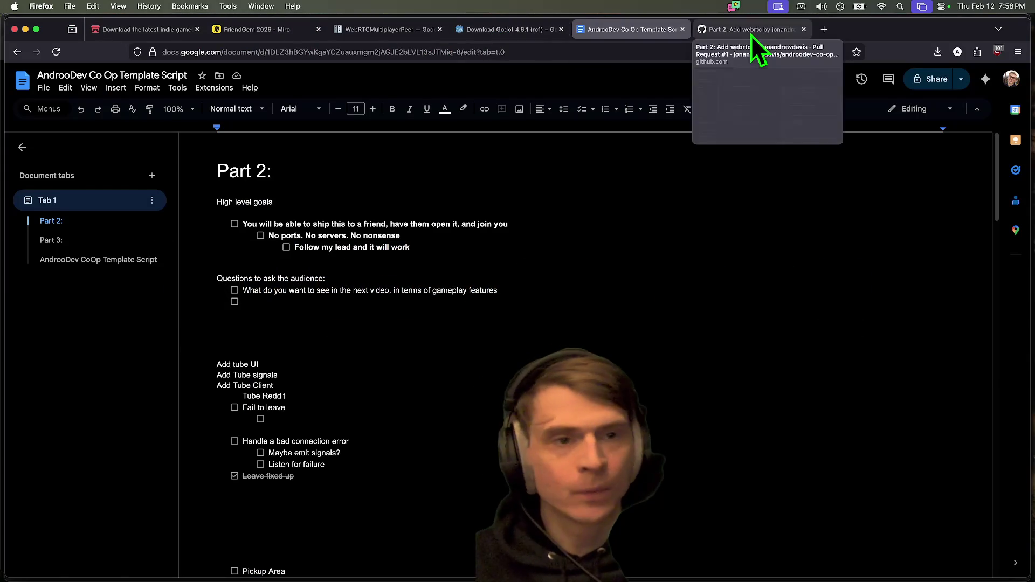
click(740, 32)
click(92, 244)
scroll(892, 248, down, 5)
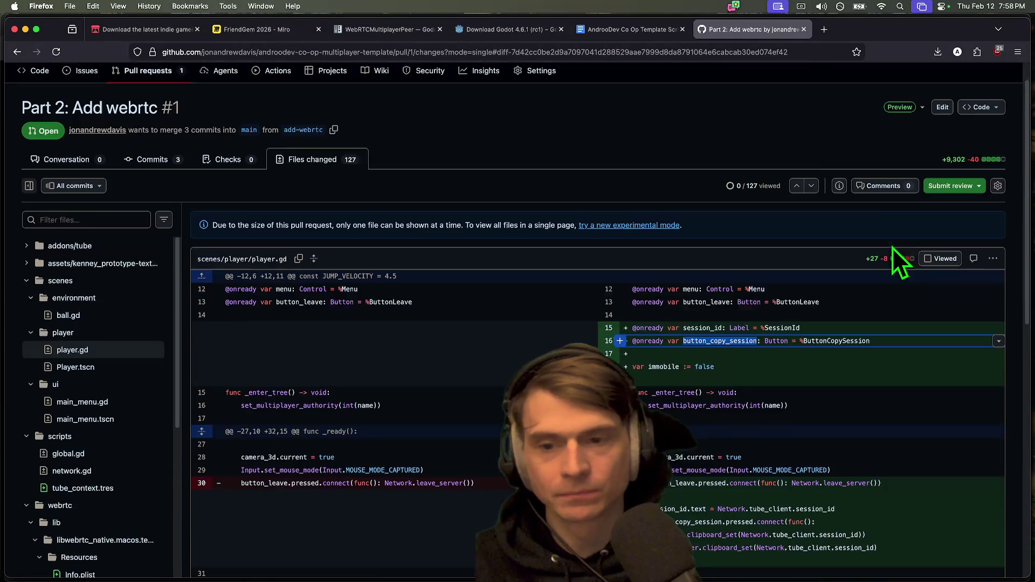
scroll(862, 273, down, 2)
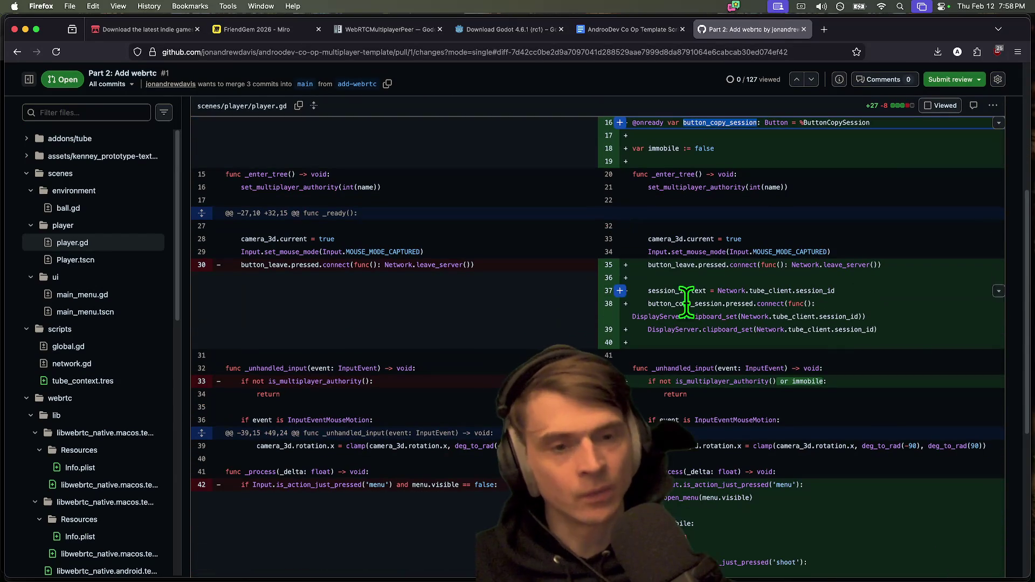
click(608, 330)
Step: Review player.gd's new 'if immobile / return' lines and the removed shoot handling lines
scroll(840, 332, up, 2)
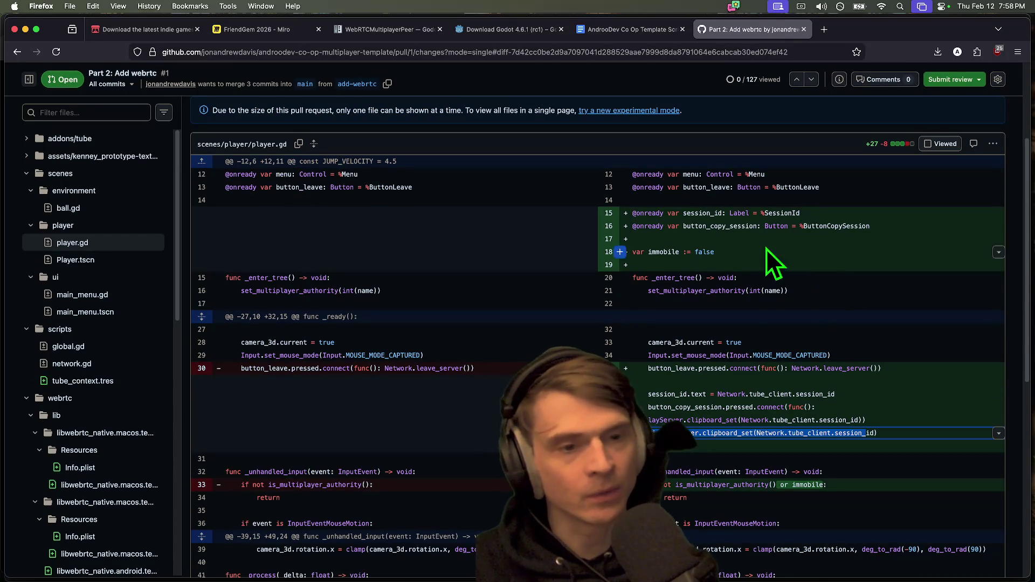
scroll(748, 286, down, 3)
scroll(744, 305, down, 1)
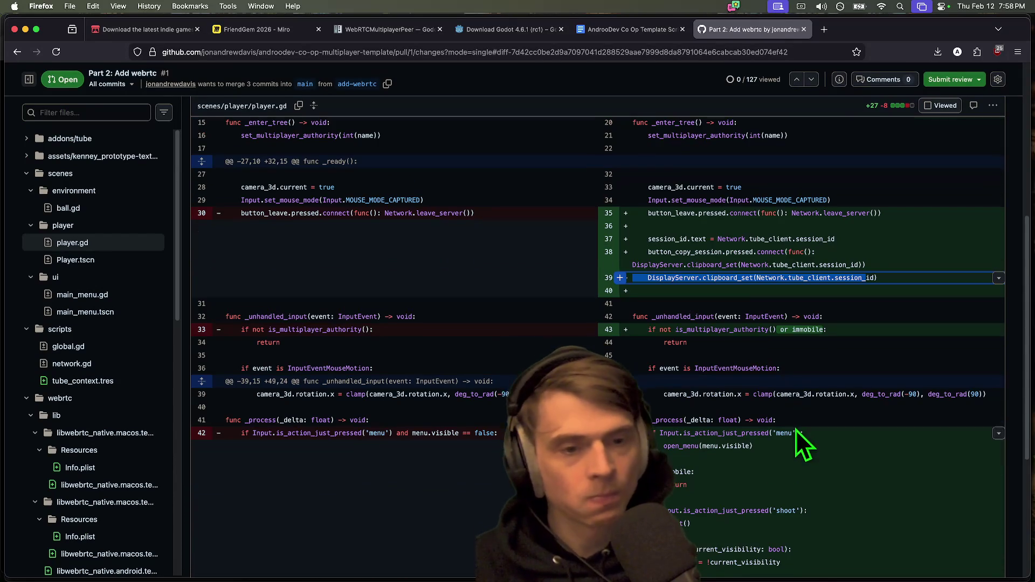
scroll(703, 306, up, 2)
scroll(759, 302, down, 2)
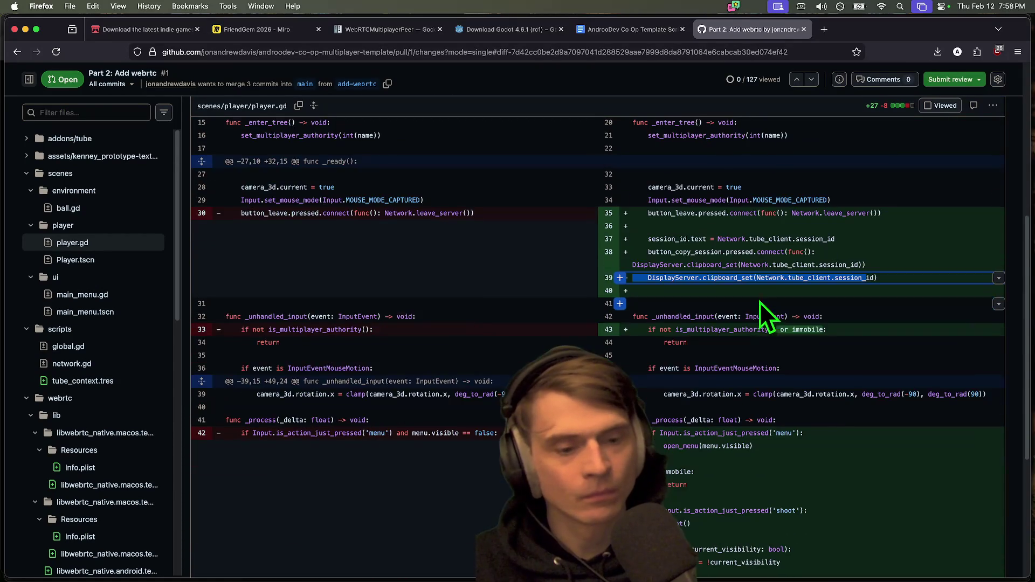
scroll(846, 355, down, 3)
drag(843, 318, 846, 422)
drag(879, 347, 871, 393)
scroll(858, 370, down, 4)
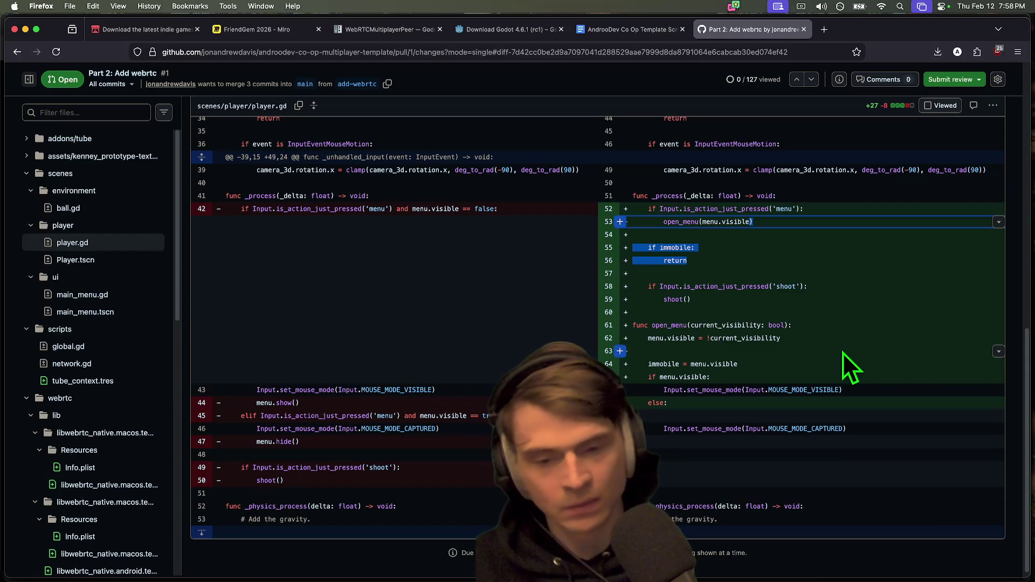
scroll(841, 351, down, 1)
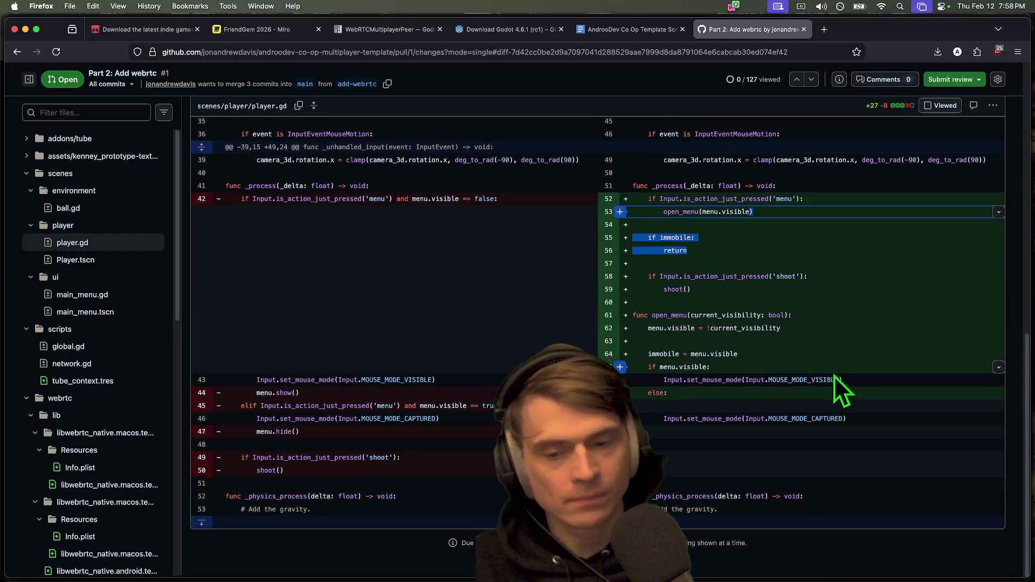
drag(226, 445, 251, 459)
Step: Highlight the new open_menu function, then load the Player.tscn diff
scroll(824, 387, up, 2)
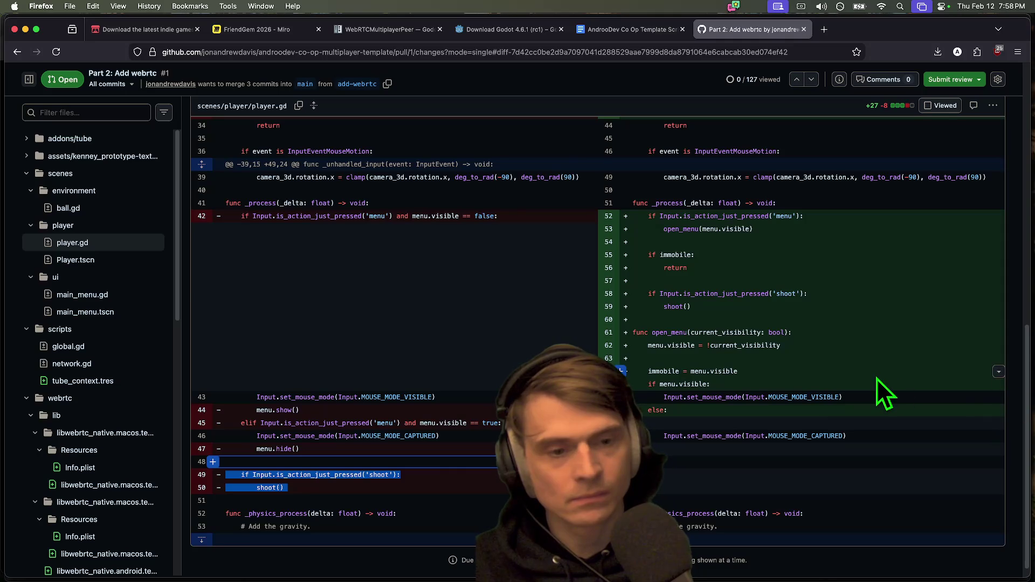
drag(854, 337, 869, 439)
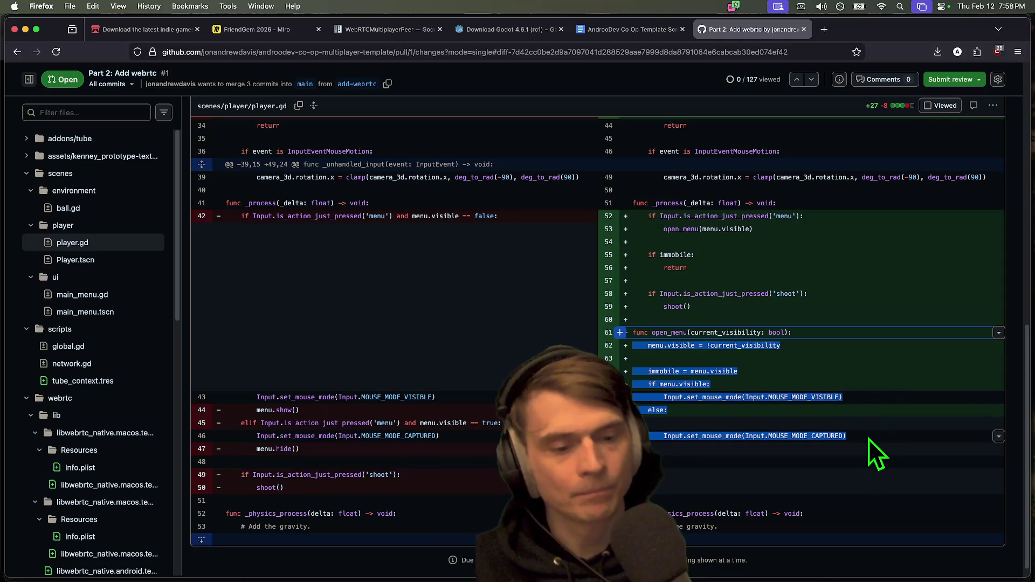
scroll(868, 439, up, 4)
scroll(920, 361, down, 5)
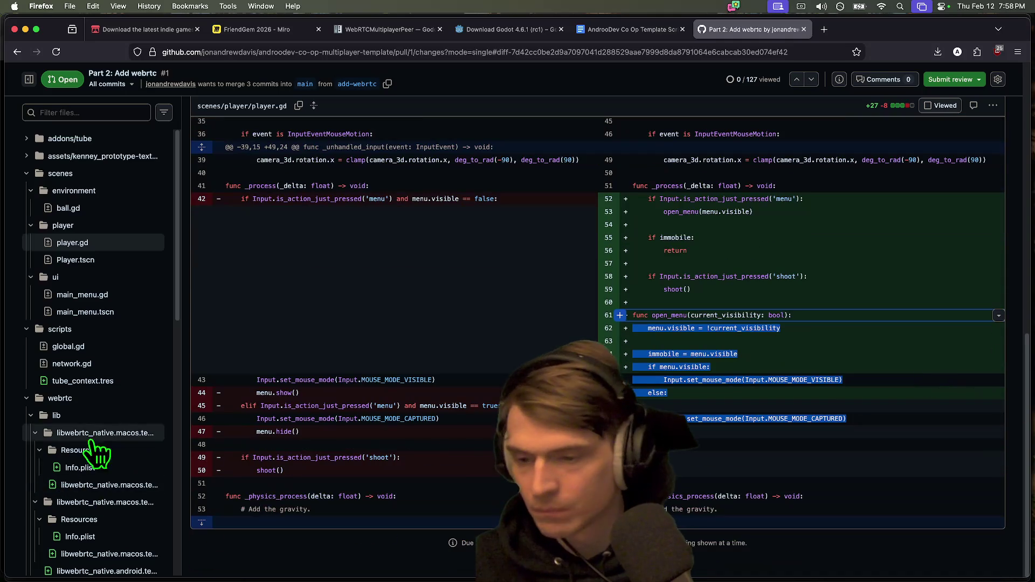
scroll(87, 445, down, 8)
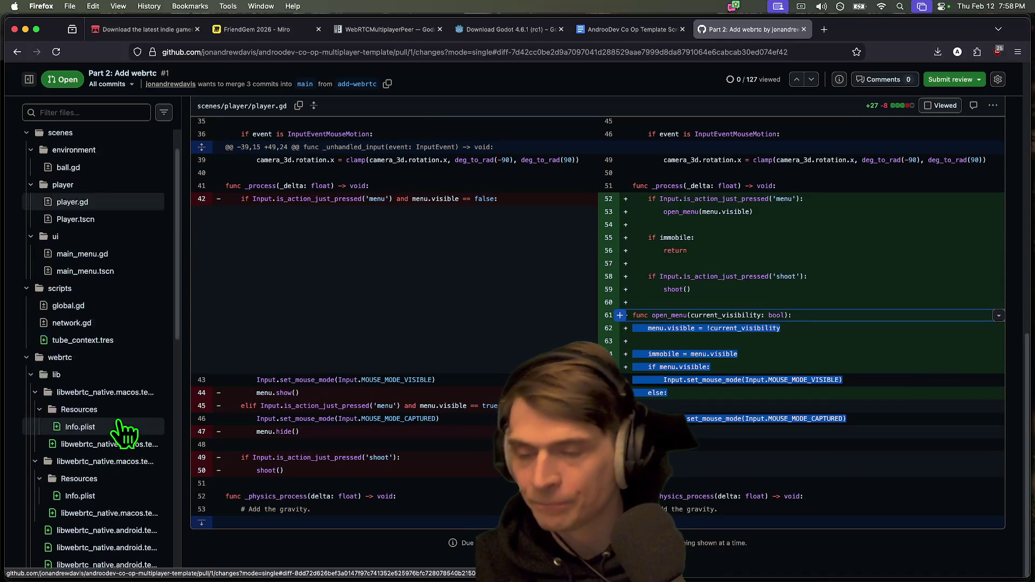
scroll(124, 434, up, 8)
click(104, 263)
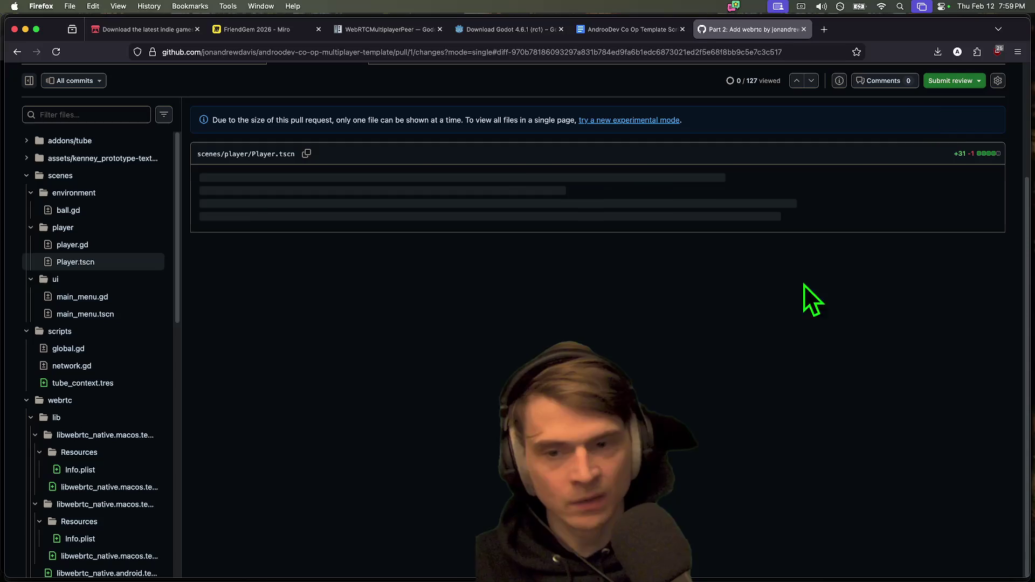
Step: Review the Player.tscn additions, highlighting the added clipboard icon resource line
scroll(765, 394, down, 1)
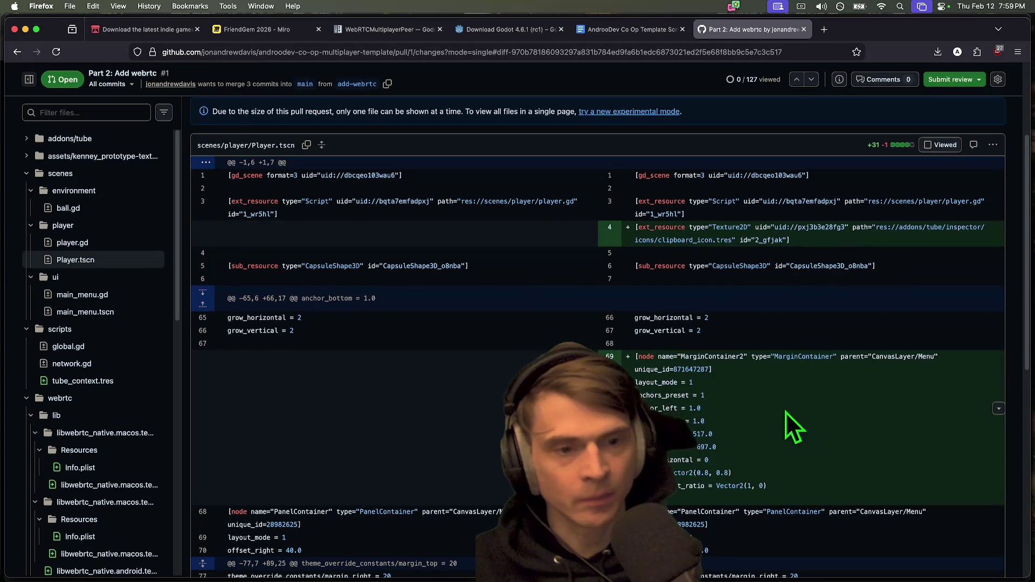
scroll(785, 412, down, 1)
scroll(830, 380, down, 5)
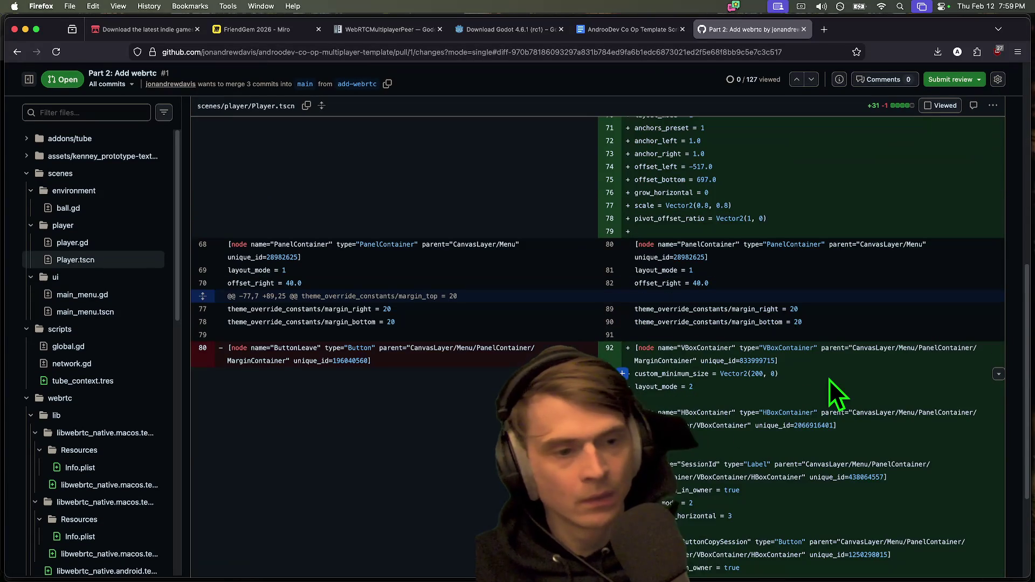
scroll(829, 379, down, 3)
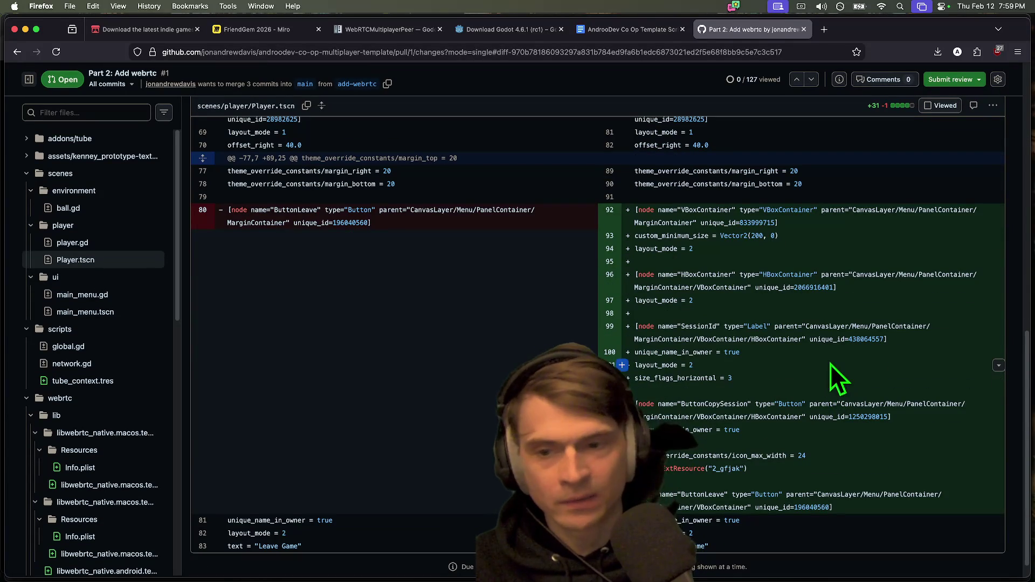
scroll(836, 361, up, 10)
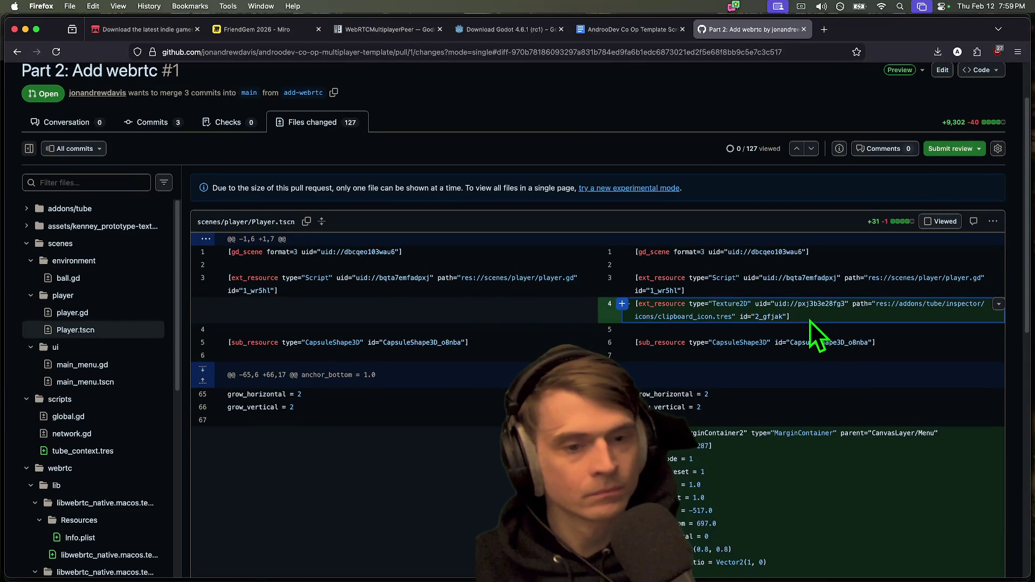
drag(809, 321, 689, 304)
Step: Open the main_menu.gd diff and locate the handle_tube_error line
click(81, 365)
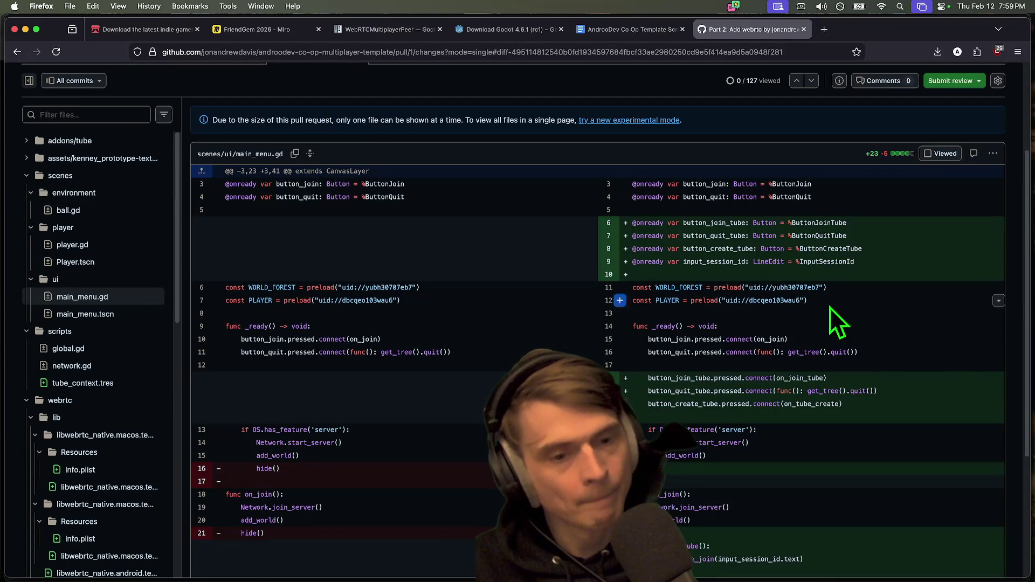
scroll(842, 380, down, 5)
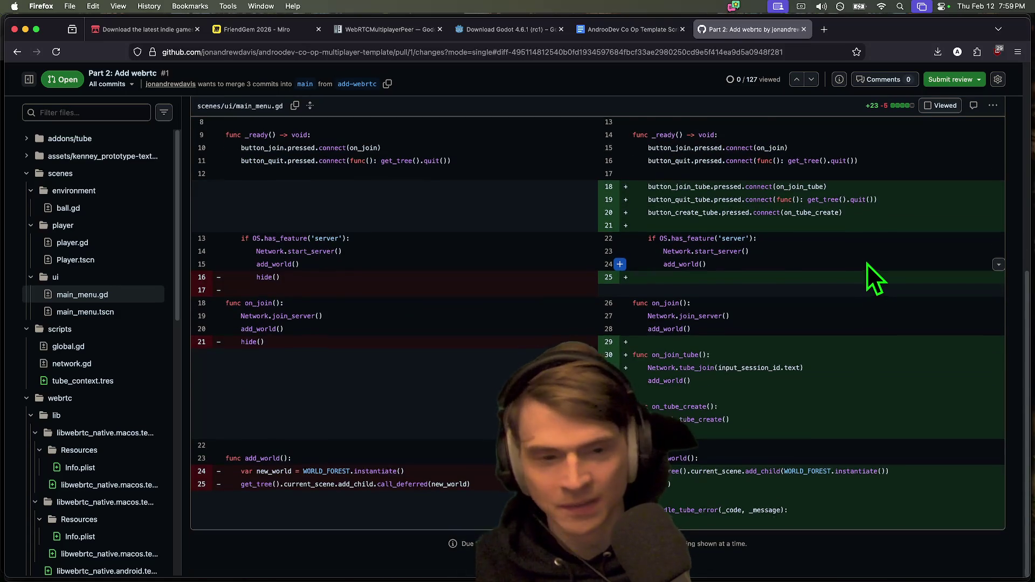
scroll(867, 264, up, 3)
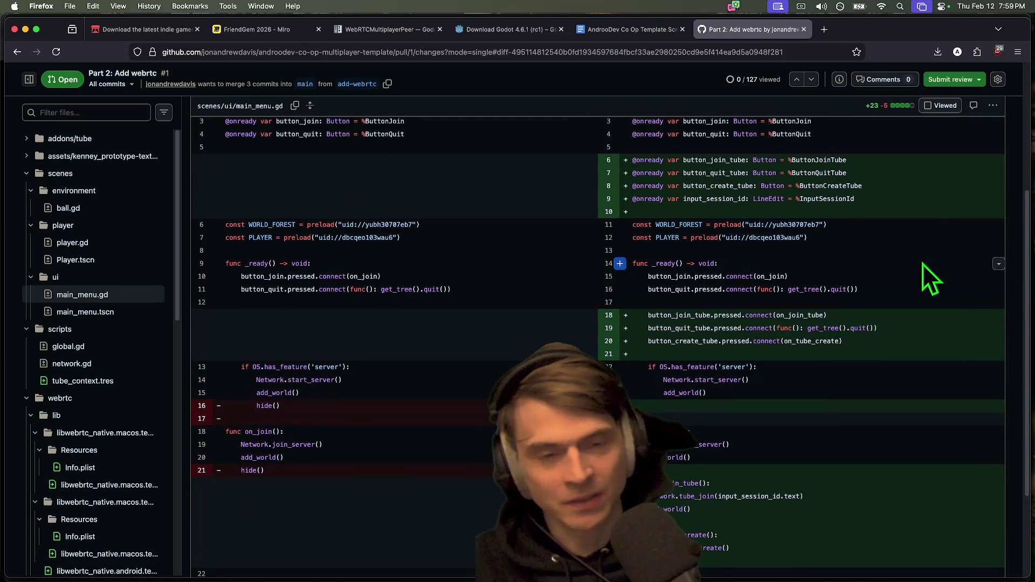
scroll(953, 334, up, 1)
scroll(953, 334, down, 2)
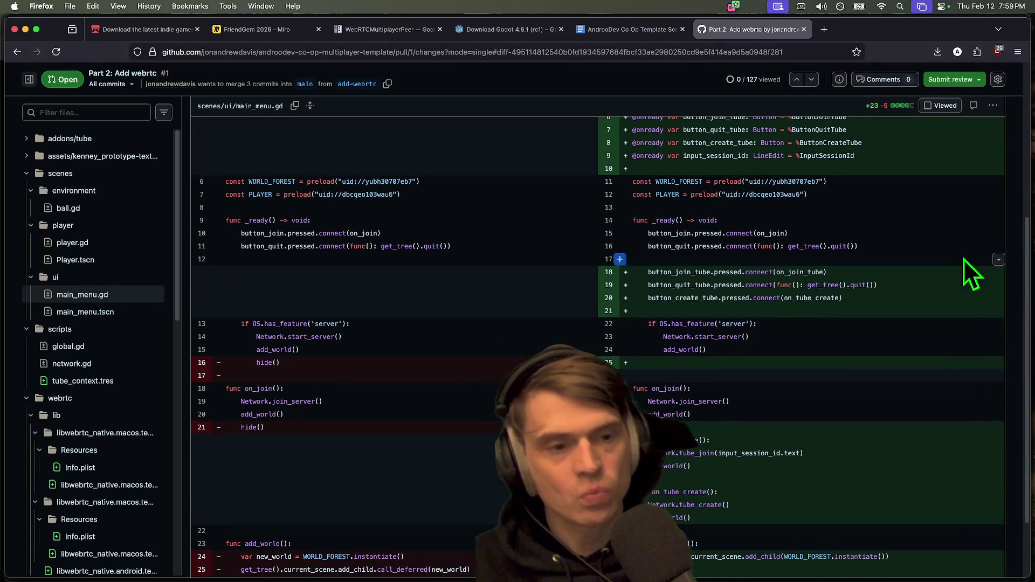
scroll(963, 258, down, 1)
drag(924, 250, 923, 283)
scroll(924, 283, down, 3)
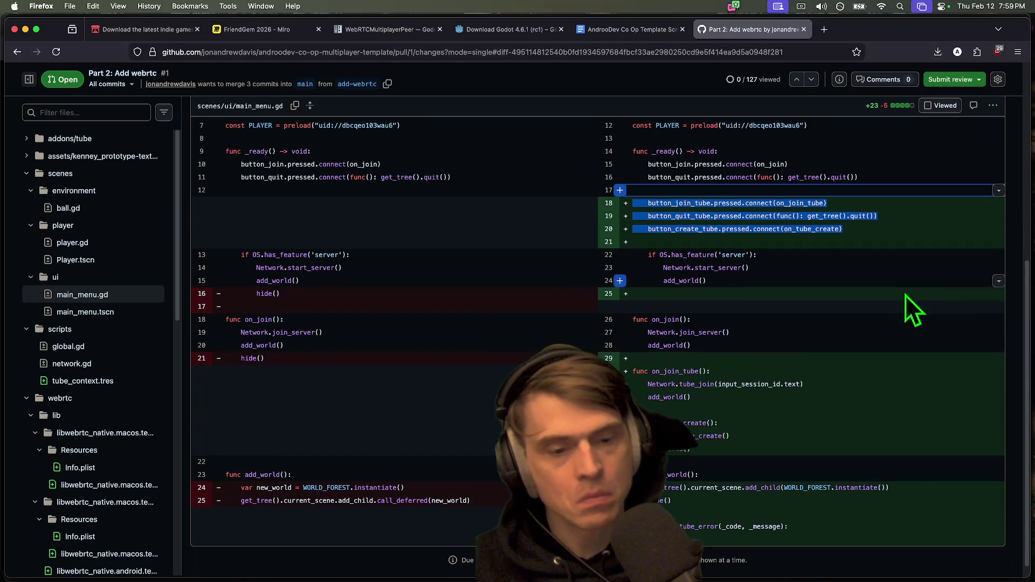
drag(839, 501, 833, 524)
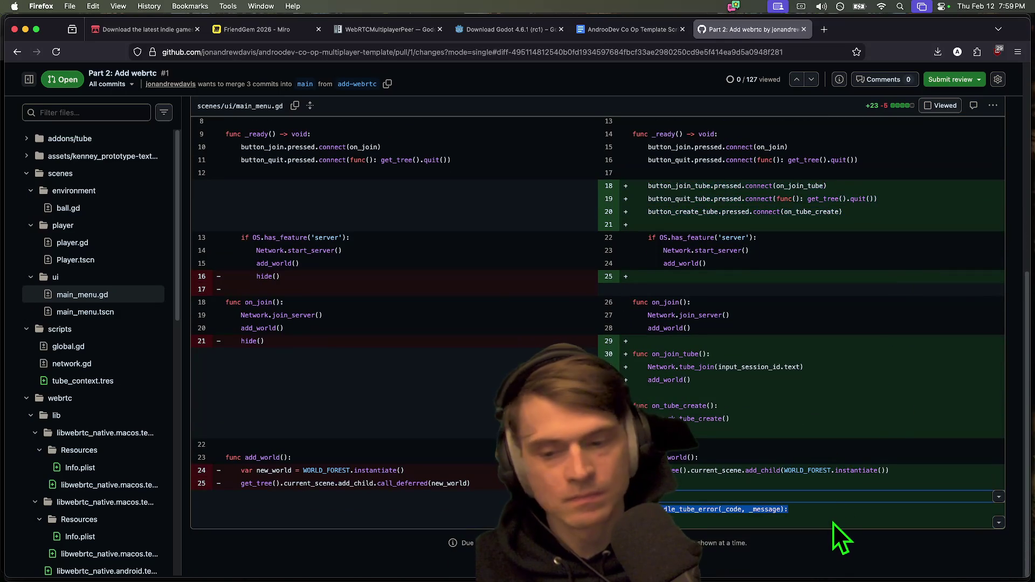
click(833, 521)
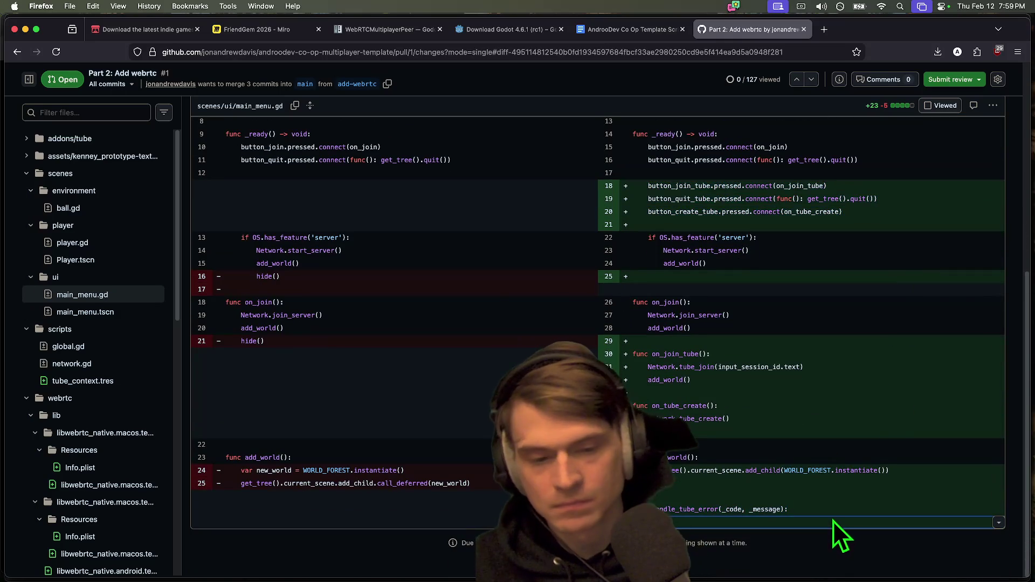
Step: Copy the handle_tube_error name and paste it into Godot's Find in Files search
double_click(687, 509)
key(super+Tab)
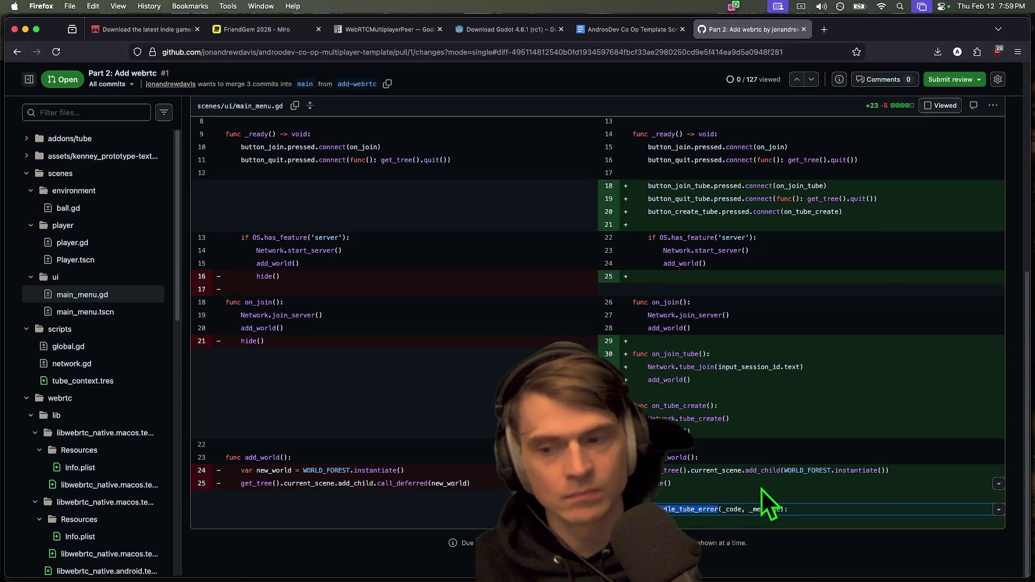
click(695, 509)
double_click(695, 509)
key(super+c)
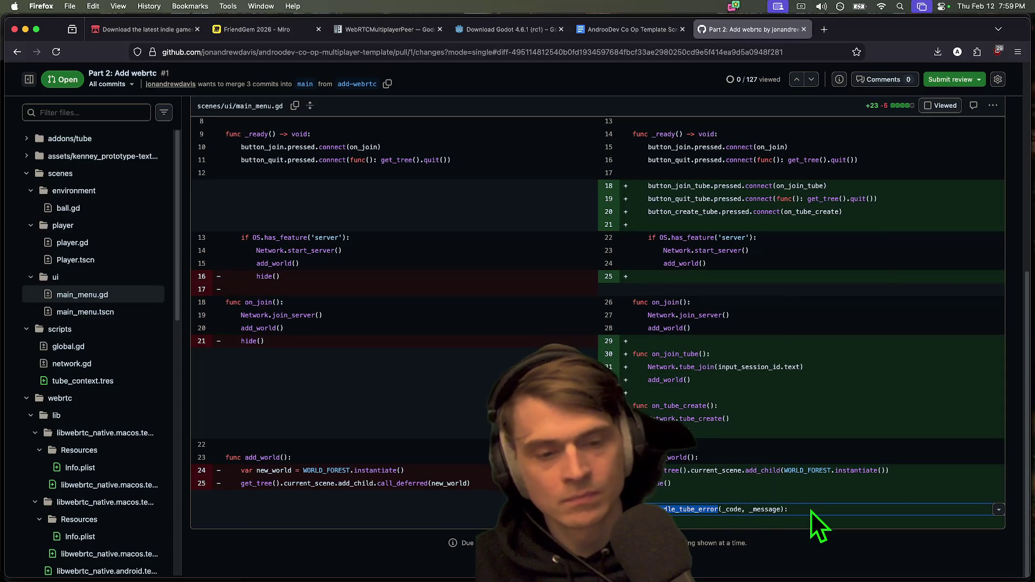
key(super+Tab)
key(super+shift+f)
key(super+v)
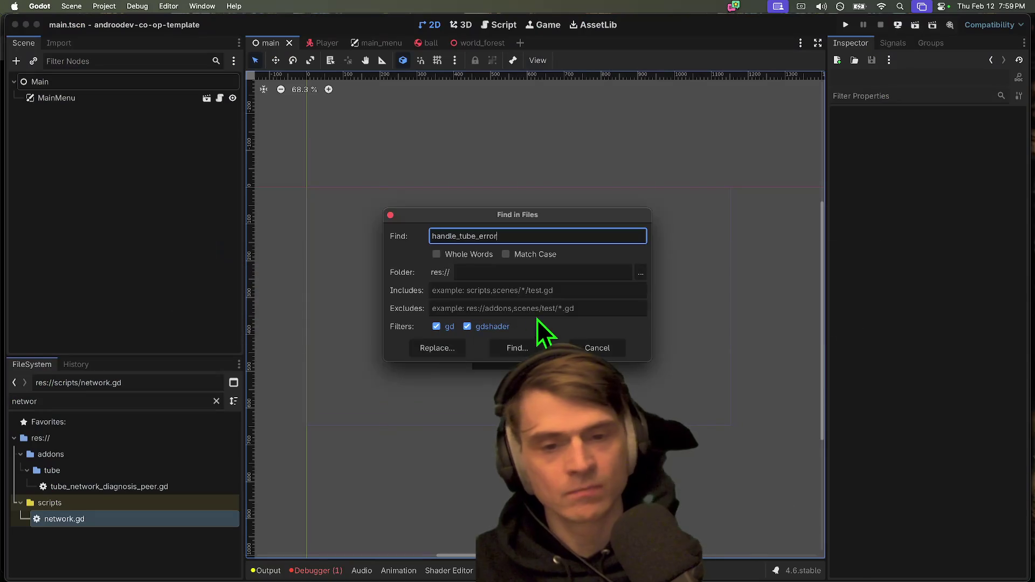
Step: Open the handle_tube_error match in main_menu.gd, delete the function lines and save the script
click(515, 349)
click(430, 457)
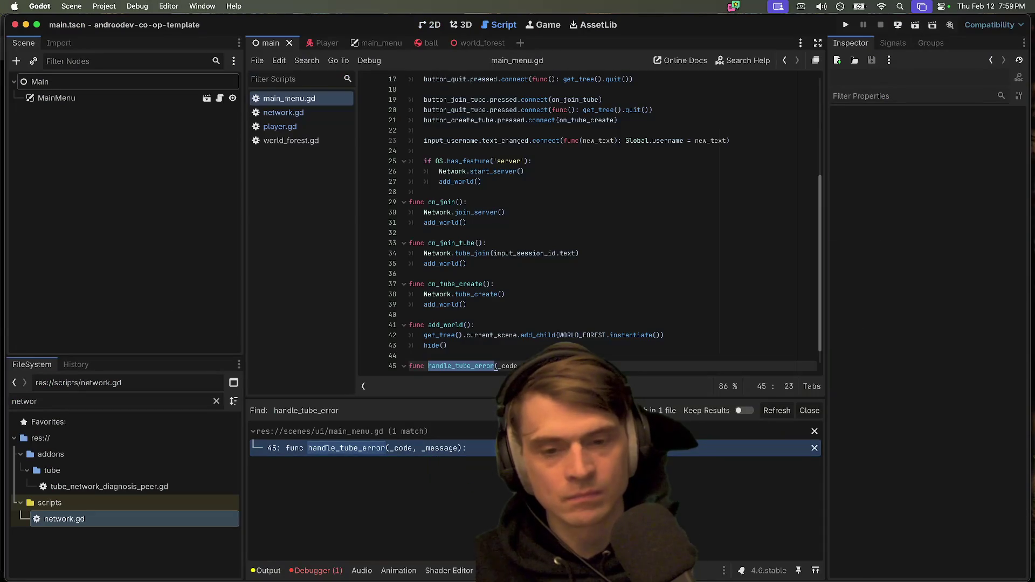
scroll(582, 340, down, 1)
drag(582, 368, 409, 338)
key(BackSpace)
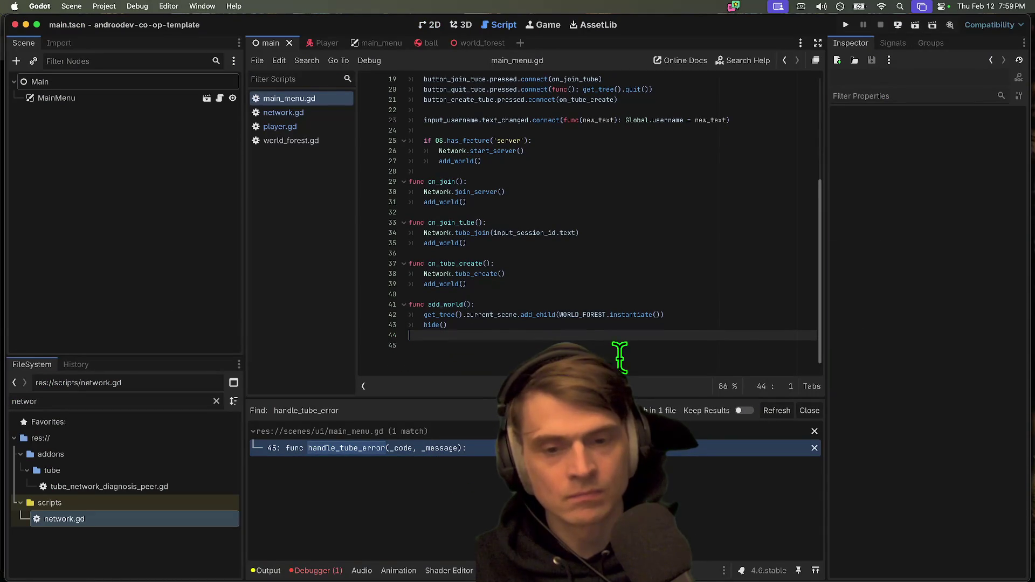
scroll(631, 351, up, 2)
key(super+s)
scroll(635, 353, up, 3)
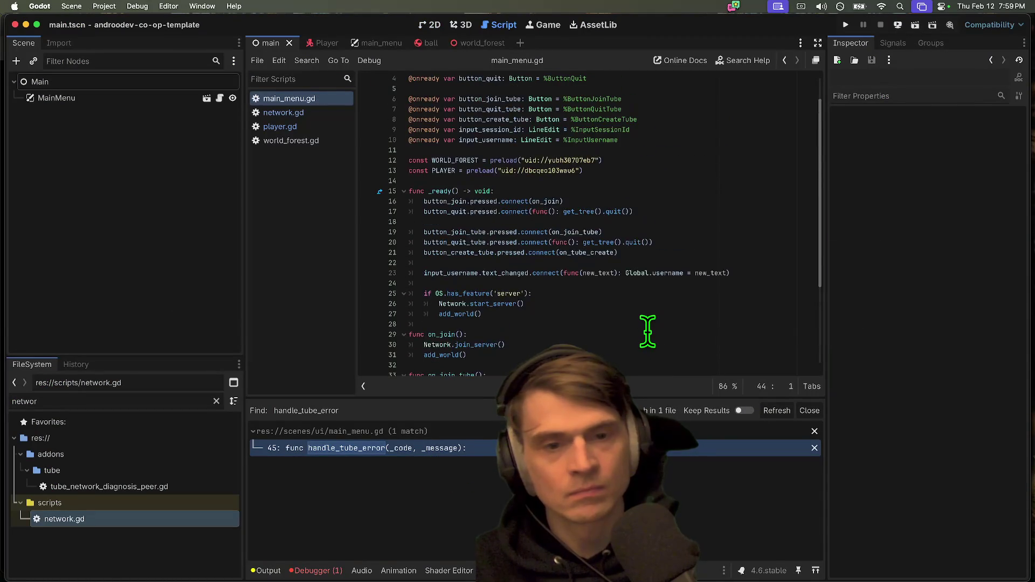
key(super+Tab)
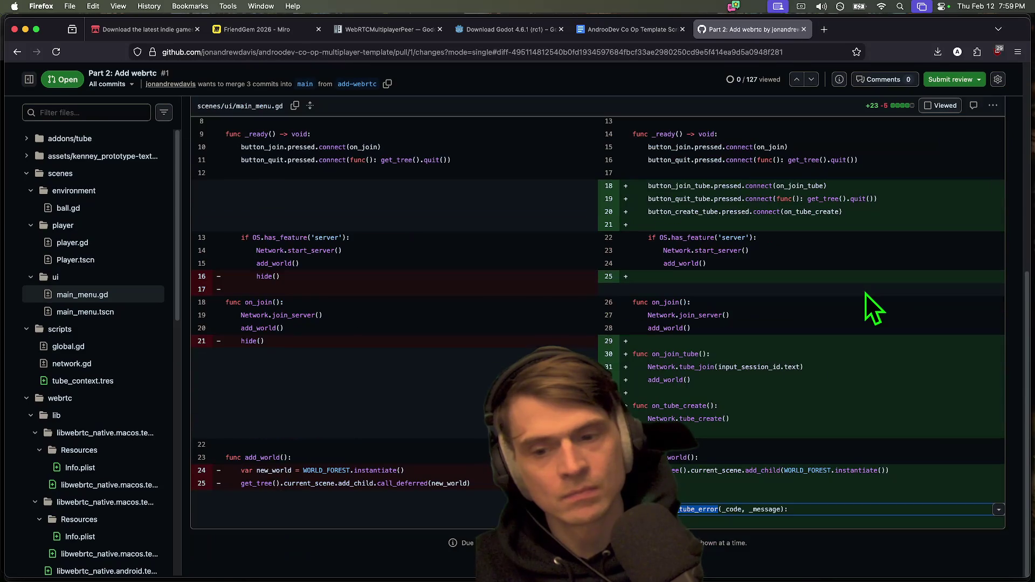
click(68, 349)
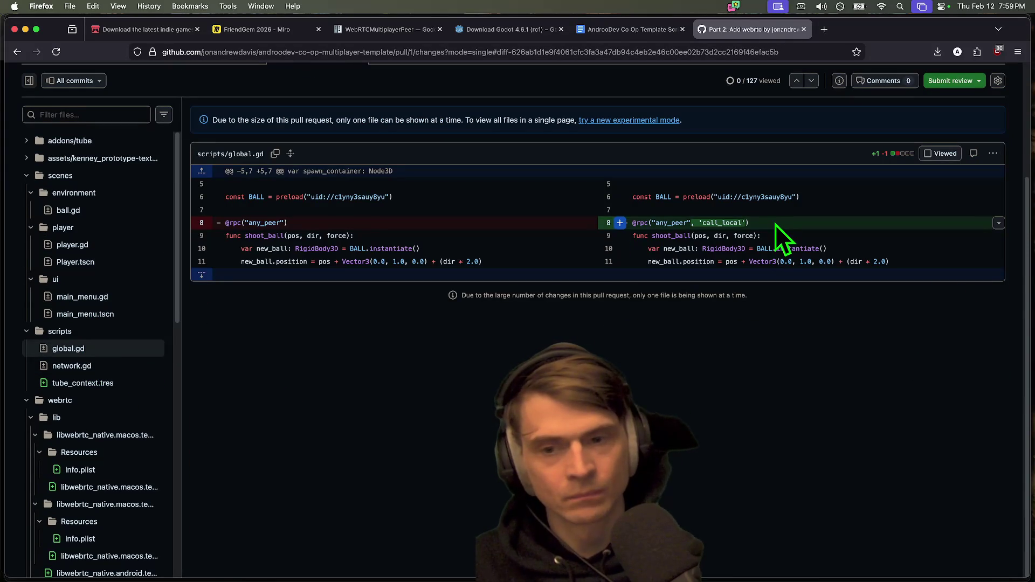
click(775, 225)
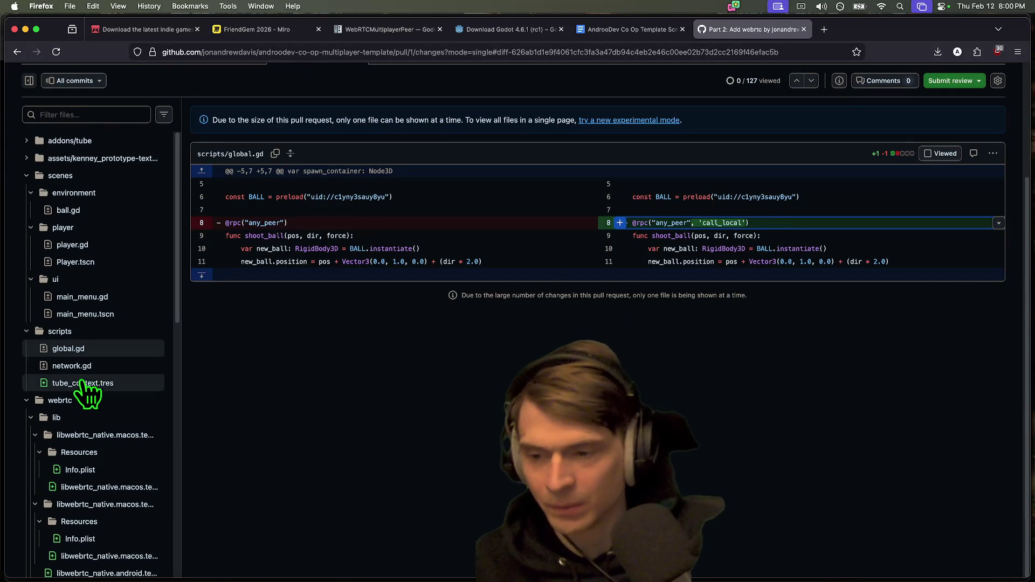
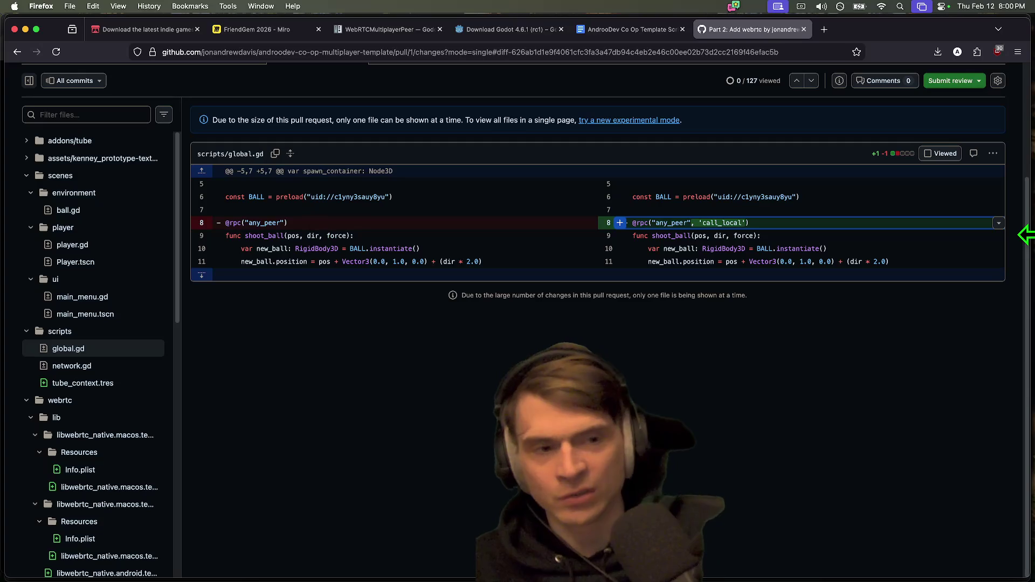
Step: Open the network.gd diff and read around tube_client on line 71
mouse_move(1024, 234)
mouse_down()
mouse_move(966, 235)
mouse_move(955, 271)
mouse_move(1026, 273)
mouse_up()
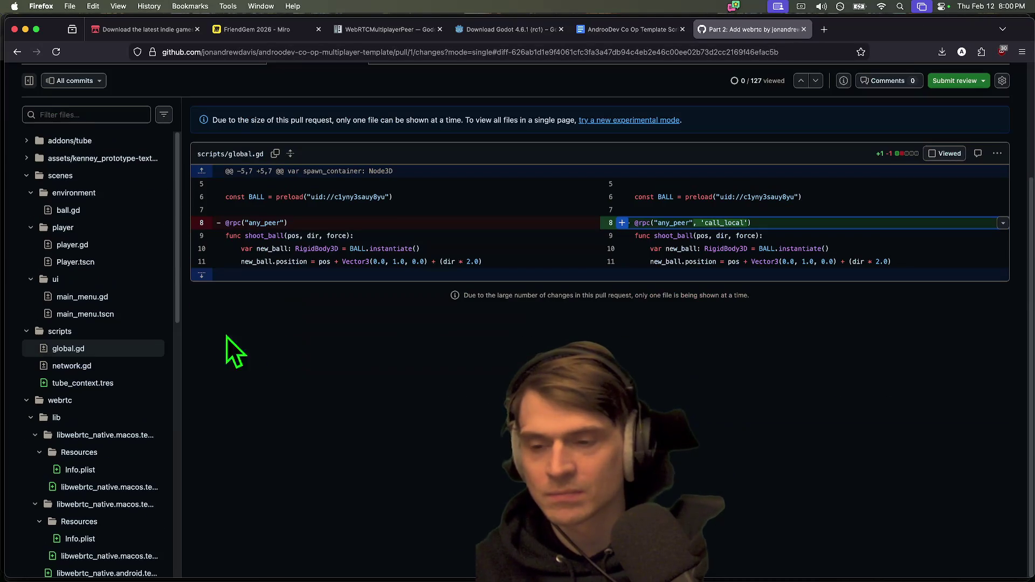
click(92, 365)
scroll(917, 322, down, 5)
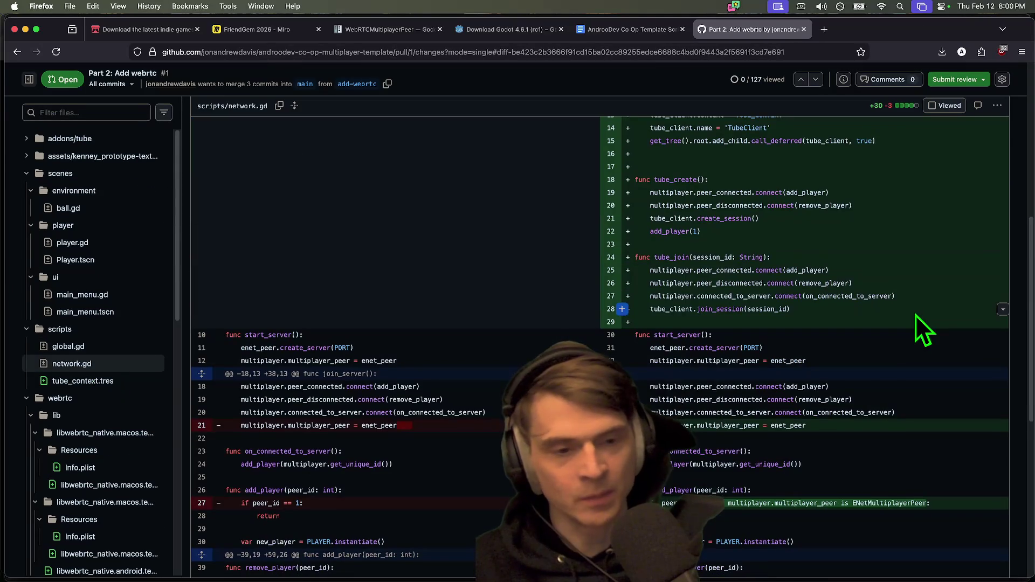
scroll(923, 288, down, 5)
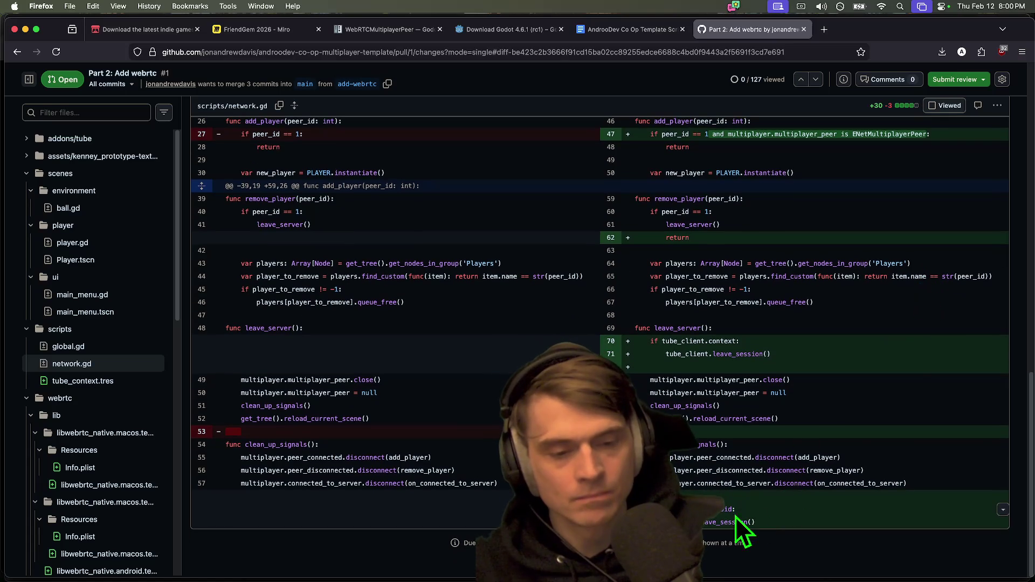
drag(774, 356, 674, 354)
double_click(674, 354)
click(917, 509)
Step: Check the added return in remove_player and the new enet_peer line, then view the tube_context.tres diff
scroll(923, 458, up, 2)
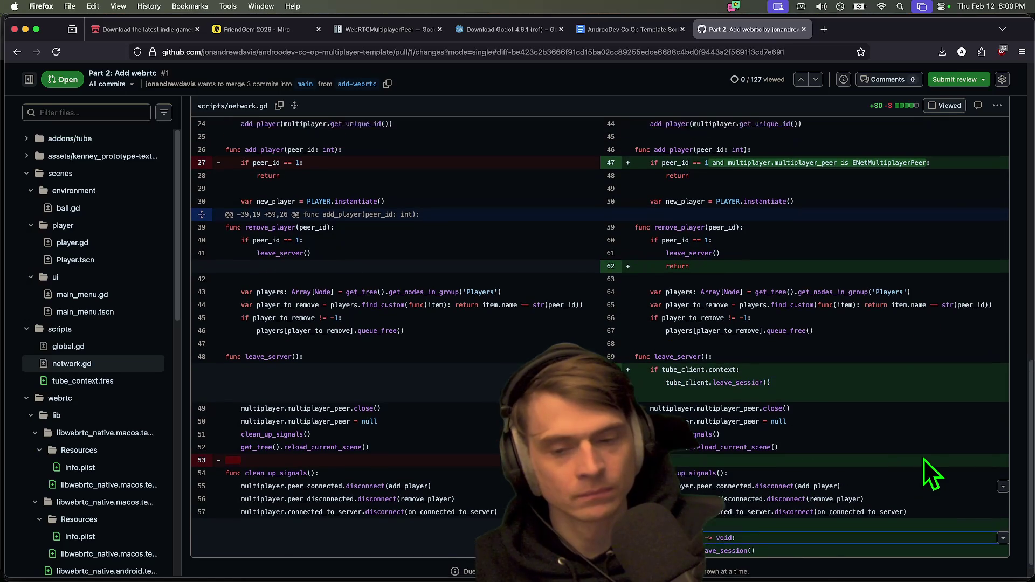
scroll(923, 458, up, 2)
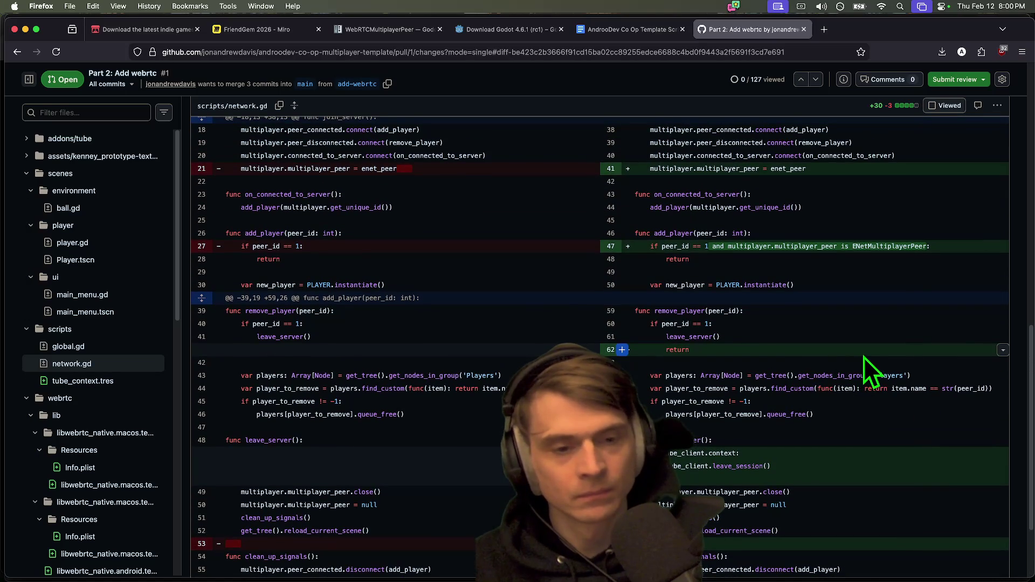
scroll(886, 324, up, 2)
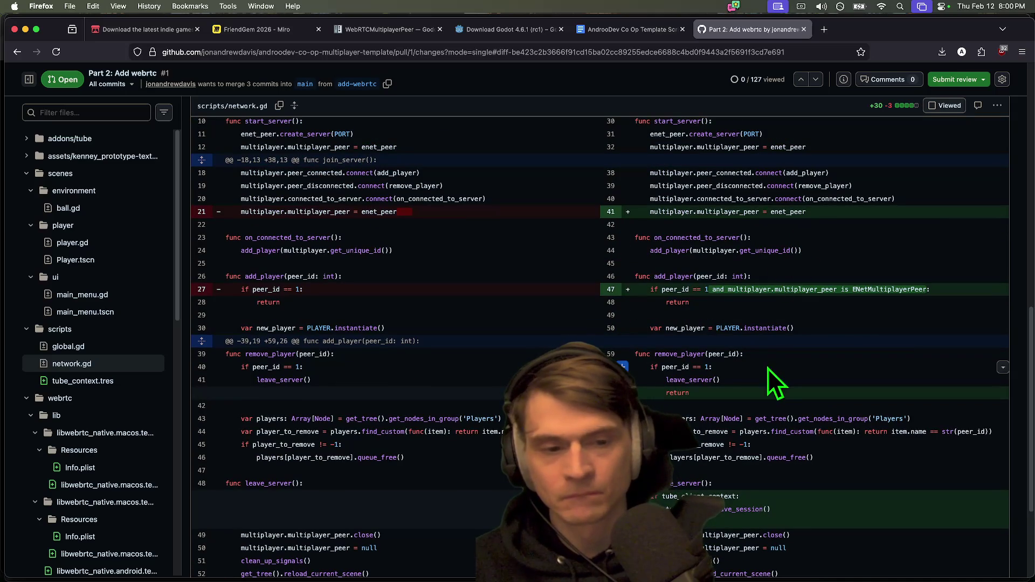
double_click(674, 394)
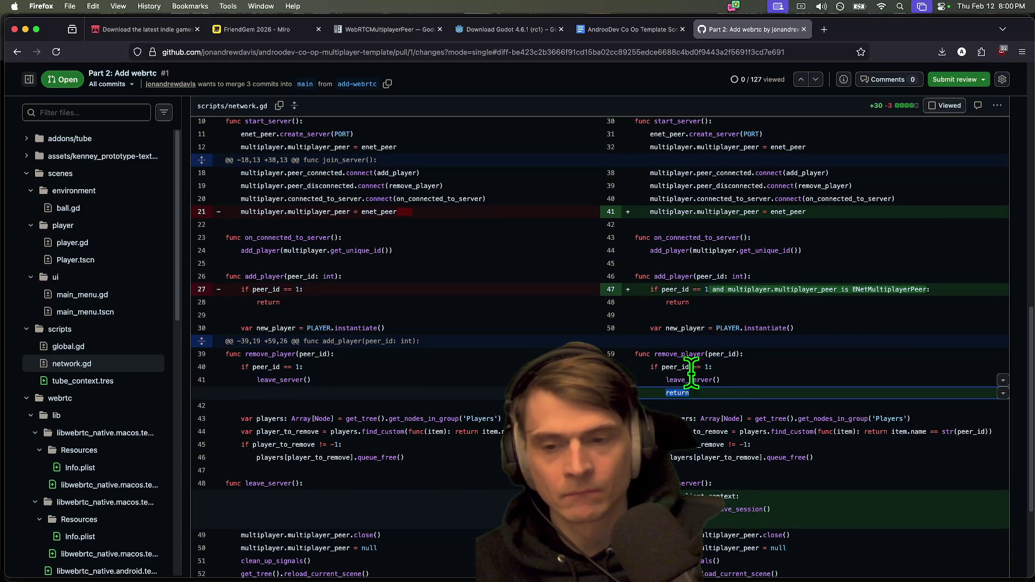
scroll(741, 313, up, 2)
scroll(853, 289, up, 1)
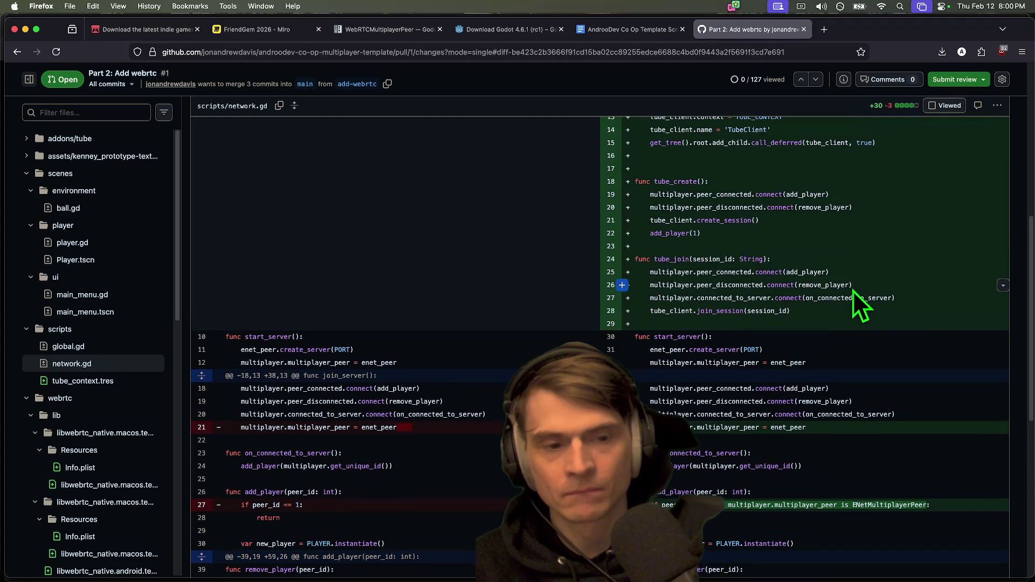
drag(823, 432, 671, 421)
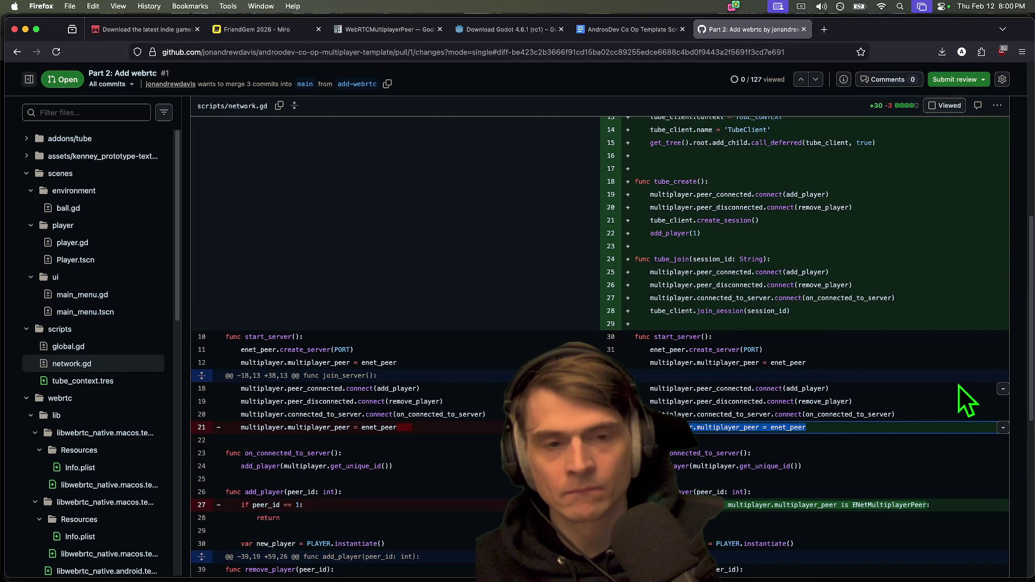
scroll(938, 399, up, 3)
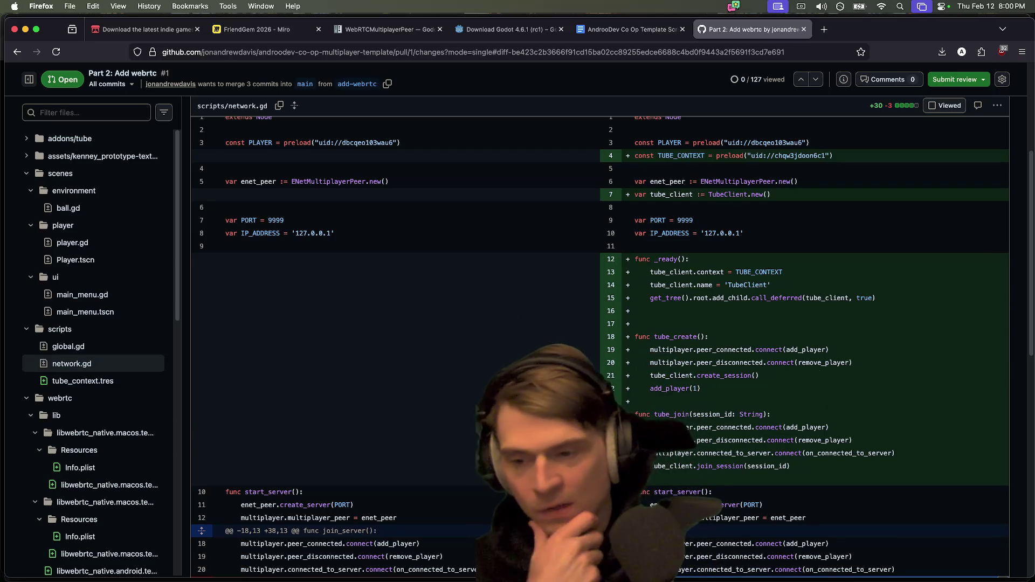
scroll(124, 398, down, 1)
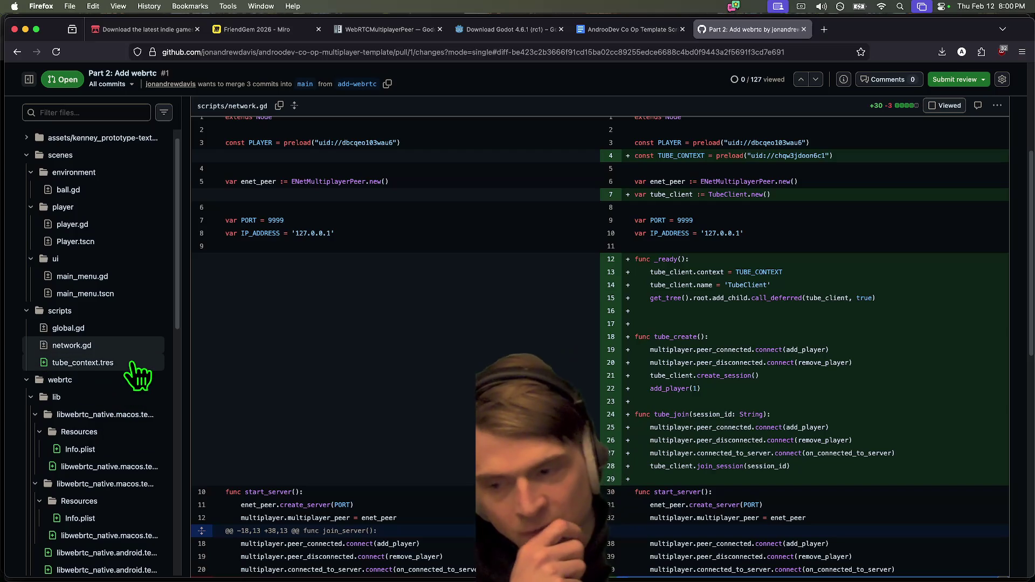
click(134, 361)
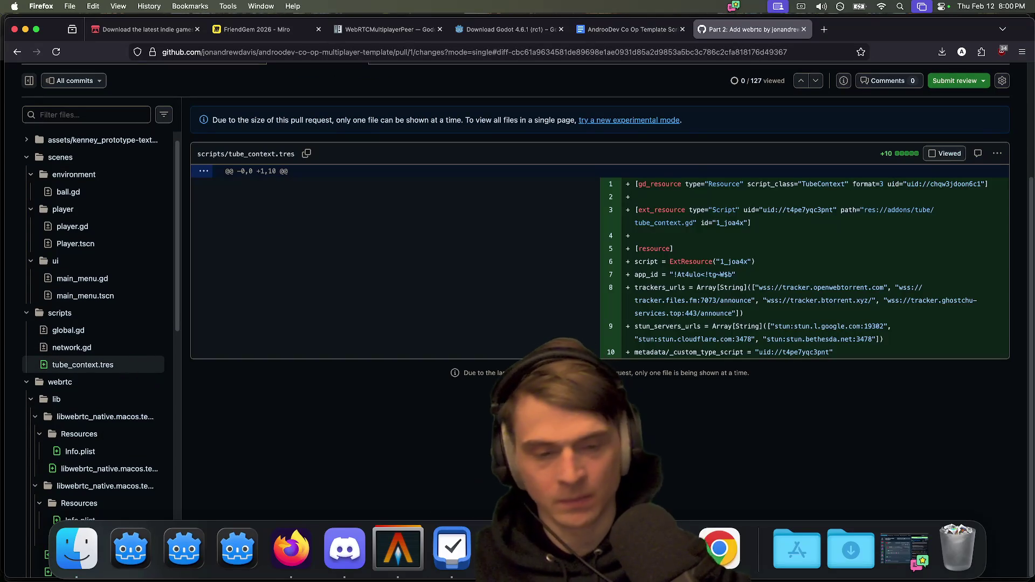
click(131, 548)
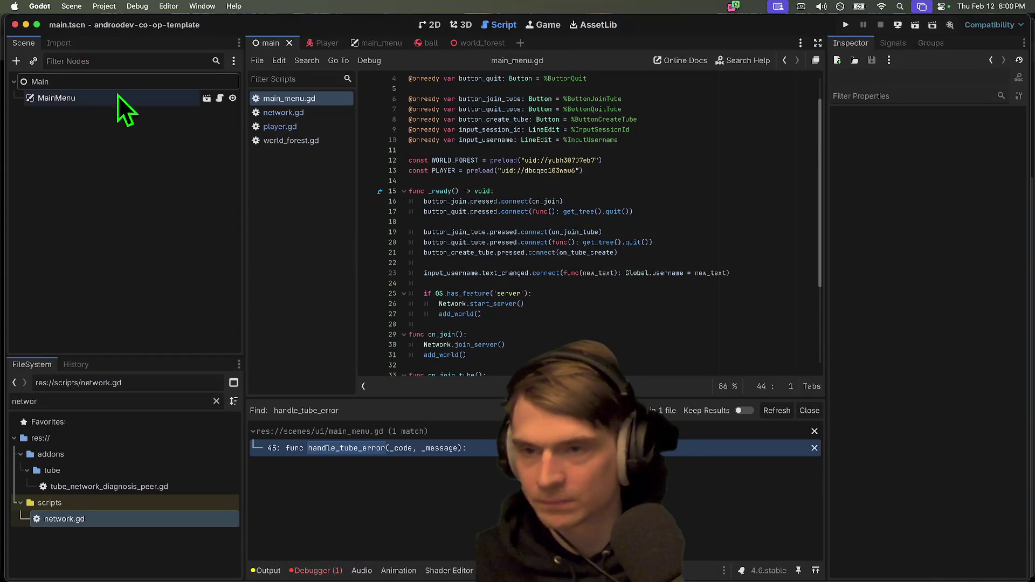
Step: Look through the Player and main_menu scenes, then select MainMenu in the main scene
click(319, 43)
click(372, 43)
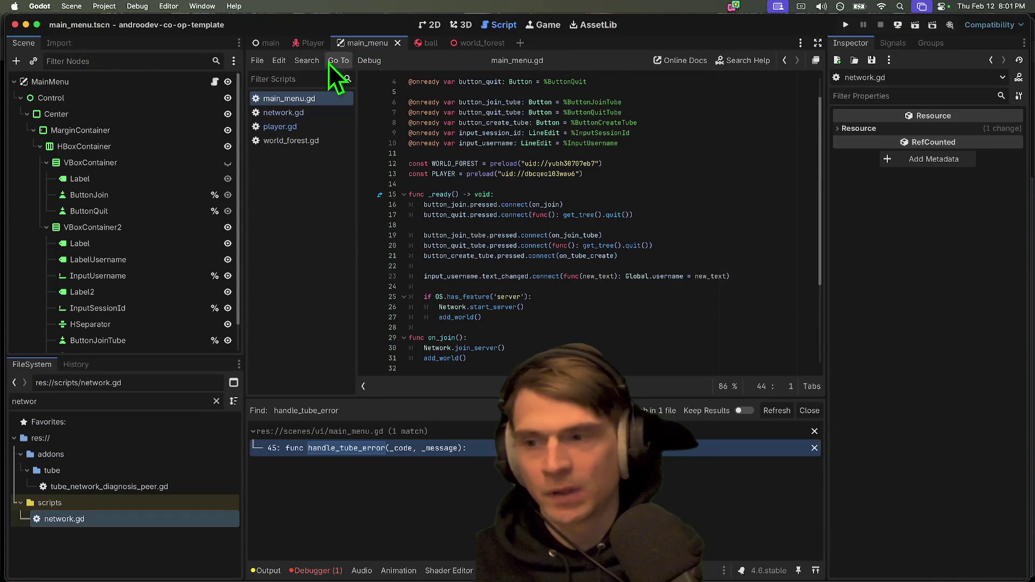
click(20, 98)
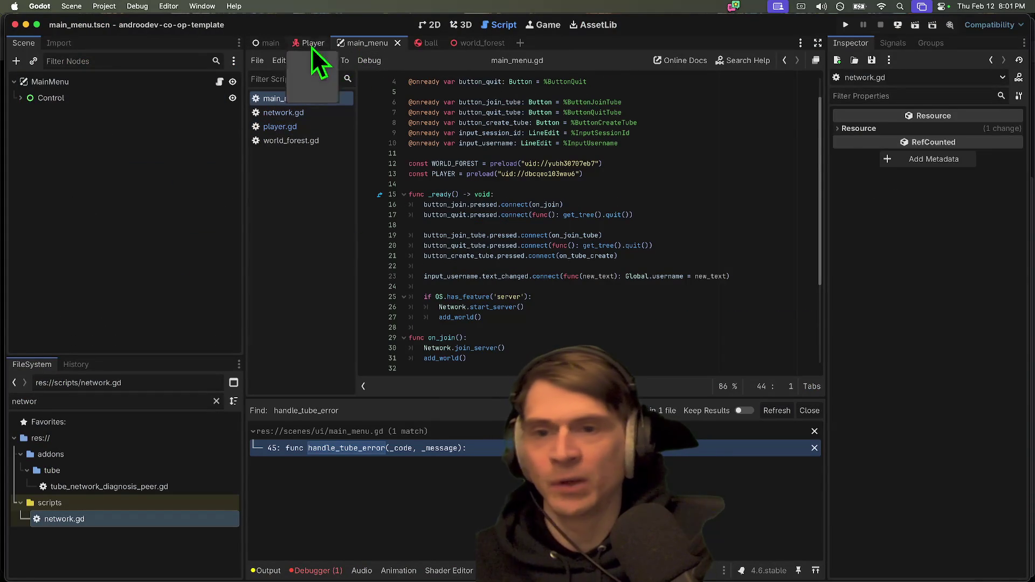
click(268, 44)
click(82, 98)
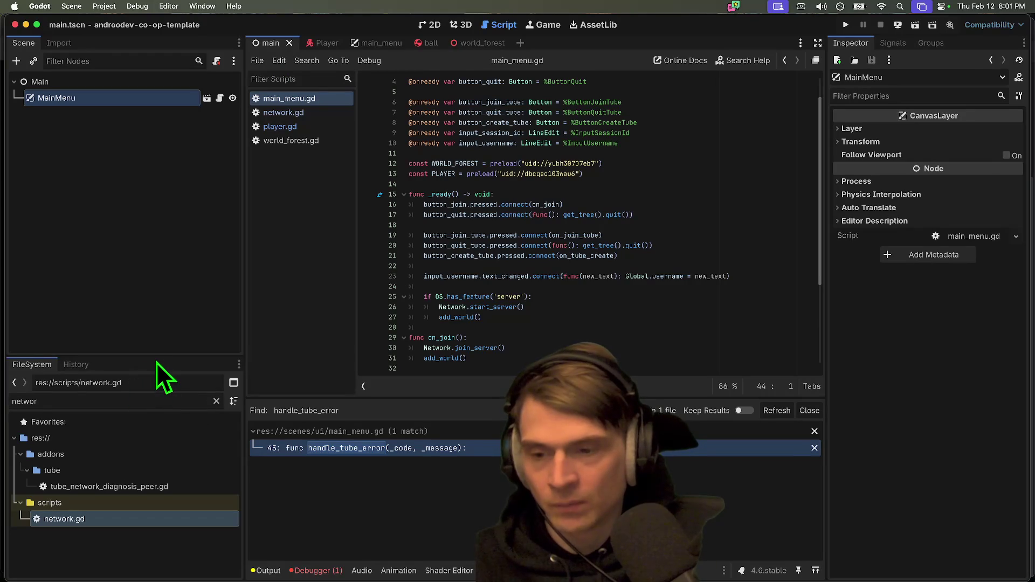
Step: Enlarge the FileSystem dock, filter it for 'tube', and inspect the tube_context.svg icon
drag(157, 353, 162, 227)
click(133, 275)
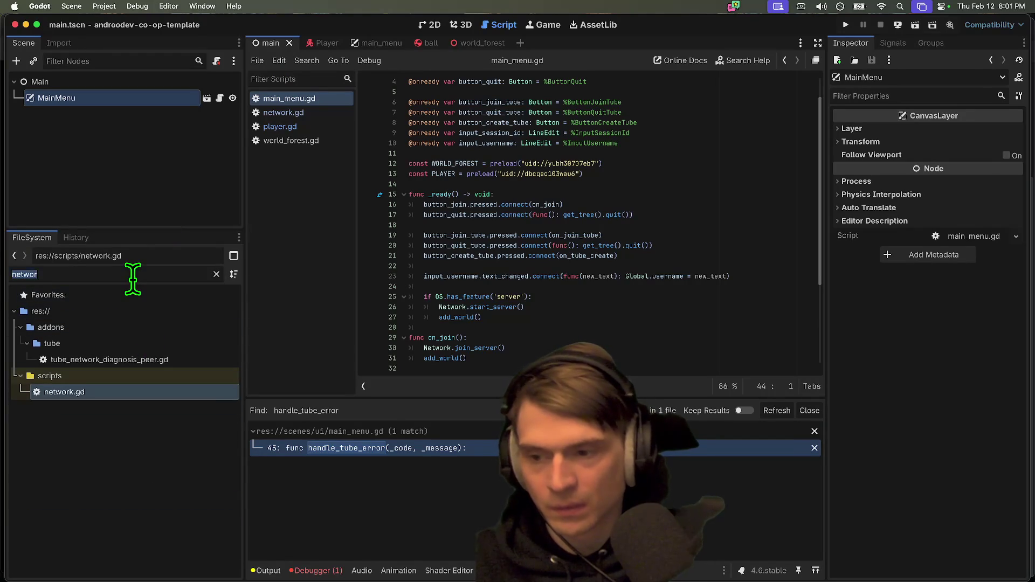
text(tube)
scroll(121, 485, down, 2)
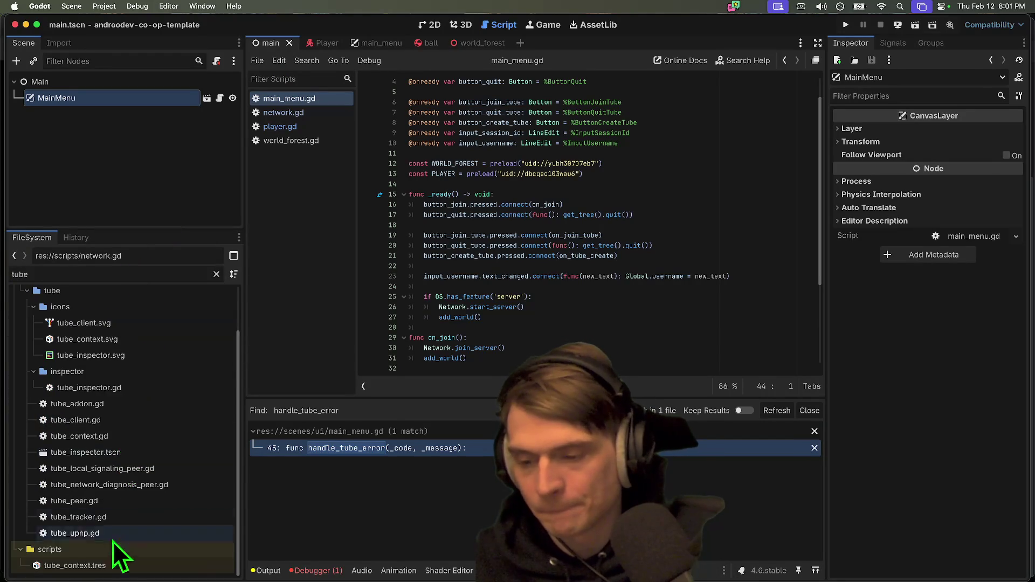
click(102, 344)
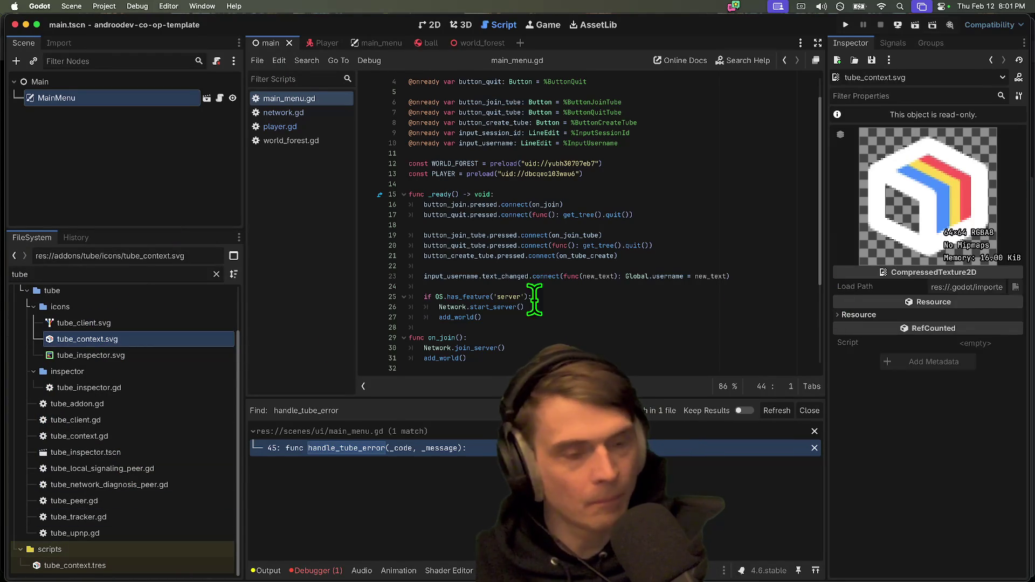
Step: Clear the file filter and collapse the tube and addons folders
double_click(73, 273)
key(BackSpace)
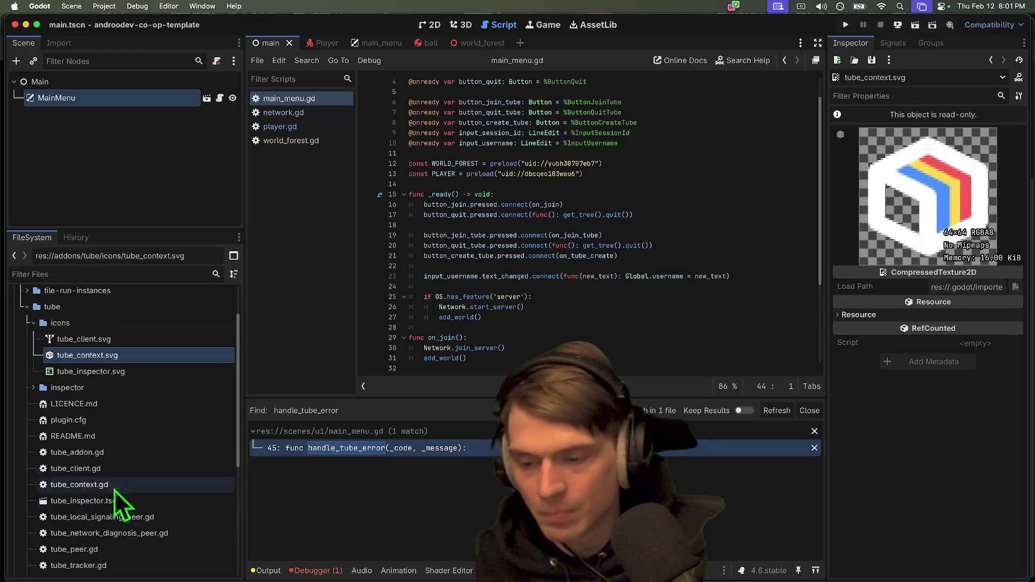
scroll(114, 415, up, 3)
double_click(92, 360)
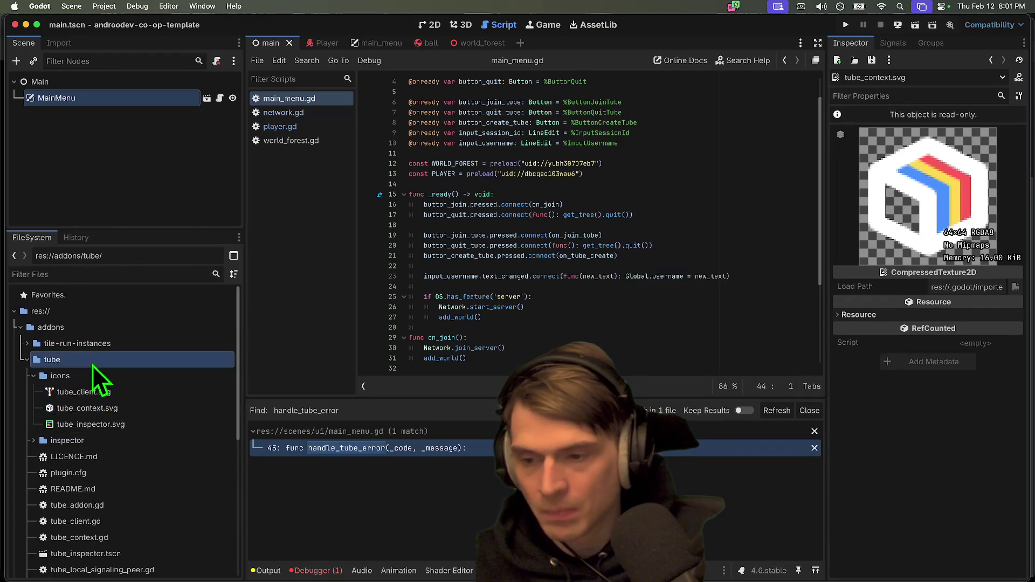
double_click(85, 327)
Step: Select tube_context.tres, widen the Inspector, and add one empty Dictionary element to Turn Servers
click(85, 439)
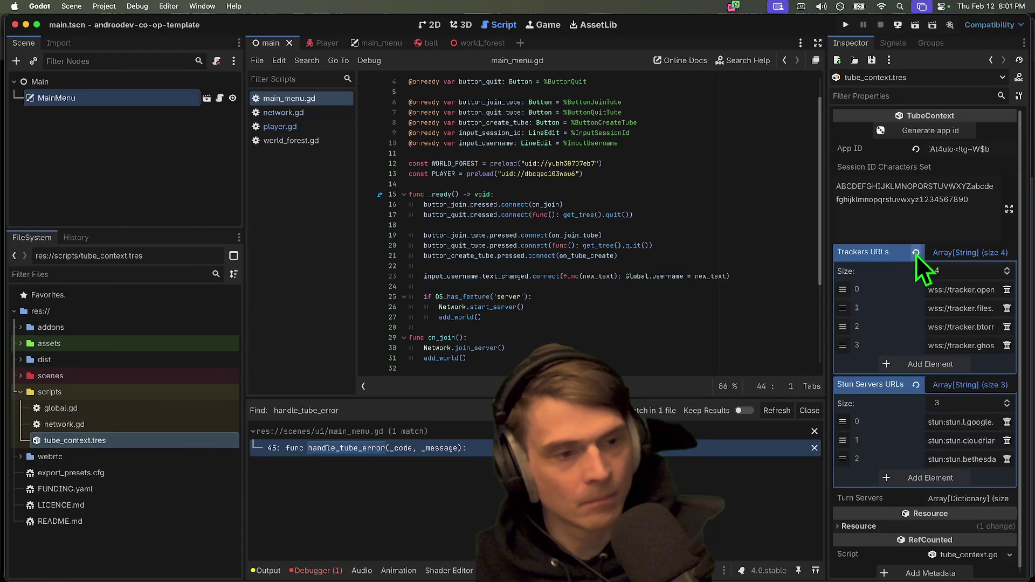
drag(825, 271, 671, 277)
scroll(862, 494, down, 1)
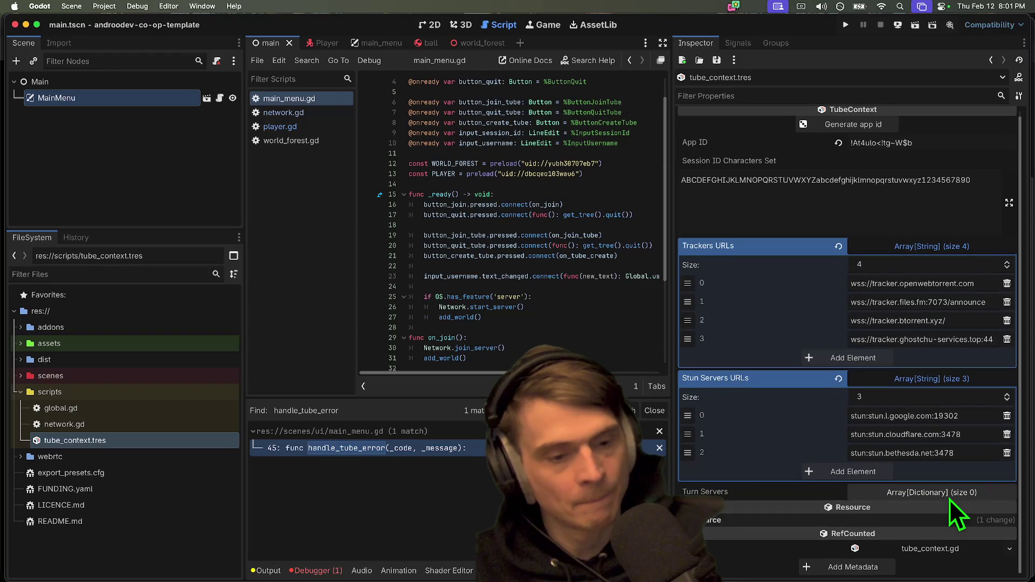
click(949, 499)
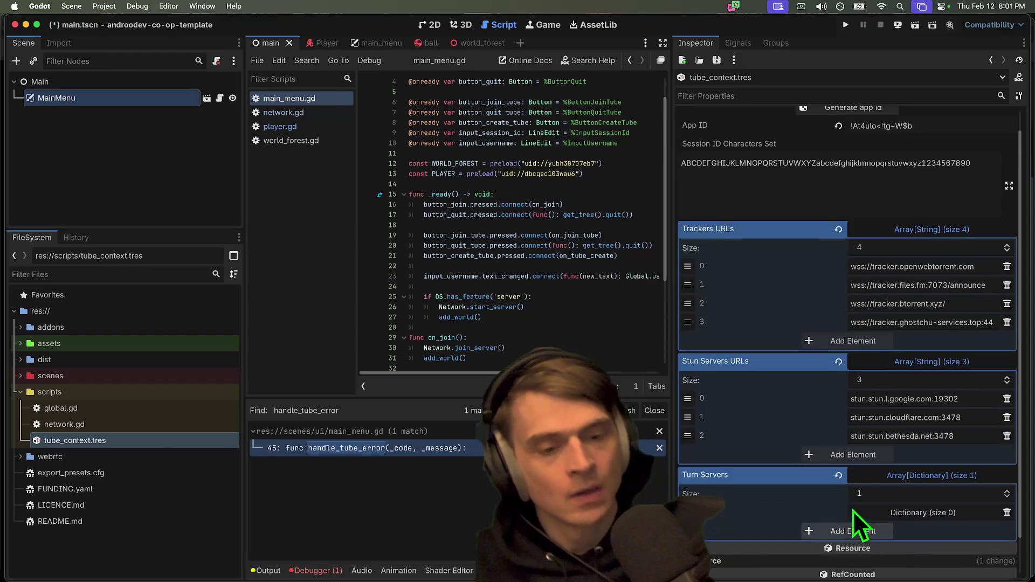
click(852, 510)
click(922, 495)
scroll(922, 506, down, 3)
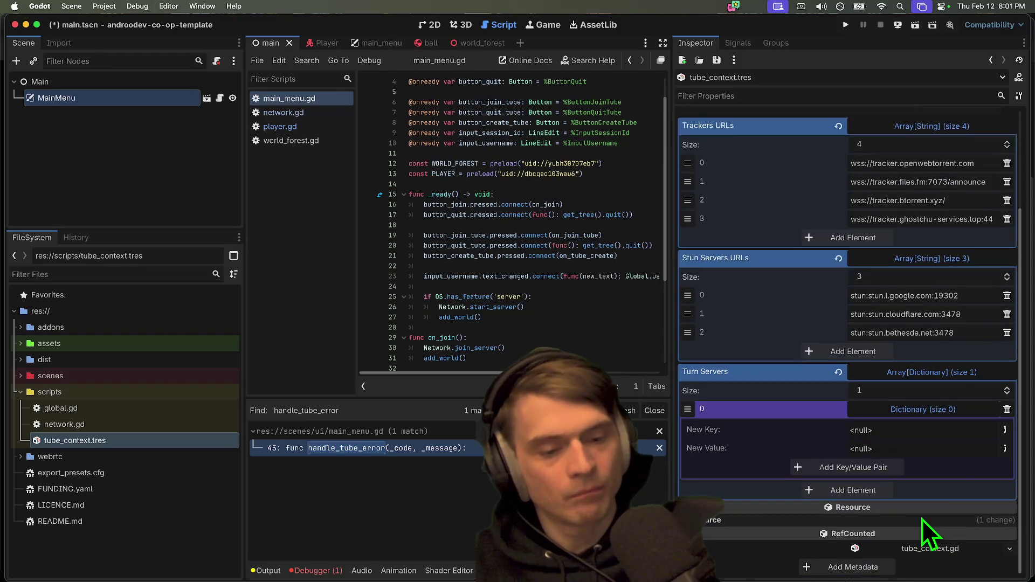
click(946, 413)
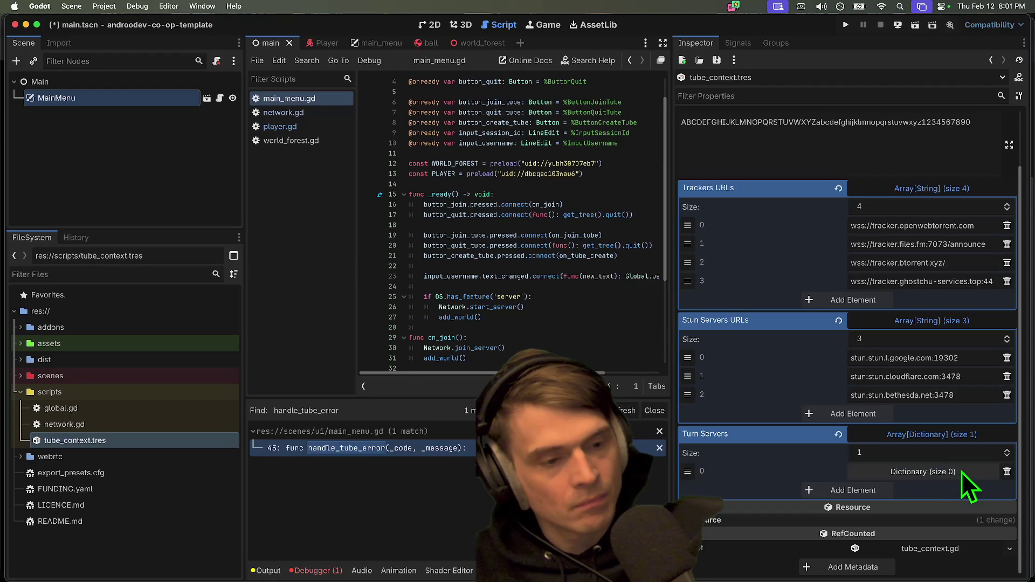
click(869, 473)
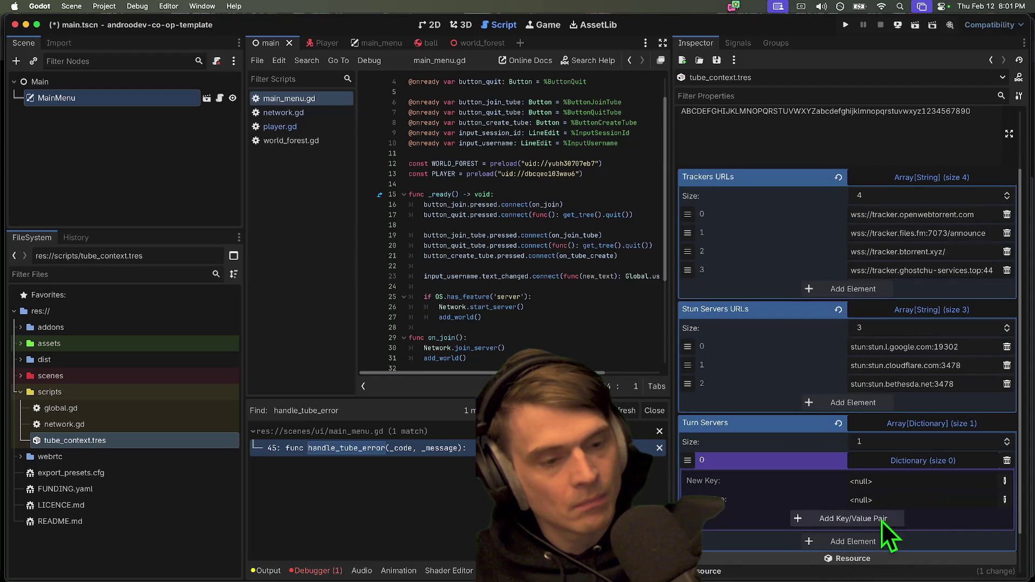
scroll(701, 472, down, 2)
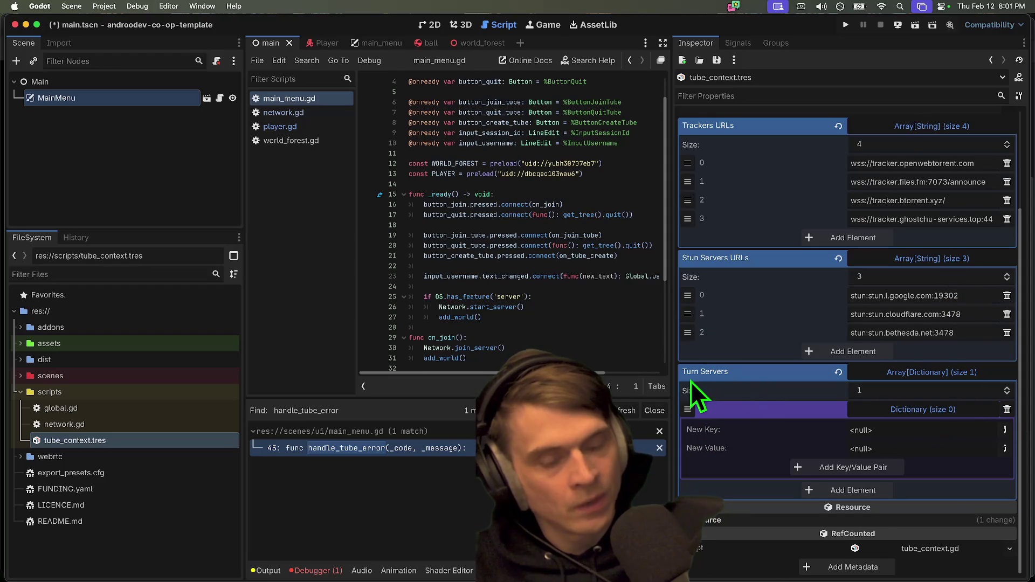
Step: Search the project files for 'Turn', then for 'turn server'
click(580, 316)
key(super+shift+f)
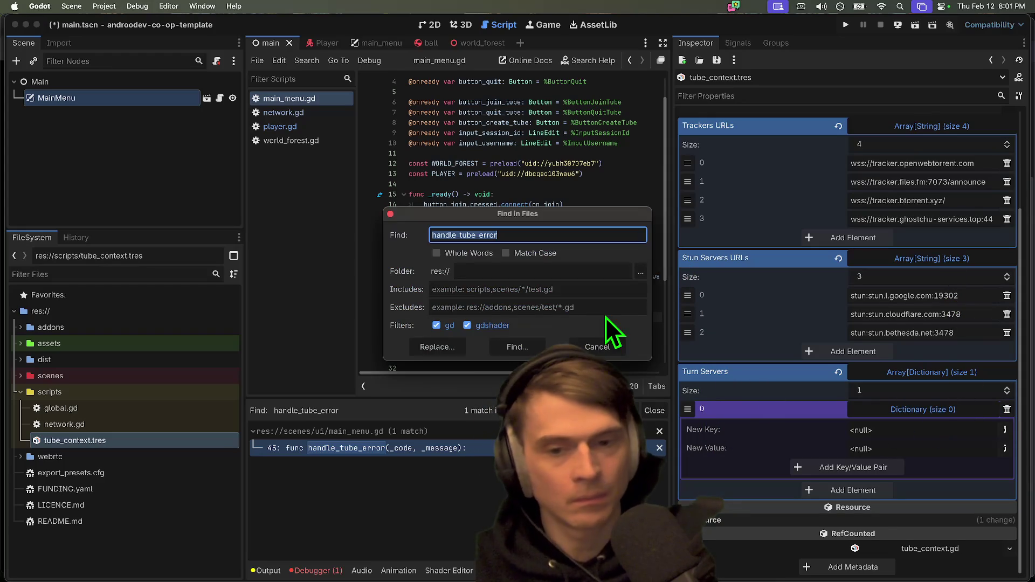
text(Turn)
key(Return)
scroll(444, 490, down, 5)
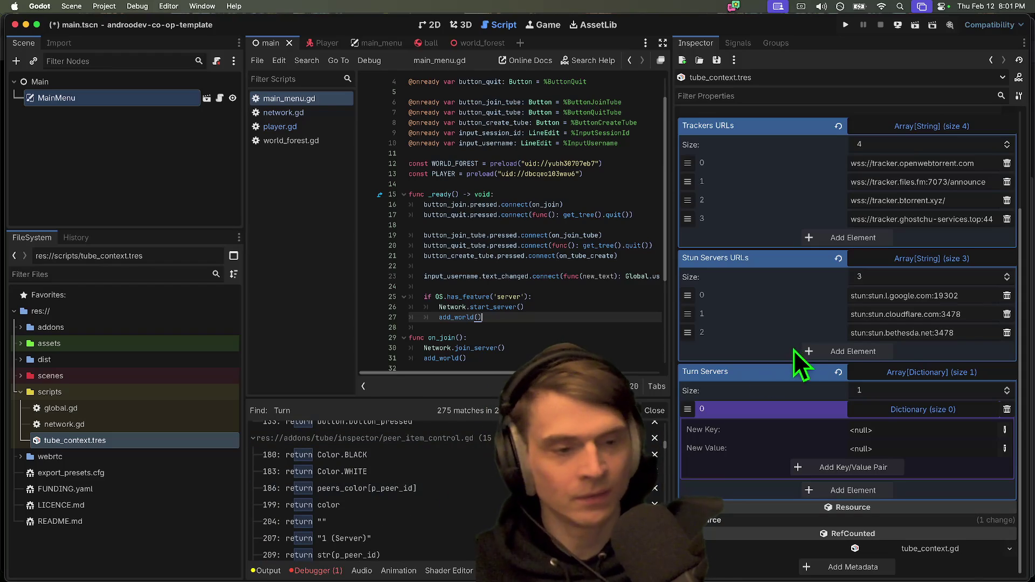
key(super+shift+f)
text(turn server)
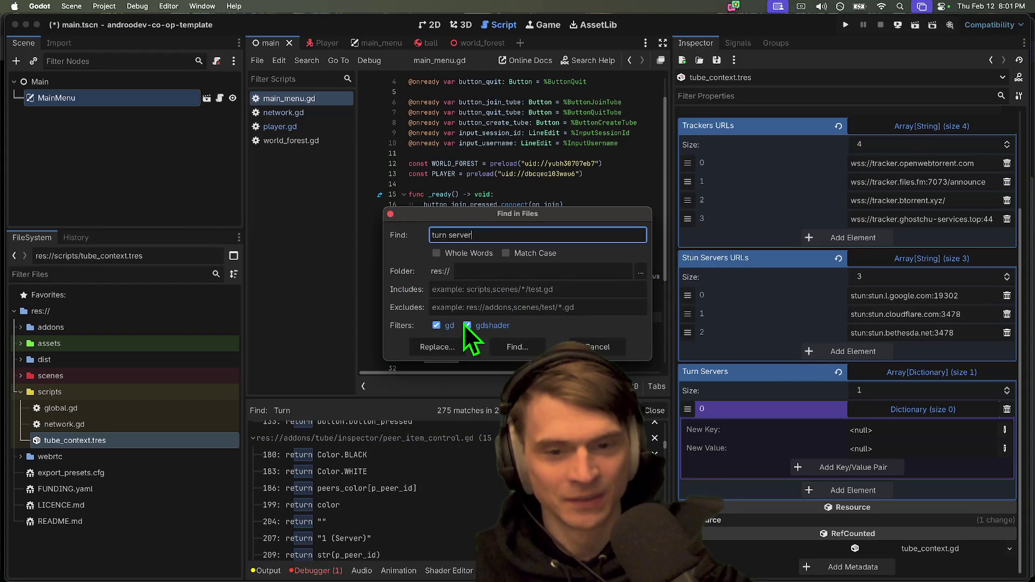
key(Return)
Step: Open tube_context.gd at the TURN servers comment, widen the script editor, and preview the New Key types
click(445, 462)
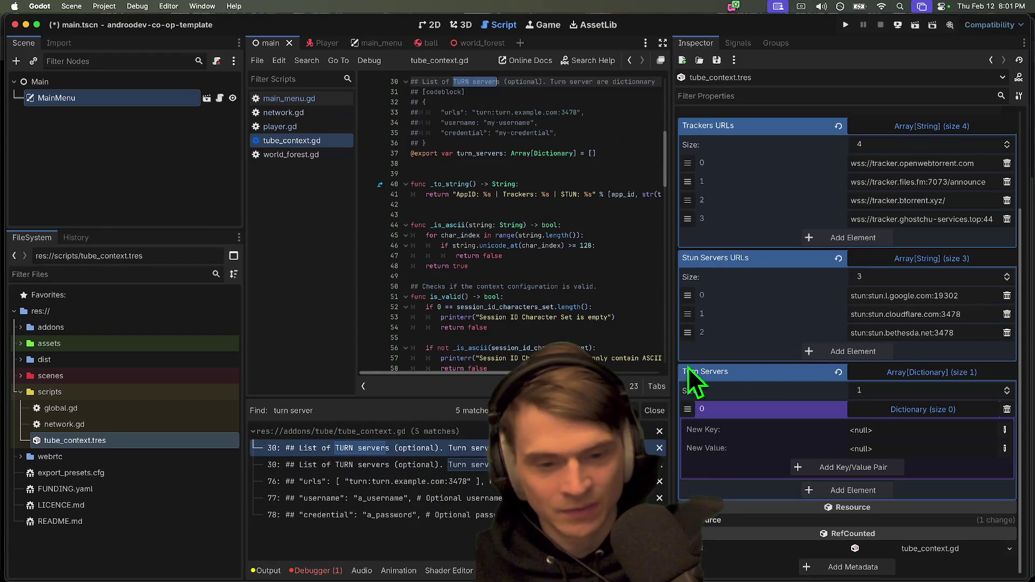
scroll(600, 224, up, 2)
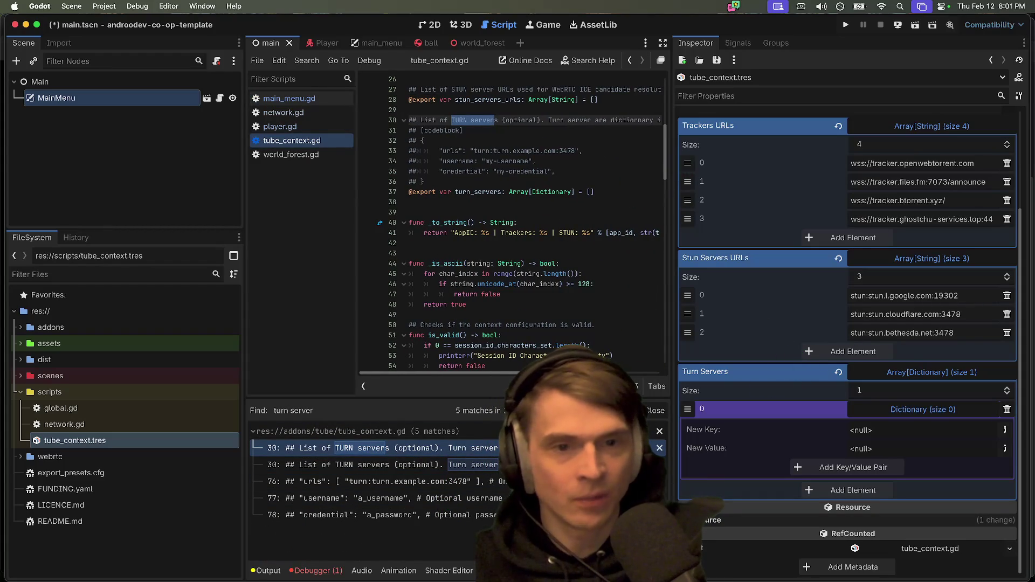
drag(244, 180, 147, 192)
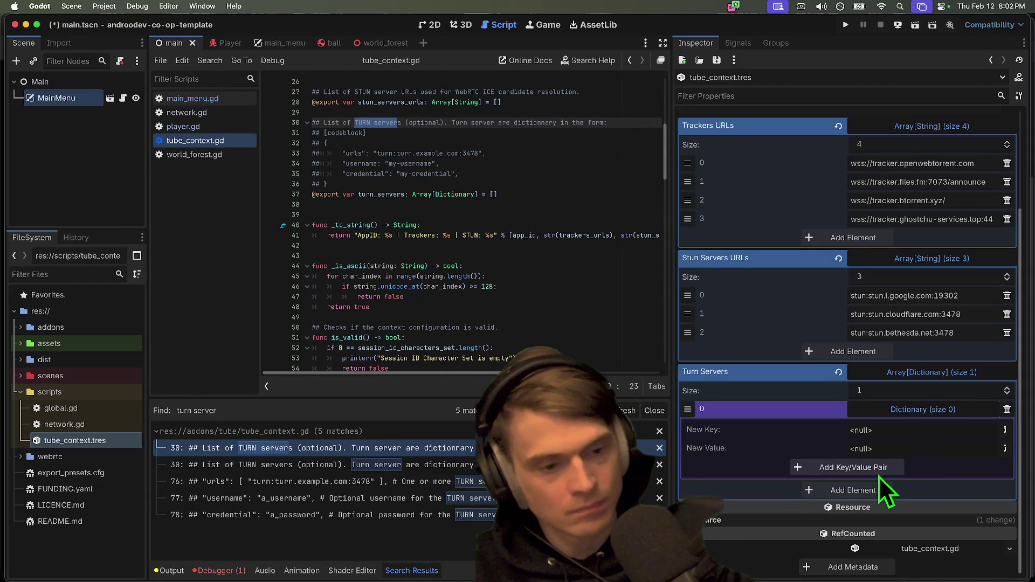
click(1001, 429)
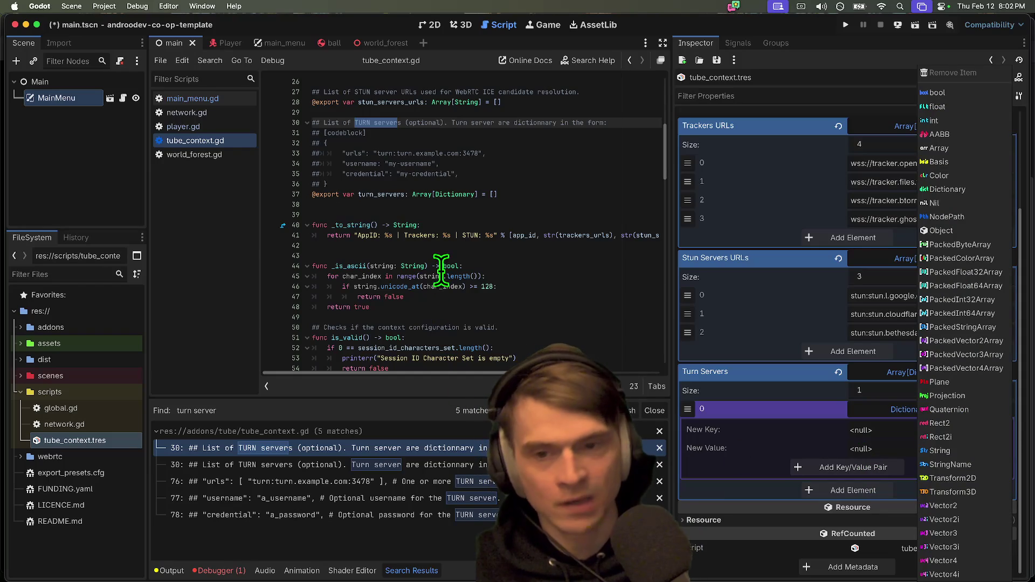
click(511, 188)
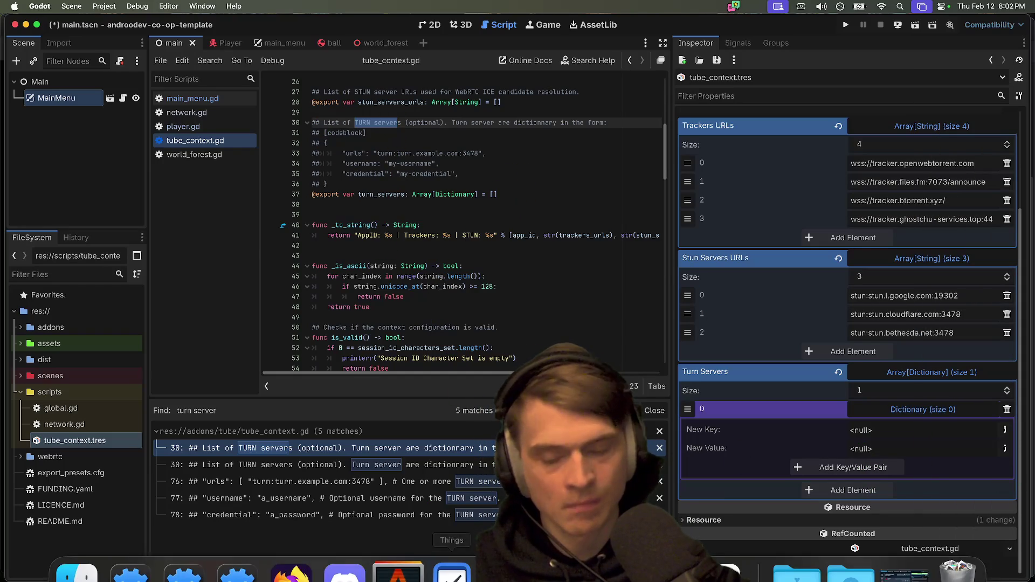
Step: Go to the suggested p2p GitHub repository in a new browser tab
click(294, 563)
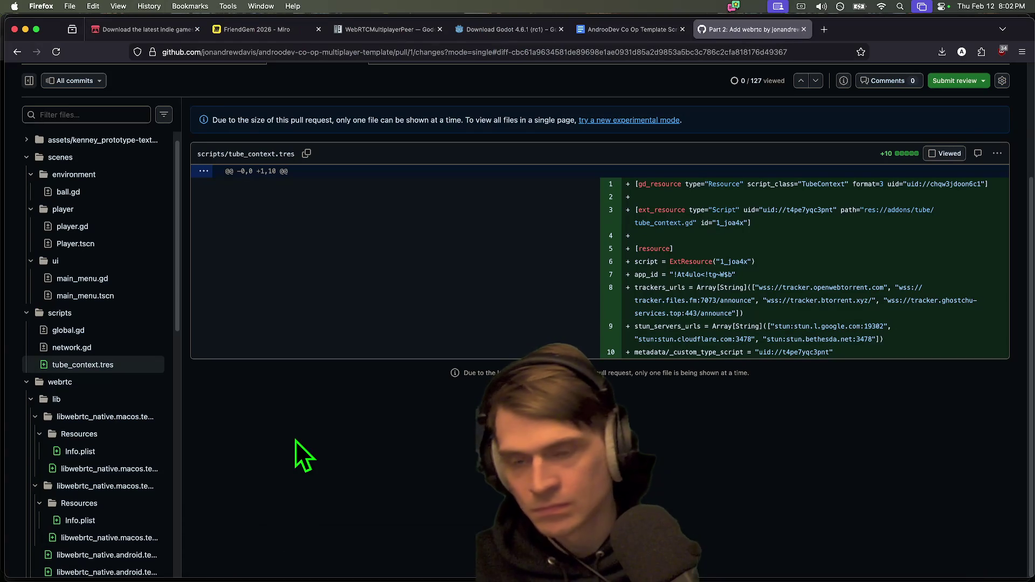
mouse_move(442, 547)
key(super+t)
text(turn)
key(BackSpace)
key(Escape)
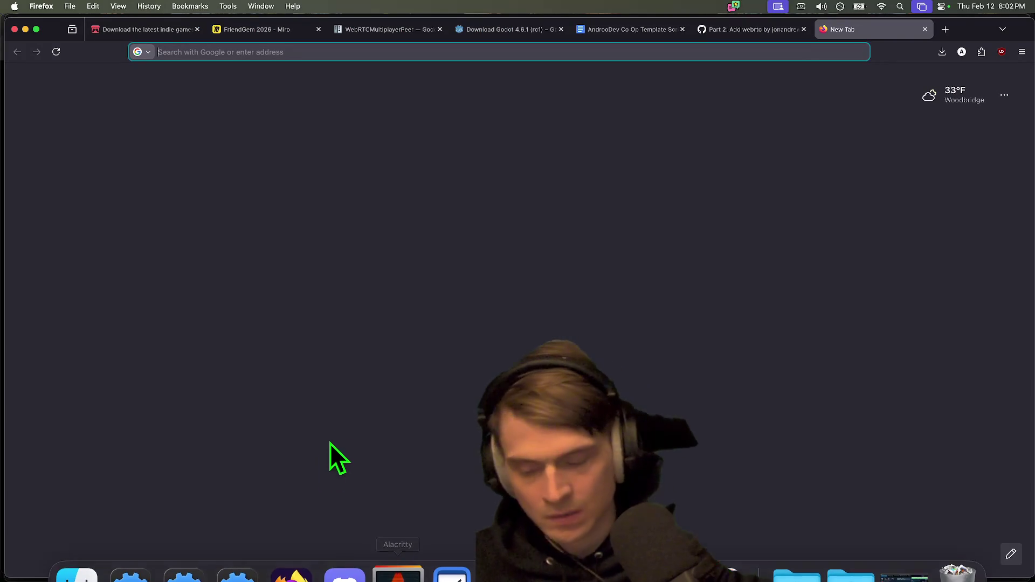
key(super+t)
mouse_move(278, 580)
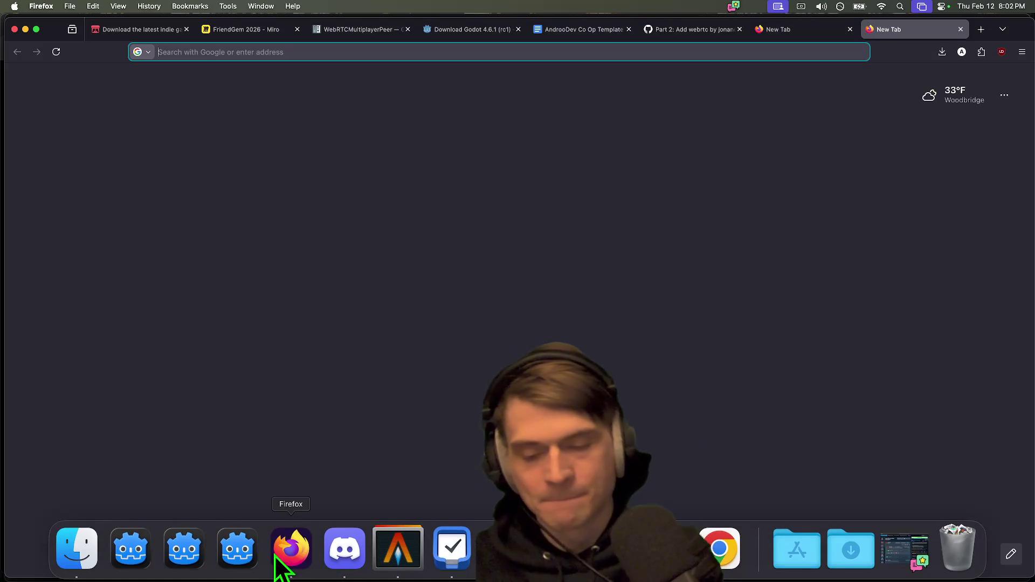
key(super+t)
text(p2p)
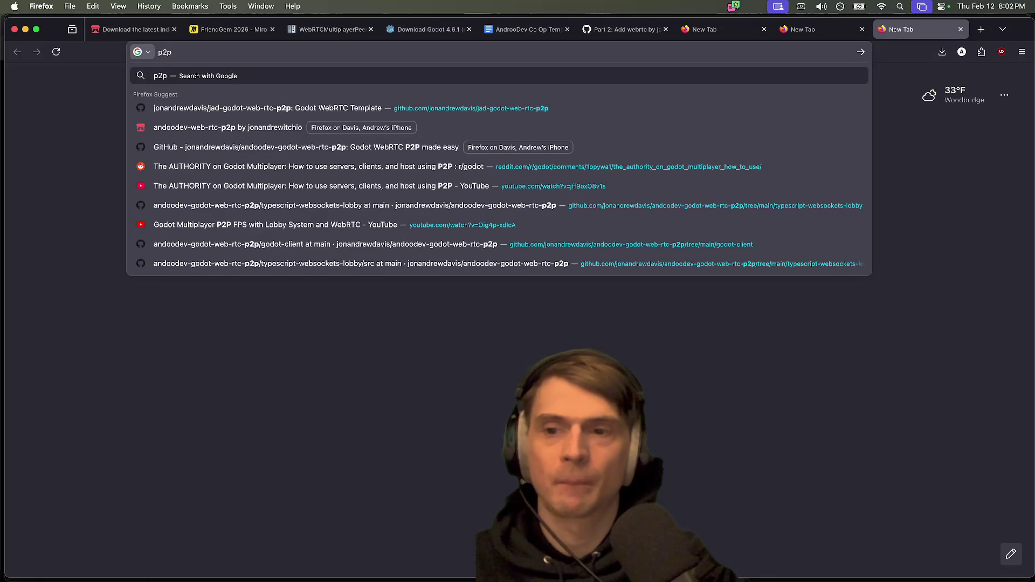
key(Down)
key(Return)
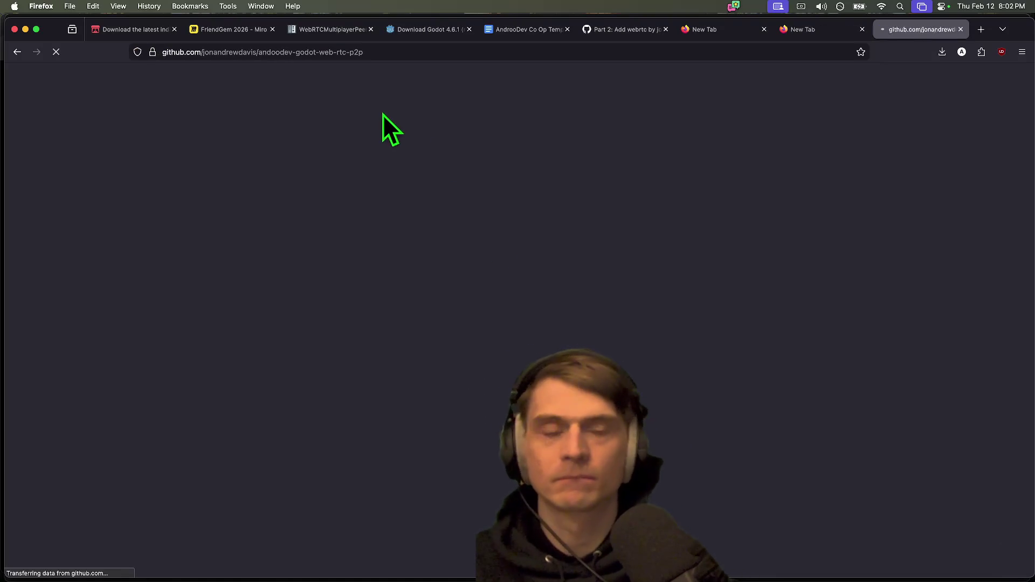
key(ctrl+shift+Tab)
key(ctrl+Tab)
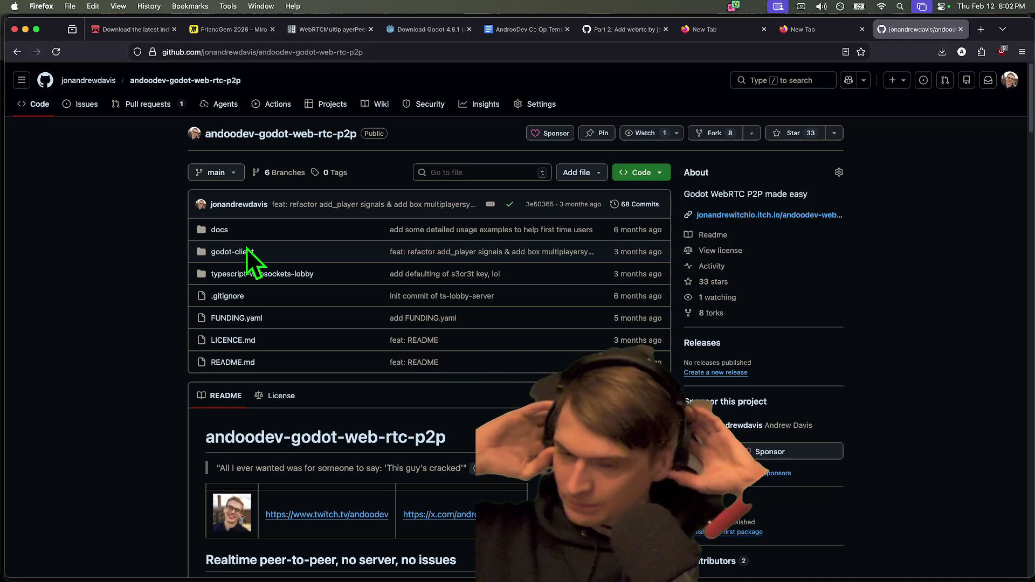
Step: Browse typescript-websockets-lobby/src and open game-server-handler.ts and protocol-handler.ts
click(268, 275)
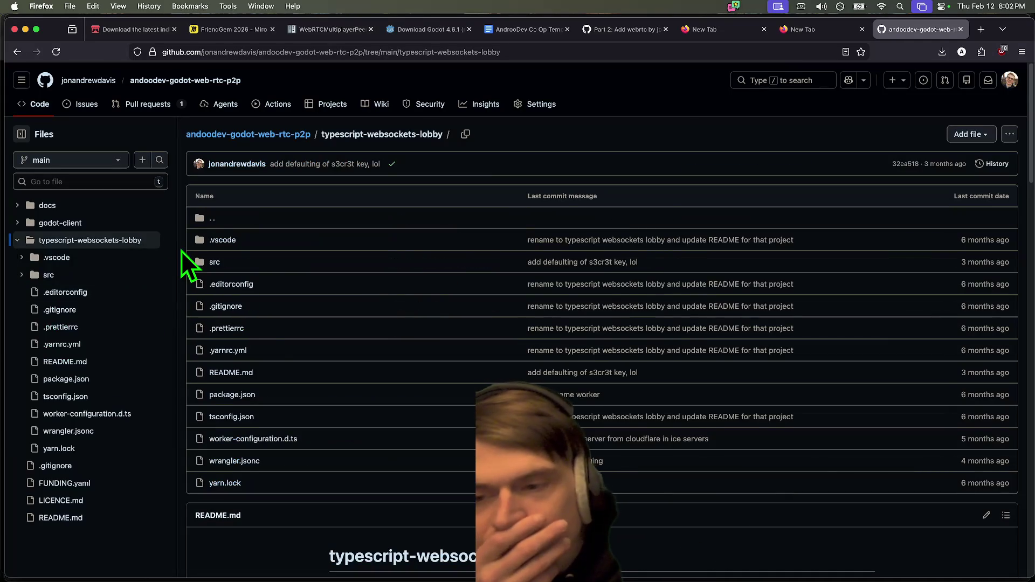
scroll(267, 331, down, 1)
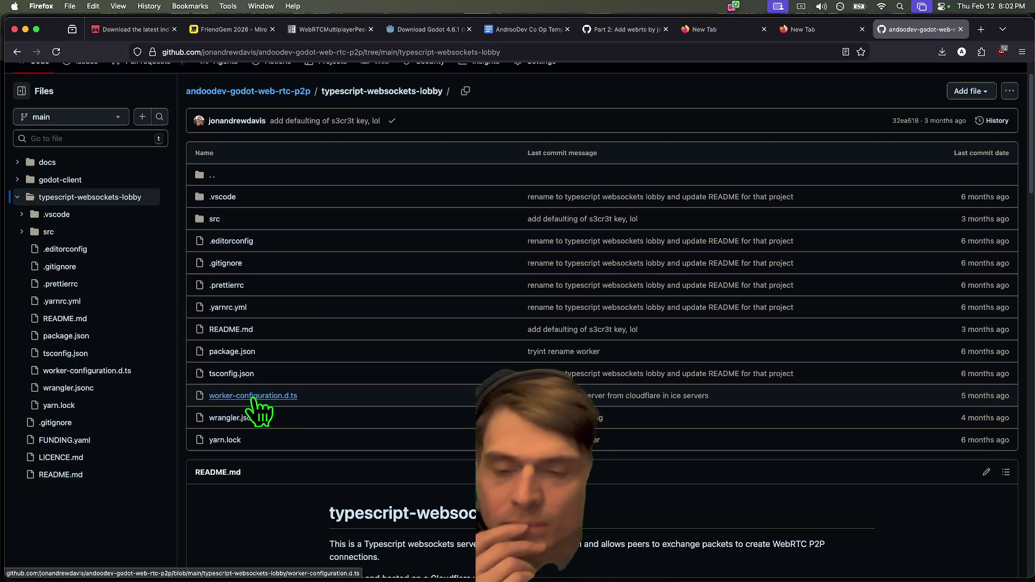
click(215, 220)
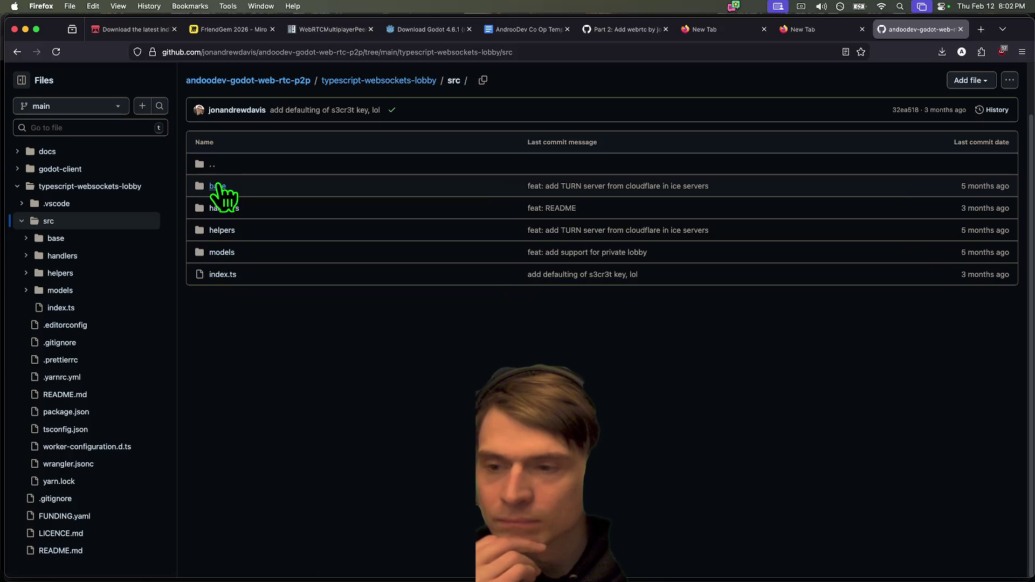
click(103, 273)
click(108, 256)
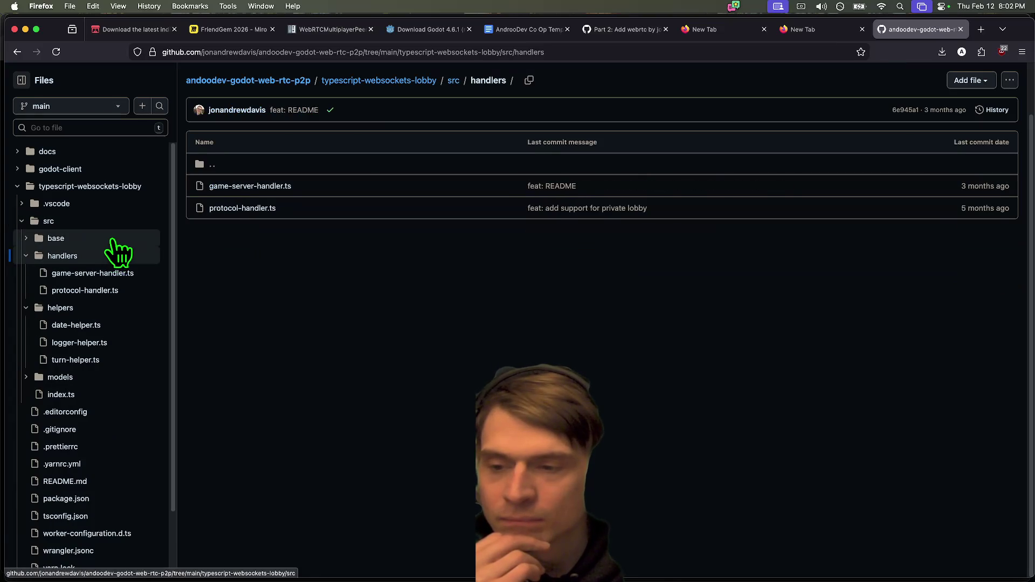
click(112, 240)
click(124, 292)
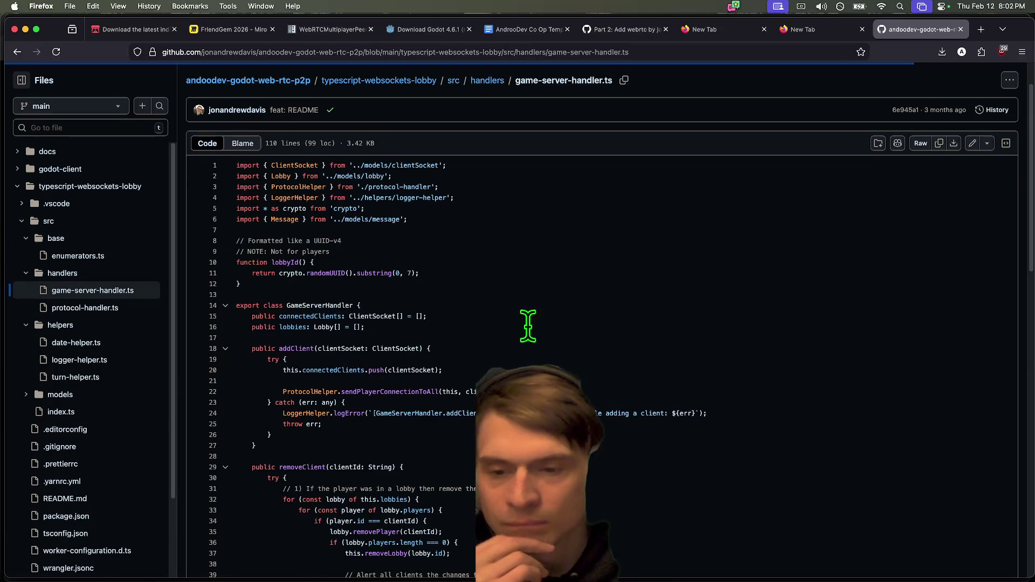
scroll(658, 287, down, 10)
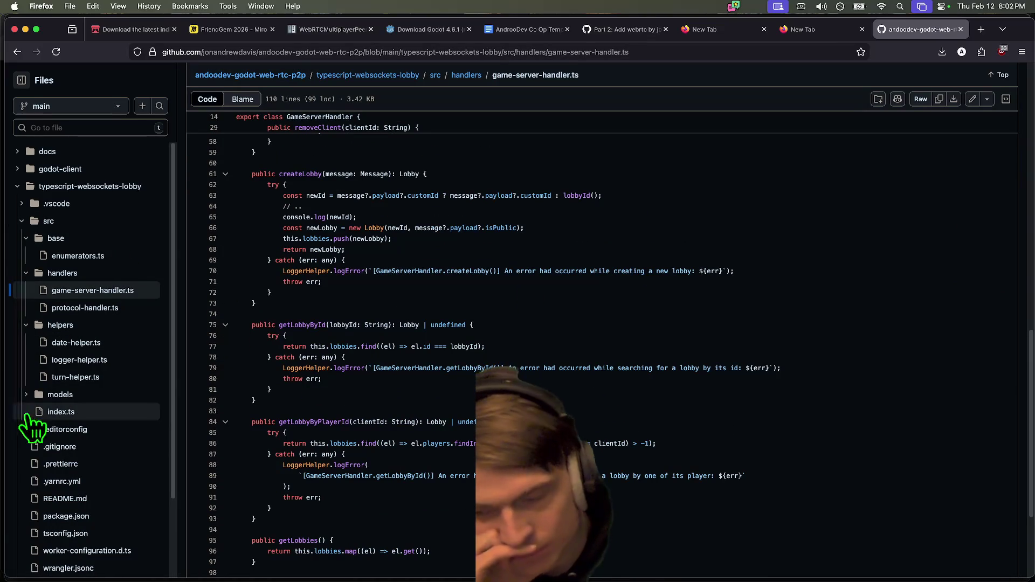
click(86, 308)
scroll(789, 427, down, 8)
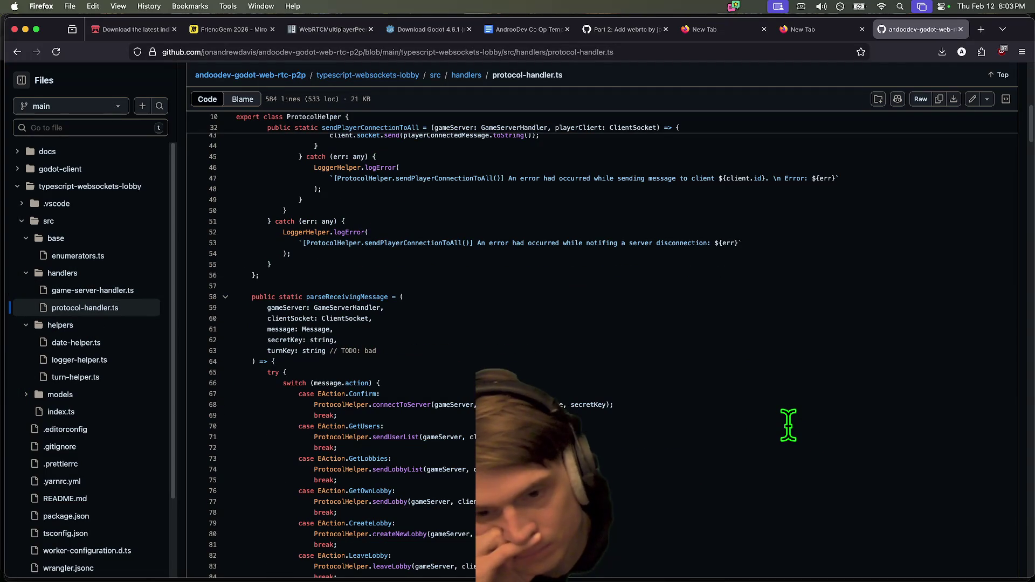
Step: Find 'turn' in protocol-handler.ts and open turn-helper.ts
key(cmd+f)
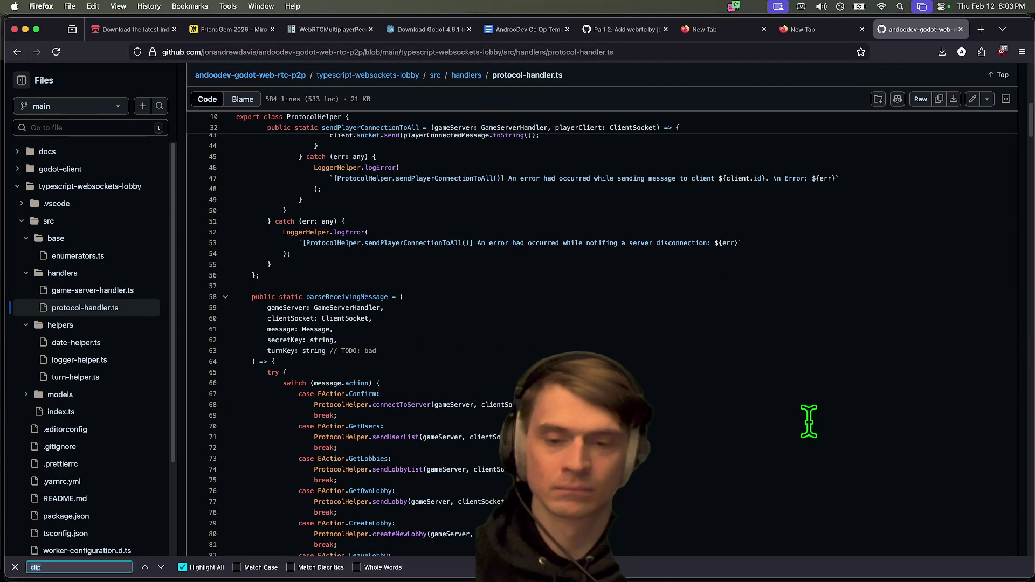
text(turn)
key(shift+Return)
key(shift+Return)
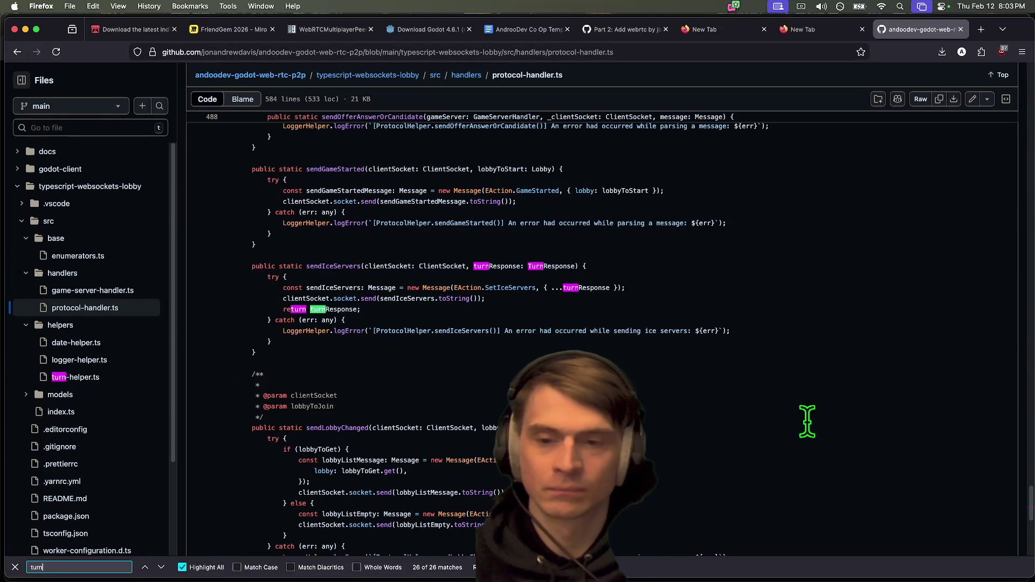
click(91, 378)
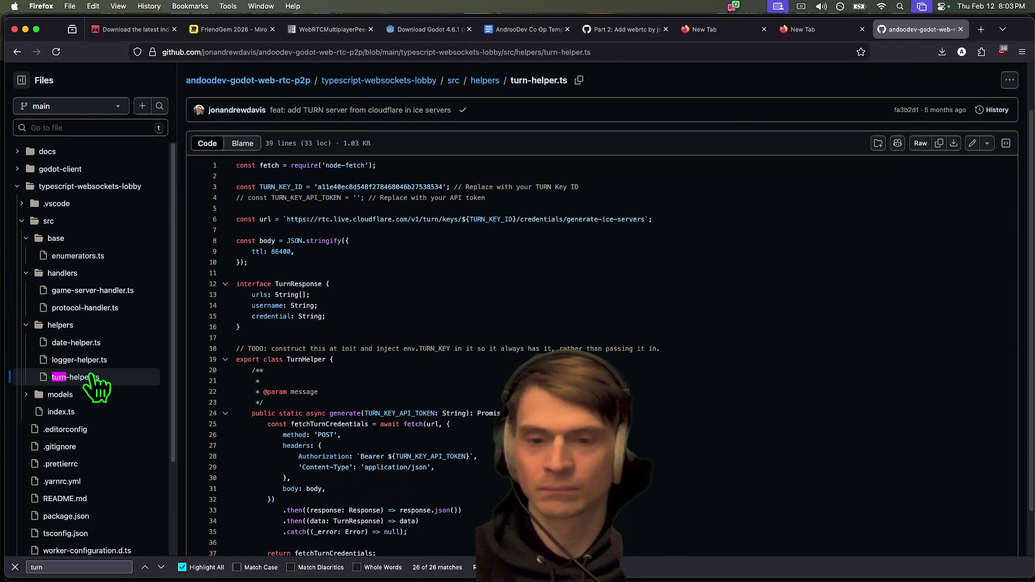
Step: Show references to TURN_KEY_API_TOKEN and widen Godot's code editor against the inspector
scroll(711, 384, down, 2)
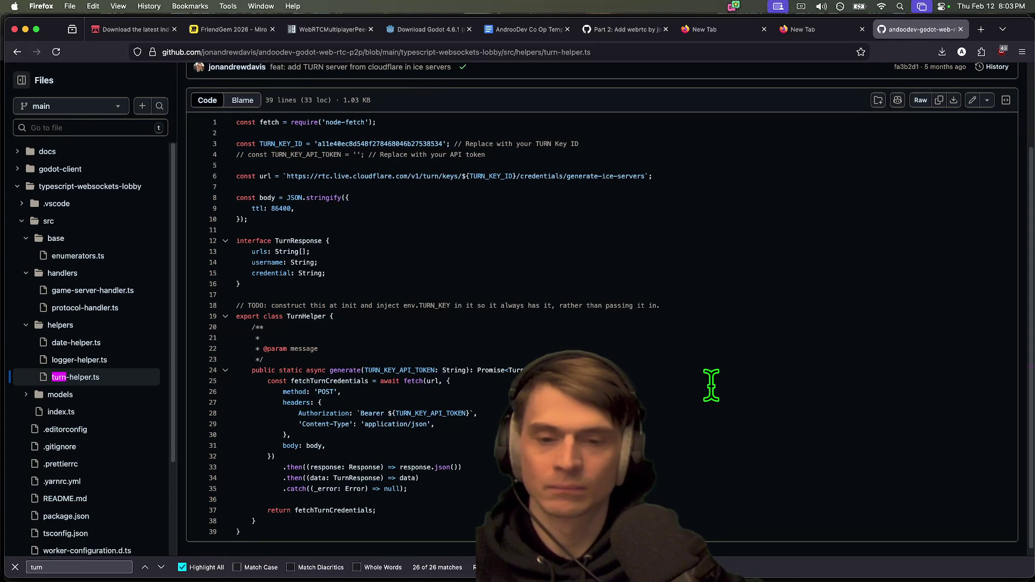
click(403, 370)
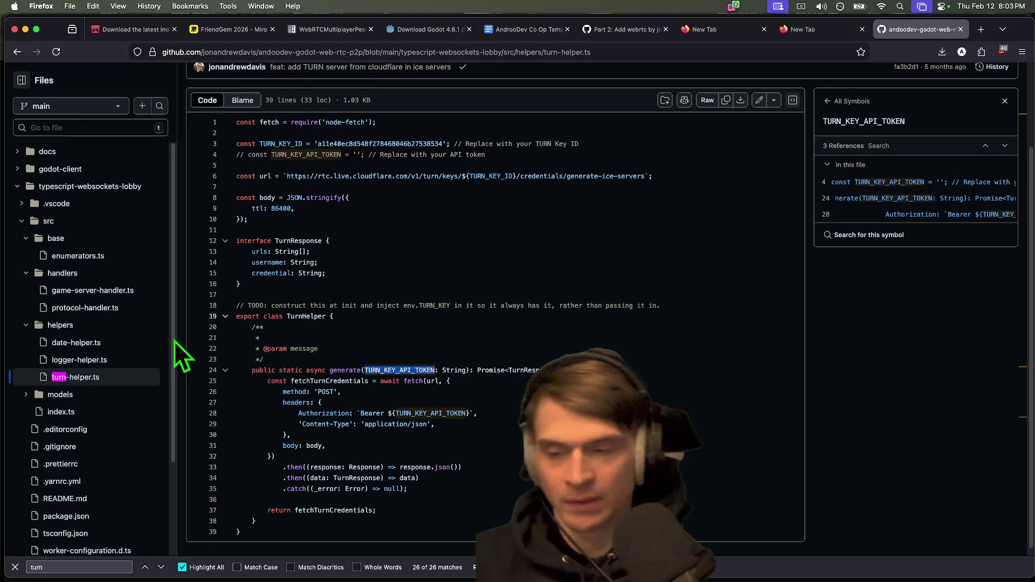
key(super+Tab)
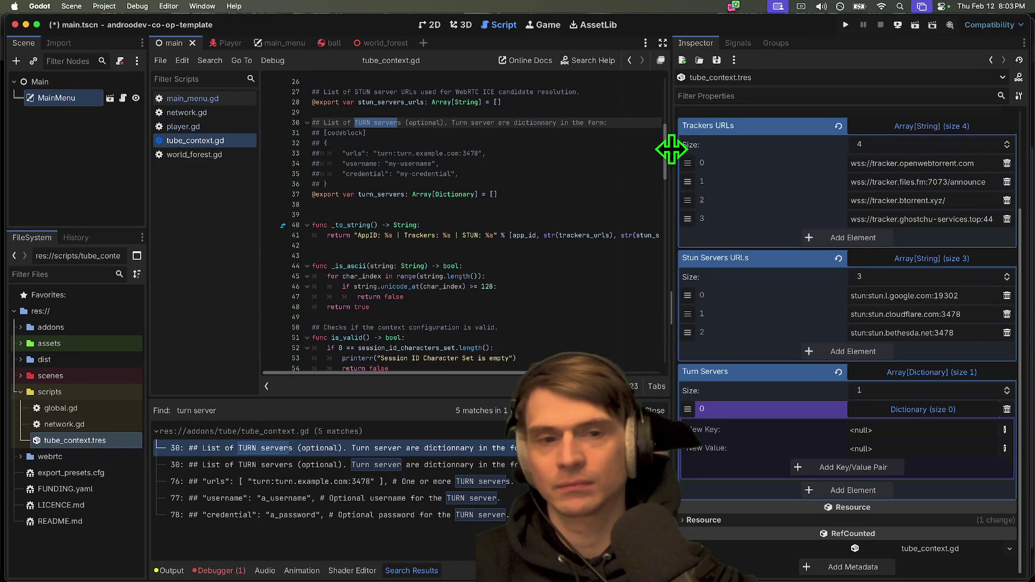
drag(671, 149, 691, 145)
scroll(552, 187, up, 1)
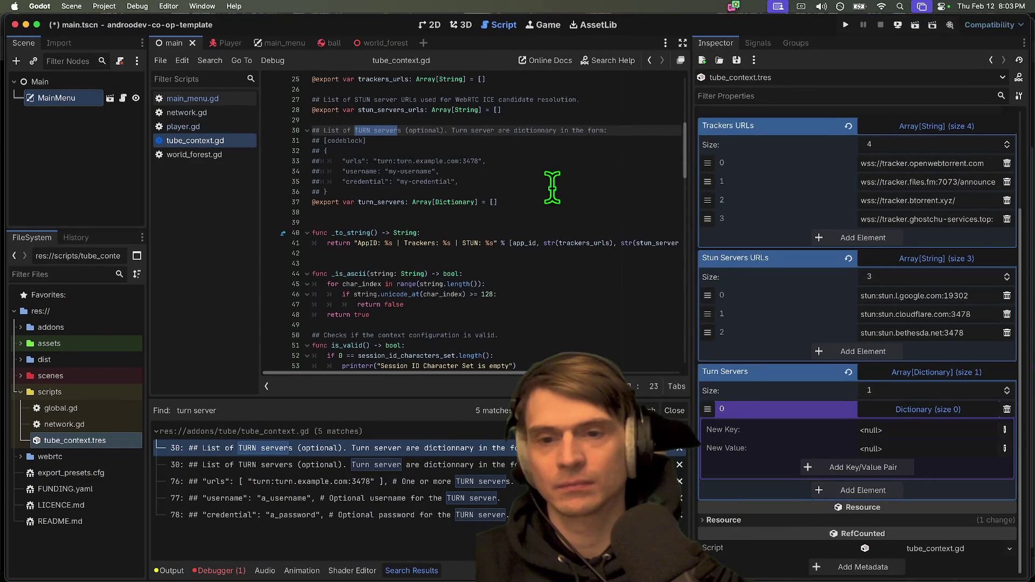
key(super+Tab)
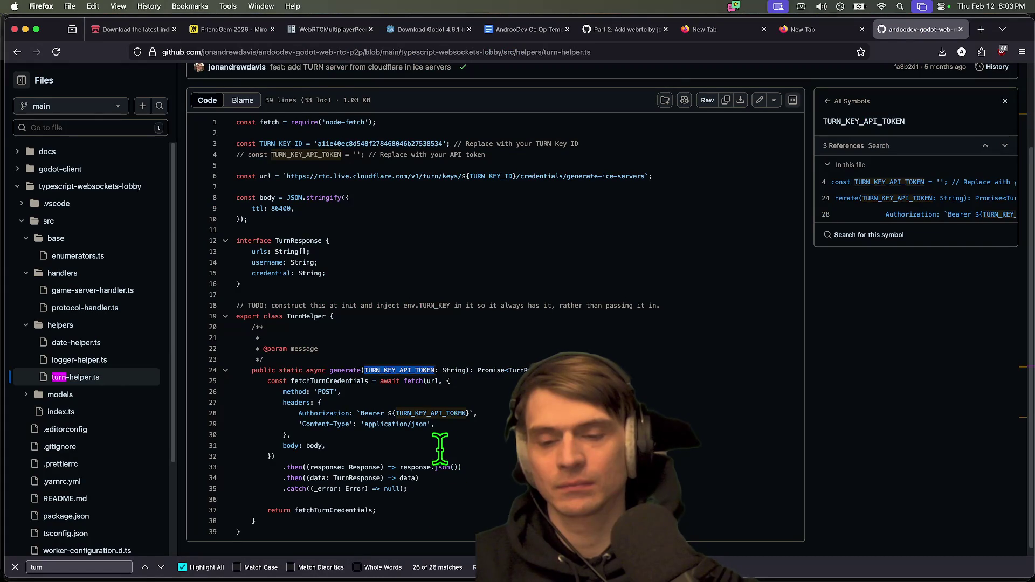
Step: Show references to fetchTurnCredentials, then move to the AndrooDev Co Op Template Script doc
click(301, 381)
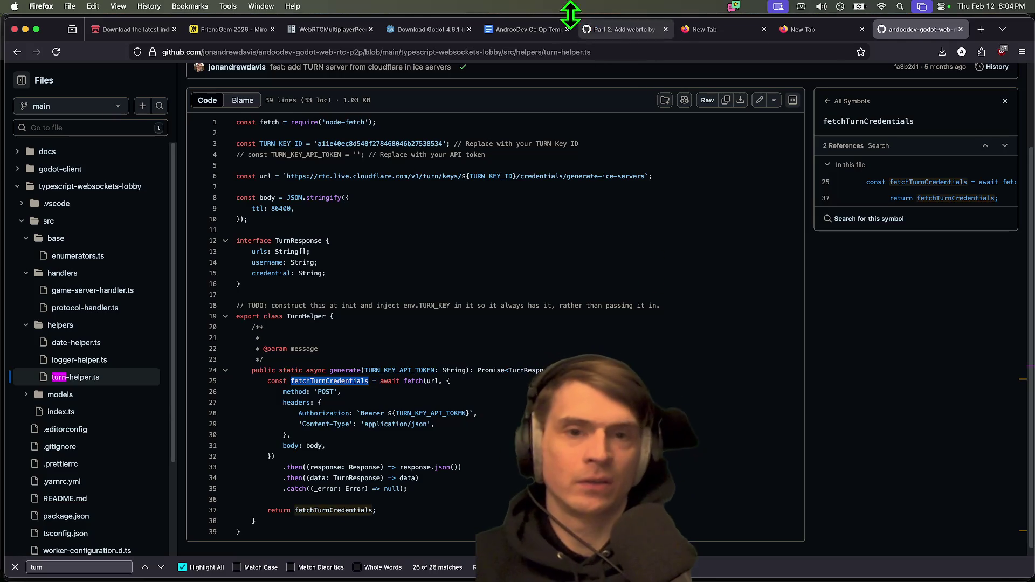
click(539, 31)
scroll(324, 486, down, 15)
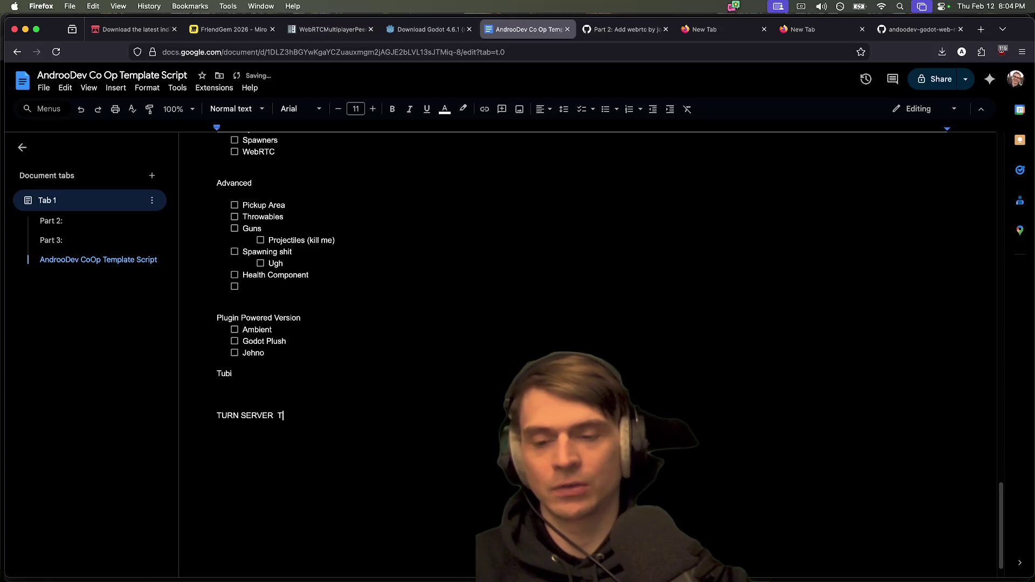
Step: Trace turn_servers in tube_context.gd to ice_servers on line 95, then return to the doc
key(super+Tab)
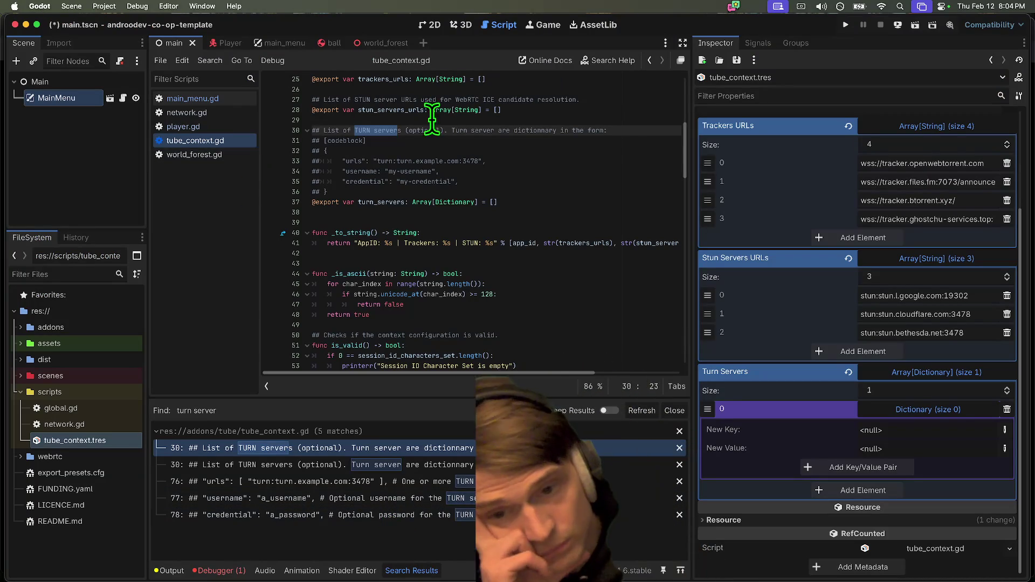
double_click(404, 202)
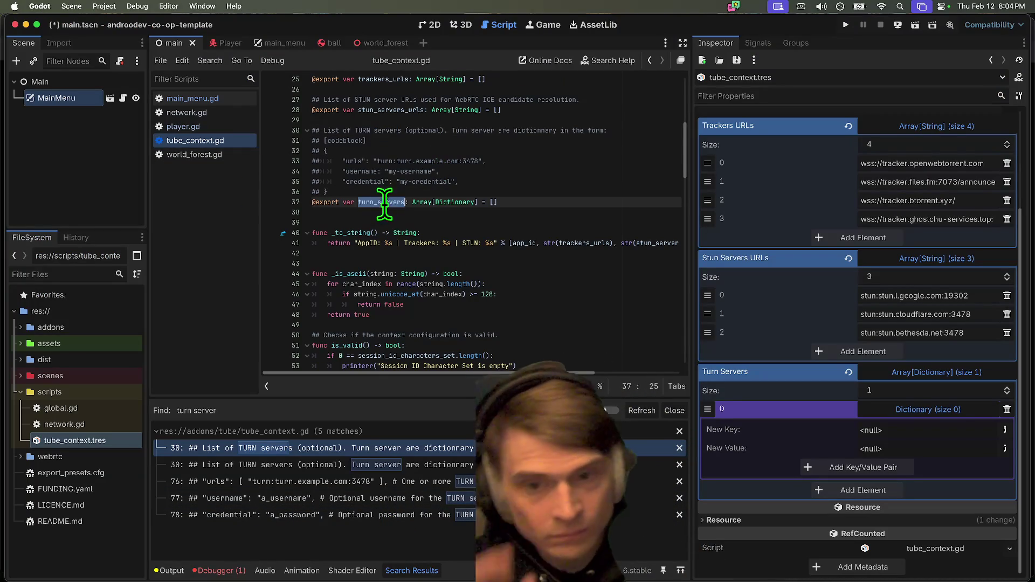
key(ctrl+d)
scroll(461, 278, down, 2)
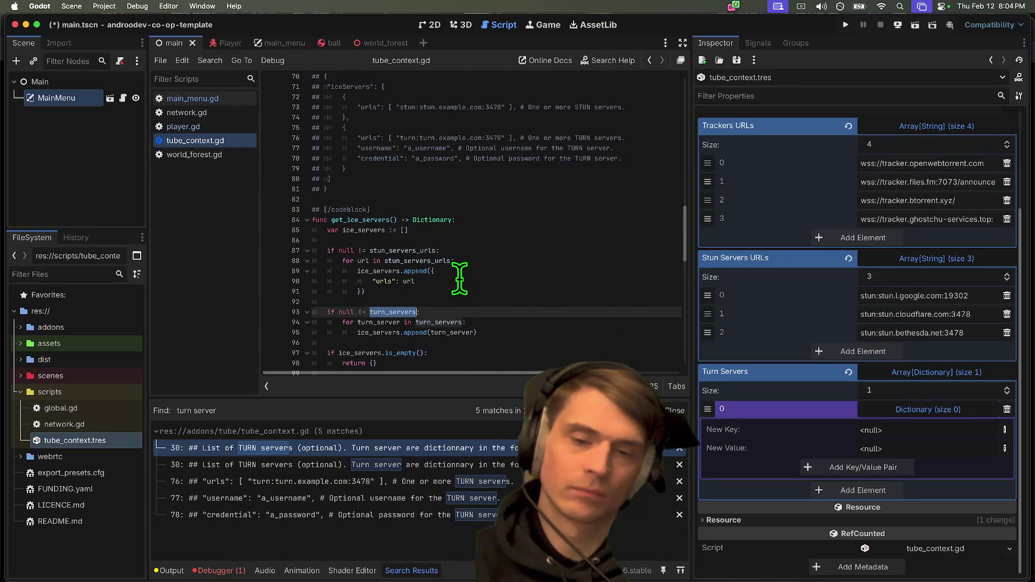
double_click(368, 335)
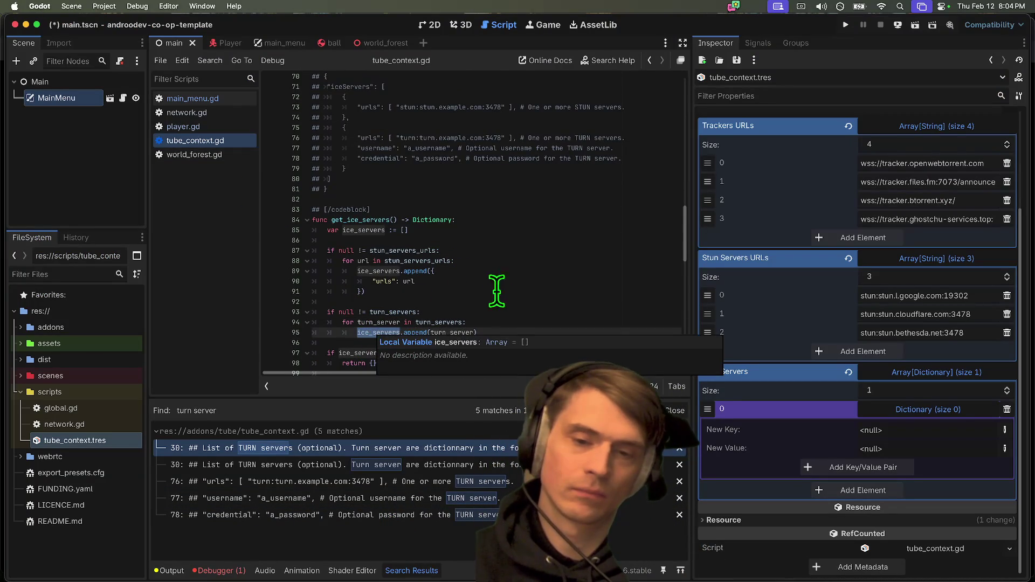
scroll(551, 279, down, 3)
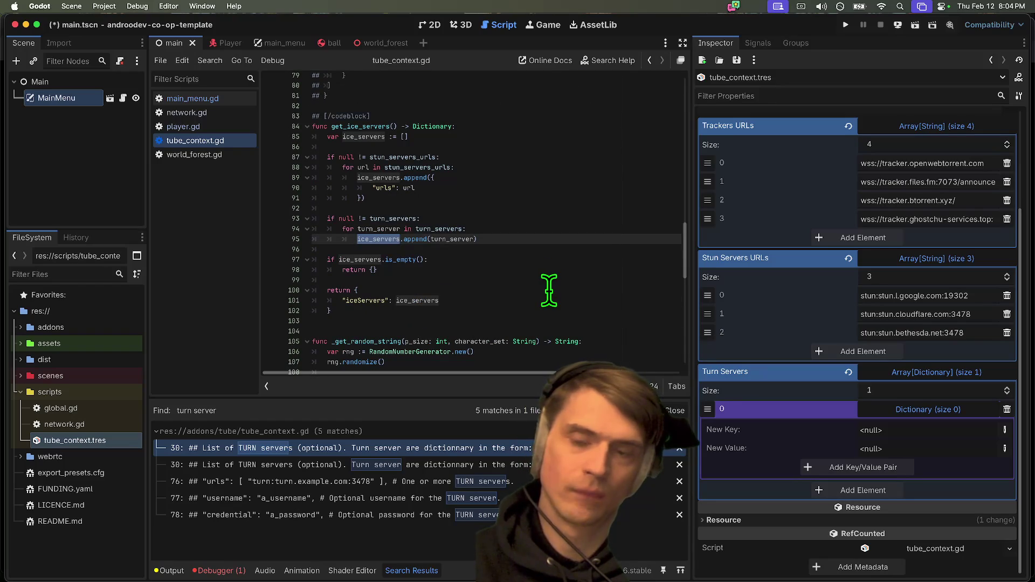
key(super+Tab)
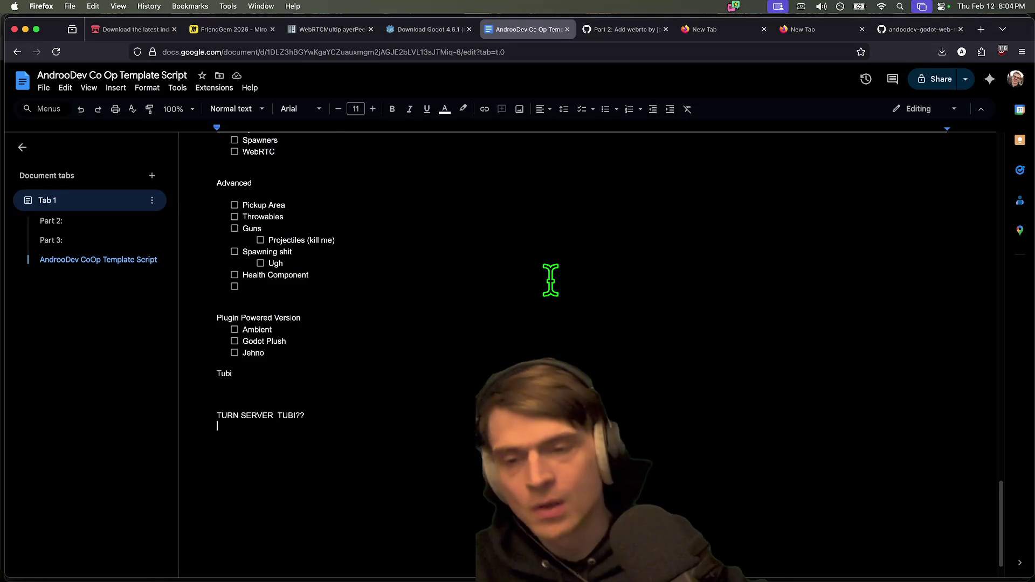
Step: Close the leftover empty browser tabs
scroll(550, 280, up, 15)
scroll(549, 291, down, 10)
key(ctrl+Tab)
key(ctrl+Tab)
key(ctrl+w)
key(super+w)
Step: Search Google for 'bow and arrow godot'
key(super+t)
text(p)
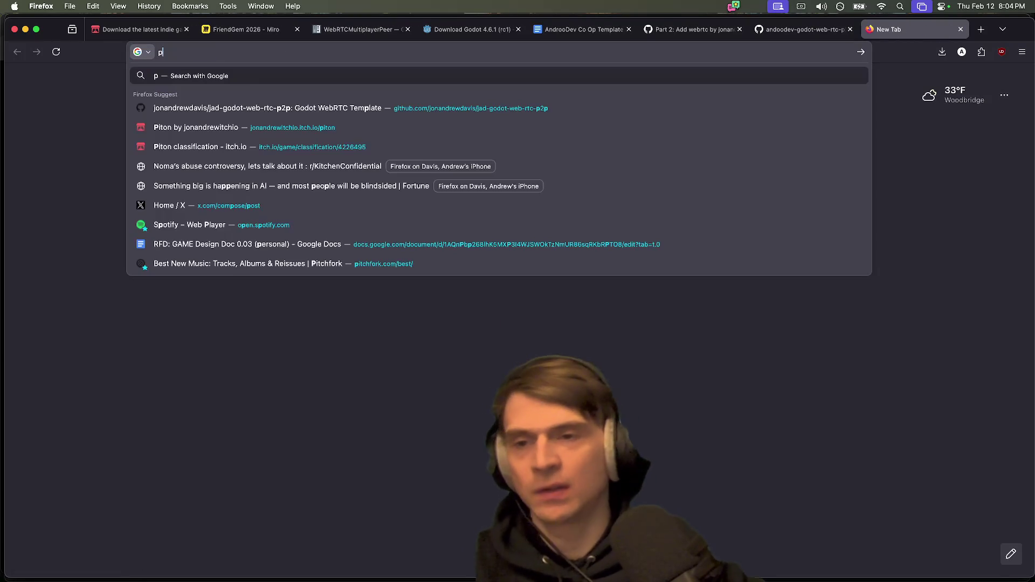
key(BackSpace)
text(bow and arro)
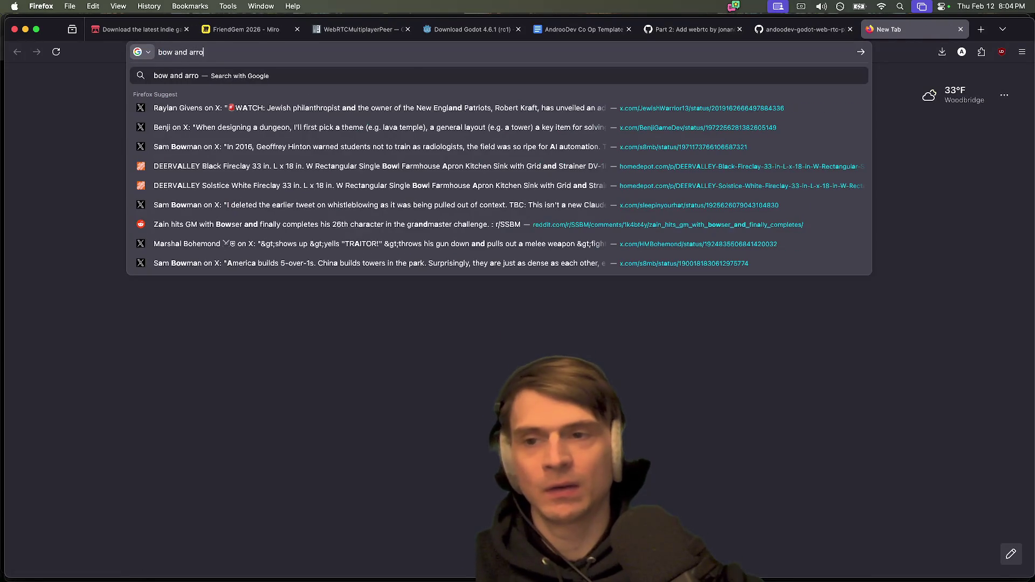
key(BackSpace)
text(t)
key(Return)
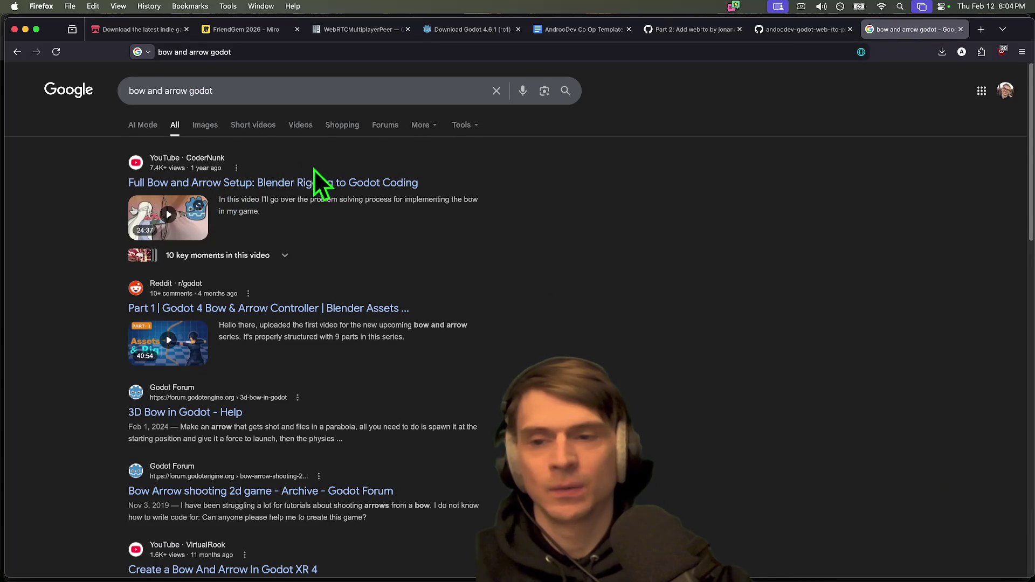
Step: Open the Full Bow and Arrow Setup video and the Reddit bow controller post in background tabs
super+click(339, 179)
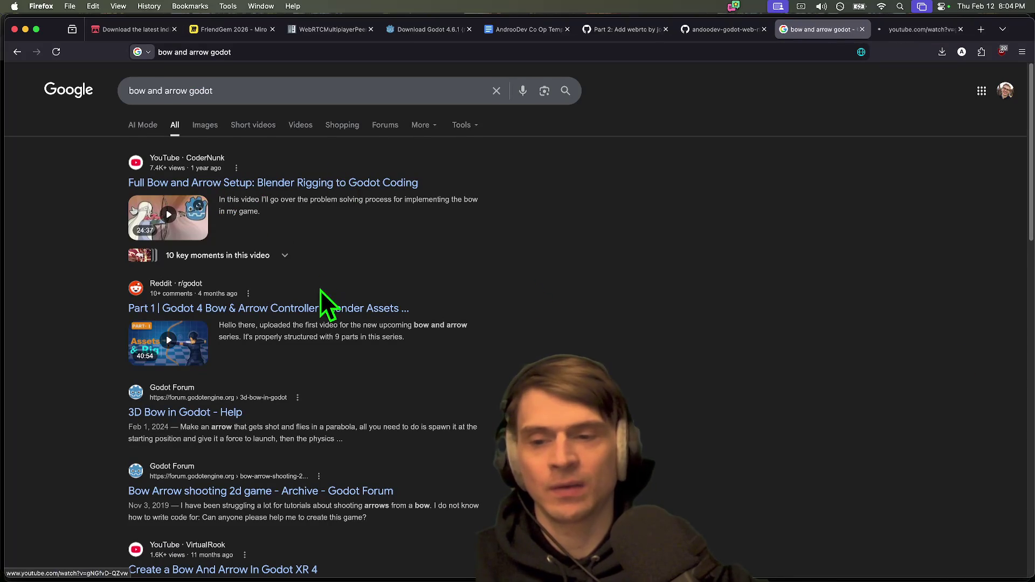
super+click(358, 309)
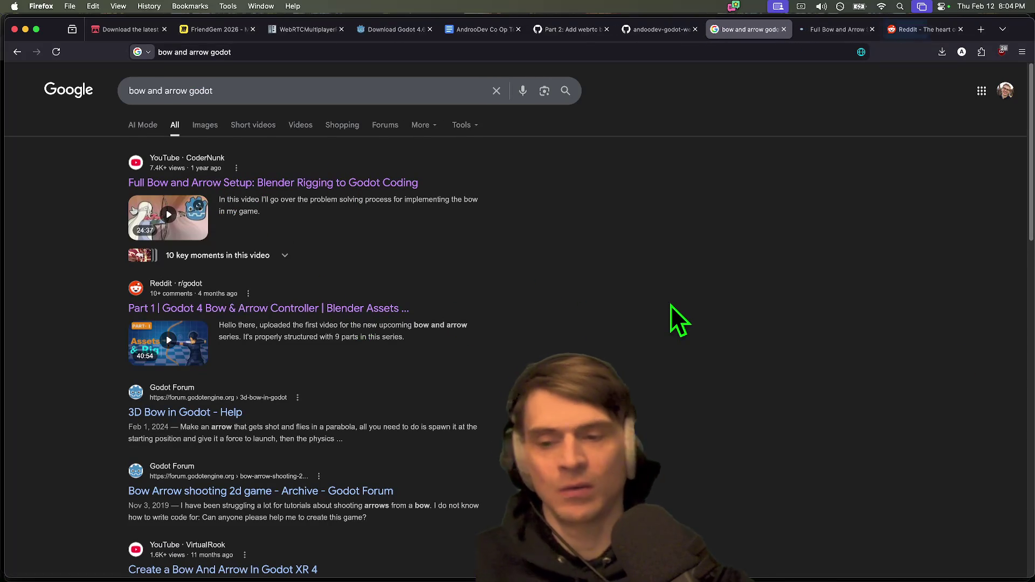
key(ctrl+Tab)
key(ctrl+Tab)
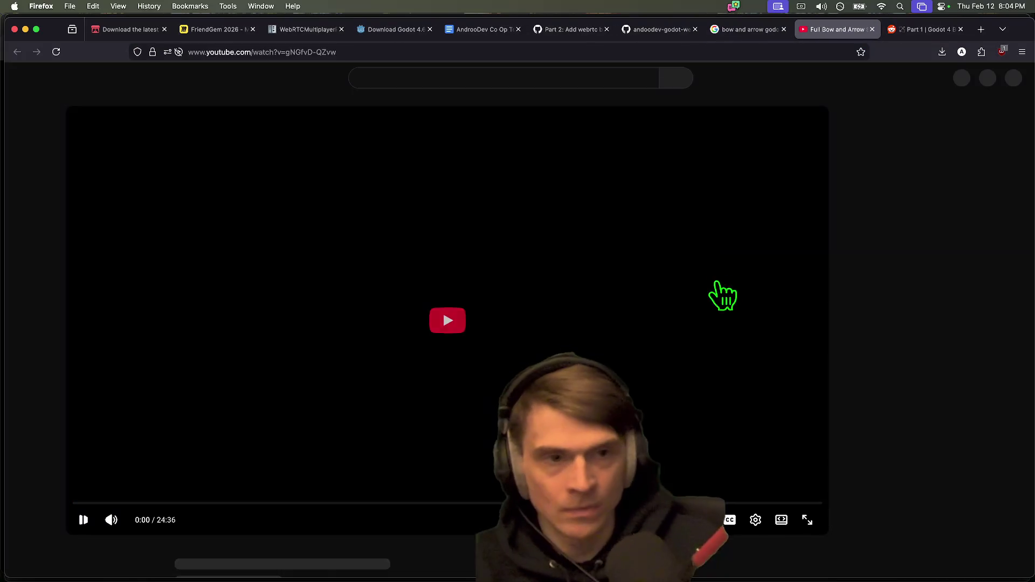
Step: Play the Reddit post's embedded bow controller video and choose the macOS sound output device
key(ctrl+shift+Tab)
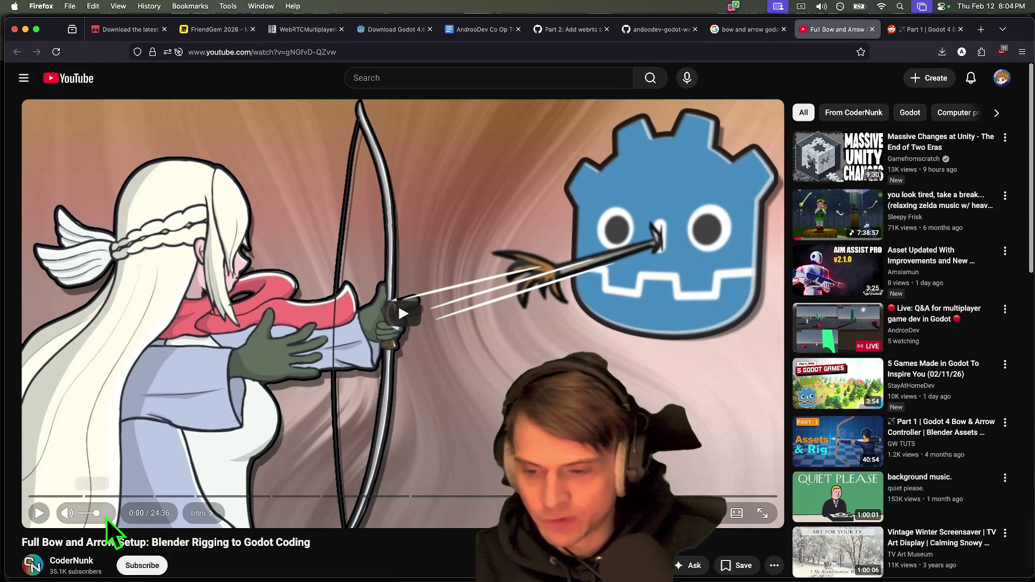
key(ctrl+Tab)
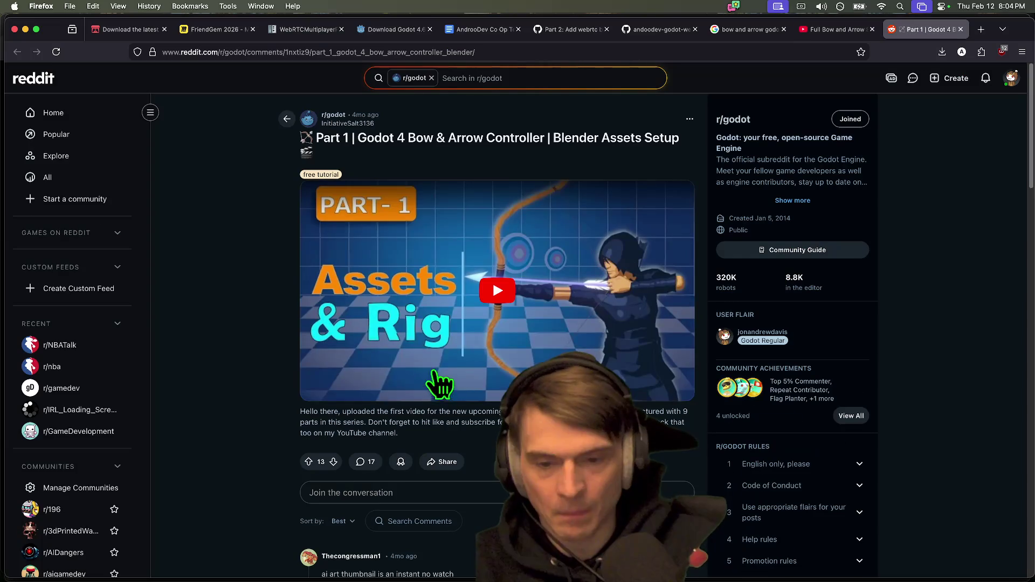
click(617, 288)
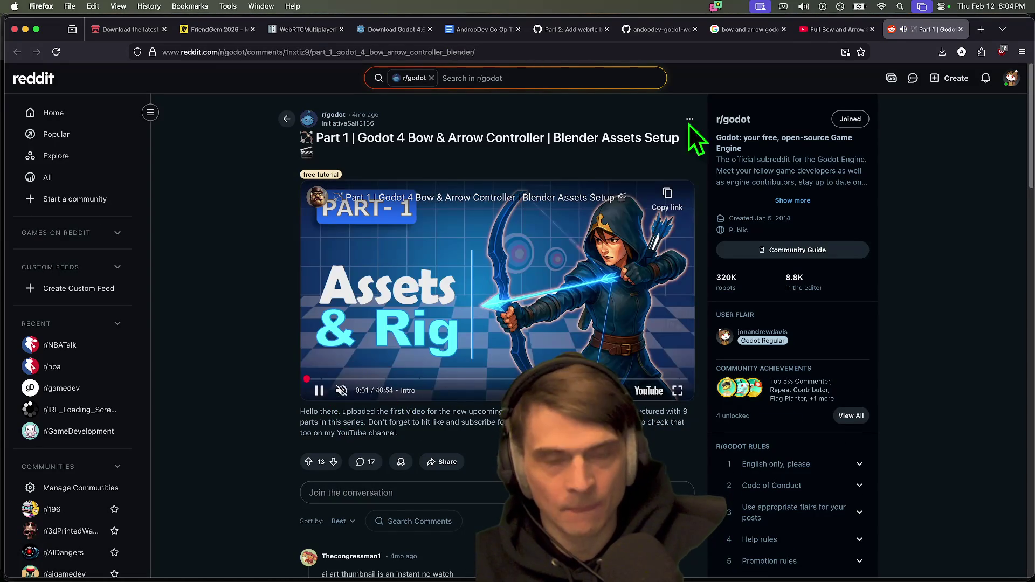
click(804, 6)
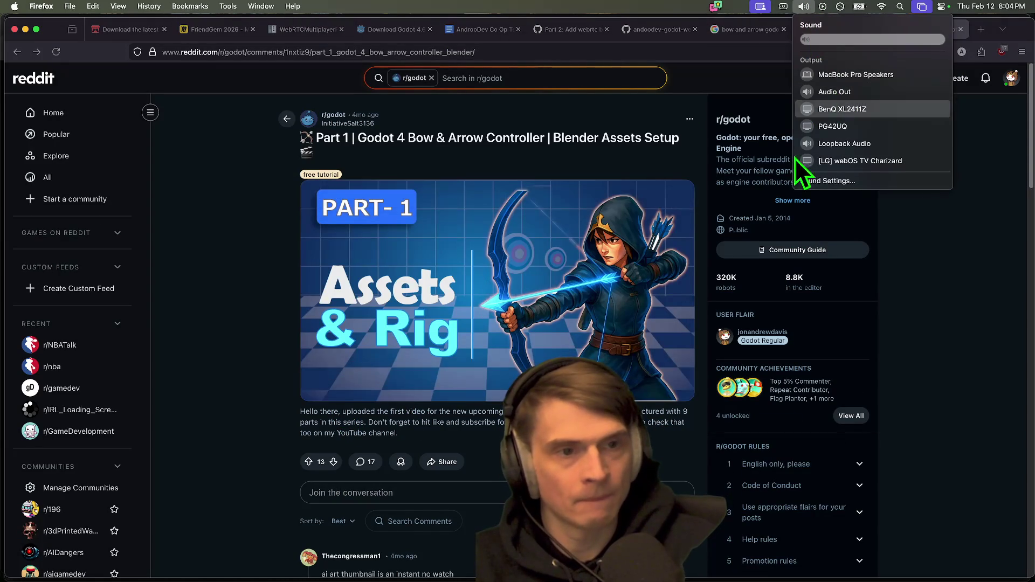
click(336, 451)
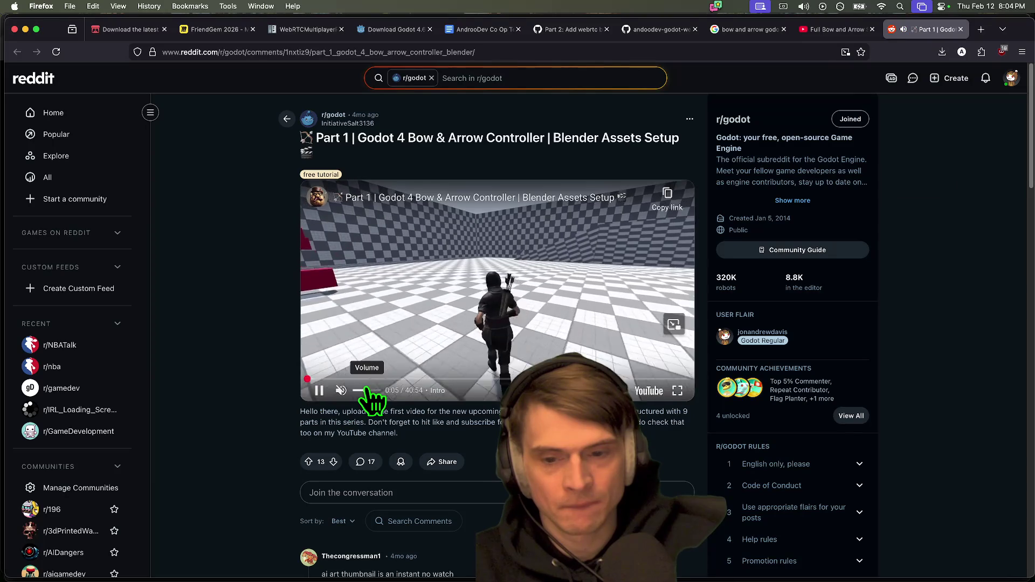
key(super+Tab)
key(super+Tab)
key(super+Tab)
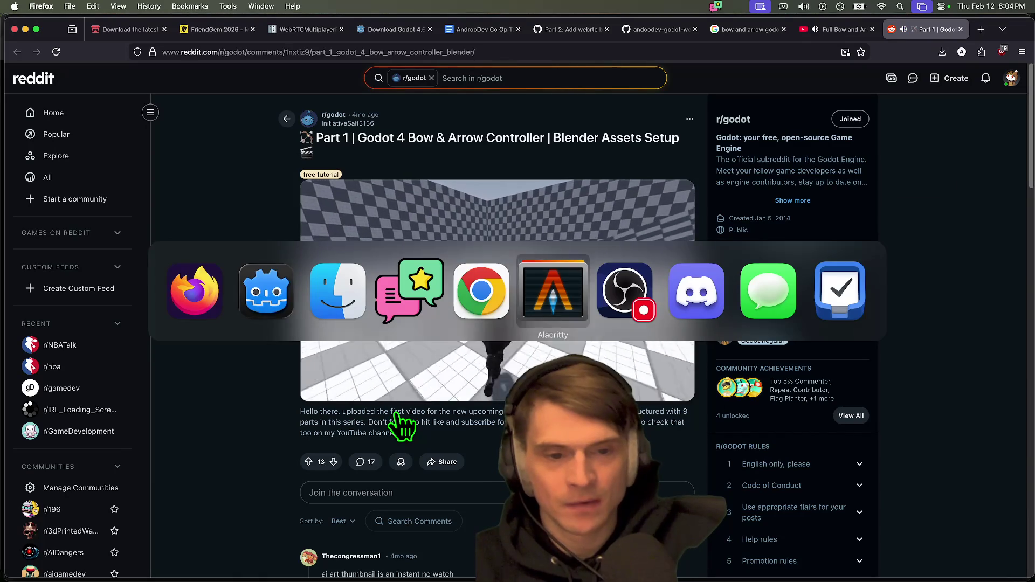
click(357, 411)
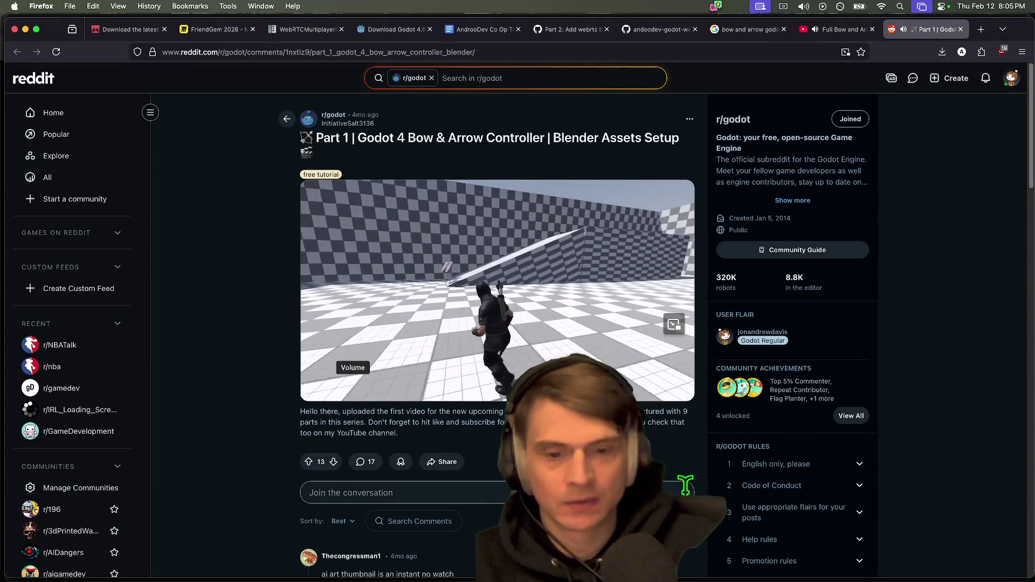
key(ctrl+shift+Tab)
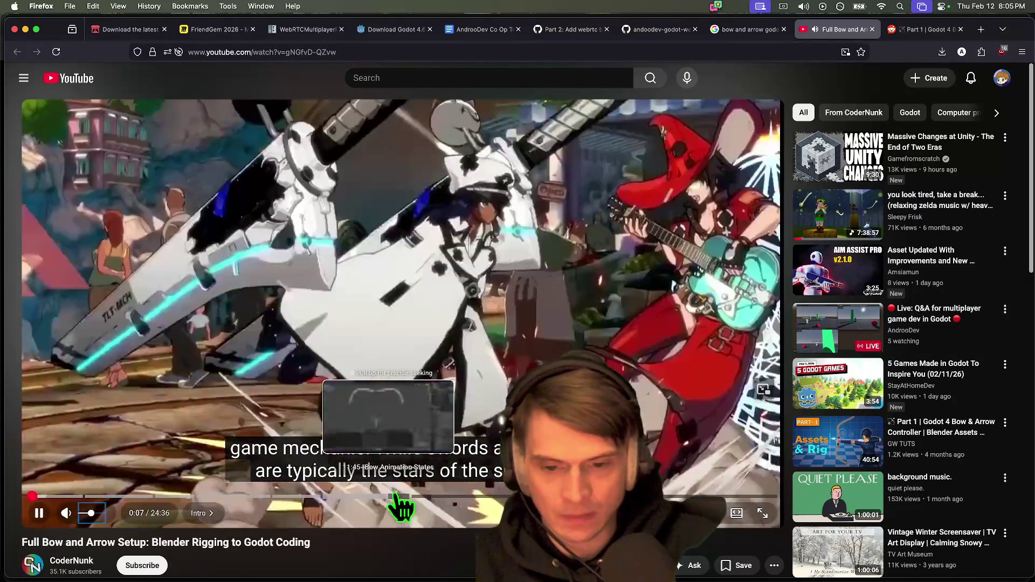
Step: Skip into the tutorial's coding part and pause on the arrow script
click(446, 497)
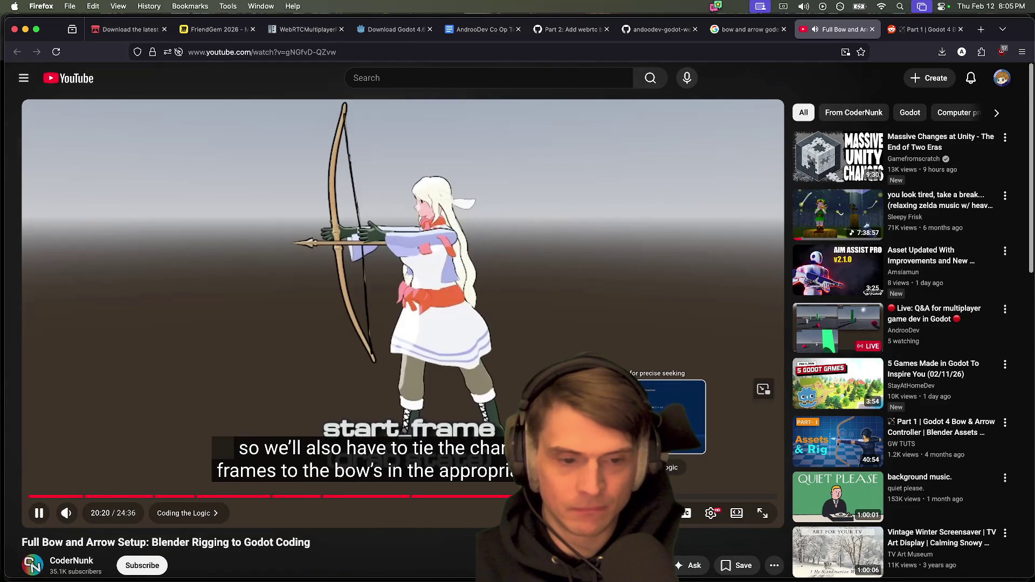
click(663, 496)
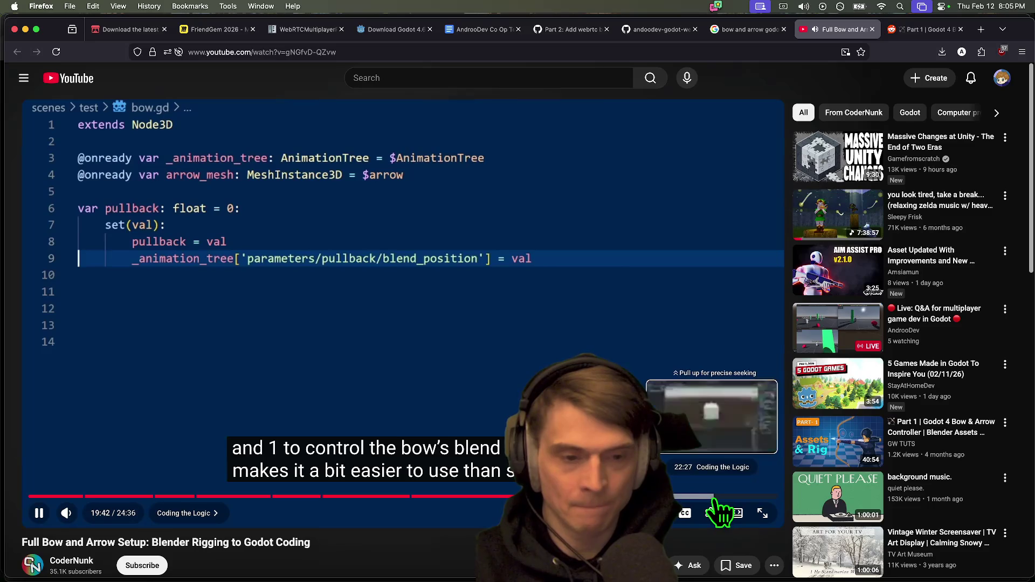
click(712, 496)
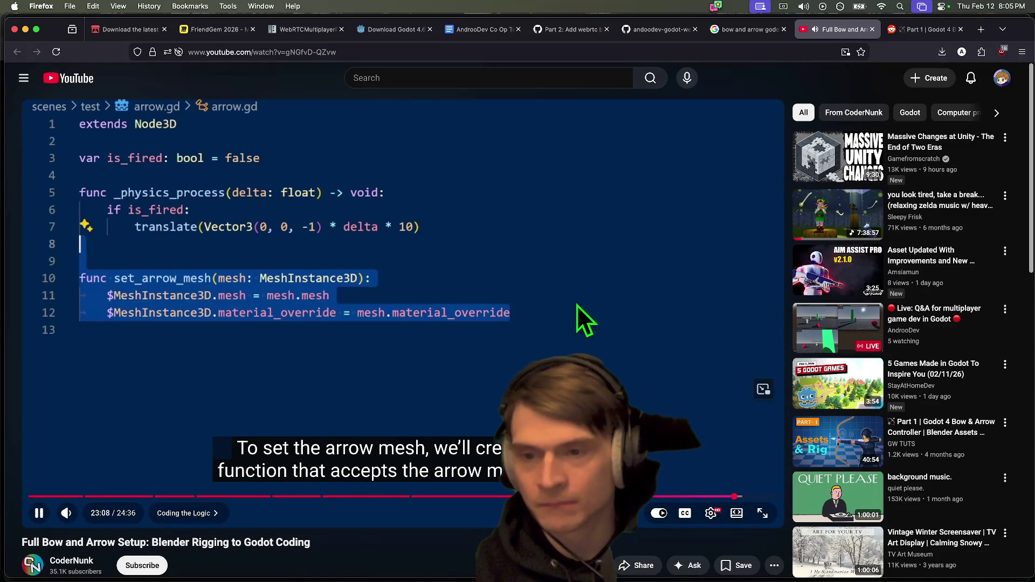
click(584, 300)
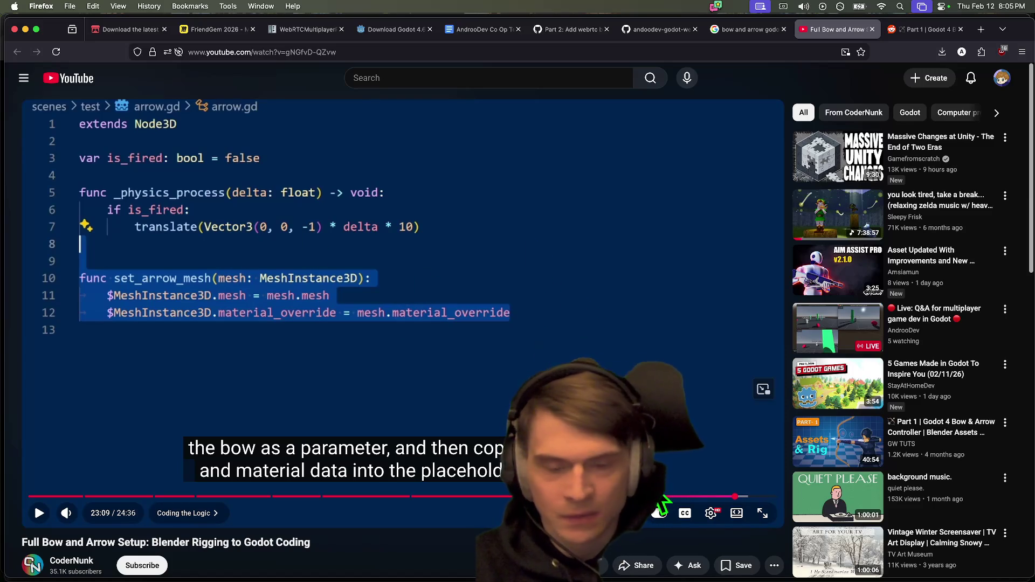
Step: Step through scene setup, character script, pullback cap and fire function, then resume the Reddit video
click(729, 496)
click(721, 496)
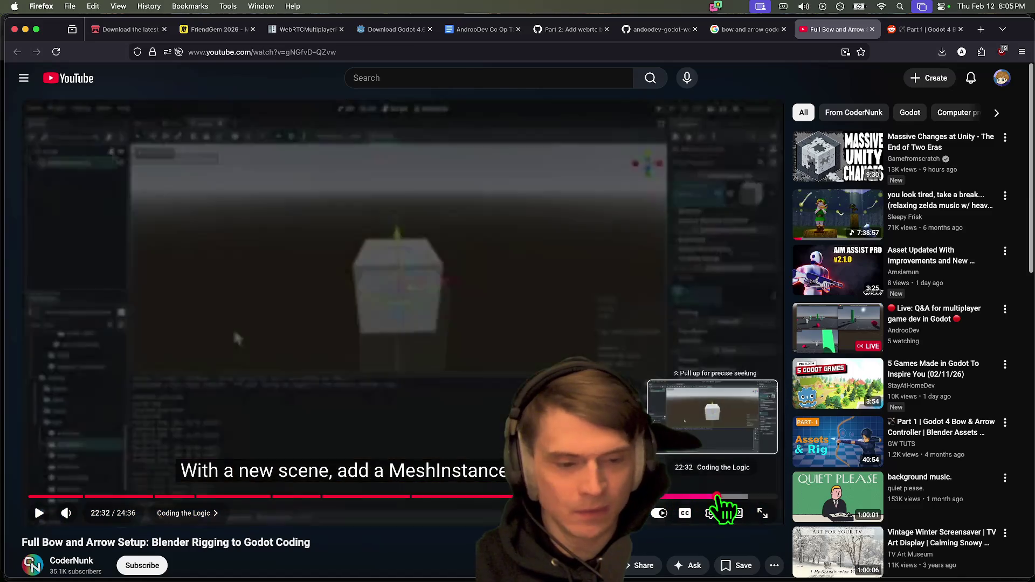
click(689, 497)
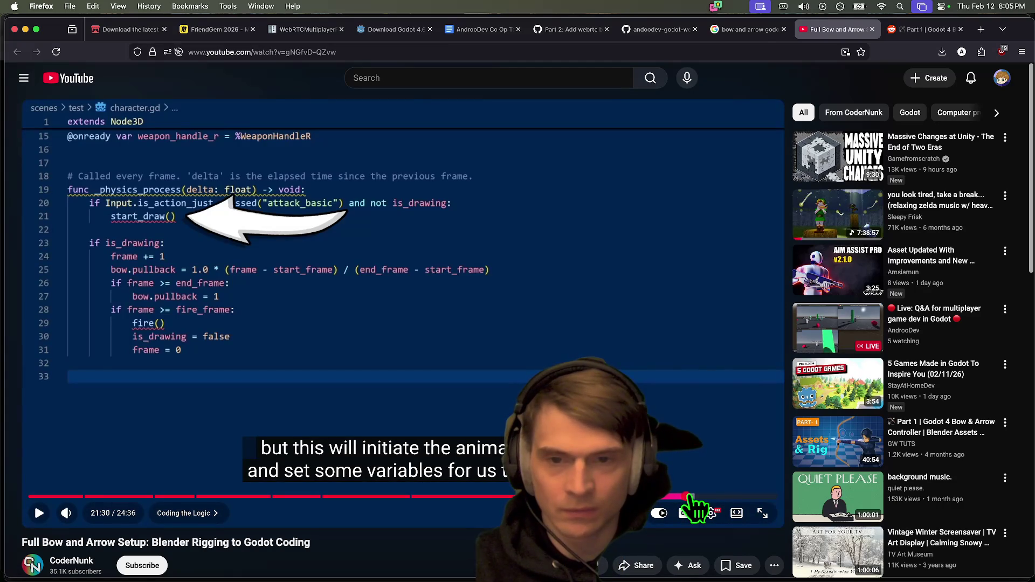
click(699, 496)
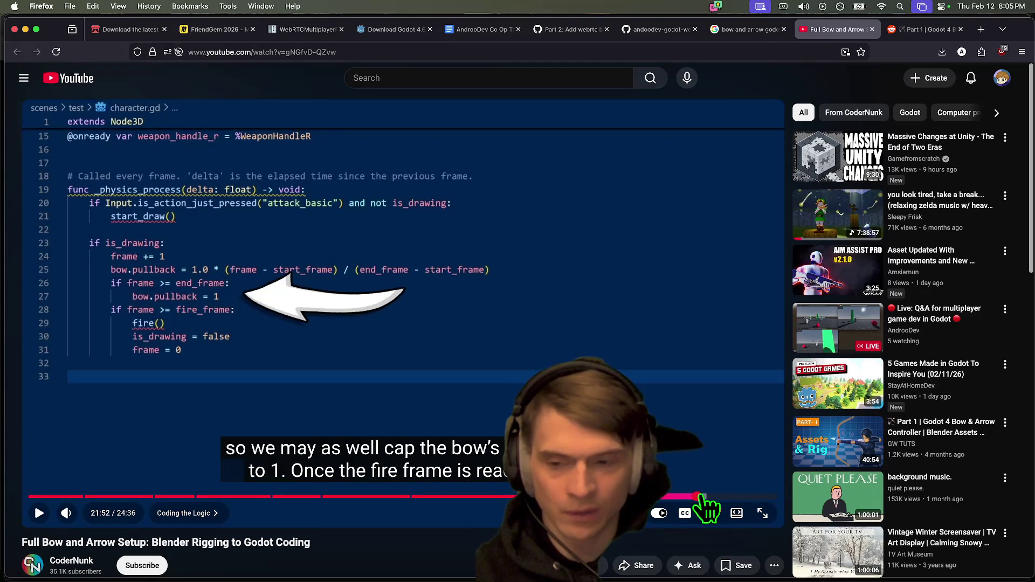
click(704, 497)
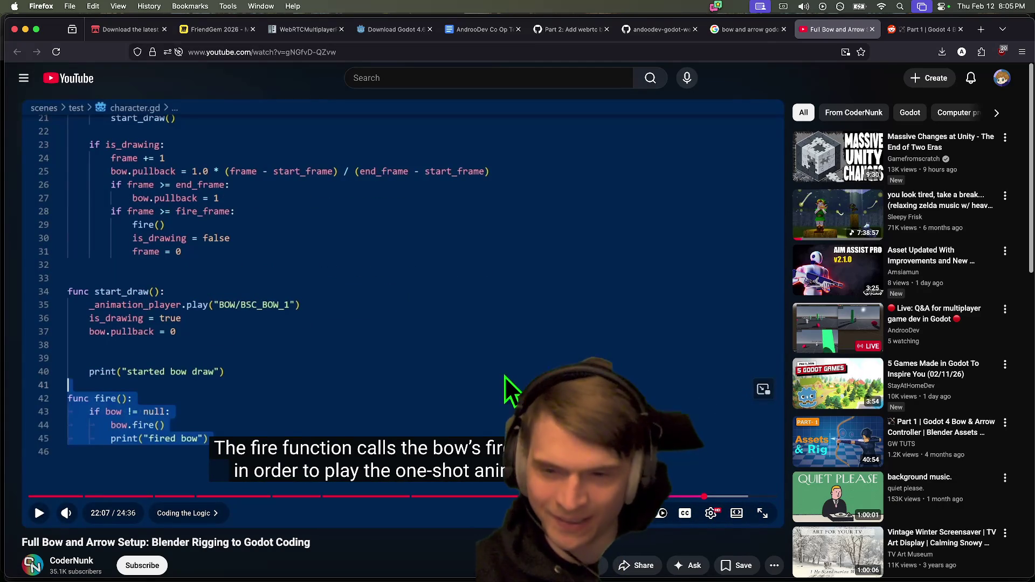
key(ctrl+Tab)
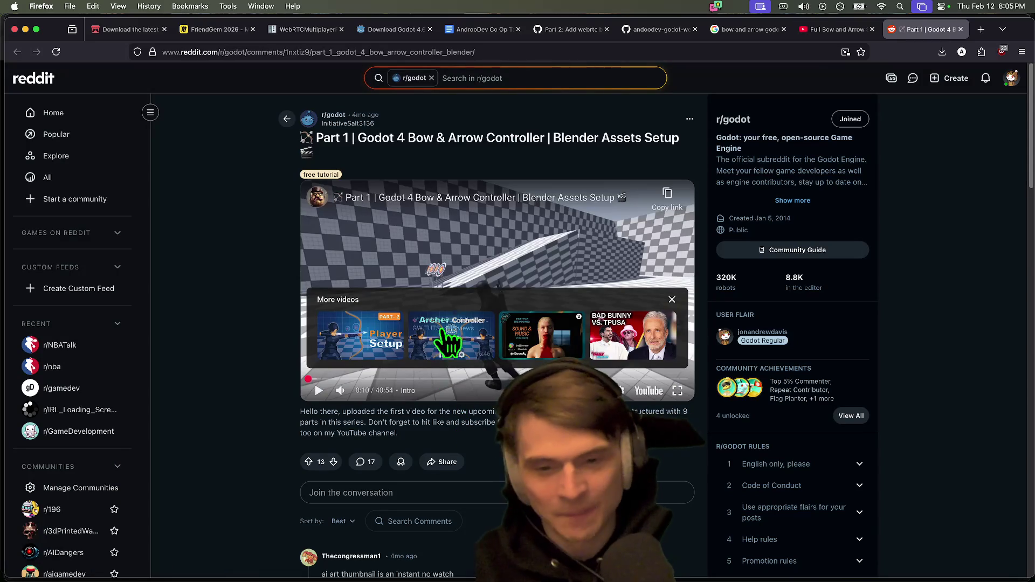
click(319, 390)
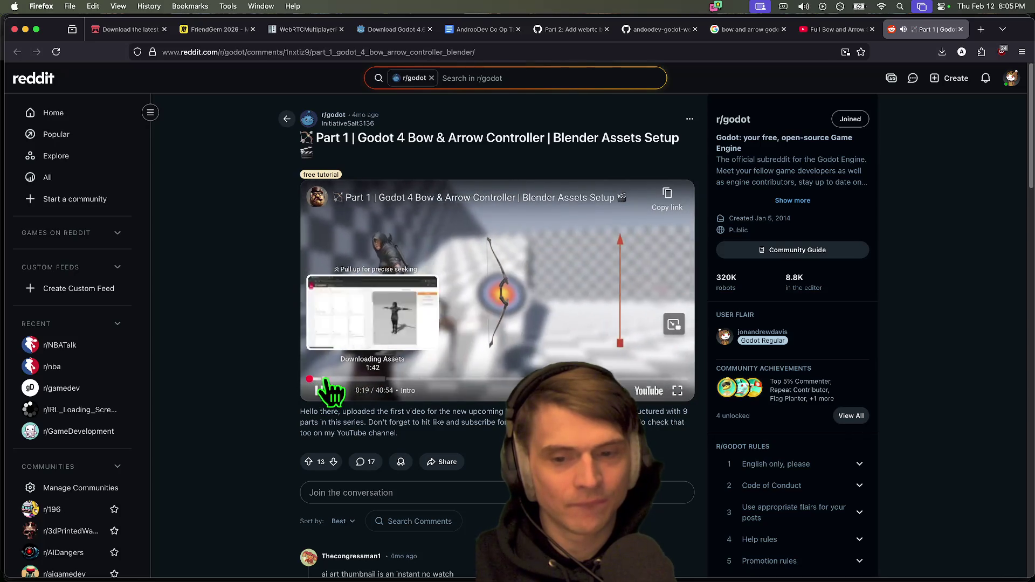
Step: Open the embedded Part 1 Bow & Arrow Controller video on YouTube and go to the GW TUTS channel
click(432, 205)
key(ctrl+shift+Tab)
key(ctrl+Tab)
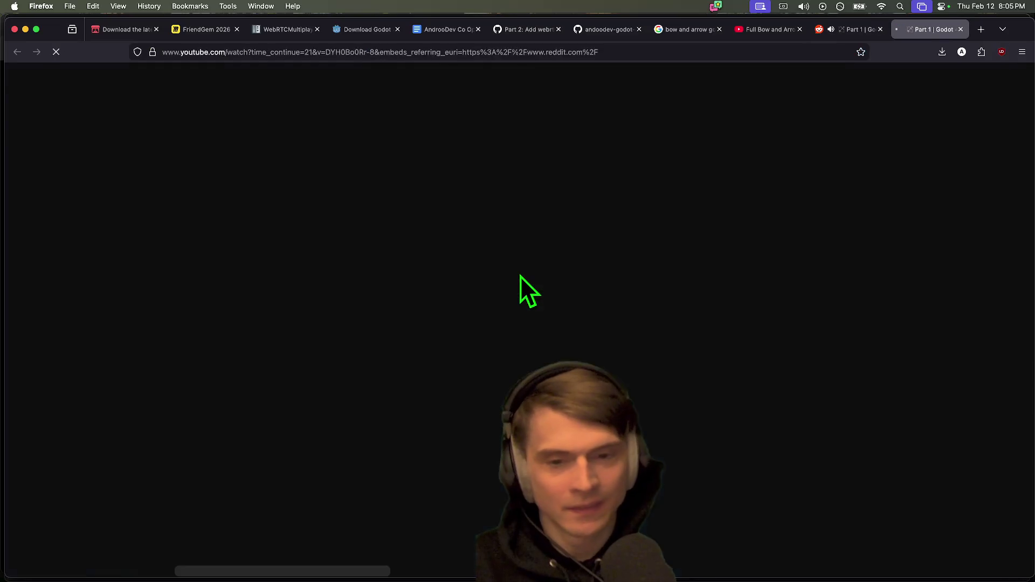
scroll(335, 462, down, 3)
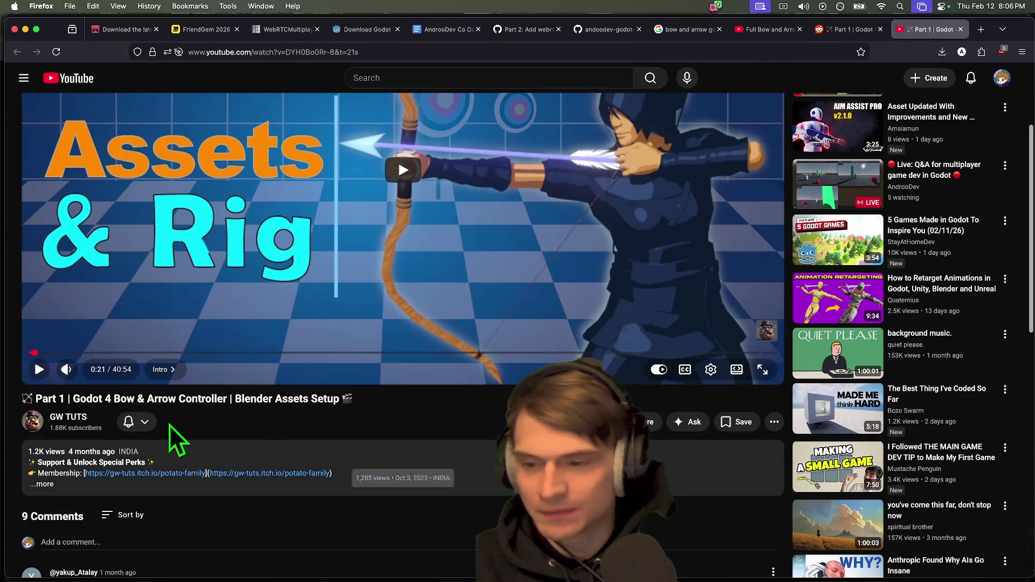
click(70, 416)
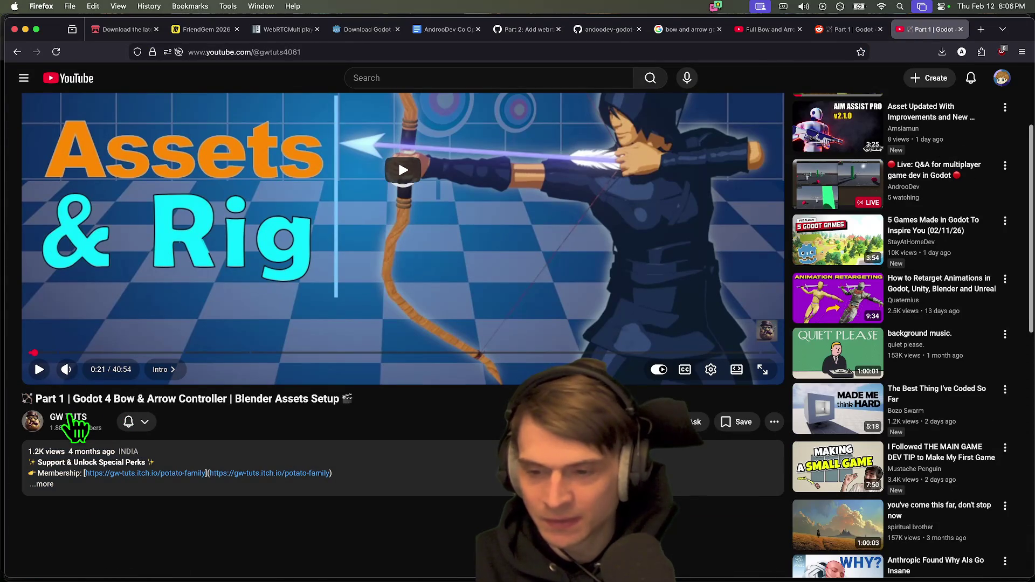
Step: Show the GW TUTS channel's full Videos list and scroll down through the uploads
scroll(202, 471, down, 3)
scroll(202, 471, down, 2)
scroll(204, 464, up, 5)
click(285, 315)
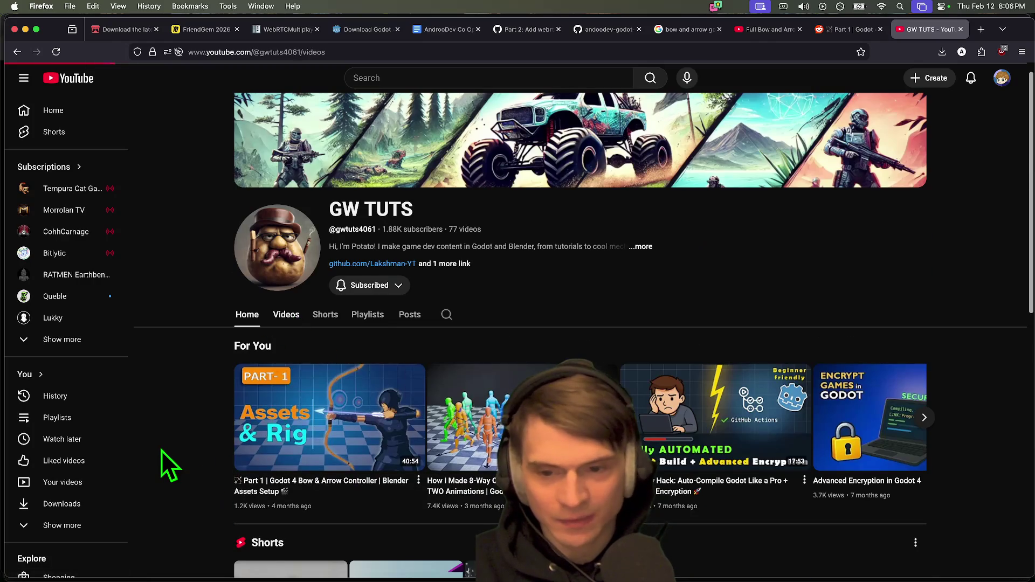
scroll(161, 451, down, 3)
scroll(161, 451, down, 4)
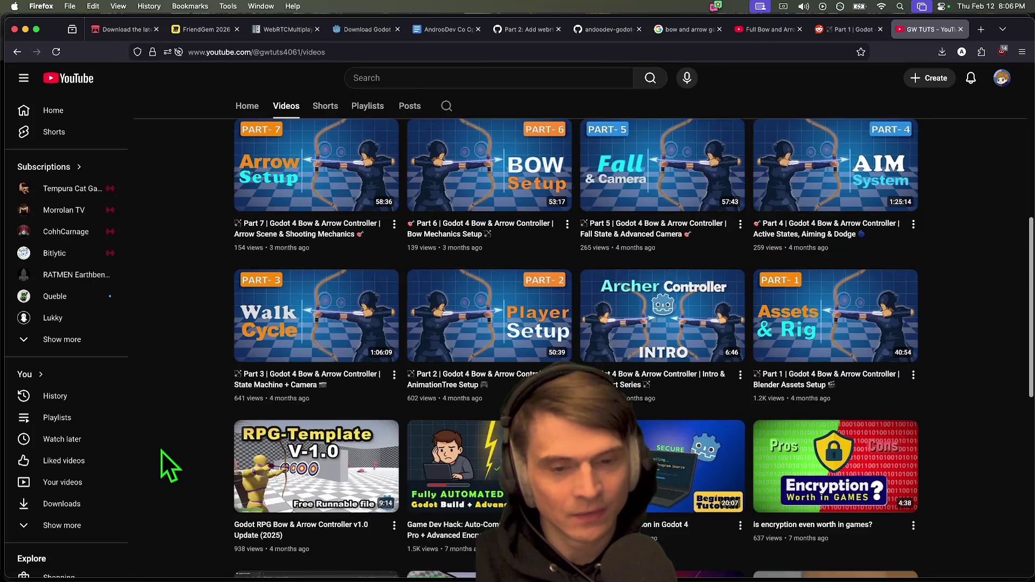
scroll(161, 450, down, 3)
scroll(195, 435, down, 4)
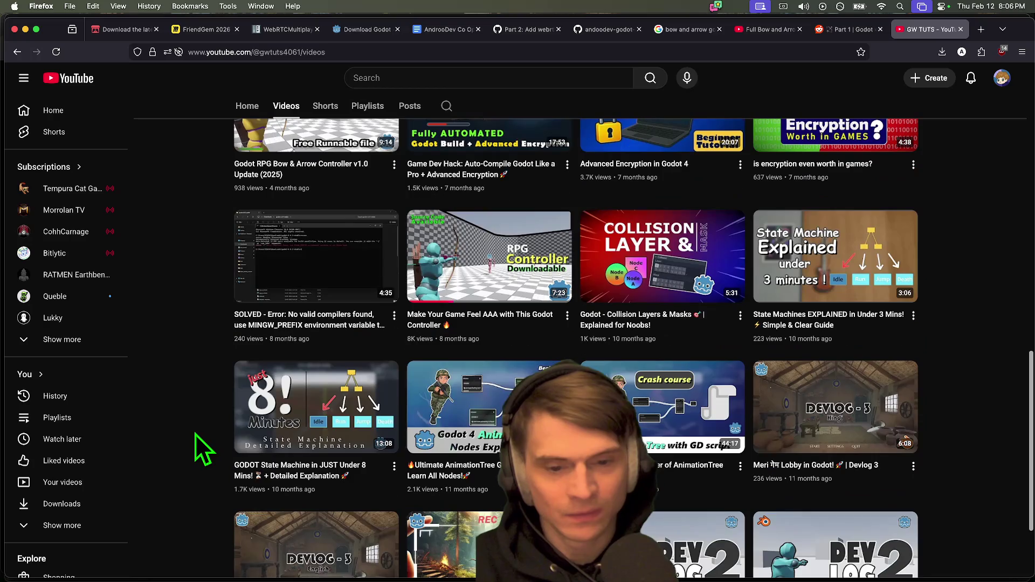
Step: Preview the Bow & Arrow Controller thumbnails while scrolling back up the uploads
mouse_move(473, 258)
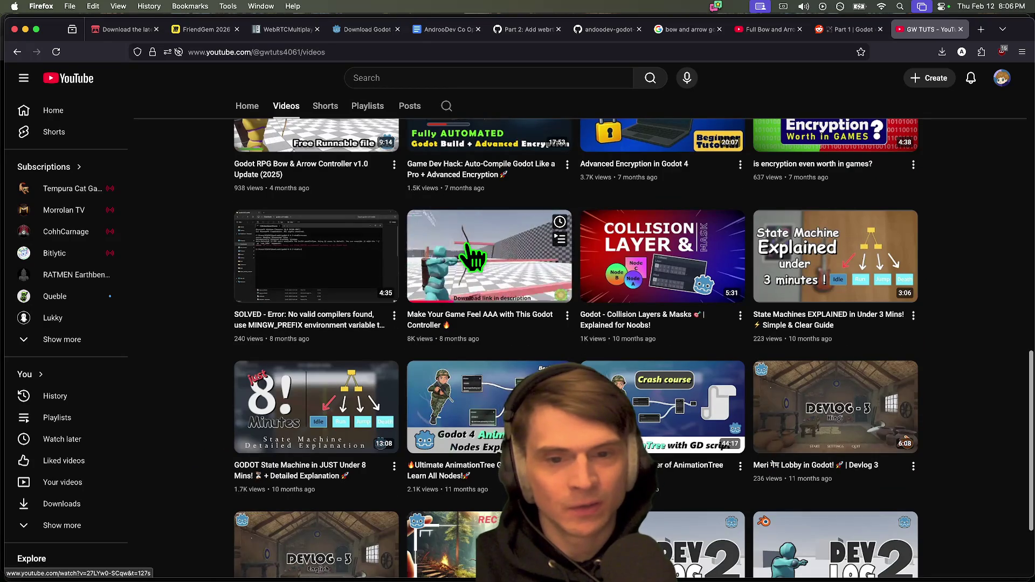
scroll(186, 434, up, 5)
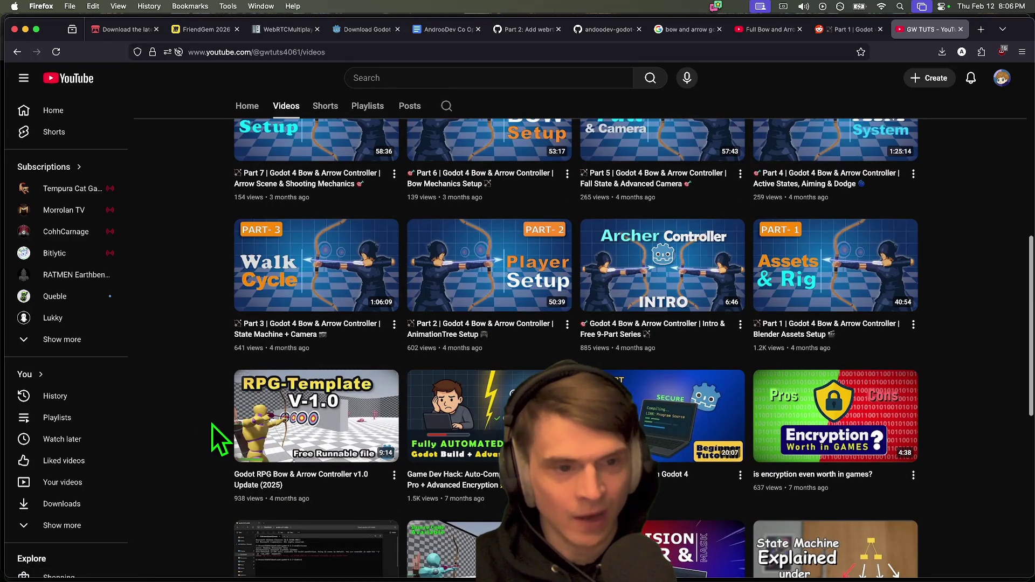
scroll(213, 422, up, 3)
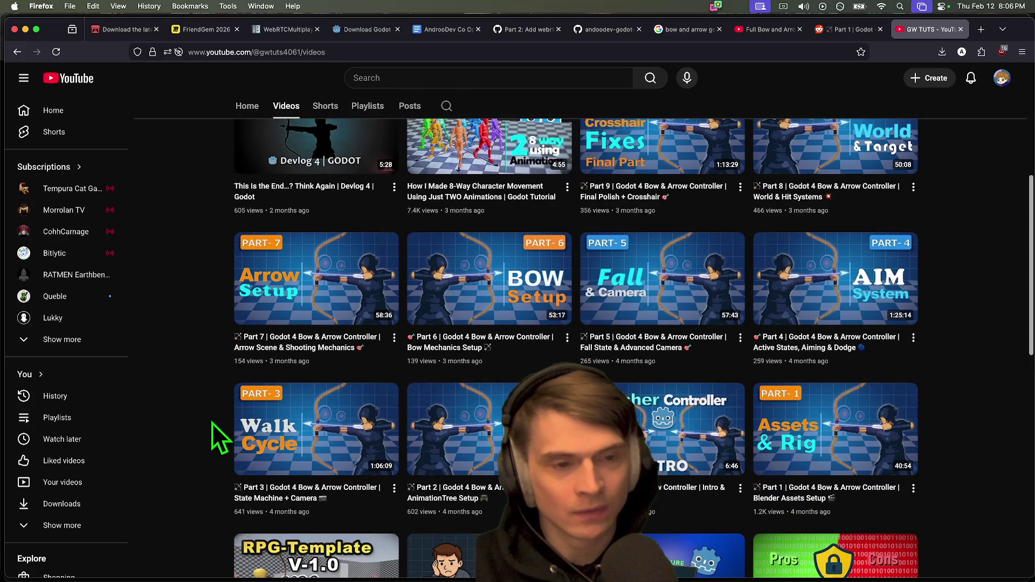
scroll(212, 422, up, 3)
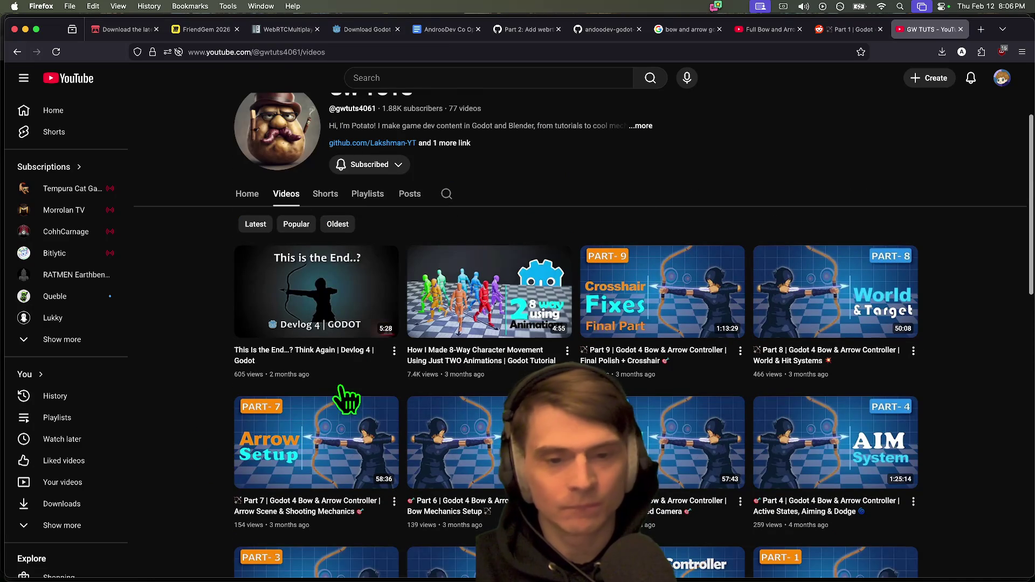
mouse_move(457, 279)
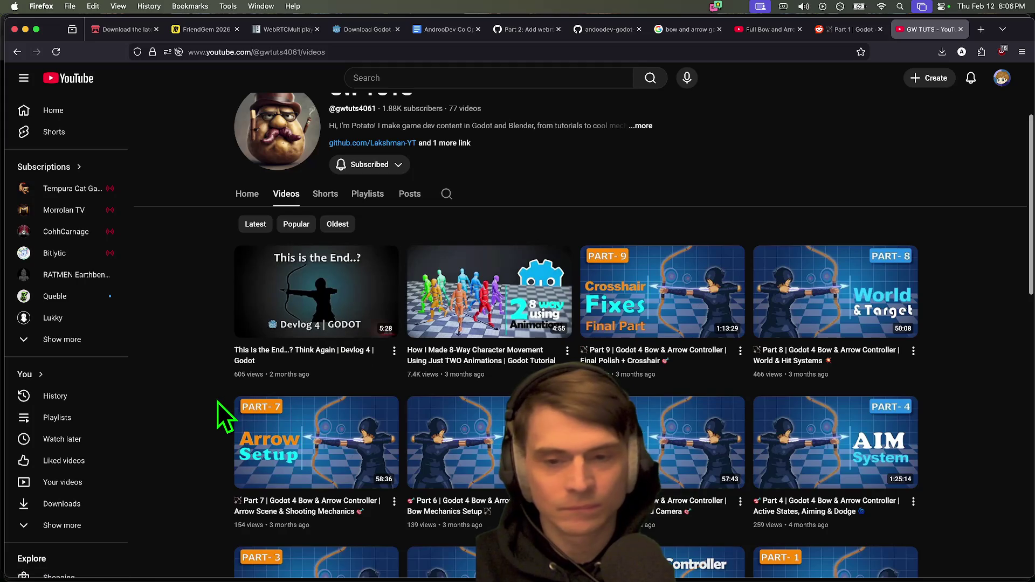
mouse_move(280, 294)
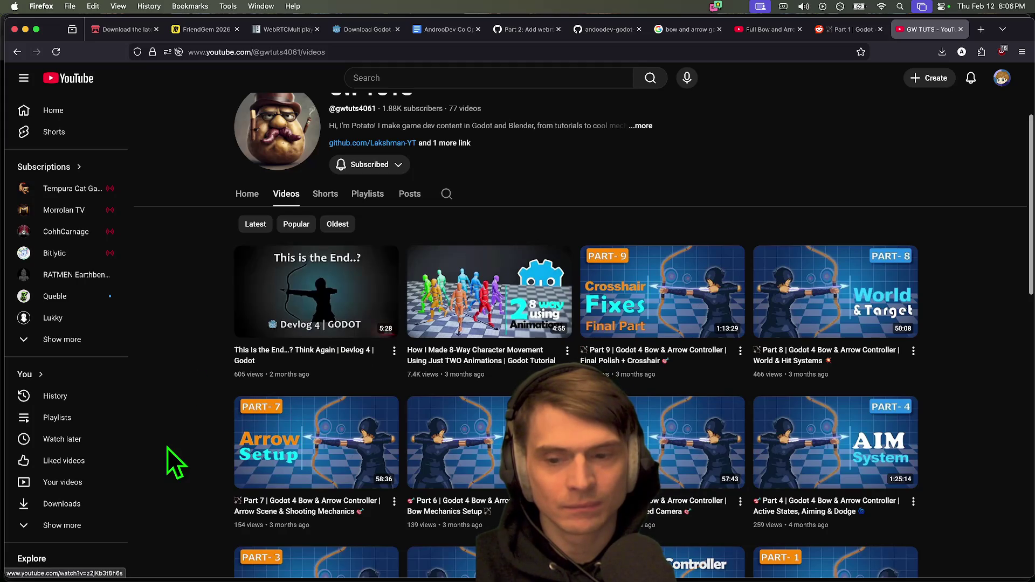
scroll(170, 438, down, 2)
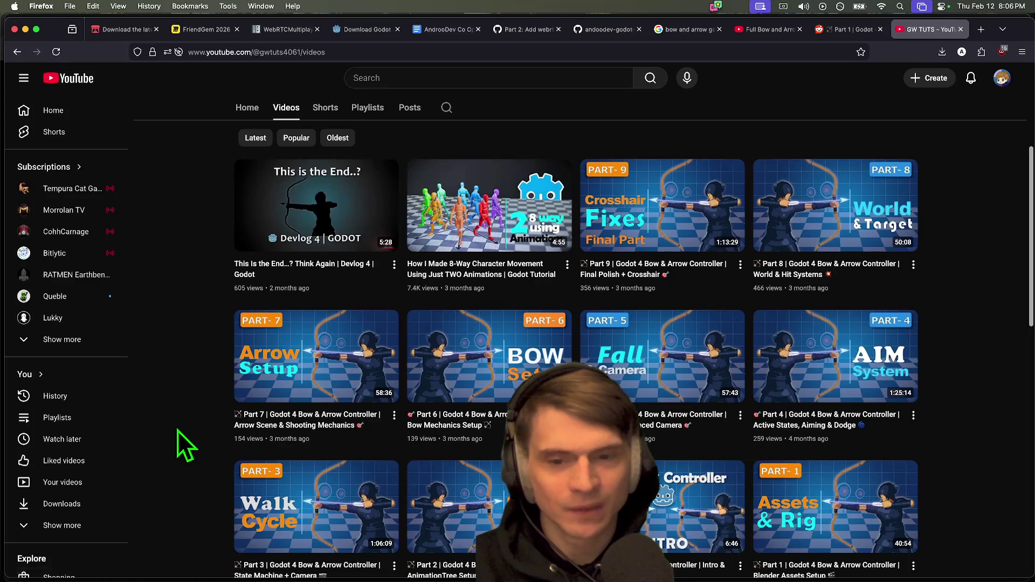
scroll(1013, 399, down, 2)
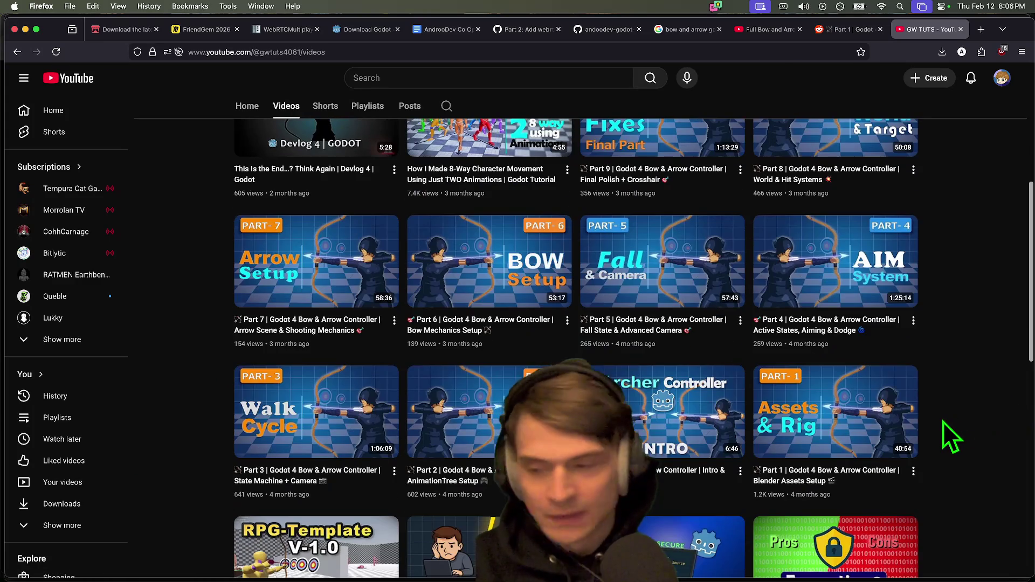
Step: Scan the uploads once more, then bring the Godot 4.6.1-rc1 window forward
key(super+Tab)
key(super+Tab)
key(super+Tab)
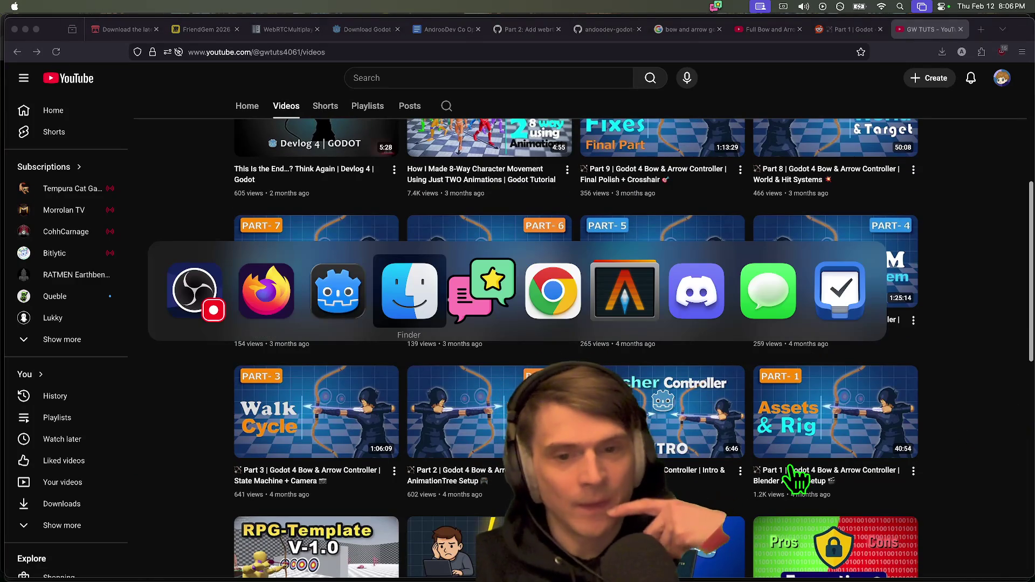
key(super+shift+Tab)
key(super+shift+Tab)
scroll(793, 485, down, 3)
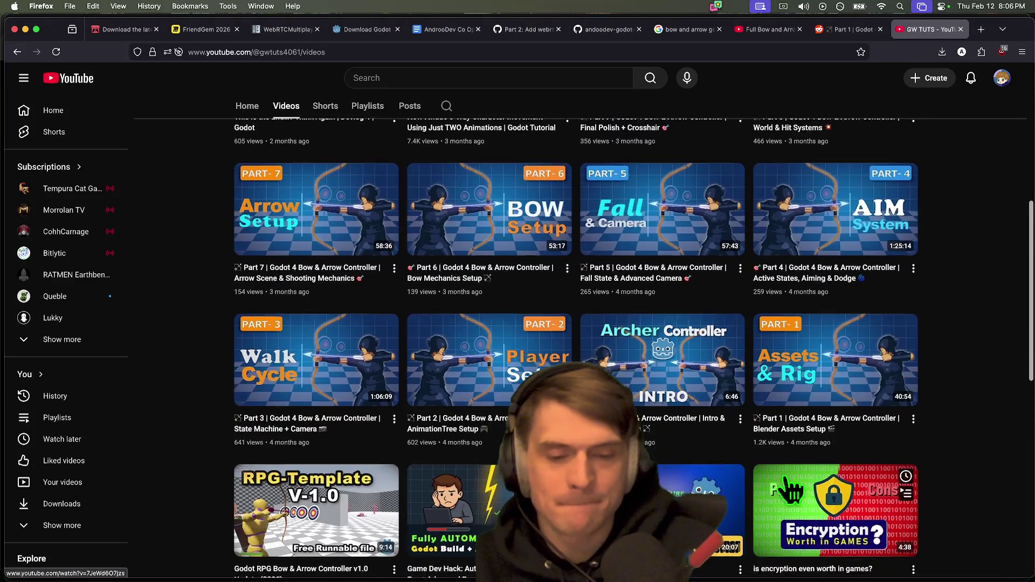
scroll(784, 481, down, 6)
scroll(917, 464, up, 12)
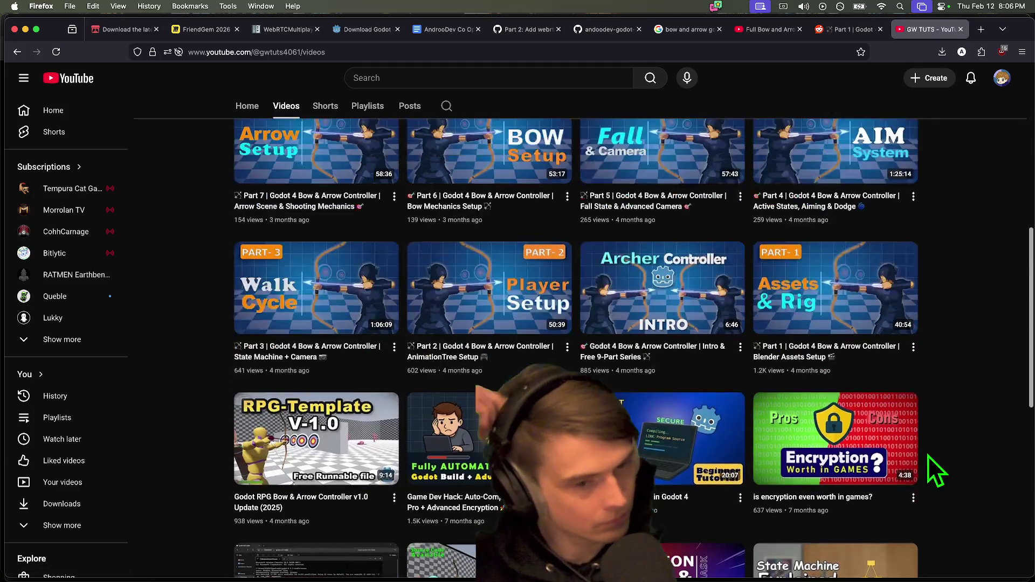
scroll(937, 445, up, 3)
mouse_move(221, 563)
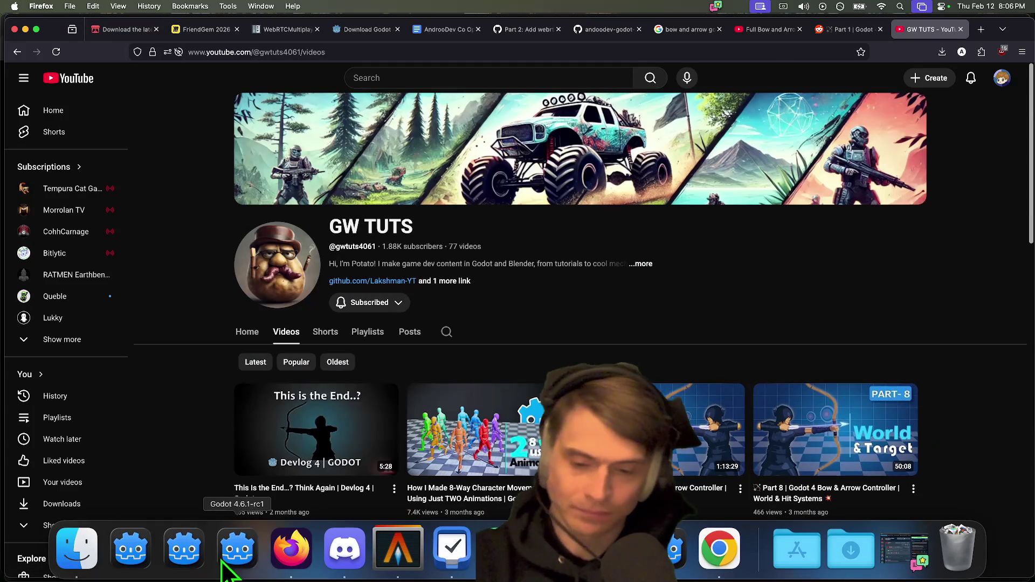
click(251, 553)
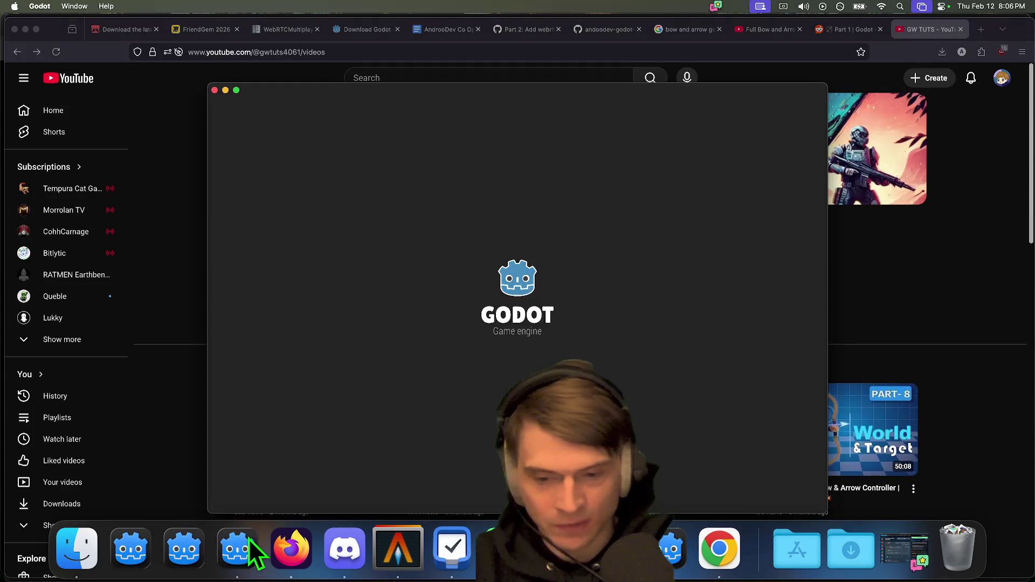
Step: Quit Godot 4.6.1-rc1 from its Dock menu, close the co-op editor's scripts, and return to Firefox
right_click(246, 541)
click(256, 502)
click(145, 561)
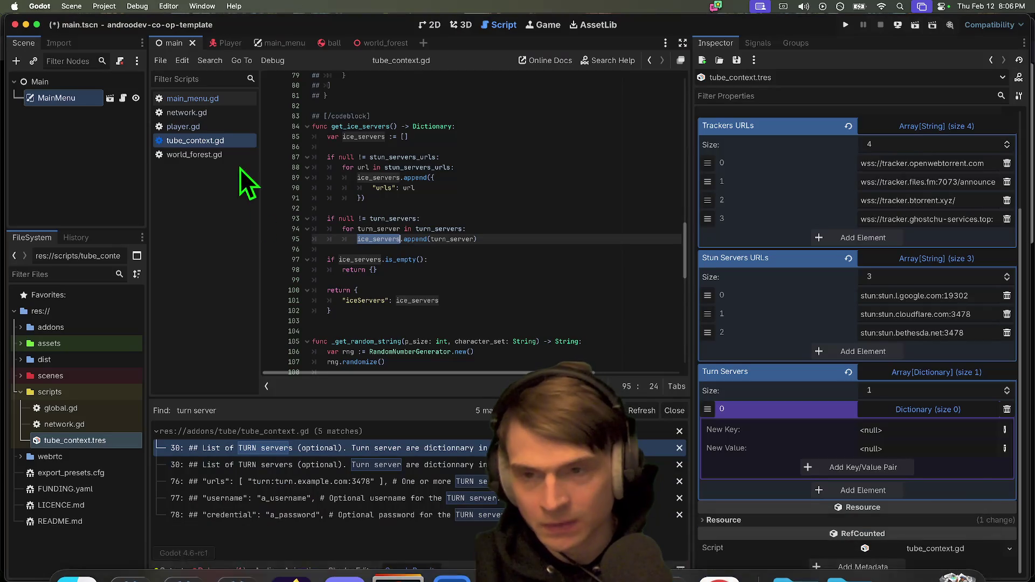
key(ctrl+w)
key(ctrl+w)
key(ctrl+w)
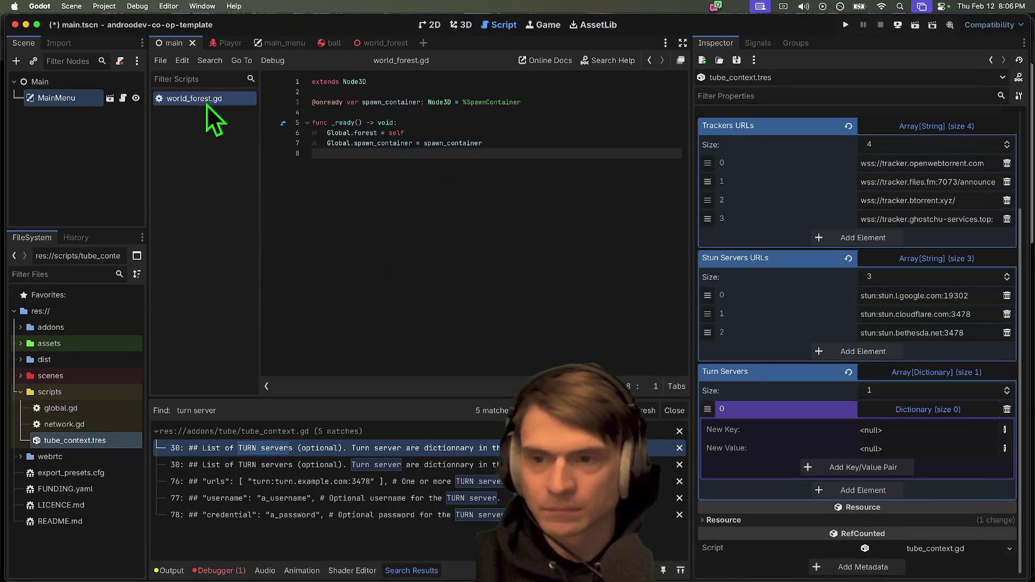
key(super+Tab)
key(super+shift+Tab)
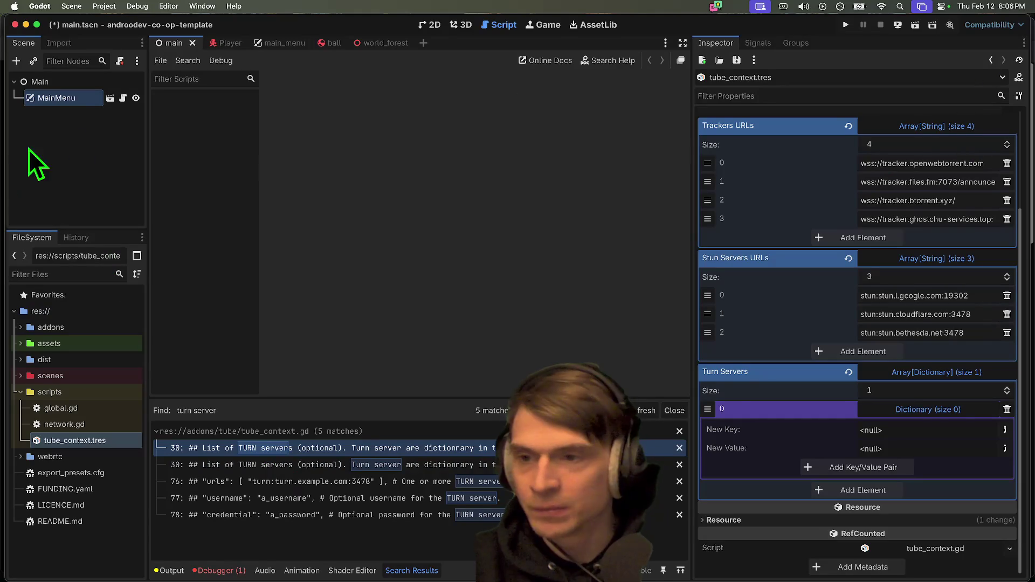
click(238, 42)
key(super+Tab)
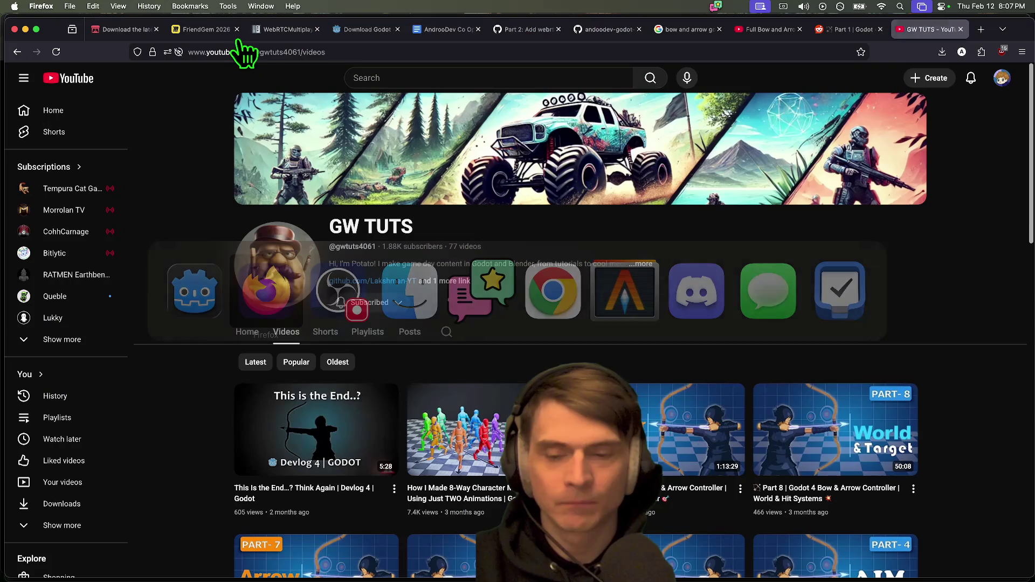
Step: Check the repo's helpers folder, then review the PR's network.gd and tube_context.tres diffs, collapsing webrtc and scenes
click(623, 30)
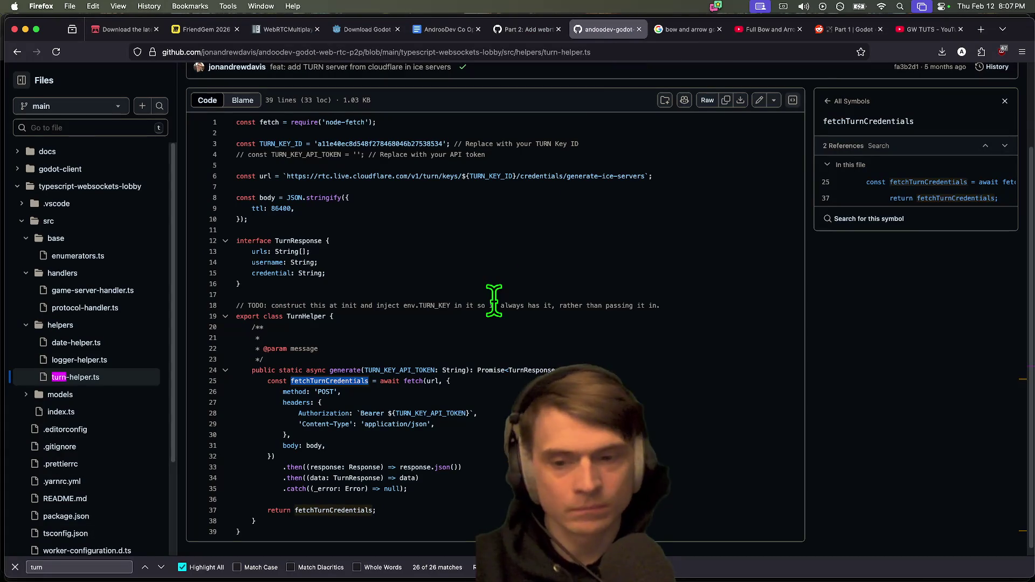
click(48, 330)
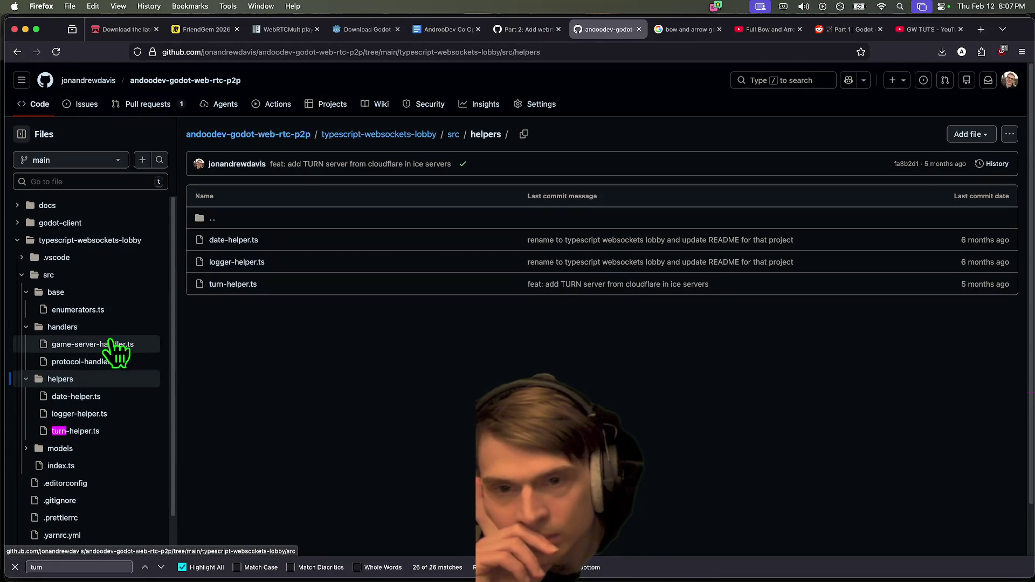
click(512, 30)
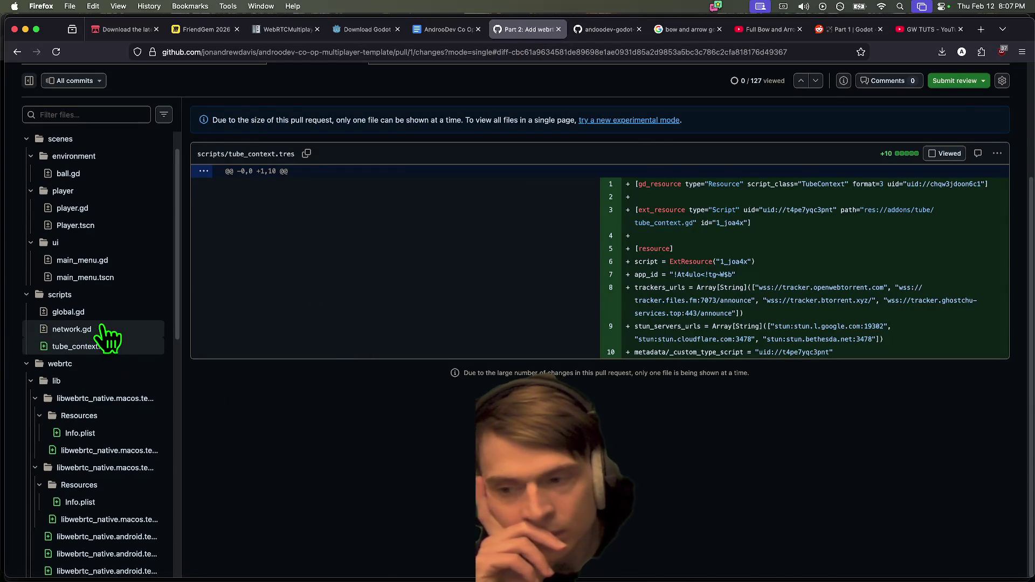
click(96, 327)
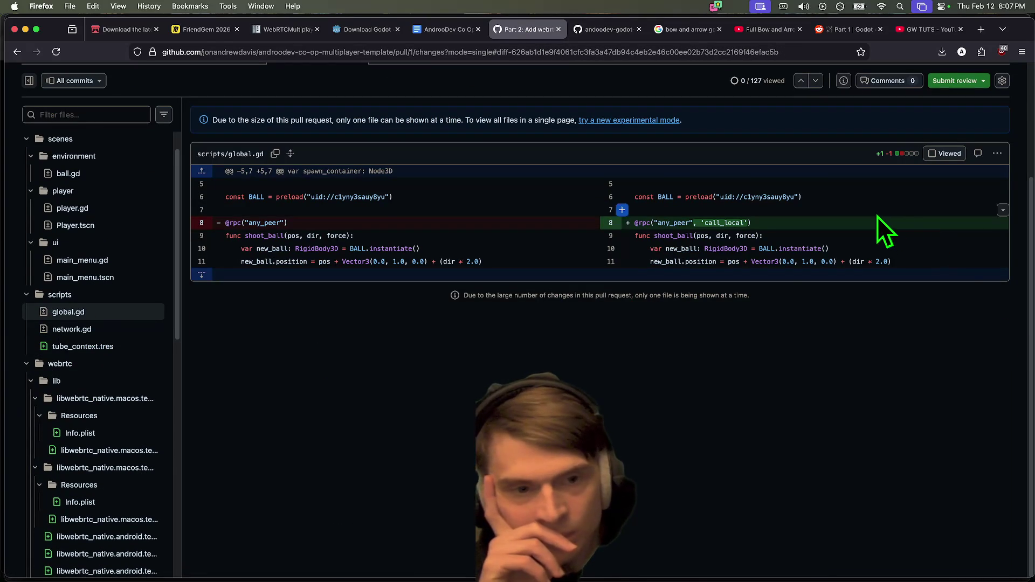
click(103, 345)
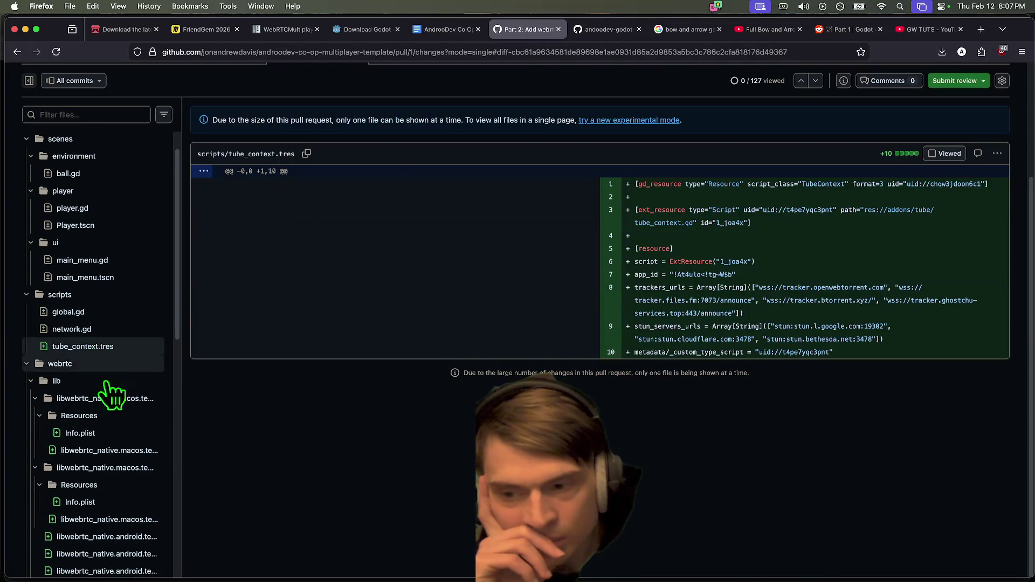
click(18, 369)
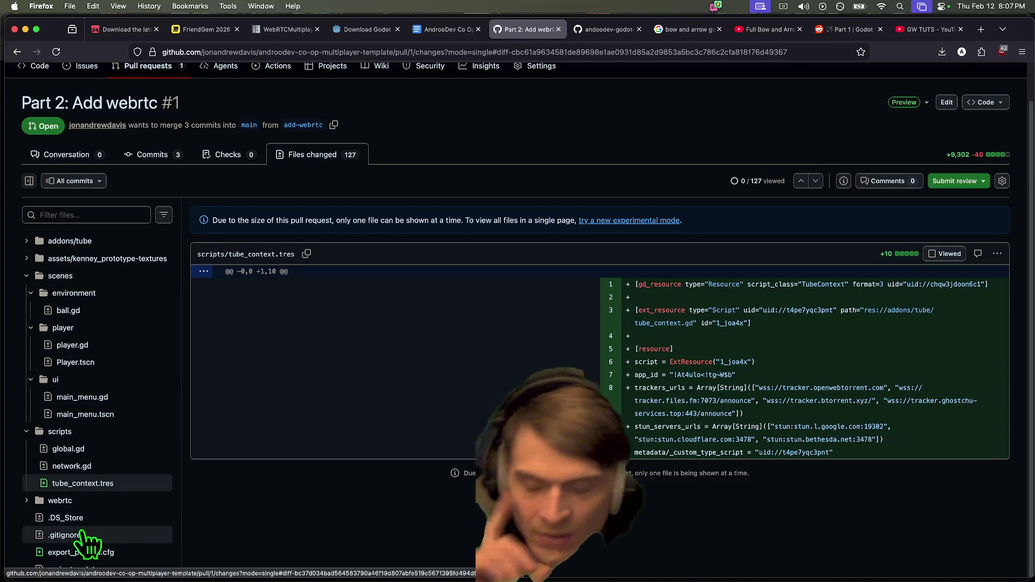
key(super+Tab)
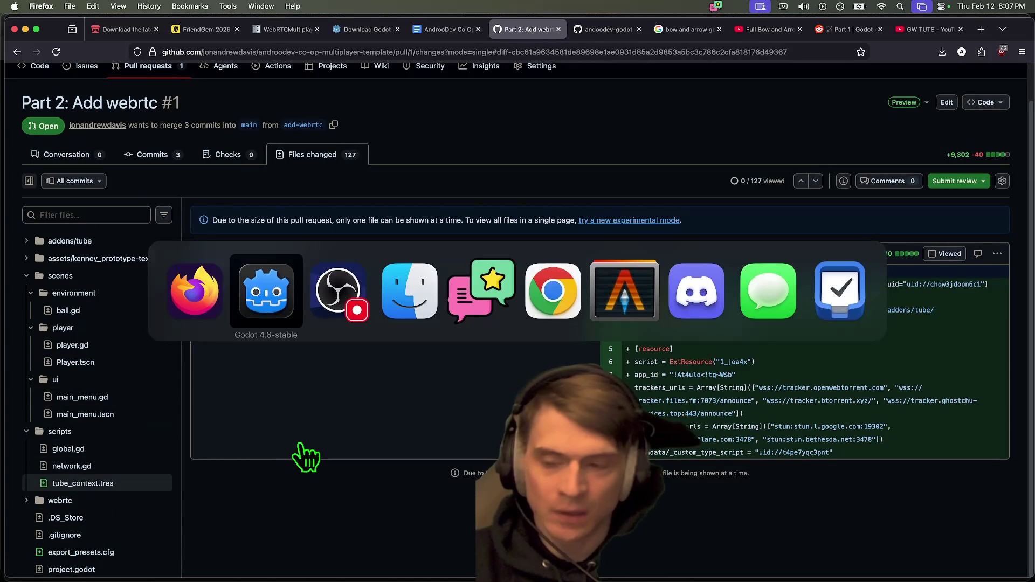
key(Escape)
click(111, 277)
Step: Open the co-op template project in VS Code with 'code .' from the terminal
key(super+Tab)
key(super+Tab)
key(super+Tab)
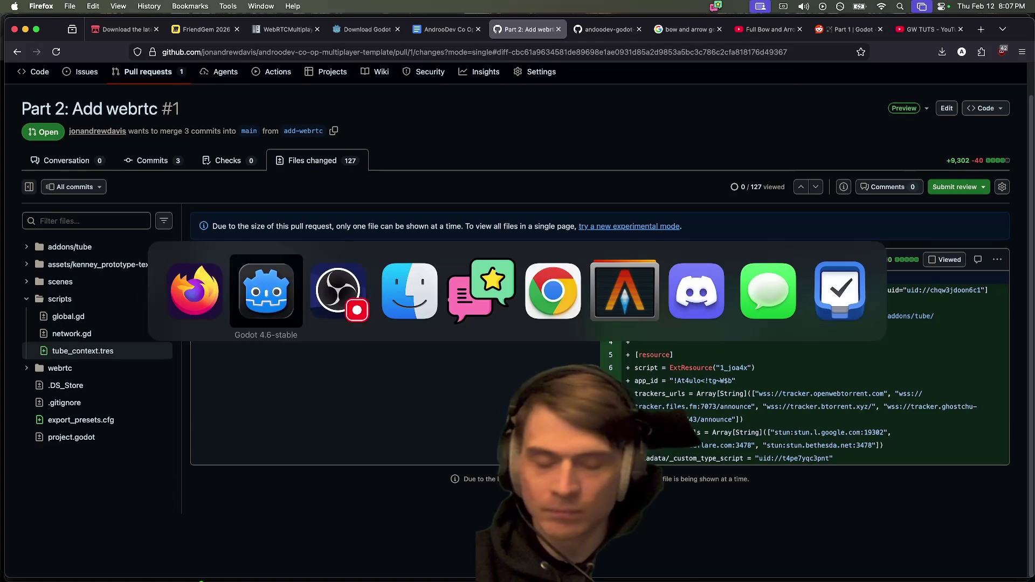
key(super+Tab)
key(super+Tab)
text(code .)
key(Return)
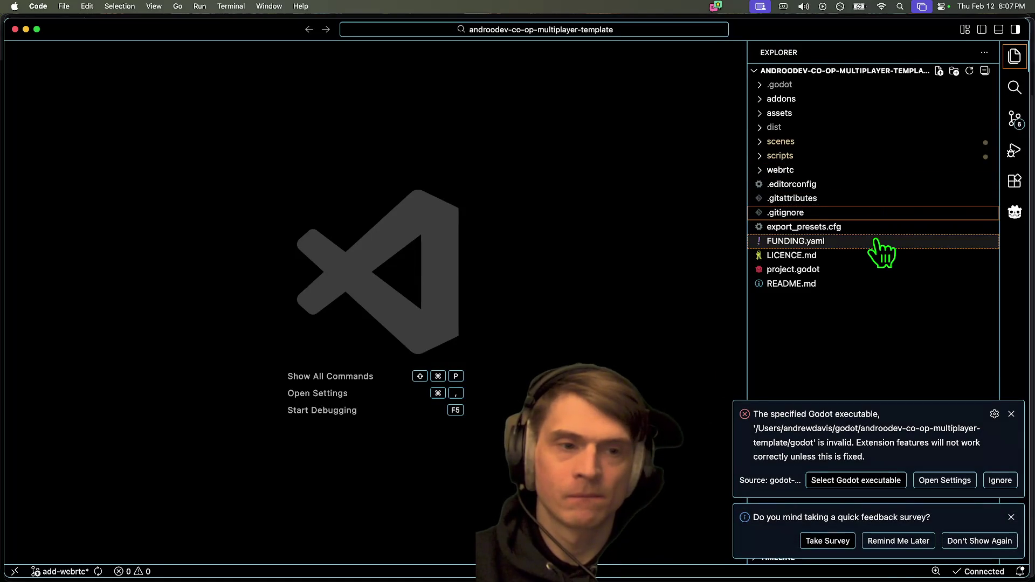
Step: Add a /webrtc/ line after /dist/ in .gitignore, save and close it
click(878, 214)
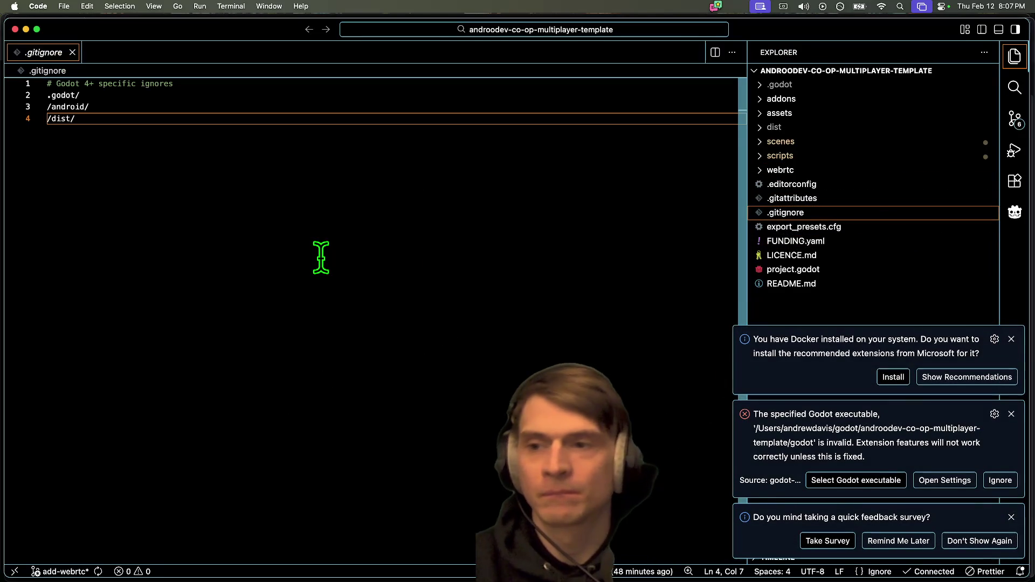
key(Return)
text(/webrtc/)
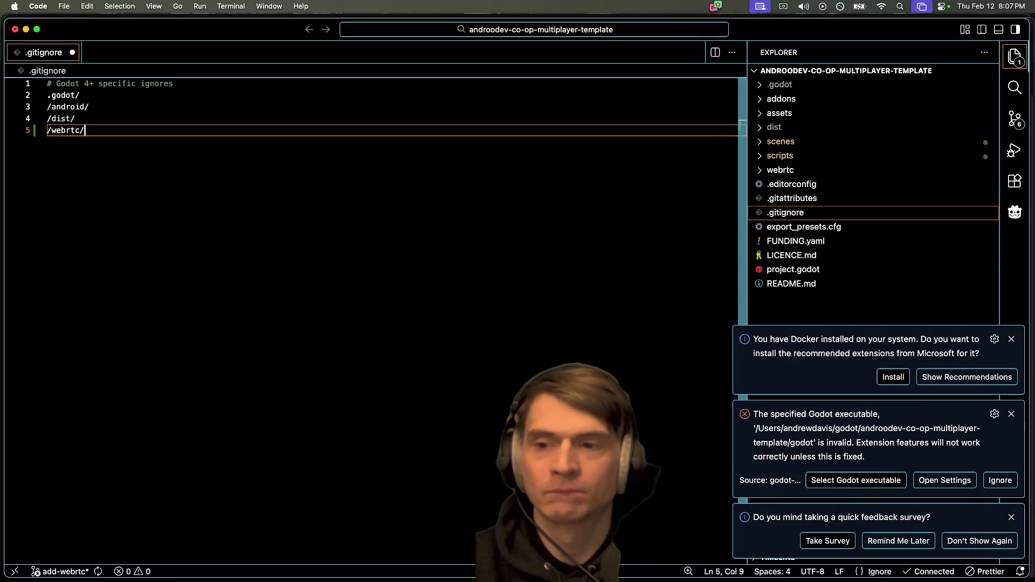
key(Escape)
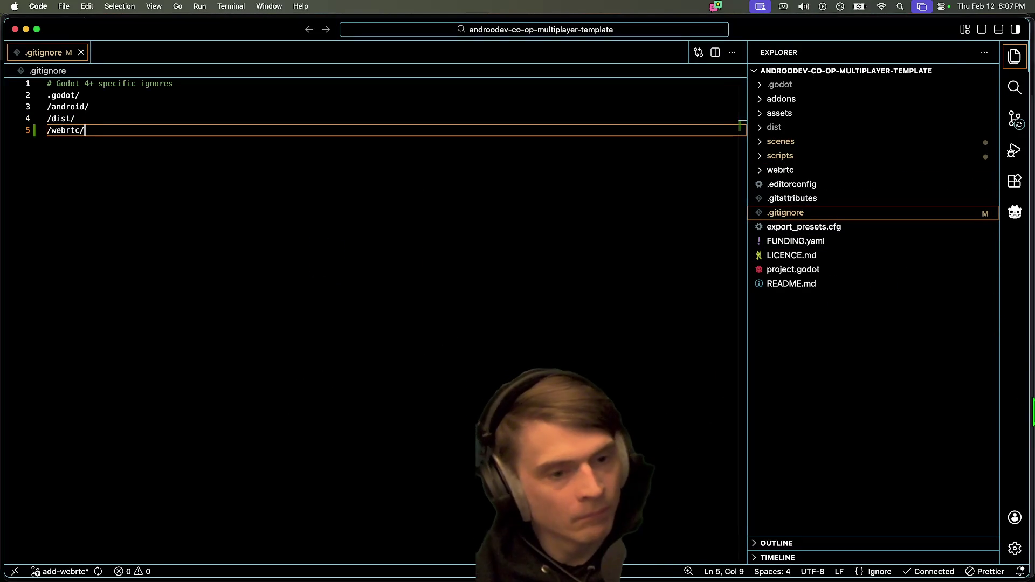
key(super+w)
click(798, 171)
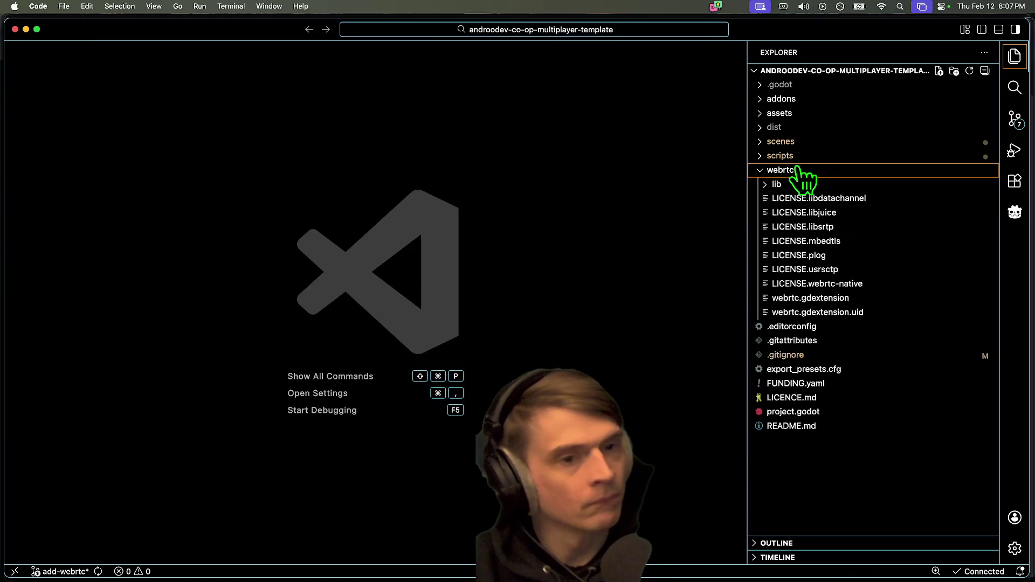
click(797, 172)
Step: Close VS Code, open Godot's Project > Export dialog and select the macOS (Runnable) preset
key(super+w)
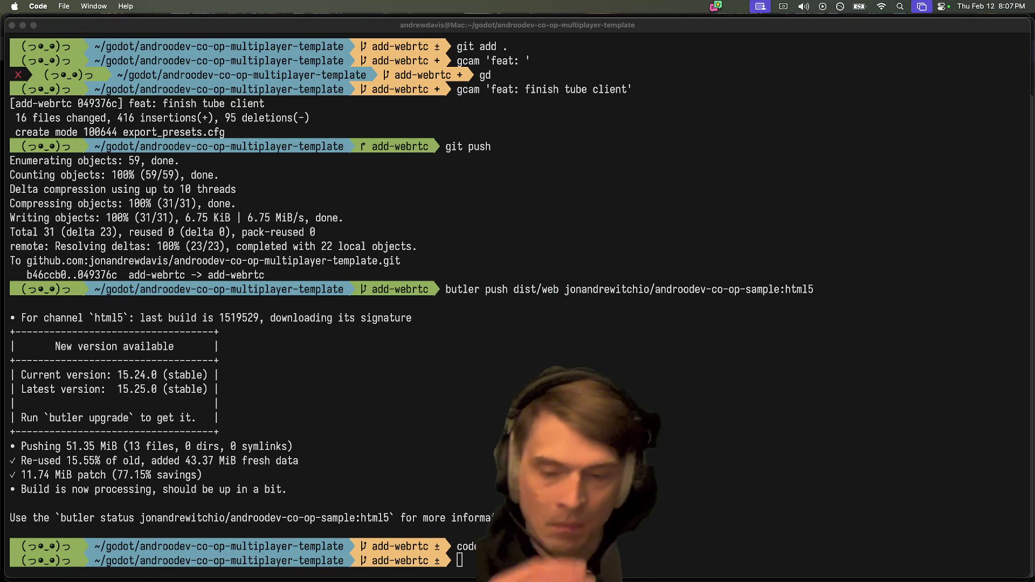
mouse_move(243, 577)
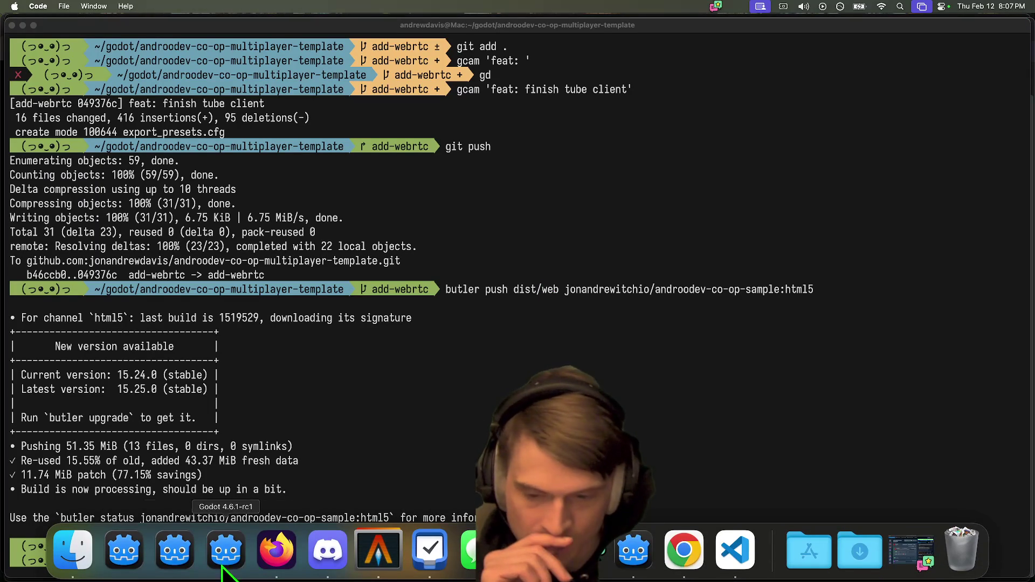
click(631, 550)
click(103, 6)
click(111, 6)
click(111, 5)
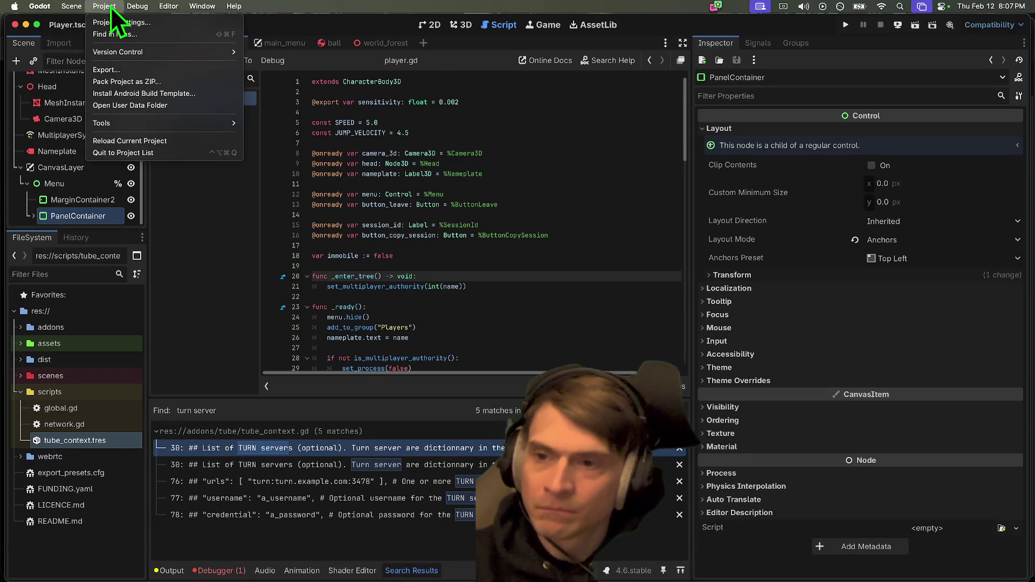
click(137, 68)
click(300, 168)
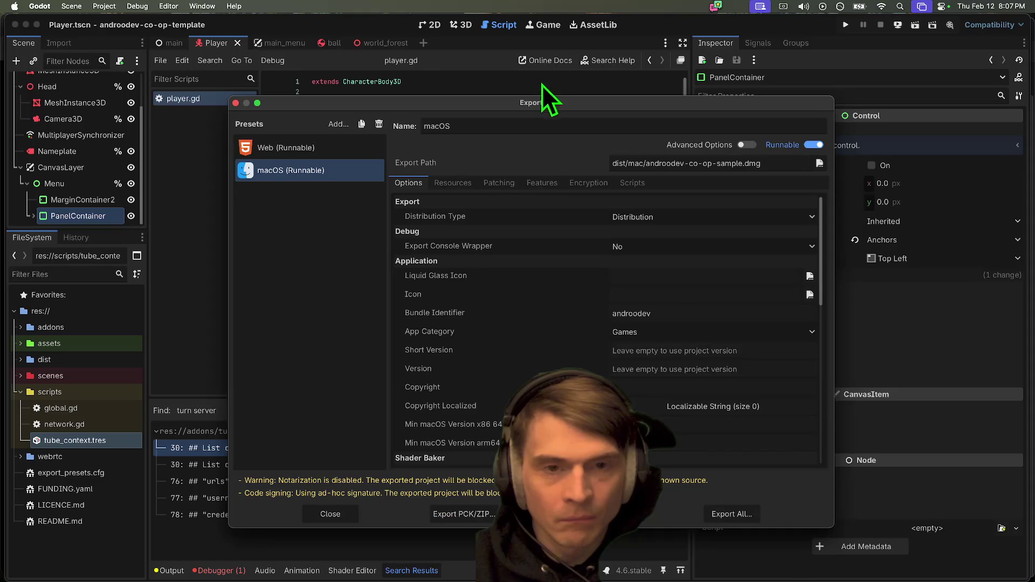
Step: Move and enlarge the Export dialog, scan its options, and choose Export PCK/ZIP for macOS
click(433, 71)
drag(444, 107, 318, 64)
mouse_move(707, 484)
mouse_down()
mouse_move(796, 548)
mouse_move(916, 581)
mouse_up()
scroll(664, 380, down, 10)
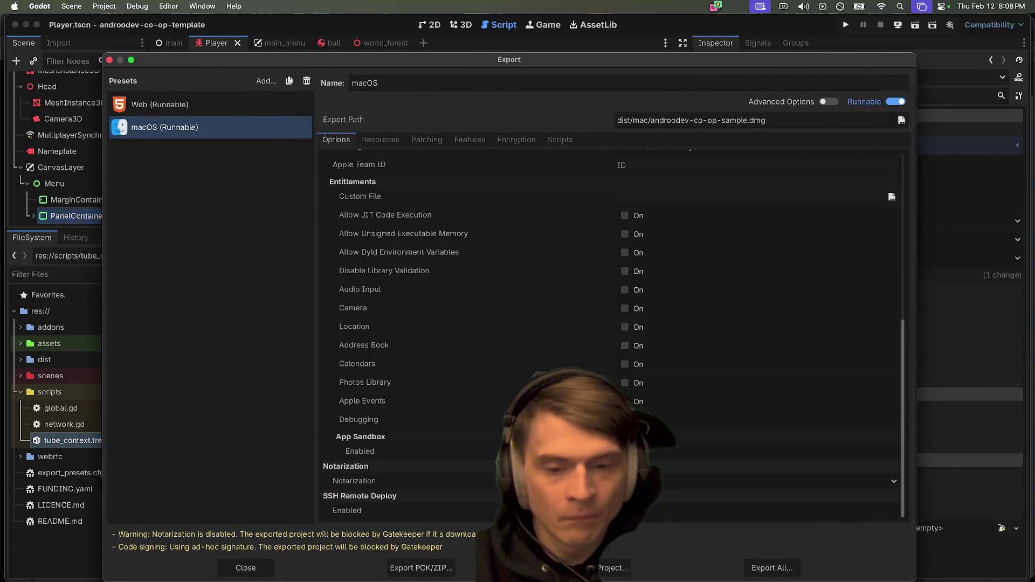
scroll(669, 431, up, 15)
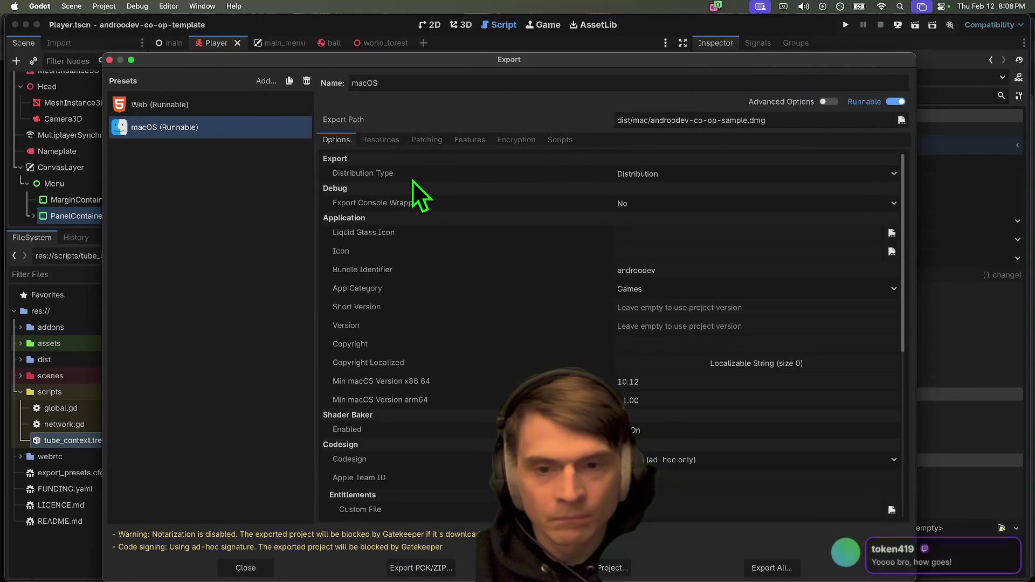
click(419, 568)
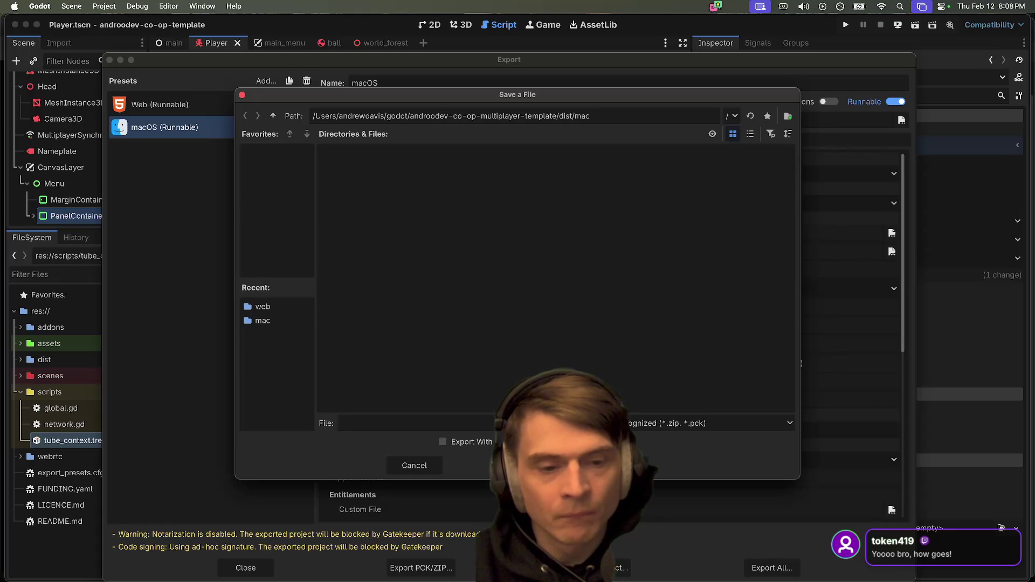
Step: Look over the file-type filters, then cancel the PCK/ZIP save
click(679, 424)
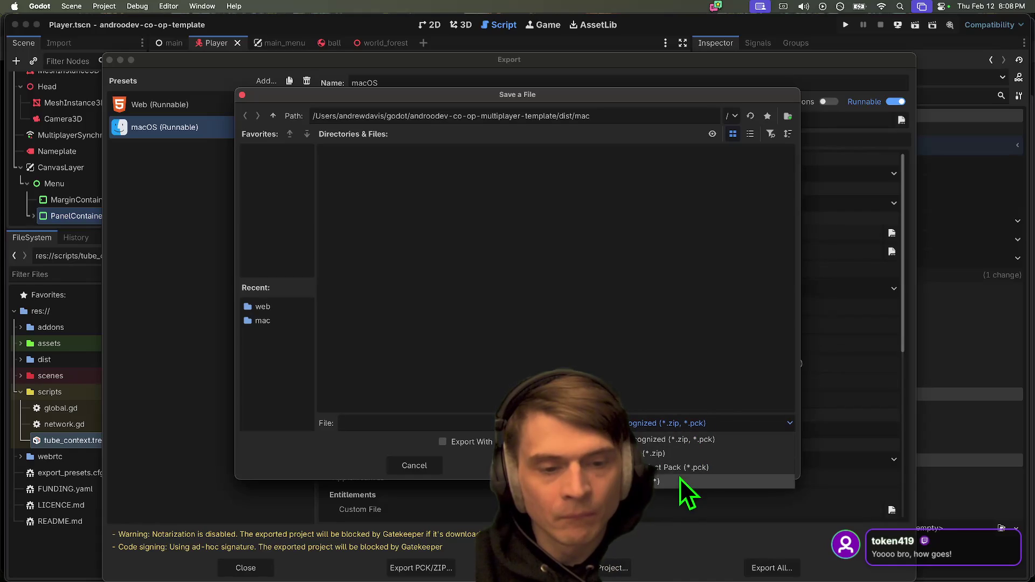
click(638, 439)
click(413, 466)
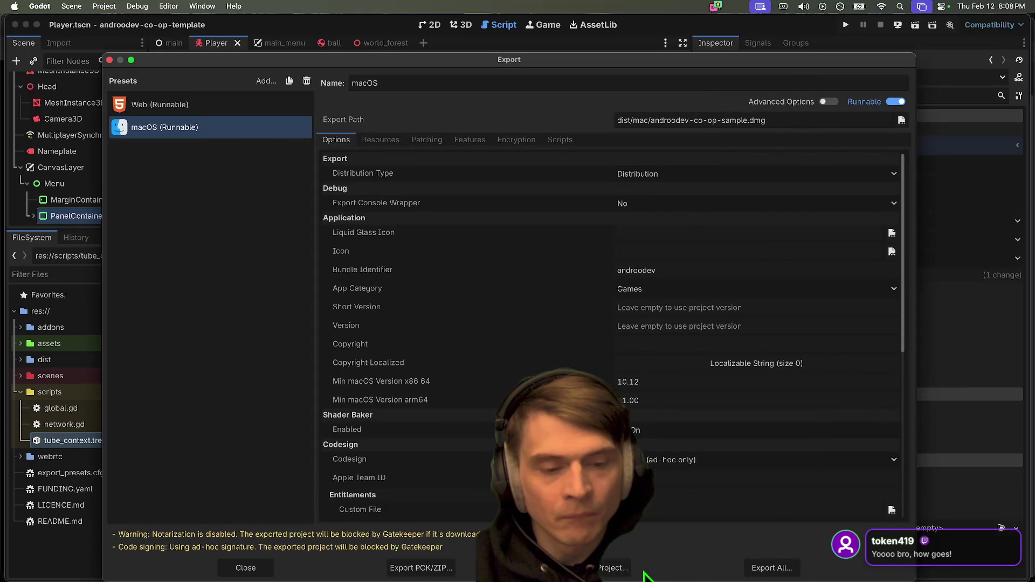
Step: Export the macOS project without debug, overwriting androodev-co-op-sample.dmg in dist/mac
click(618, 571)
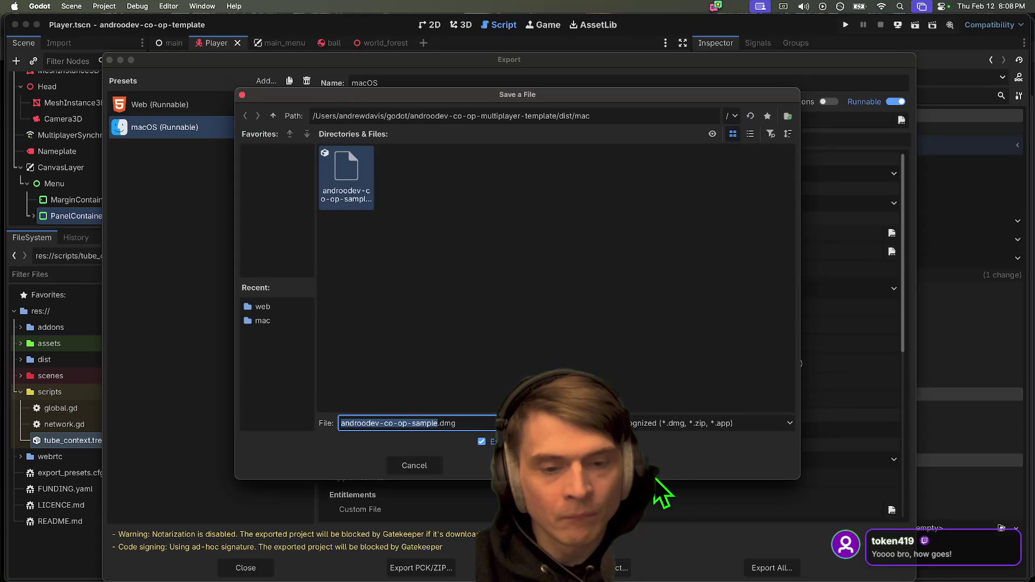
click(481, 442)
click(620, 466)
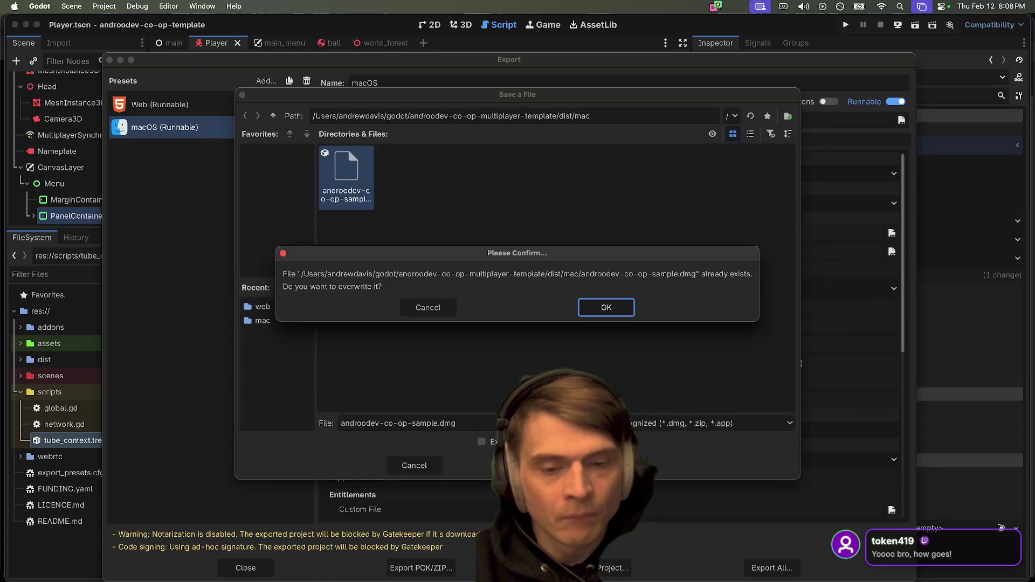
click(612, 305)
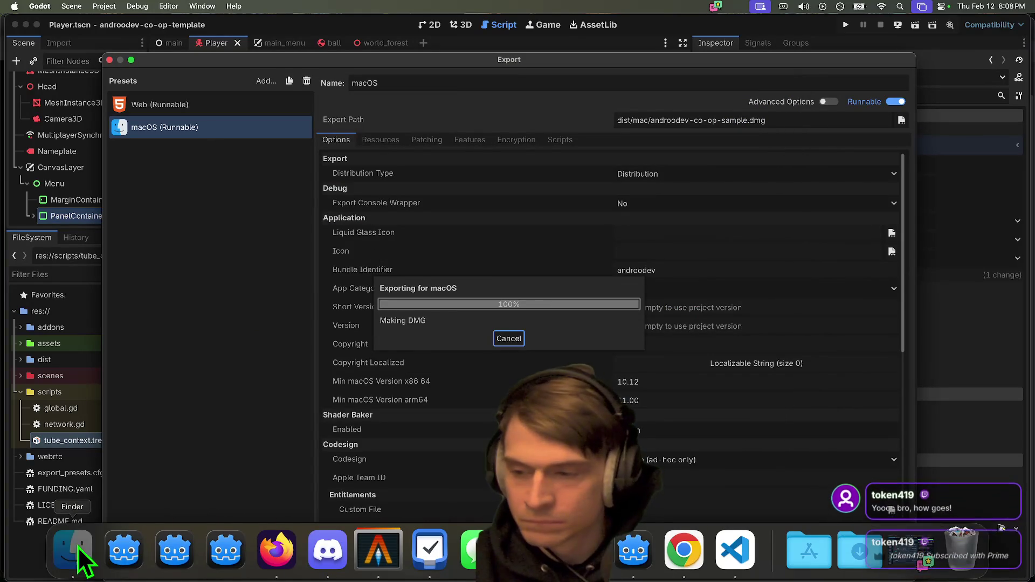
click(73, 550)
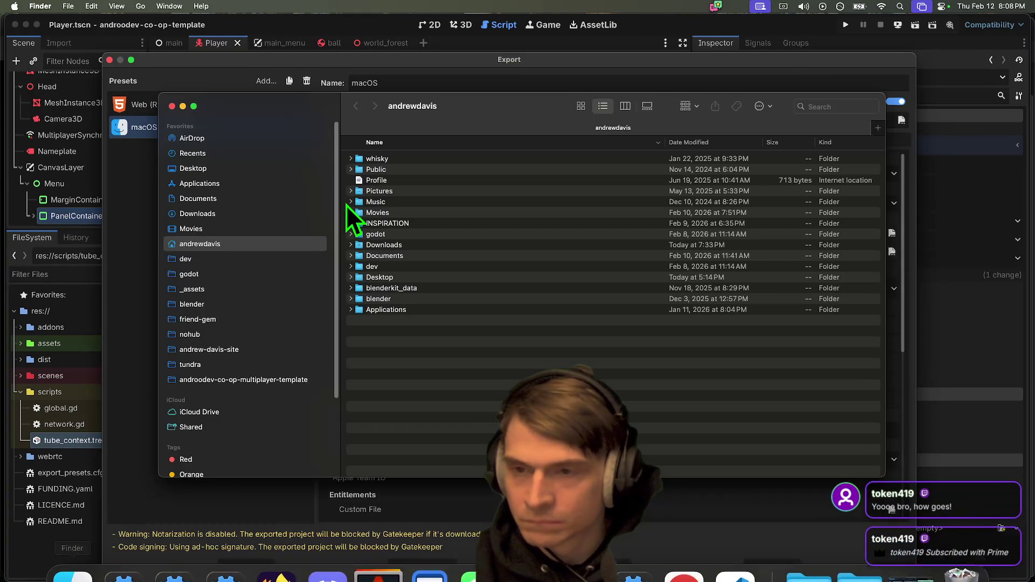
Step: Navigate to the project's dist/mac folder in Finder and mount the exported .dmg
click(254, 382)
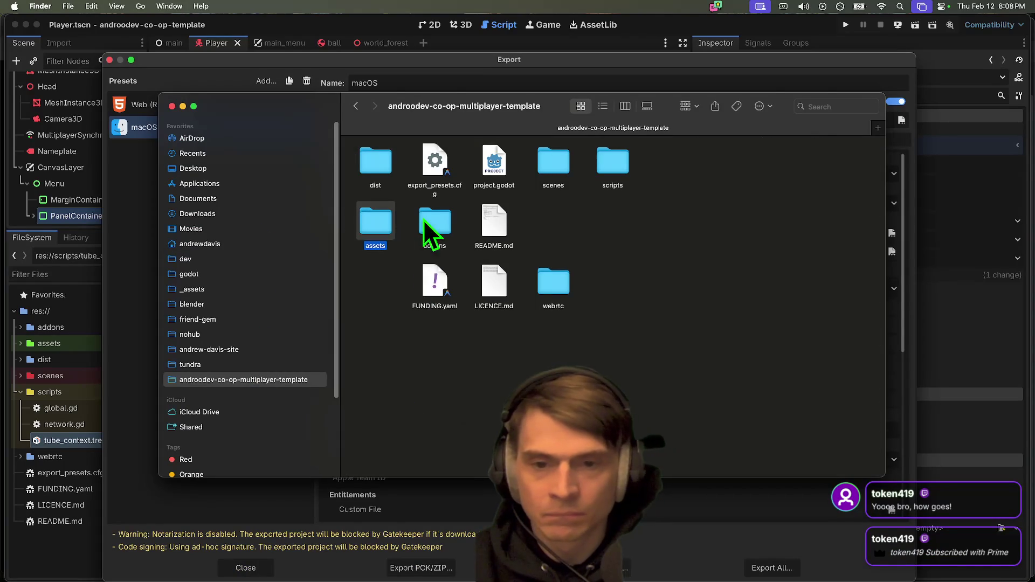
double_click(374, 162)
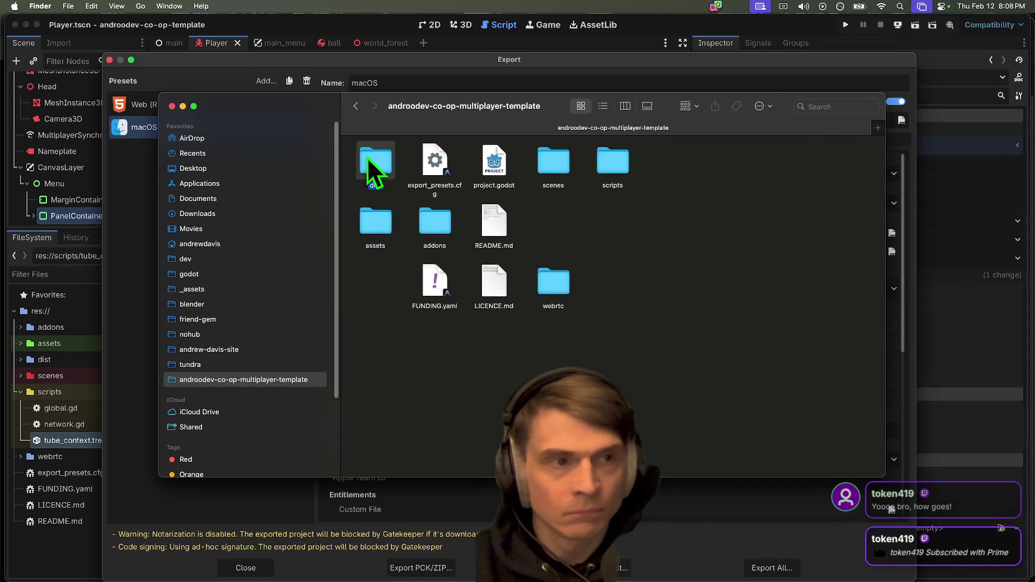
click(379, 167)
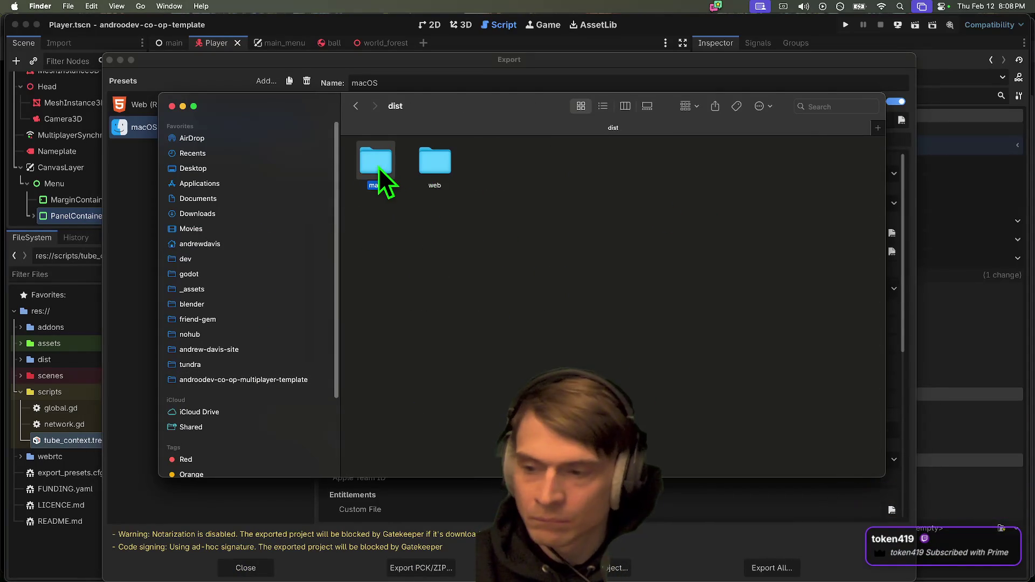
click(356, 160)
double_click(376, 157)
double_click(376, 157)
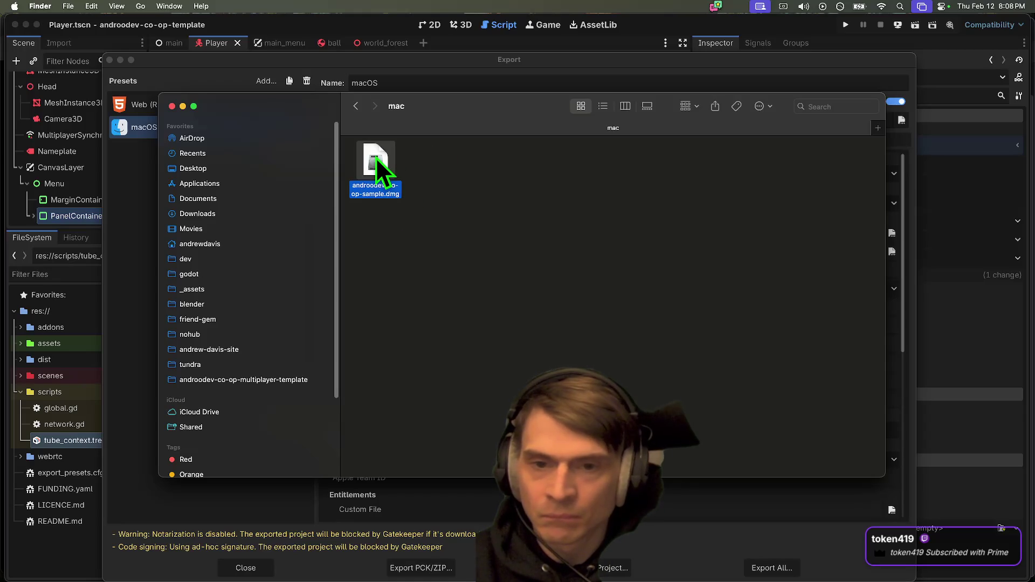
Step: Launch the co-op template game from the disk image and create a session
click(234, 158)
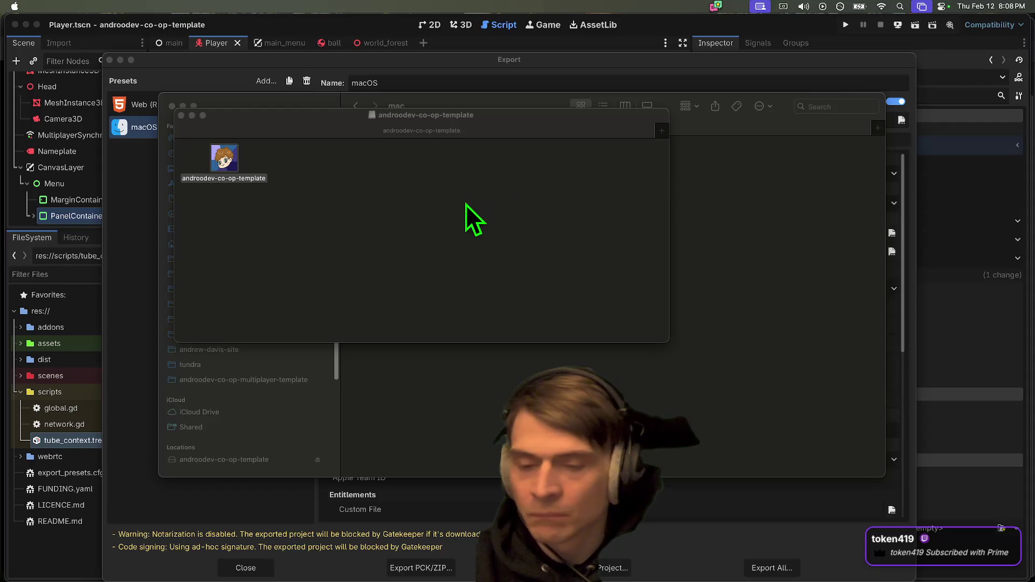
click(512, 335)
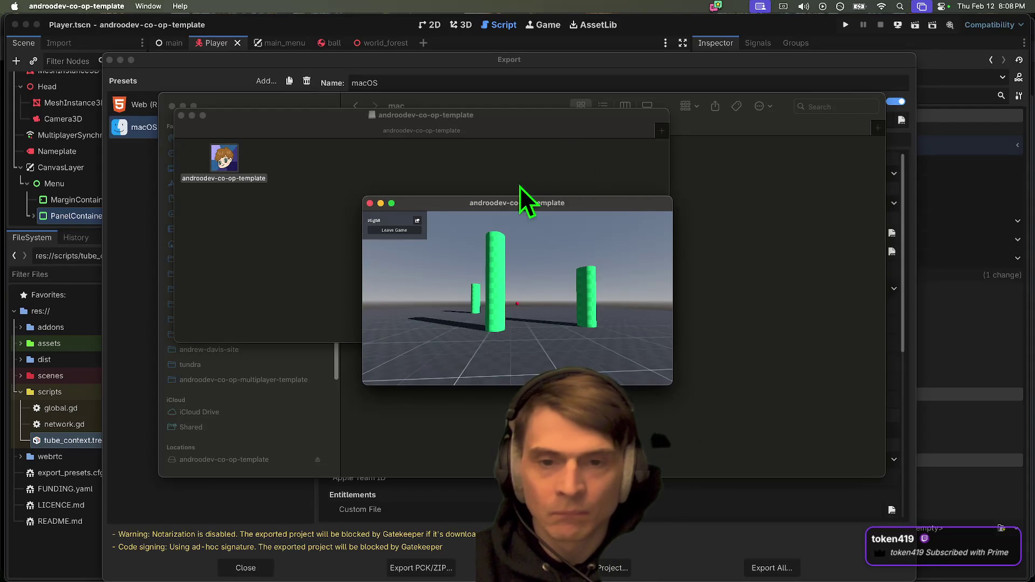
key(super+Tab)
key(super+Tab)
key(super+Tab)
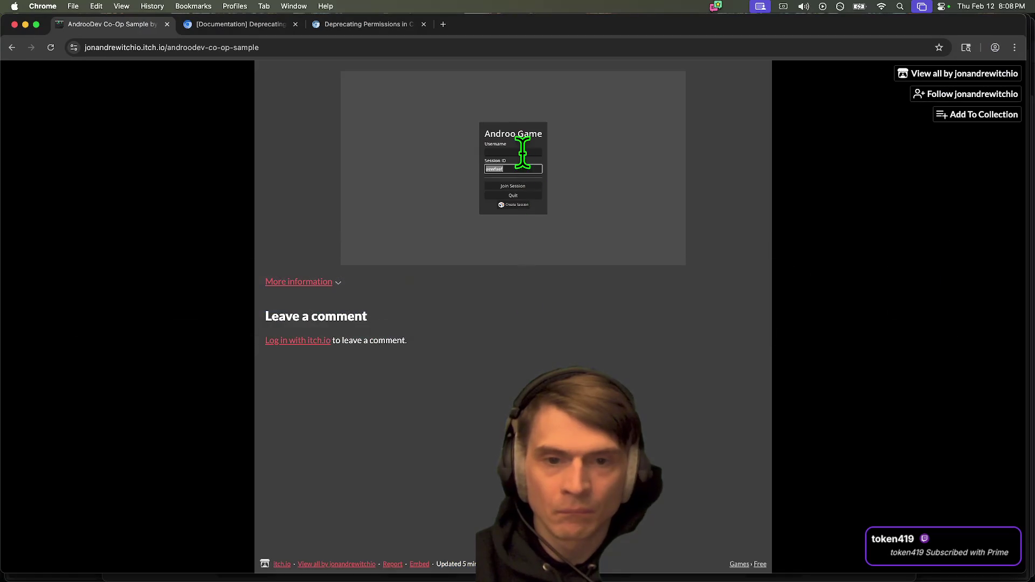
Step: Delete the junk Session ID text, paste the copied session ID, and tile the browser right
right_click(526, 169)
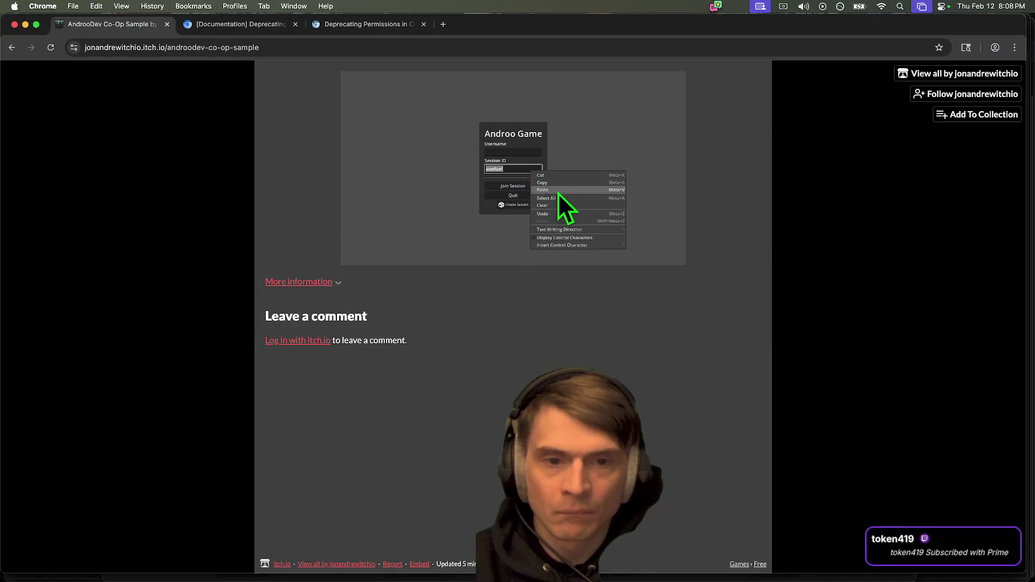
click(562, 188)
key(BackSpace)
key(BackSpace)
key(BackSpace)
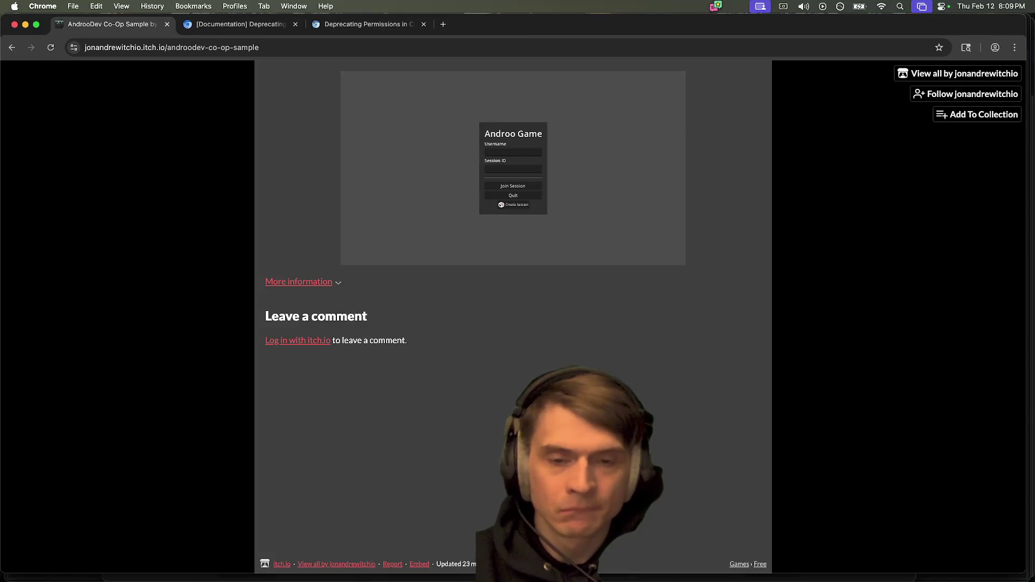
right_click(533, 171)
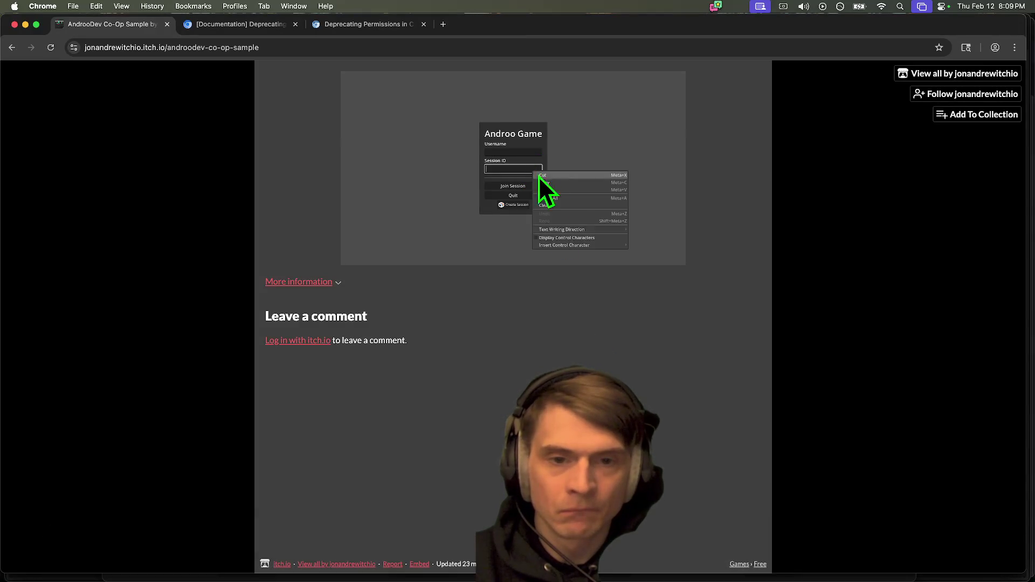
click(565, 190)
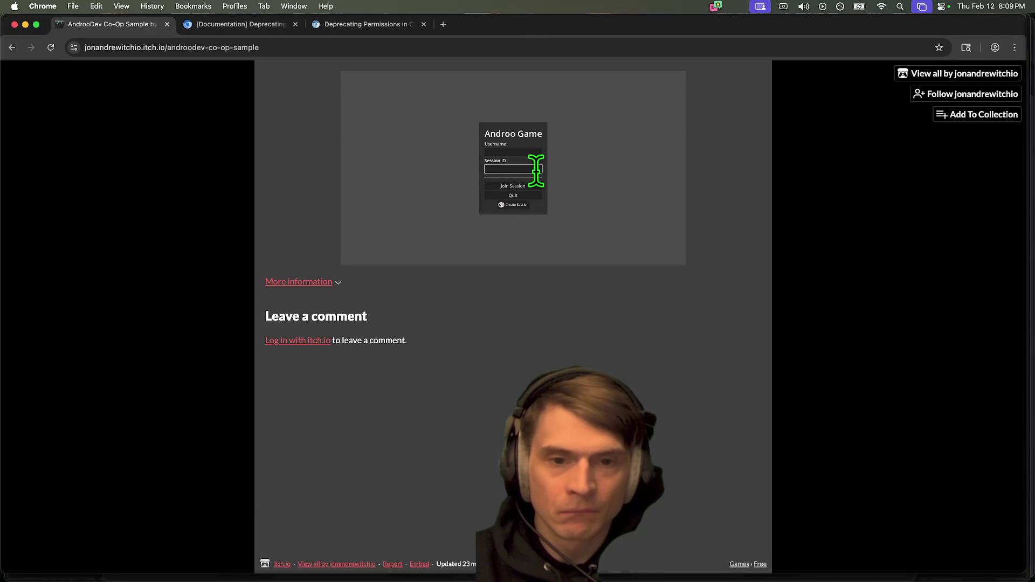
mouse_move(516, 2)
mouse_down()
mouse_move(1005, 97)
mouse_move(1024, 115)
mouse_up()
text(26g)
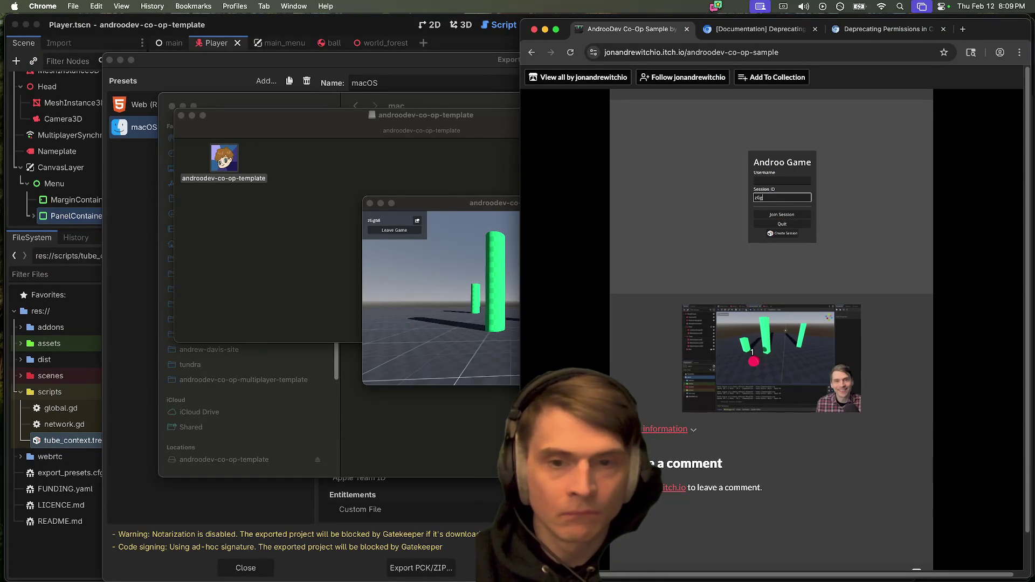
Step: Join the native game's session from the itch.io web build using the session ID, then reposition the game window
text(b8)
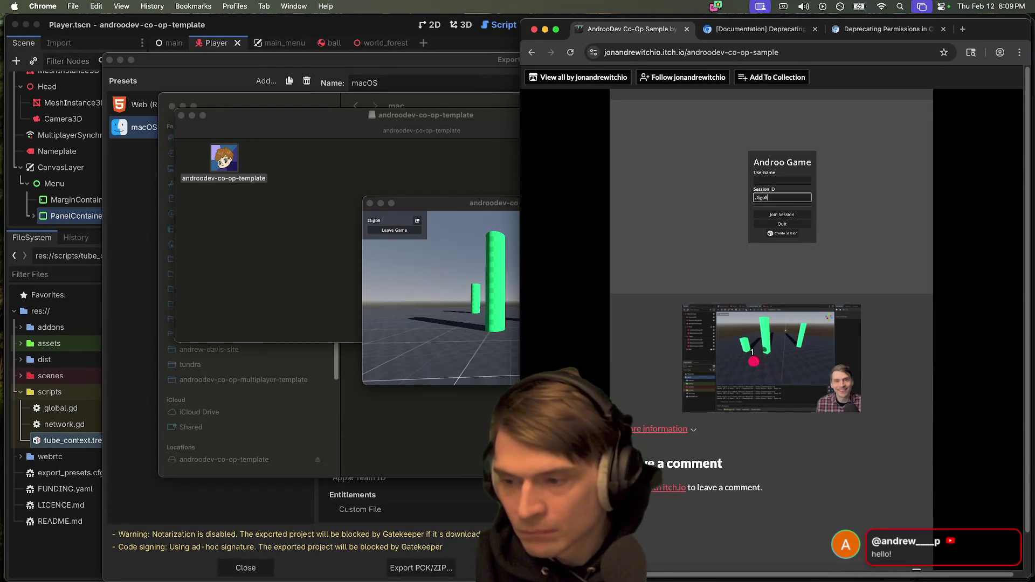
click(780, 216)
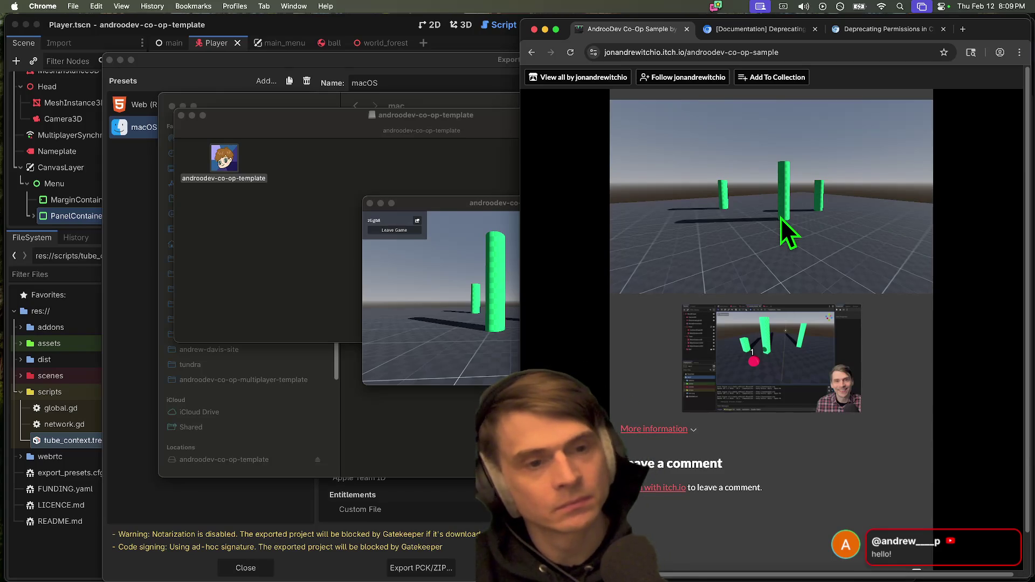
click(483, 252)
drag(506, 202, 292, 156)
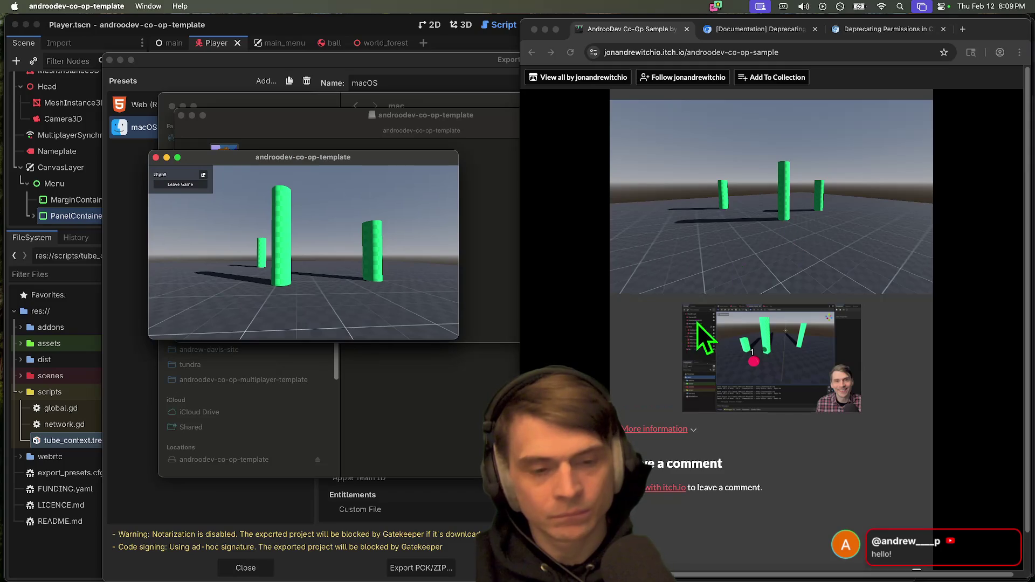
Step: Return Chrome to the developer's itch.io profile page
click(703, 215)
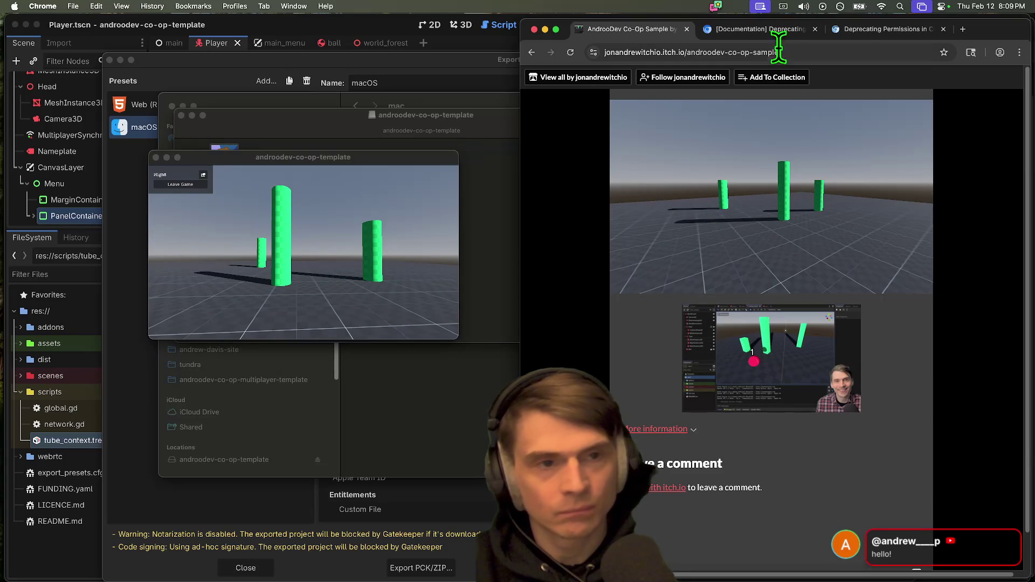
key(super+bracketleft)
key(super+Tab)
key(super+Tab)
key(super+Tab)
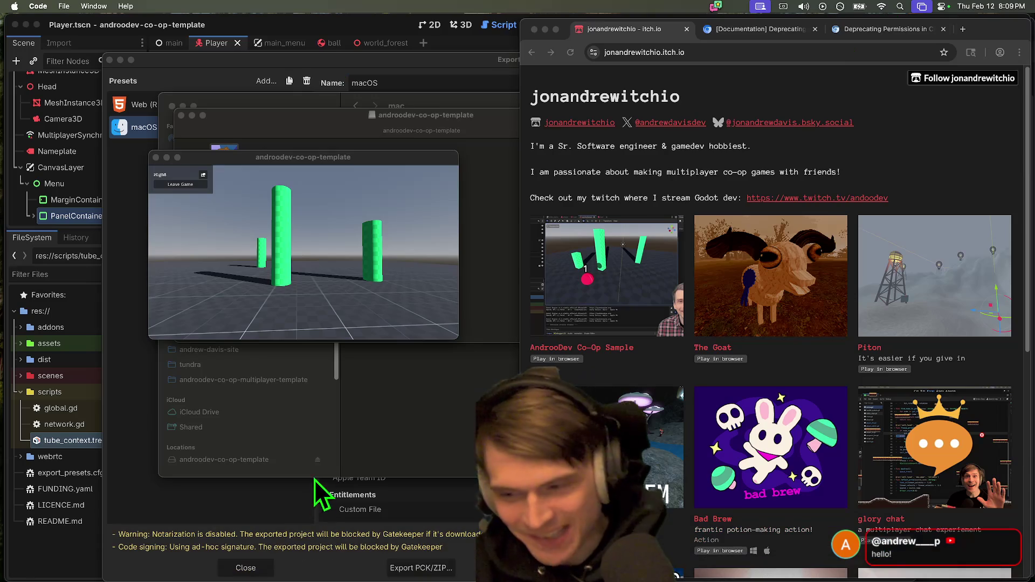
Step: Close the Friend Gem tab and reopen the AndrooDev Co-Op Sample page from the itch profile tab
click(347, 237)
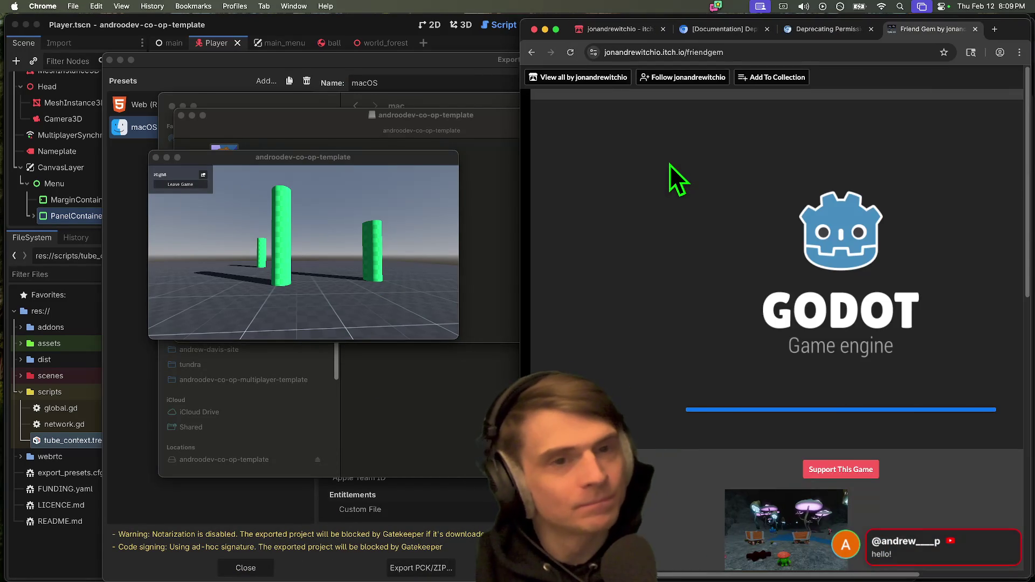
key(super+w)
mouse_move(652, 561)
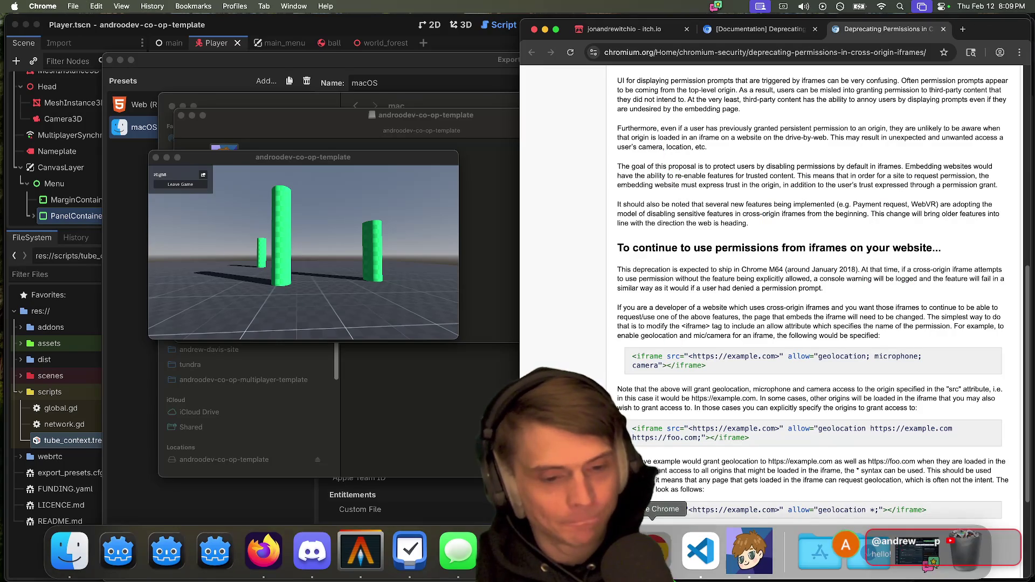
key(super+t)
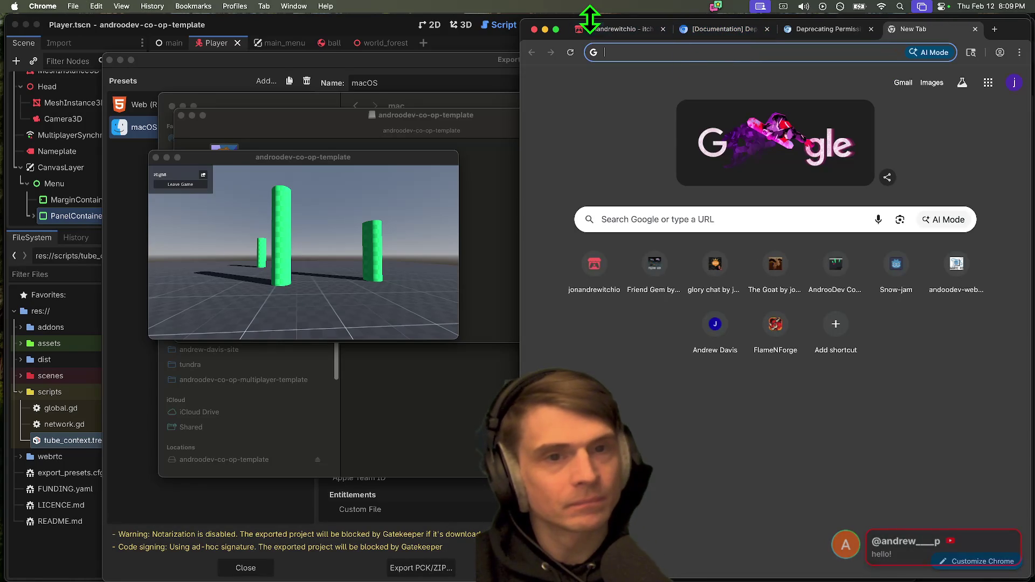
click(593, 24)
click(644, 270)
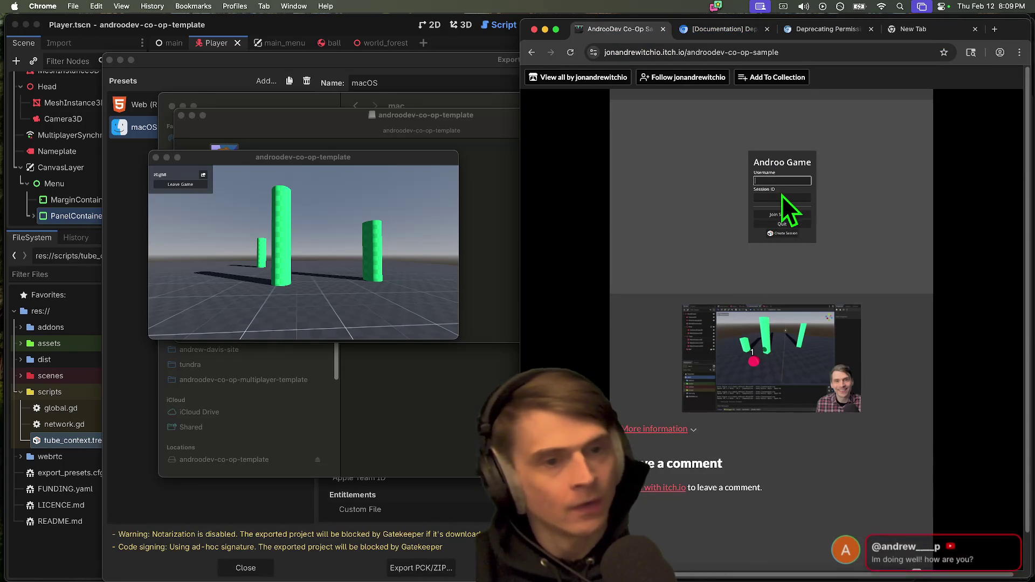
Step: Fill in the web game's join field and join the macOS game's session
click(776, 197)
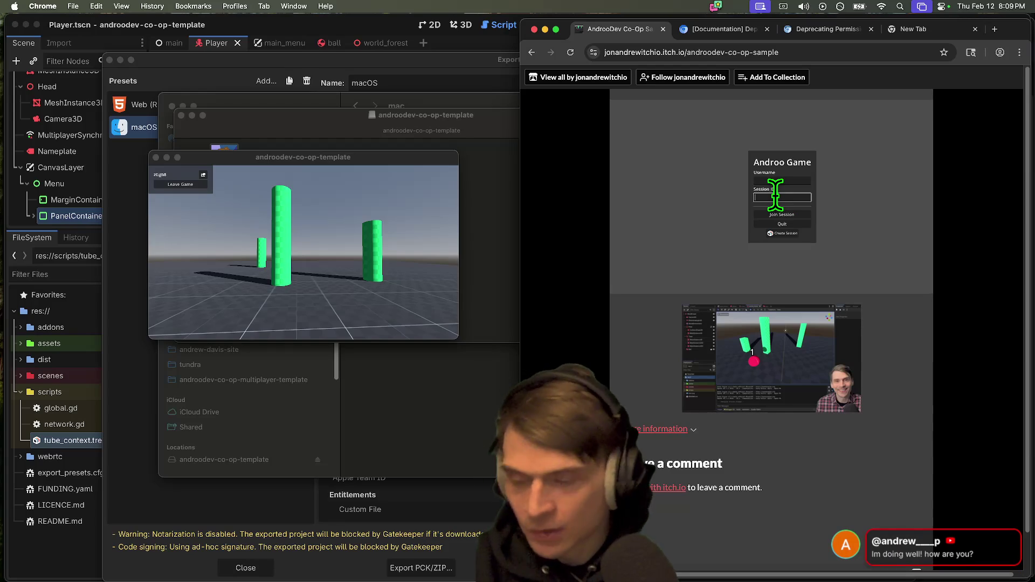
text(z)
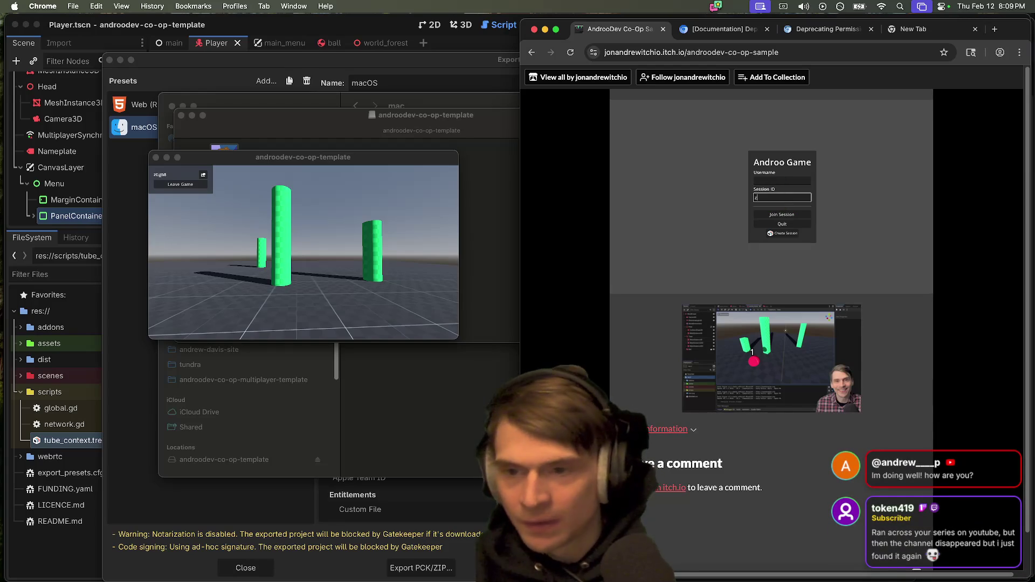
text(Ggb8)
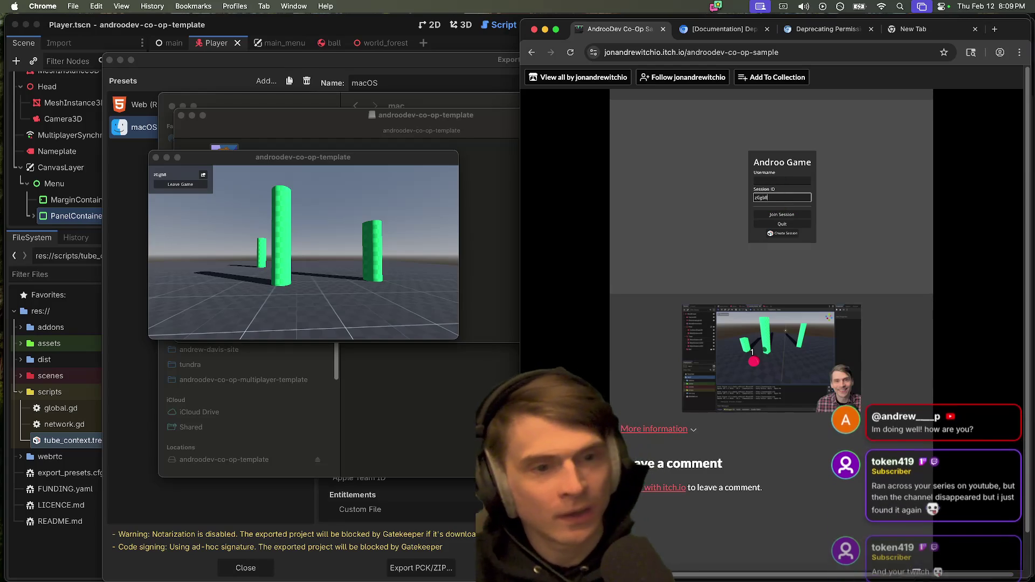
click(799, 214)
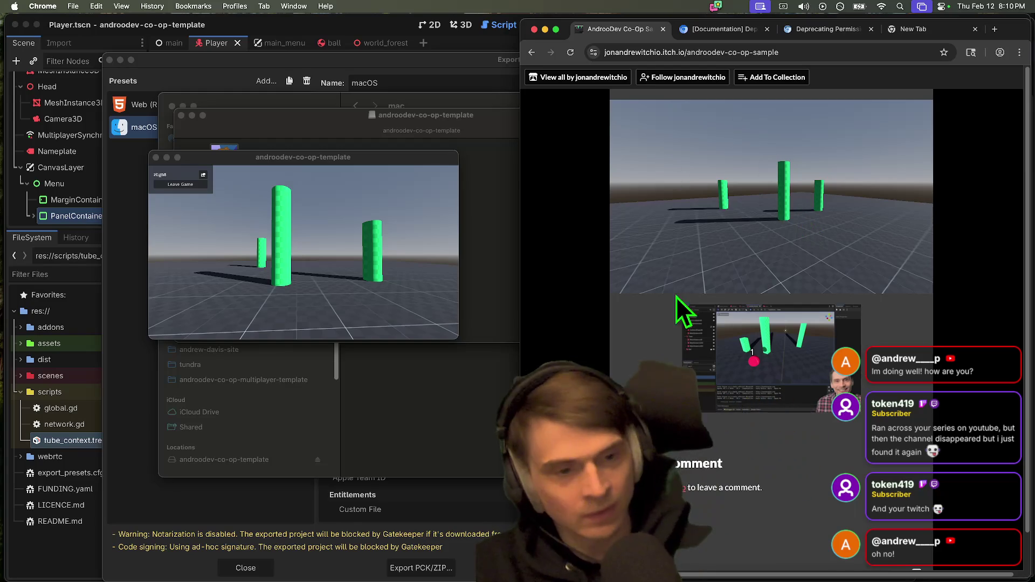
Step: Quit the macOS game build and close the itch.io game tab
click(202, 280)
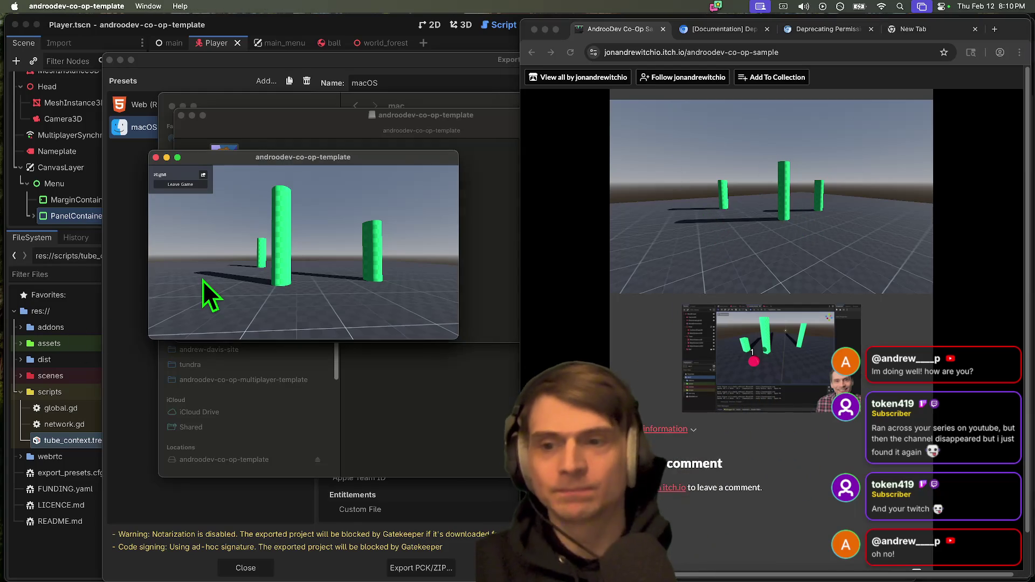
key(super+q)
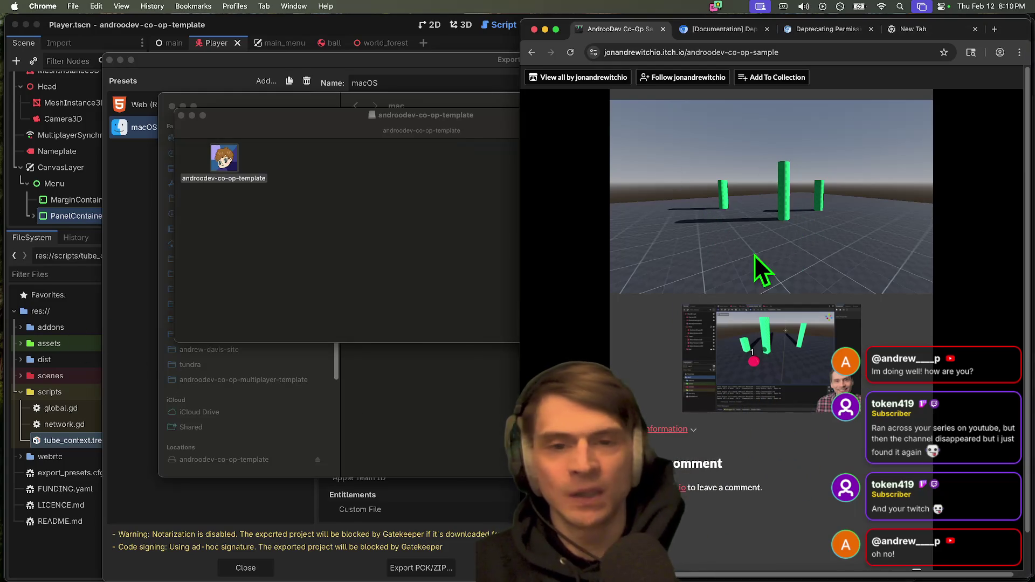
key(super+w)
click(431, 265)
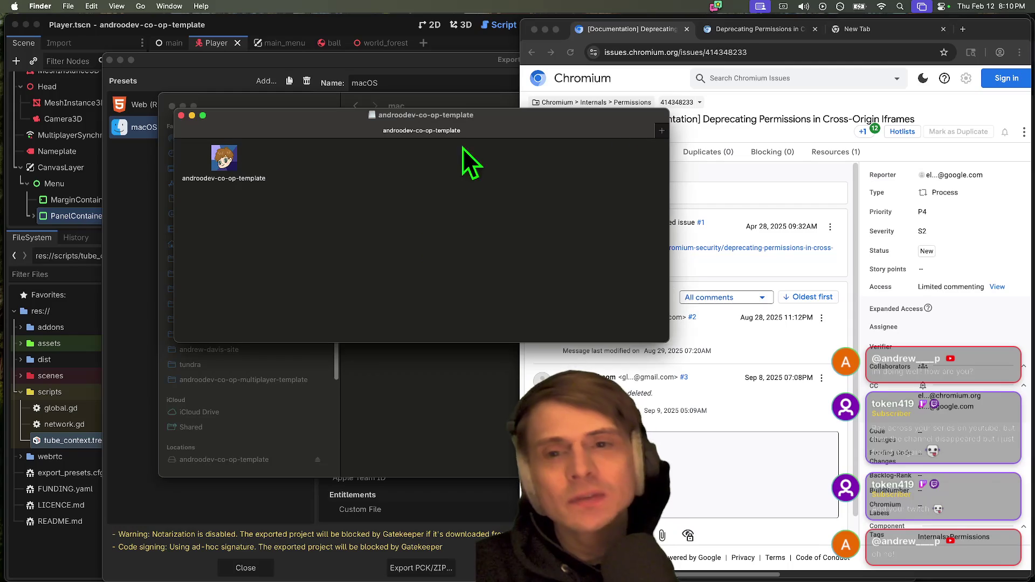
Step: Close the Chrome window and move aside and hide the template and export Finder windows
click(799, 123)
key(super+w)
key(super+w)
key(super+w)
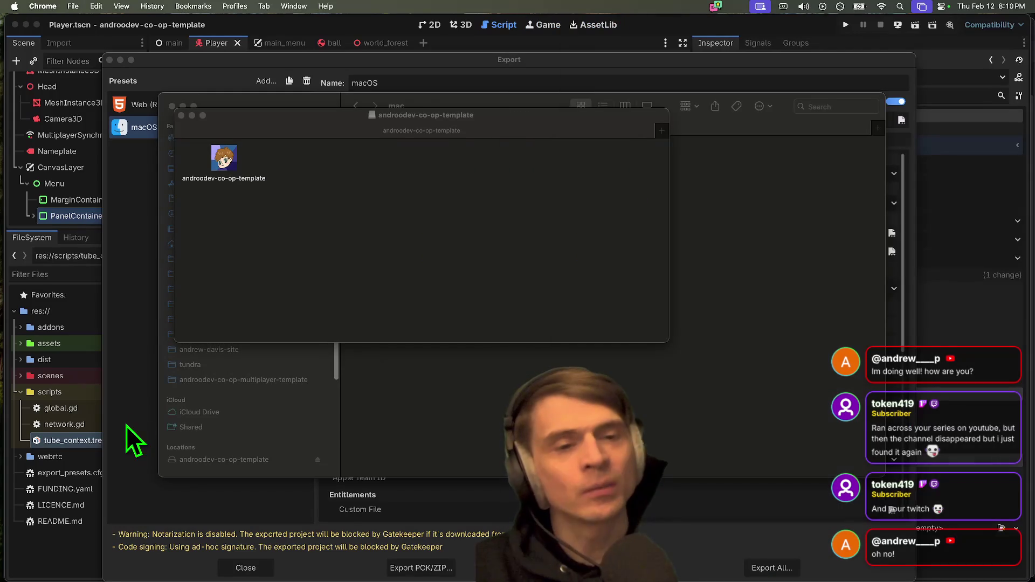
click(536, 162)
drag(506, 122, 581, 262)
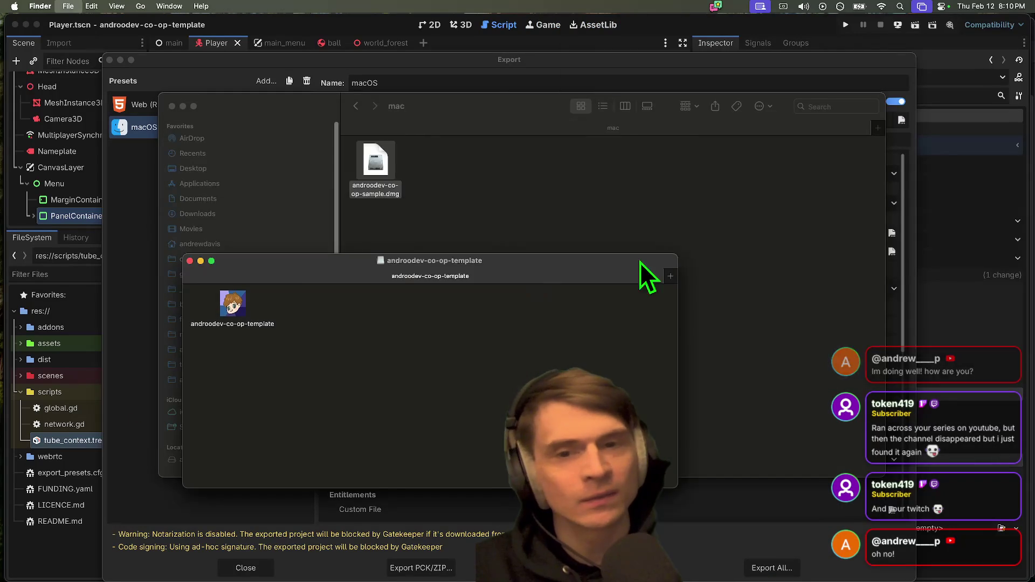
click(694, 254)
drag(444, 108, 474, 214)
key(super+h)
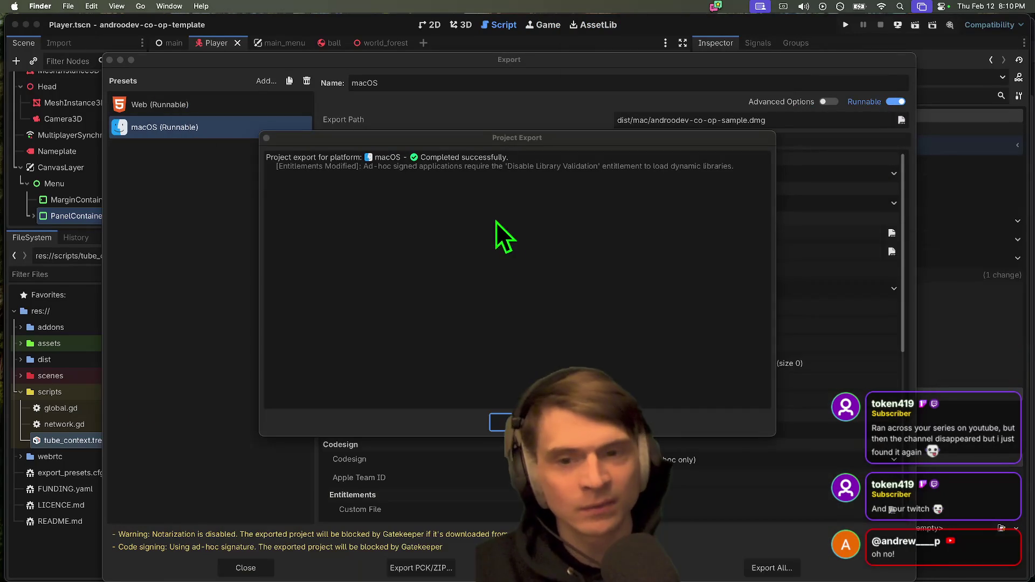
Step: Dismiss the export success message and Export dialog, then show the Debugger's Errors list
key(Return)
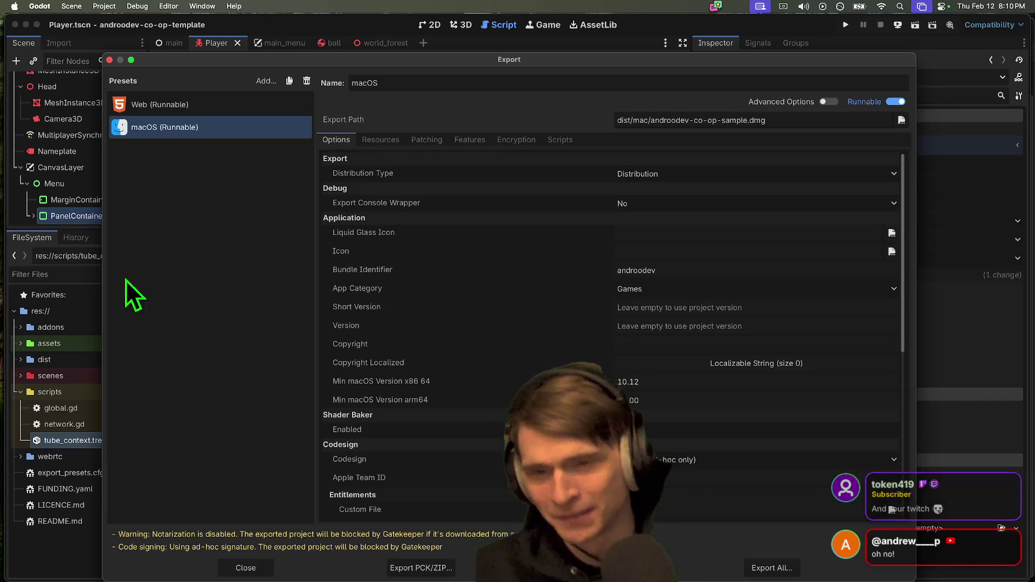
key(Escape)
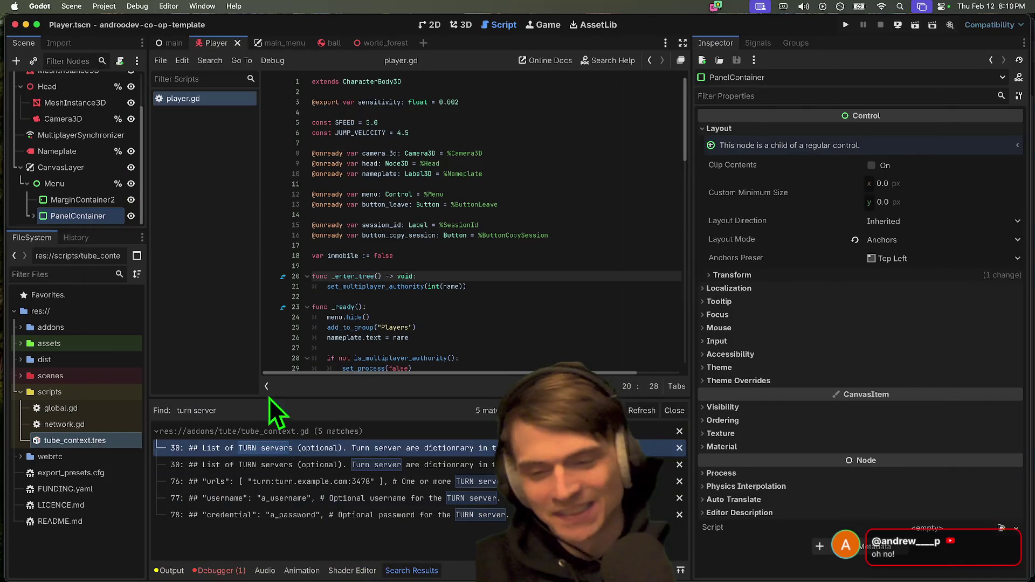
click(240, 569)
click(234, 441)
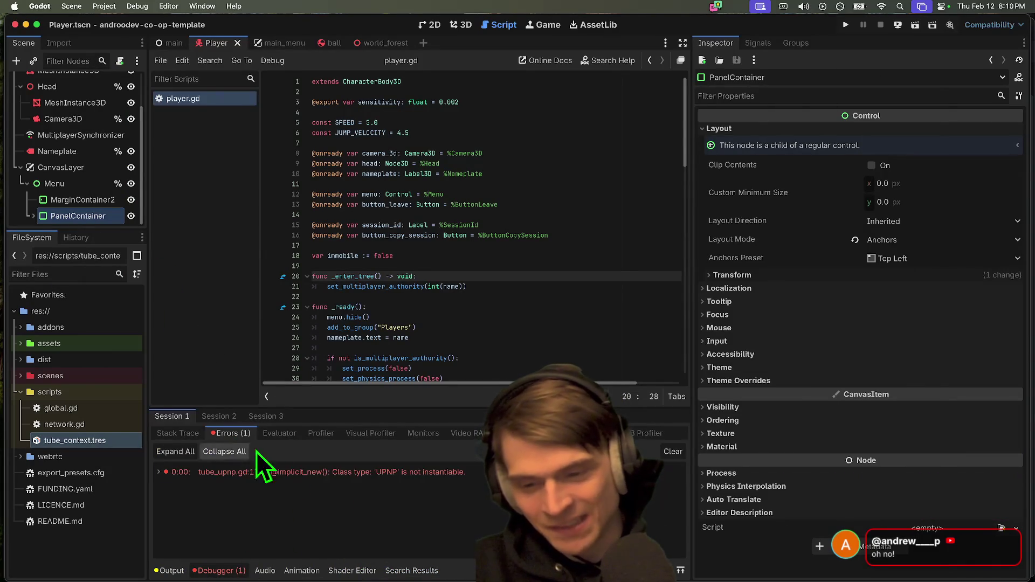
Step: Run the project in multiple debug instances and create a session in the first one
click(483, 305)
key(super+b)
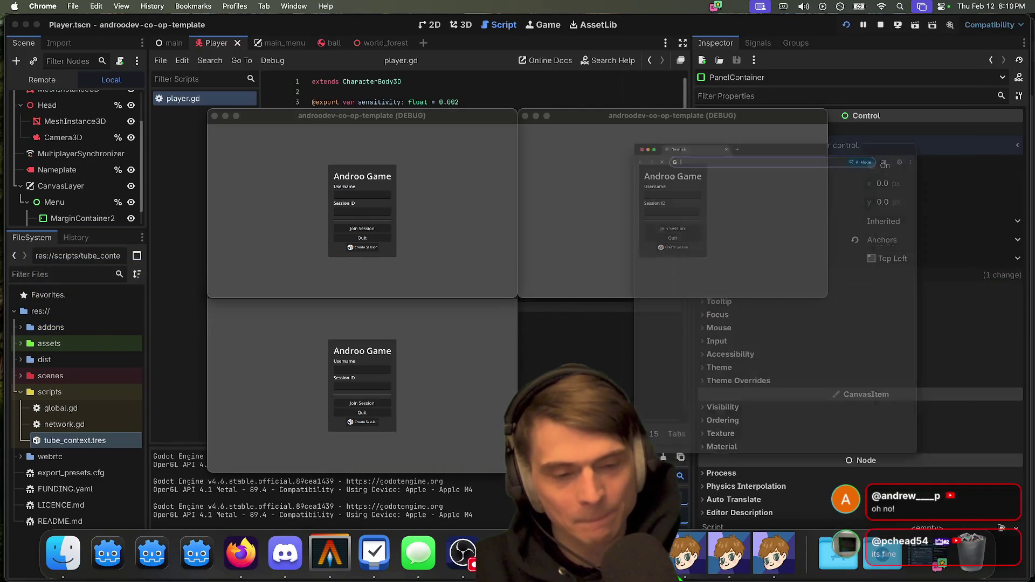
click(508, 553)
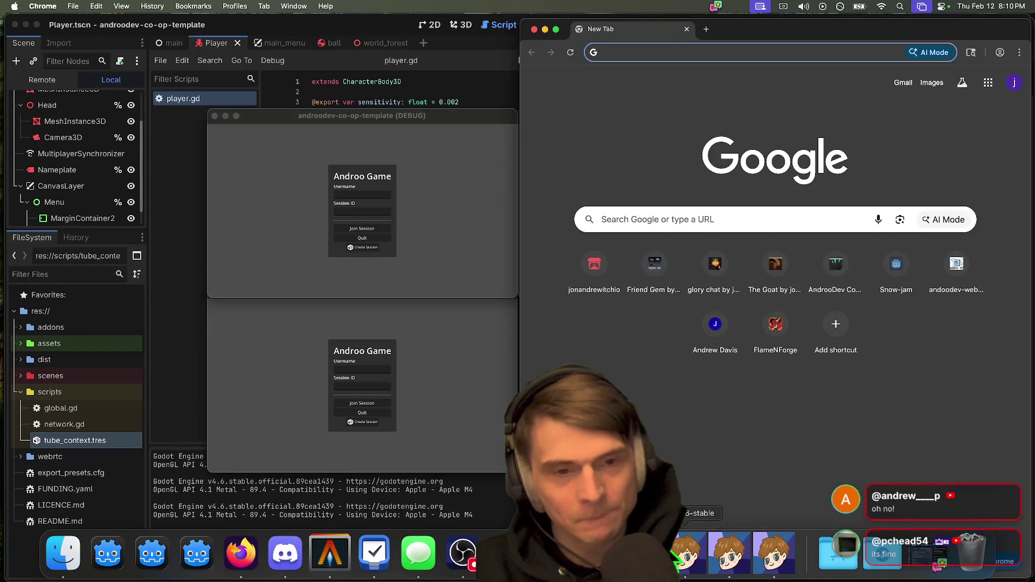
click(356, 247)
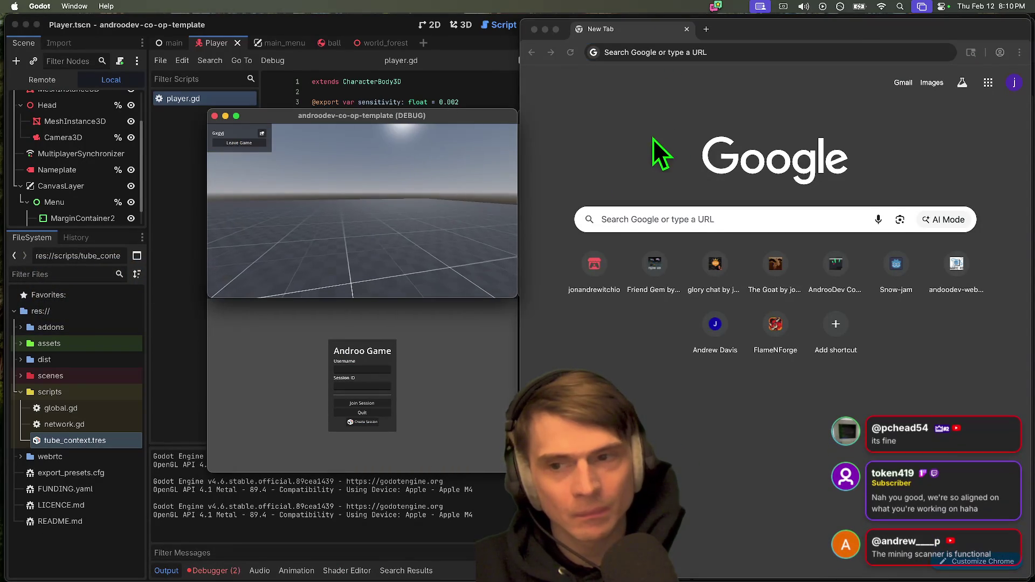
Step: Open the jonandrewitchio itch.io profile page in Chrome
click(653, 138)
click(262, 134)
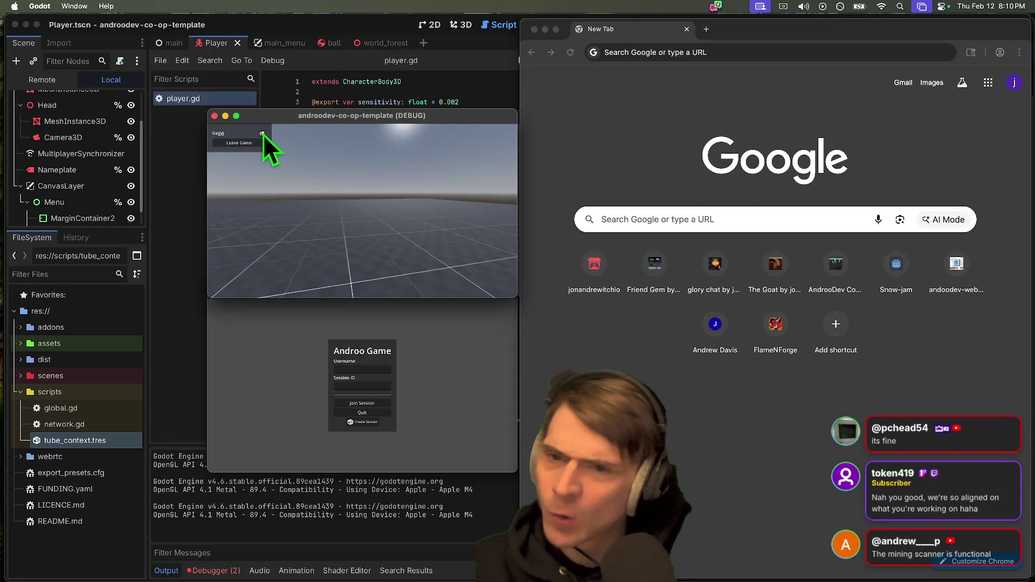
click(723, 196)
click(616, 267)
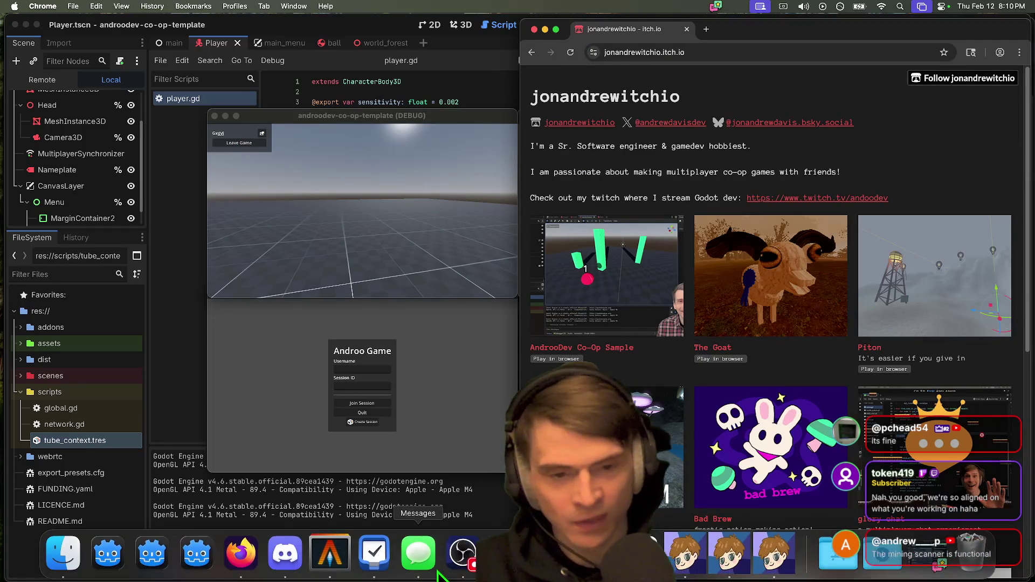
Step: Open the AndrooDev Co-Op Sample web build, join the debug host's session, and open Chrome DevTools via Inspect
click(564, 305)
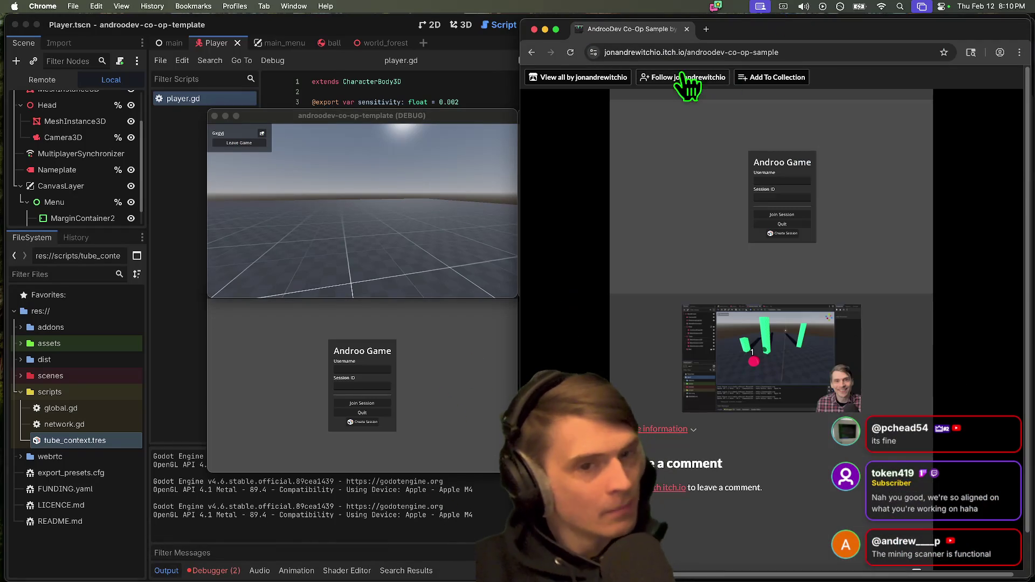
click(800, 186)
text(Gxgyj)
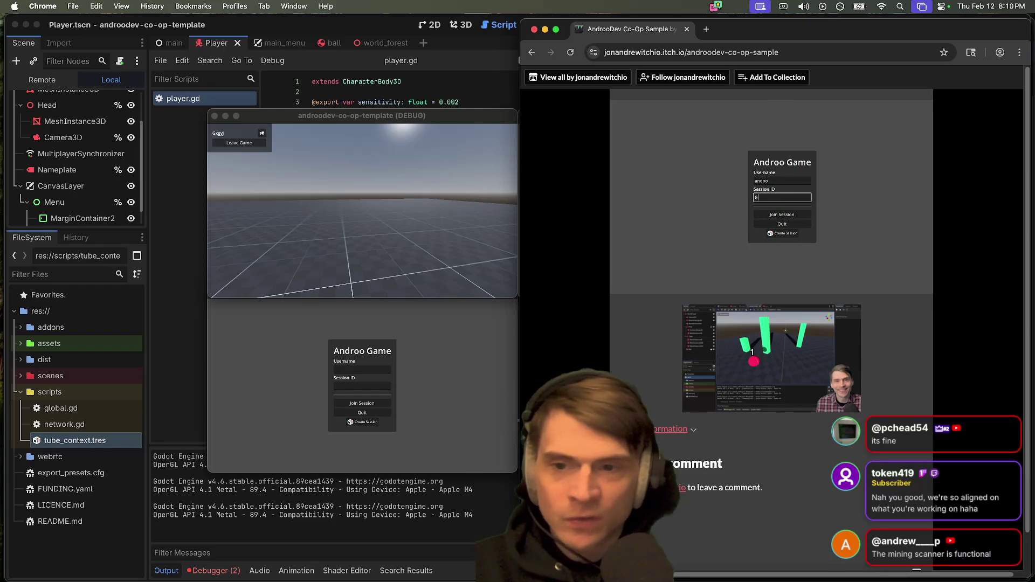
click(778, 216)
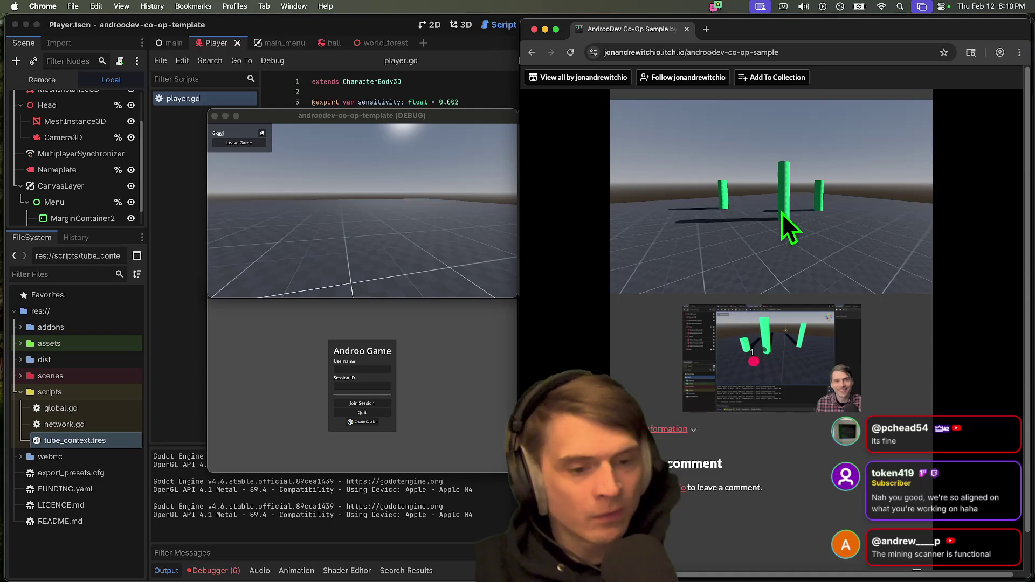
right_click(751, 519)
click(766, 570)
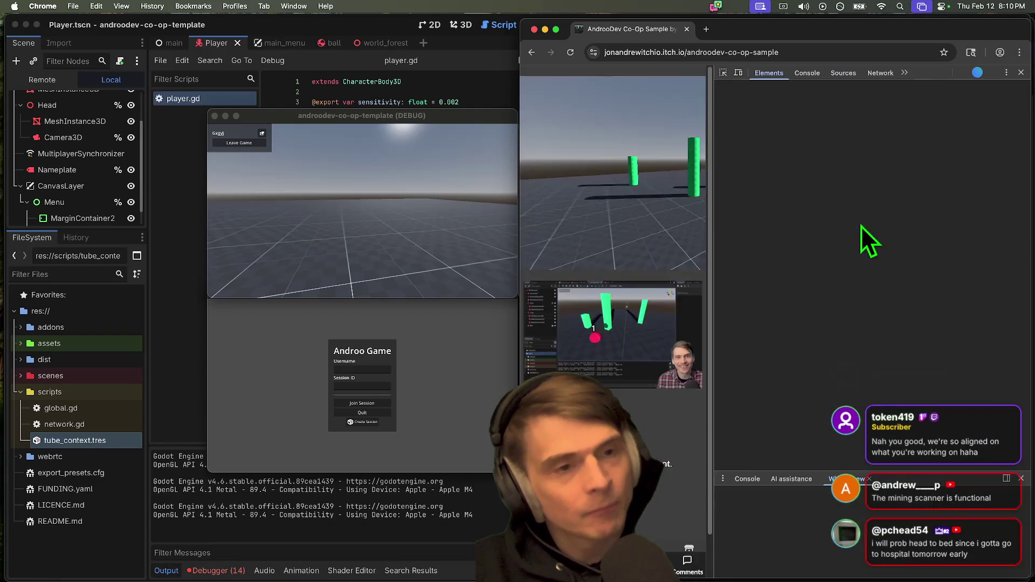
Step: Expand the 'Joining session failed' console error, then reload the page with the Network panel recording
click(803, 74)
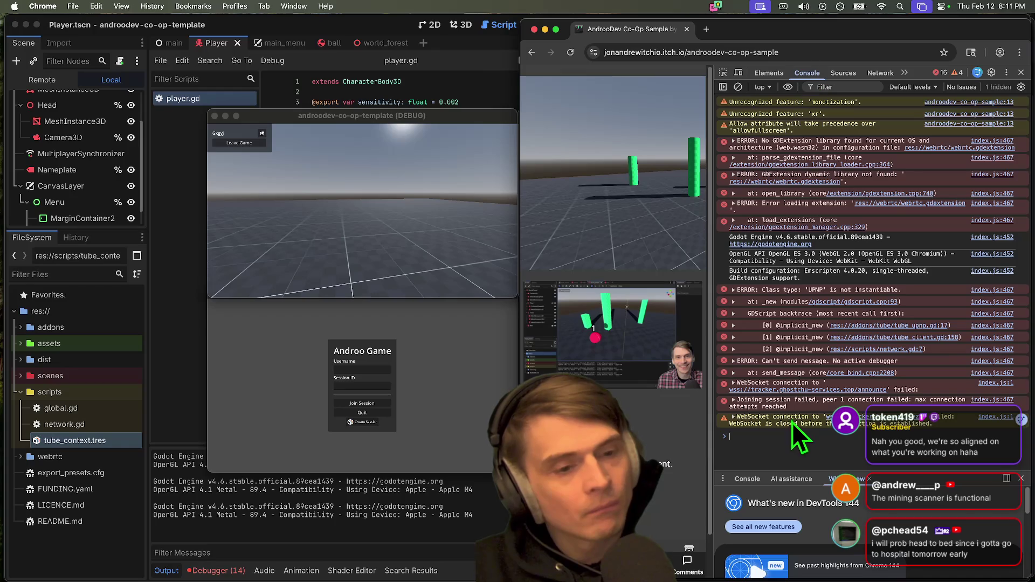
click(808, 405)
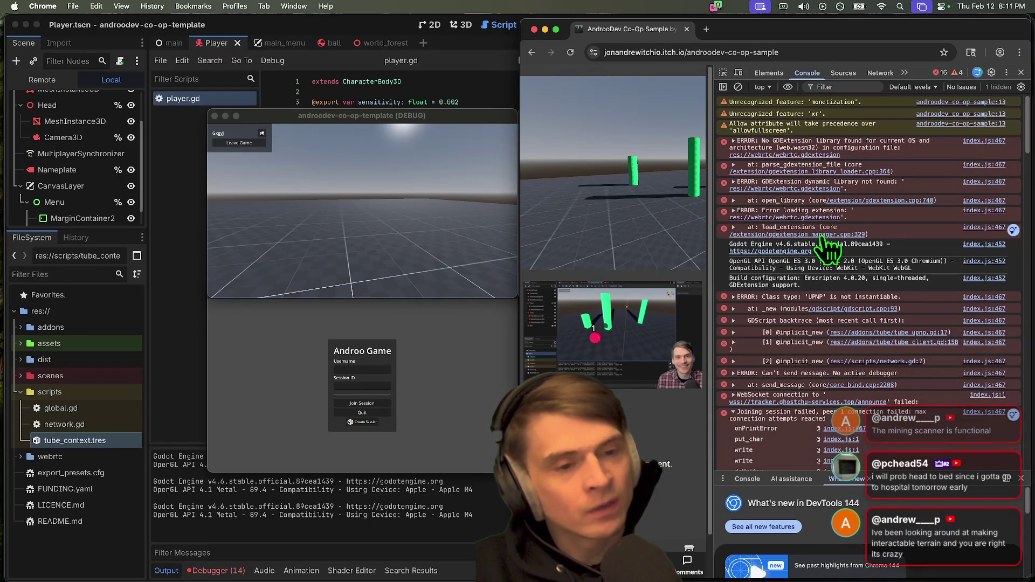
click(876, 73)
key(super+r)
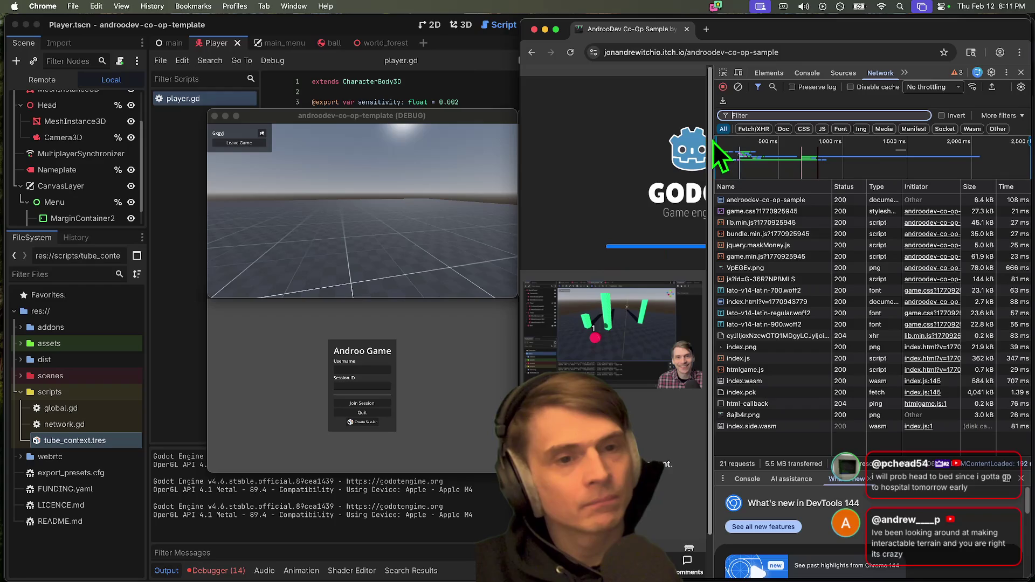
Step: Narrow DevTools, create a new session in the web game, and focus the second debug window's Username field
drag(712, 151, 850, 145)
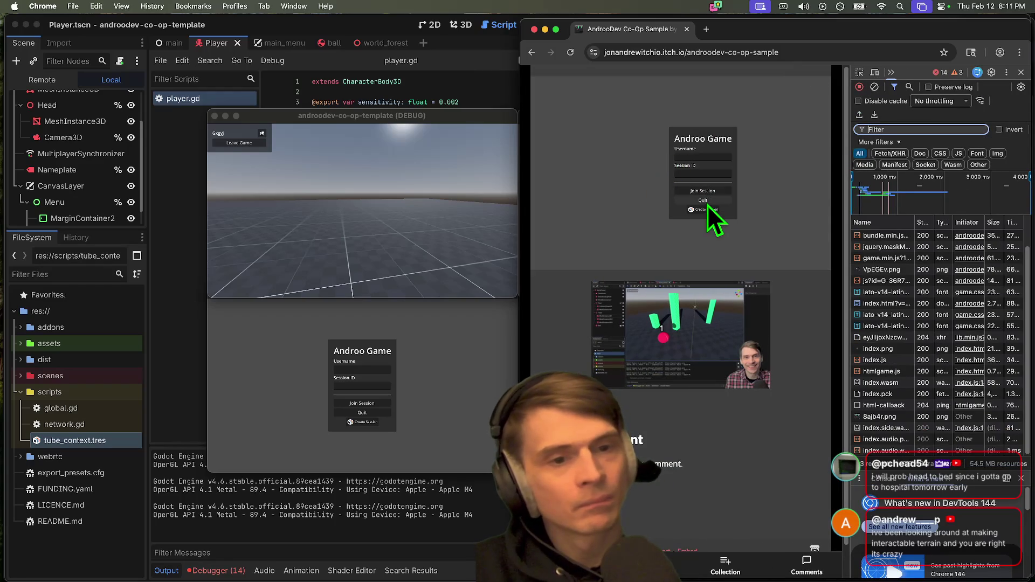
click(707, 211)
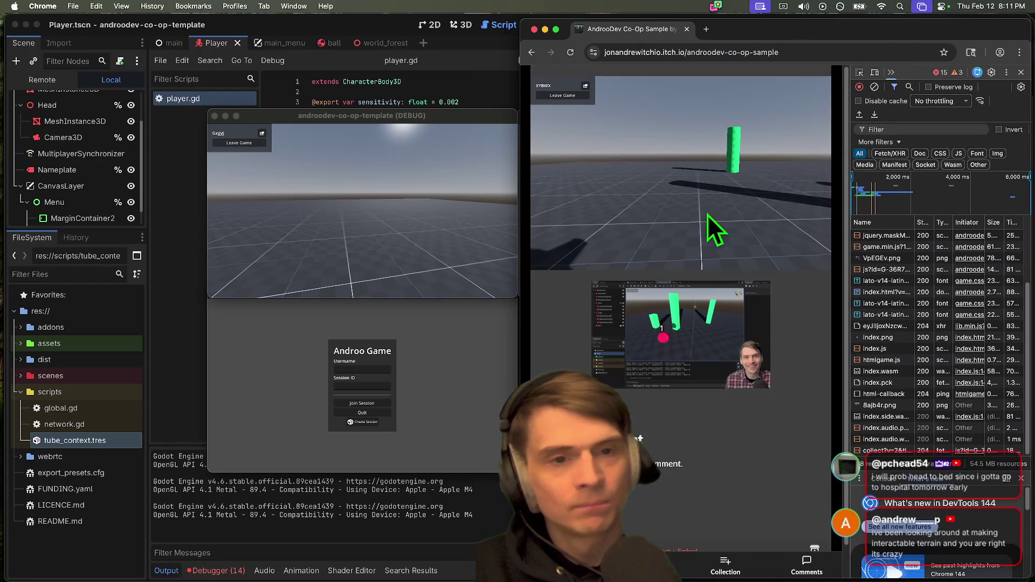
click(359, 370)
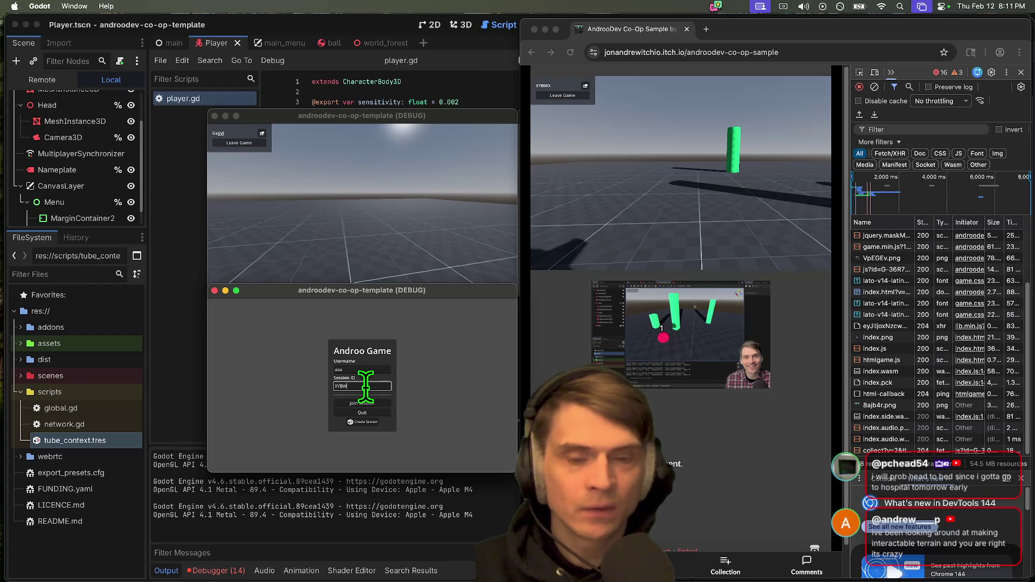
Step: Join the web build's session from the second debug window, then open a new Chrome tab
text(X)
click(362, 403)
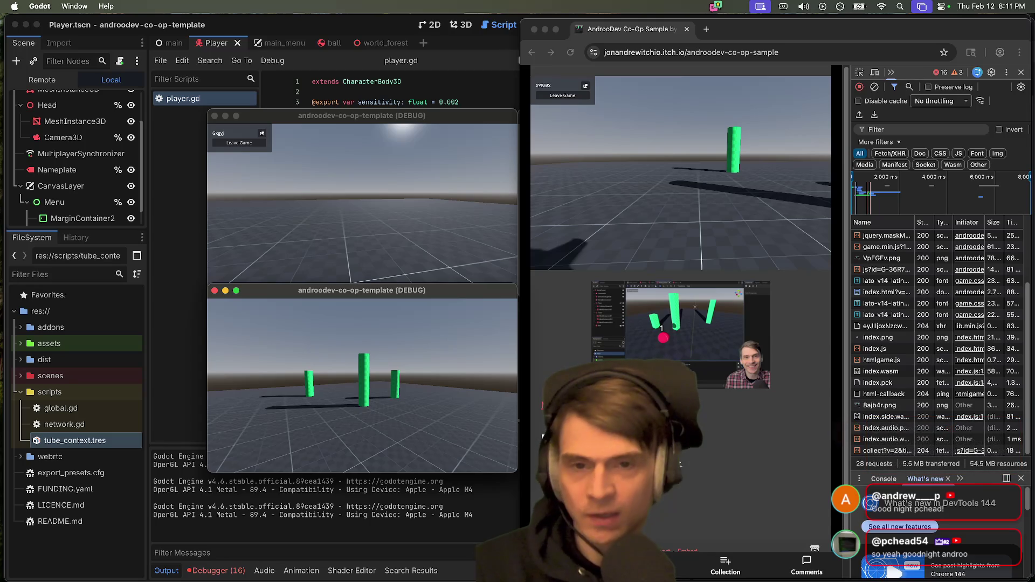
click(612, 100)
key(super+t)
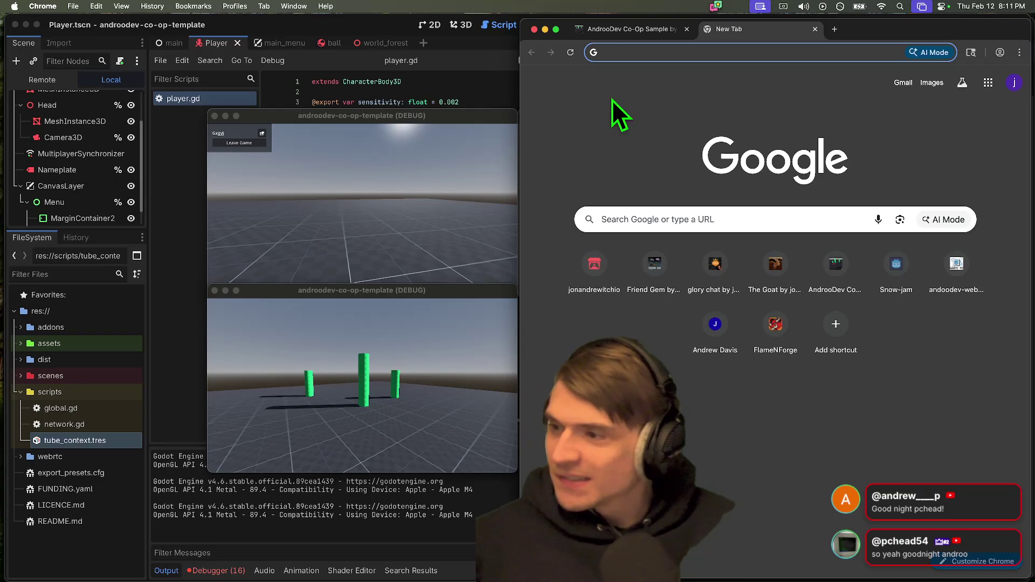
Step: Search 'wandering' in a new Firefox tab and open the Godot Shaders Wandering Clipmap suggestion
click(584, 171)
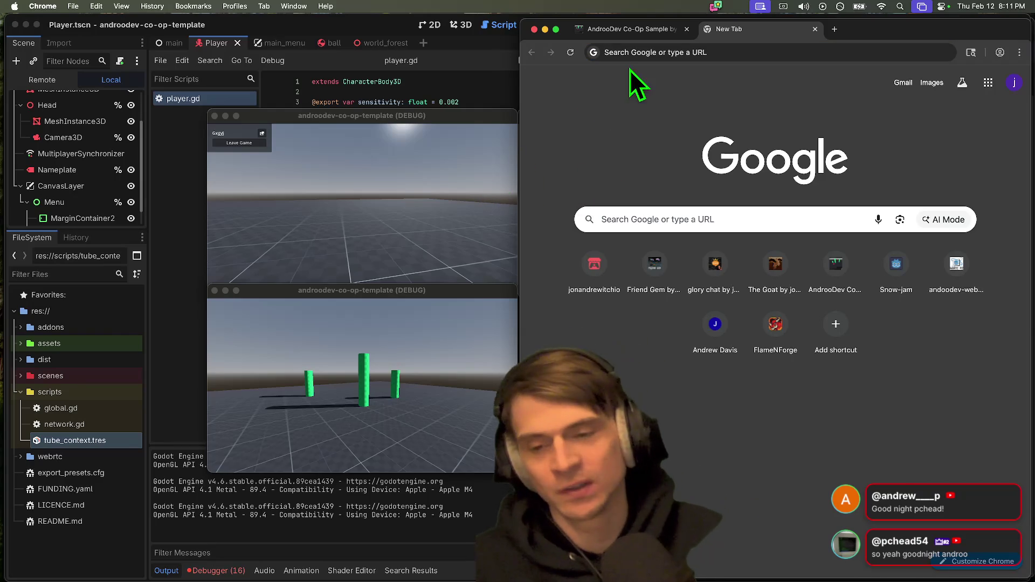
key(super+Tab)
key(super+shift+Tab)
key(super+shift+Tab)
key(super+shift+Tab)
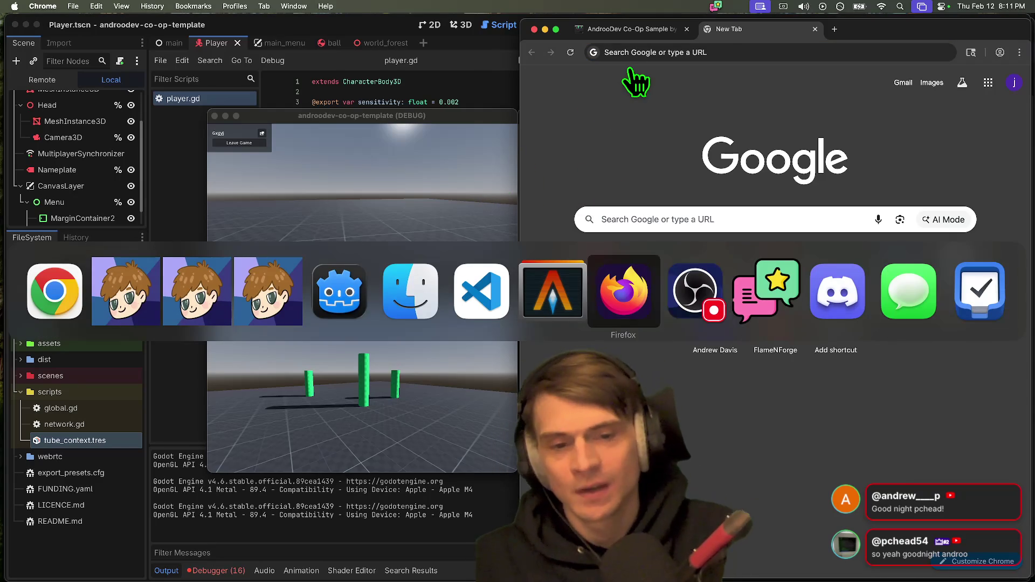
key(super+t)
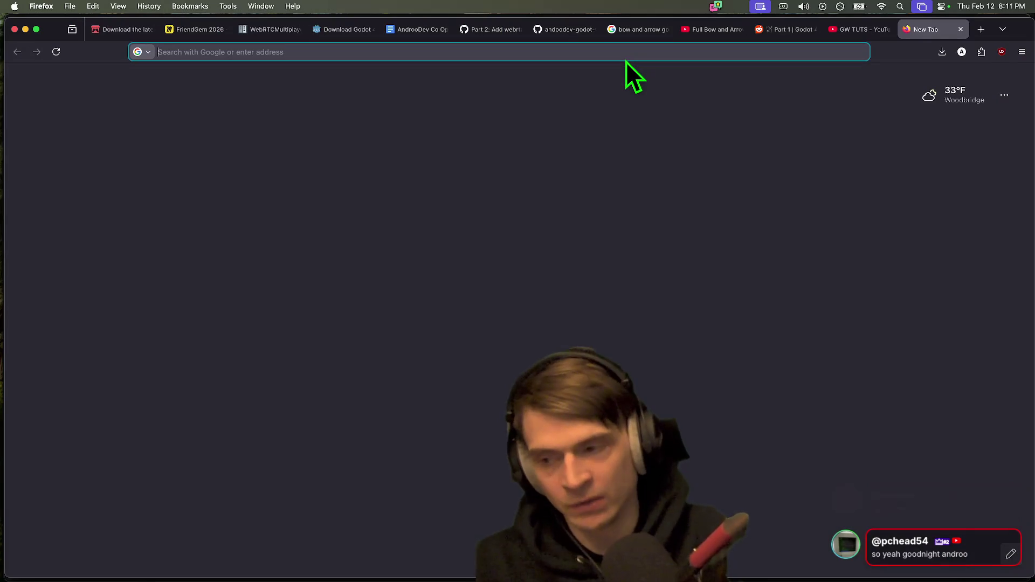
text(wandering)
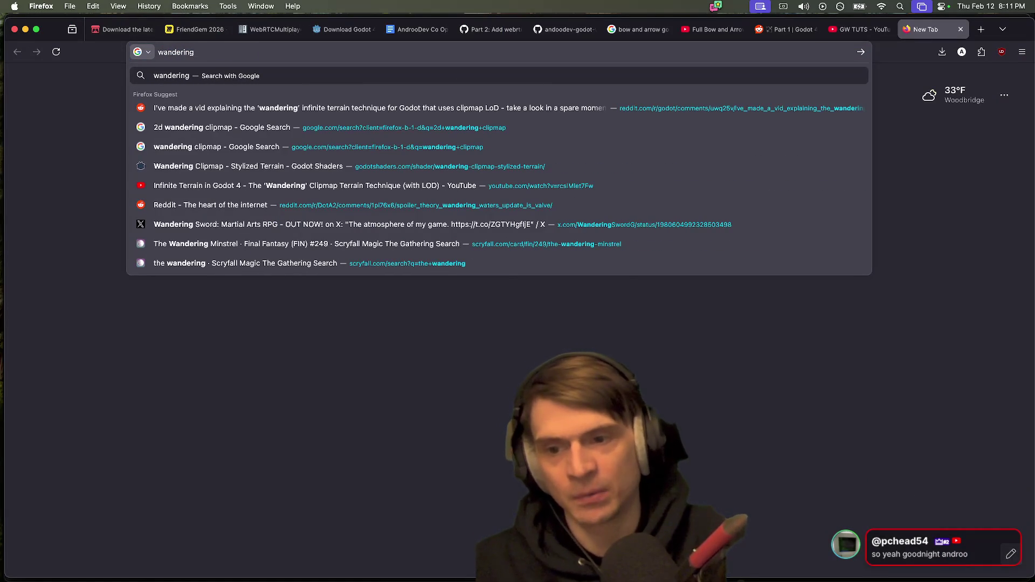
super+click(373, 161)
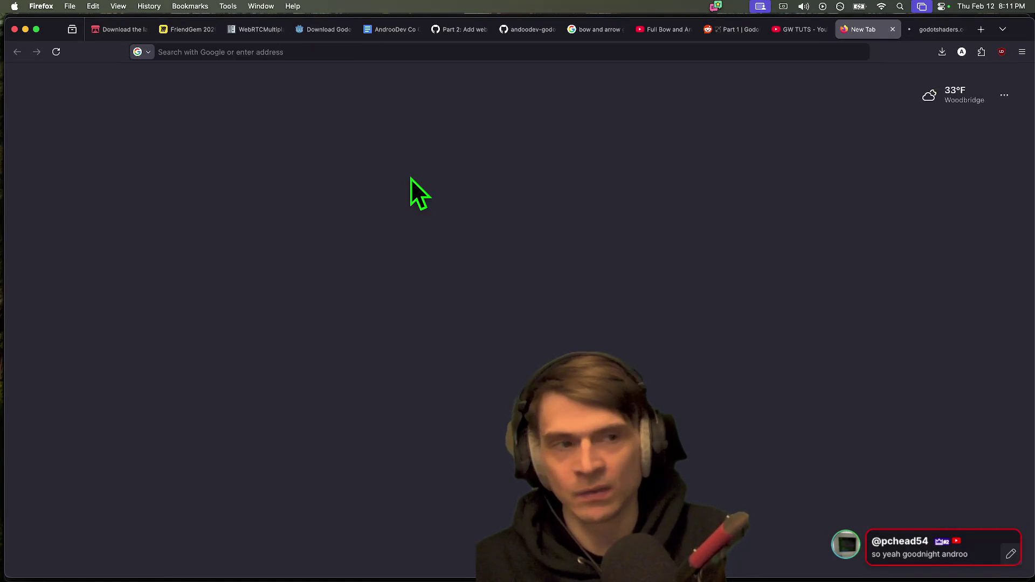
Step: On the Wandering Clipmap – Stylized Terrain page, open the linked 'Infinite Terrain in Godot 4' video
key(ctrl+Tab)
scroll(1027, 254, down, 3)
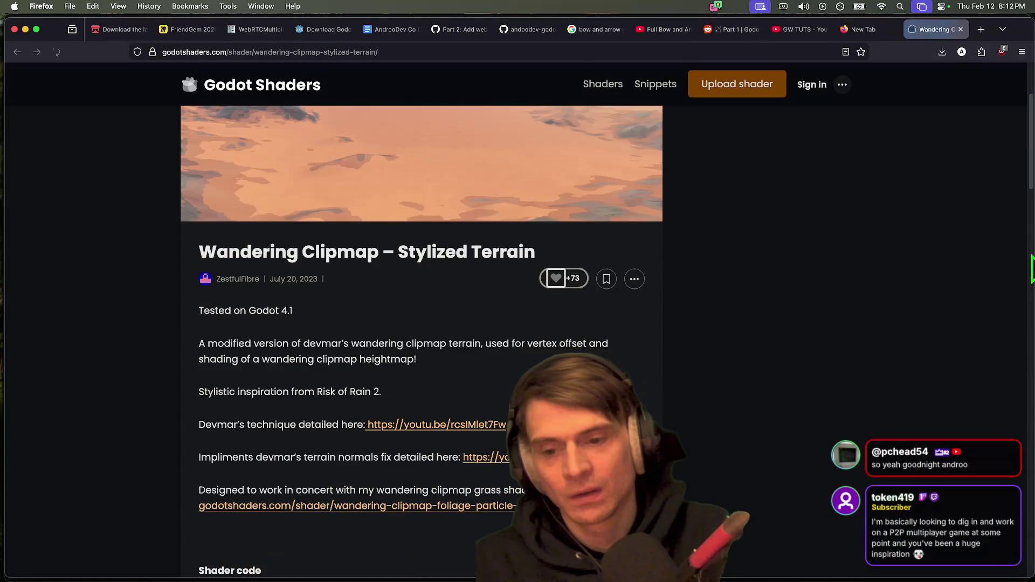
key(ctrl+shift+Tab)
key(ctrl+Tab)
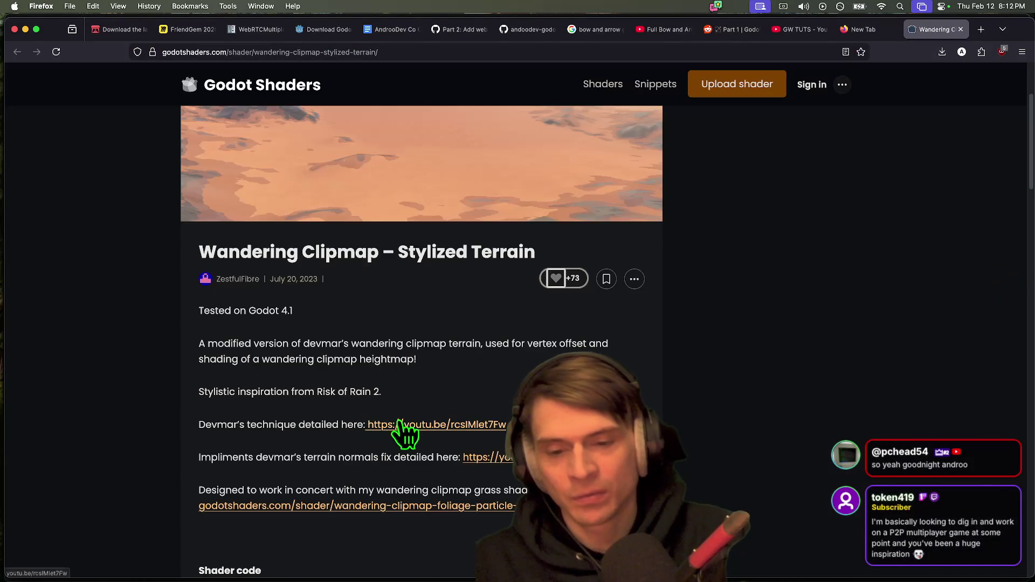
click(402, 430)
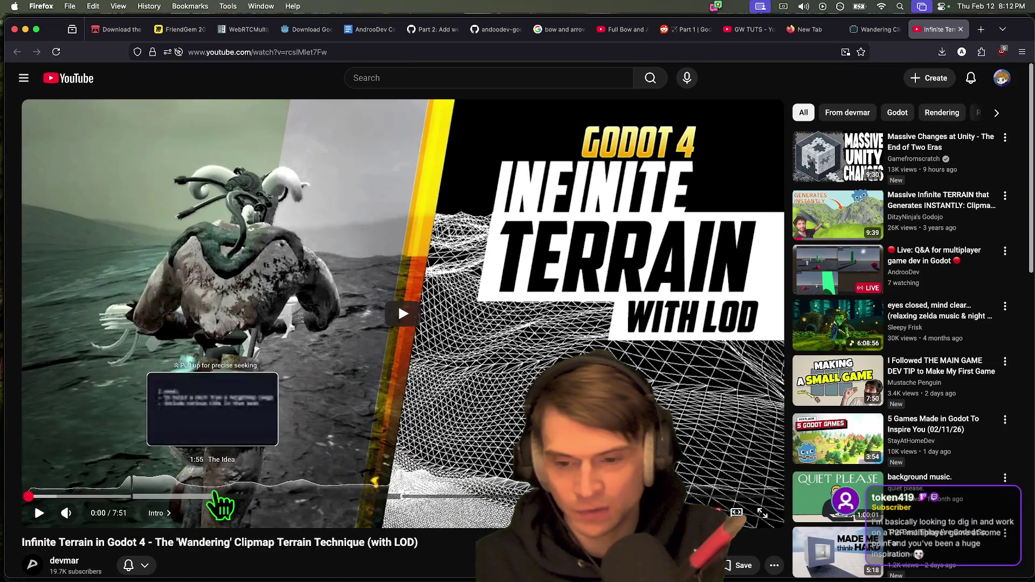
Step: Play the clipmap video from about 2:57 and pause it on the code section
mouse_move(470, 505)
mouse_down()
mouse_move(347, 508)
mouse_move(312, 498)
mouse_up()
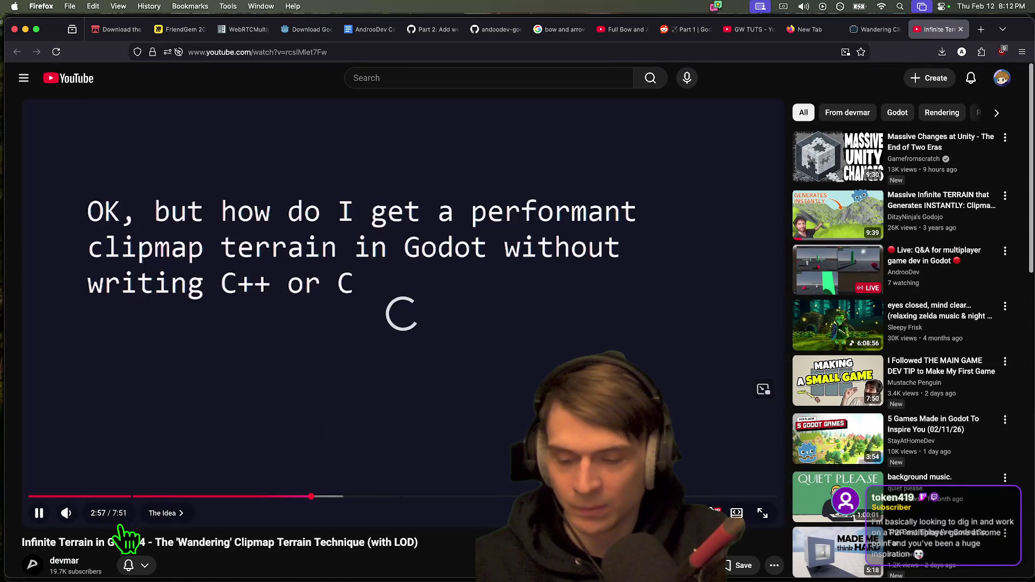
click(67, 512)
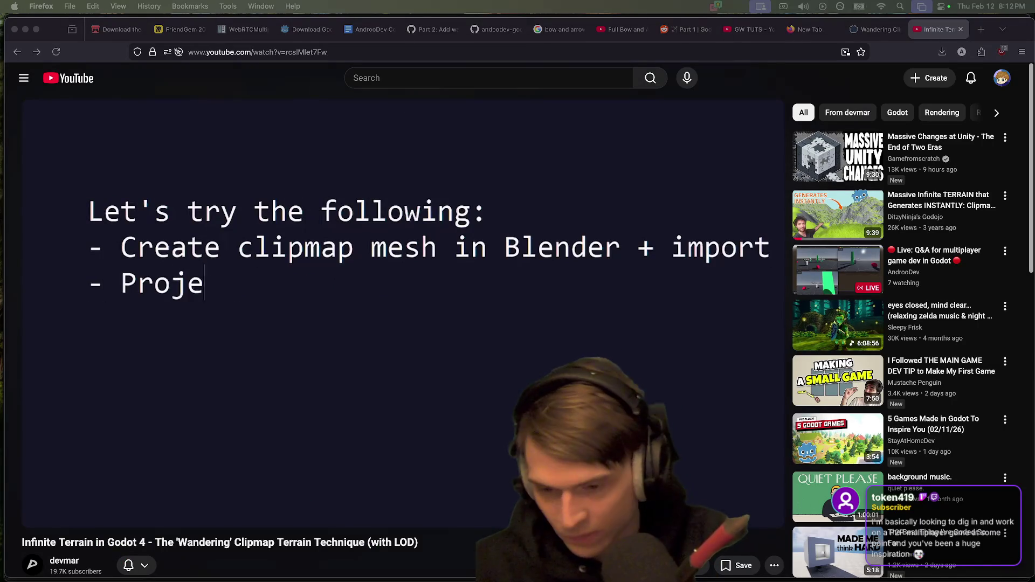
click(337, 526)
drag(323, 496, 346, 496)
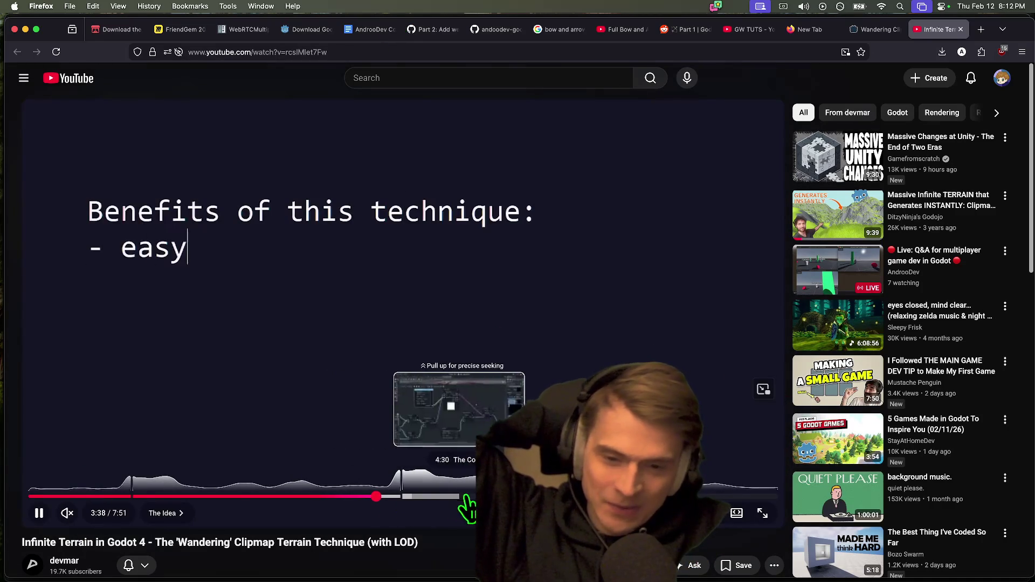
click(523, 496)
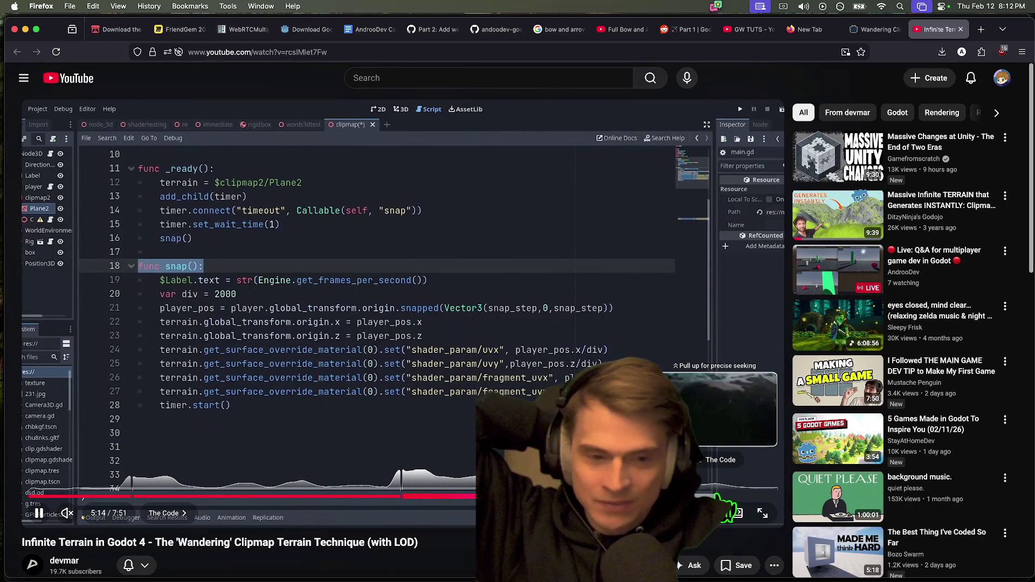
click(355, 380)
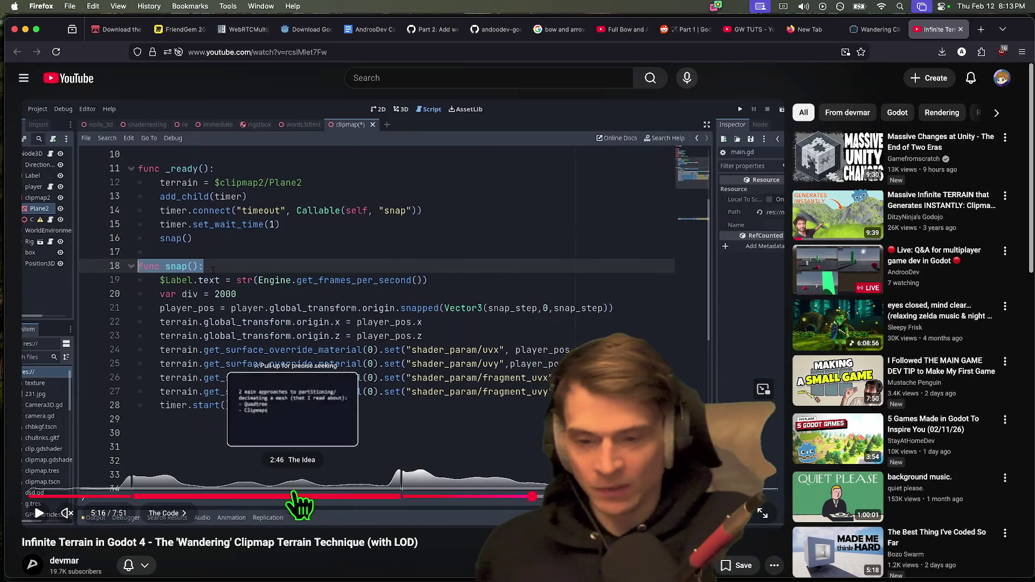
Step: Jump the video to 7:07, play briefly, then close the YouTube tab
right_click(296, 498)
click(232, 499)
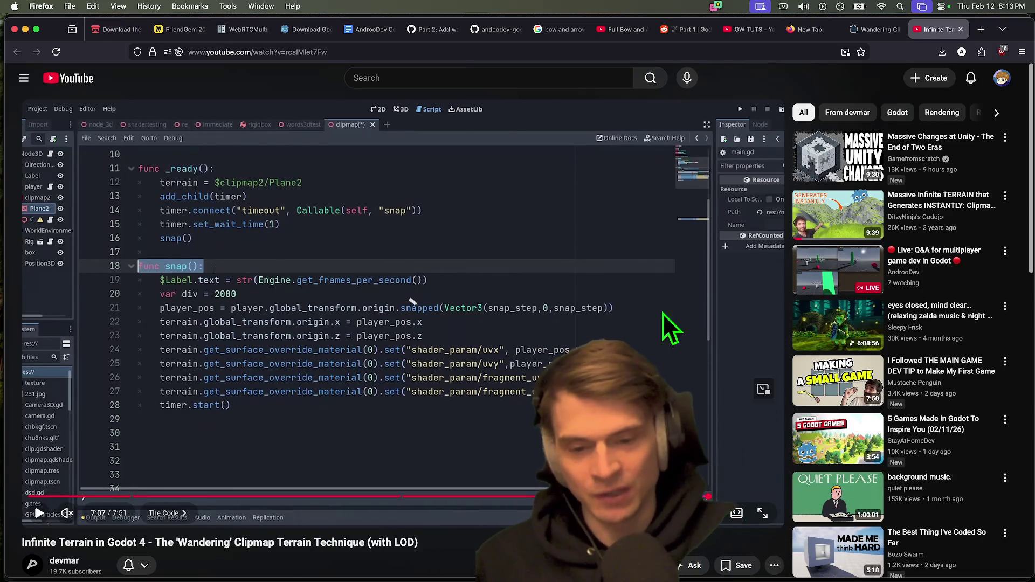
click(708, 496)
click(507, 406)
key(super+w)
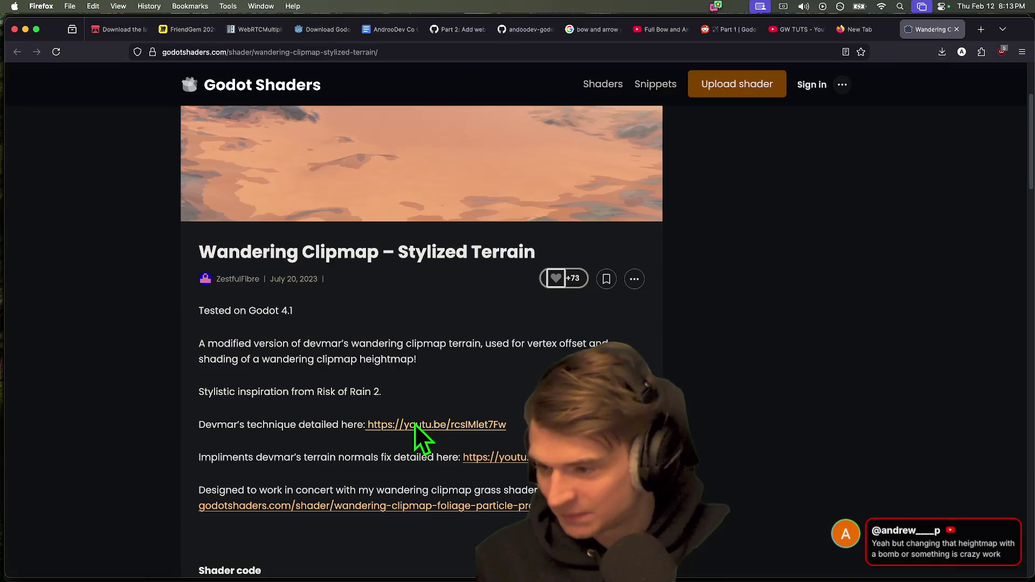
Step: Close the leftover Godot Shaders, empty and GW TUTS channel tabs
key(super+w)
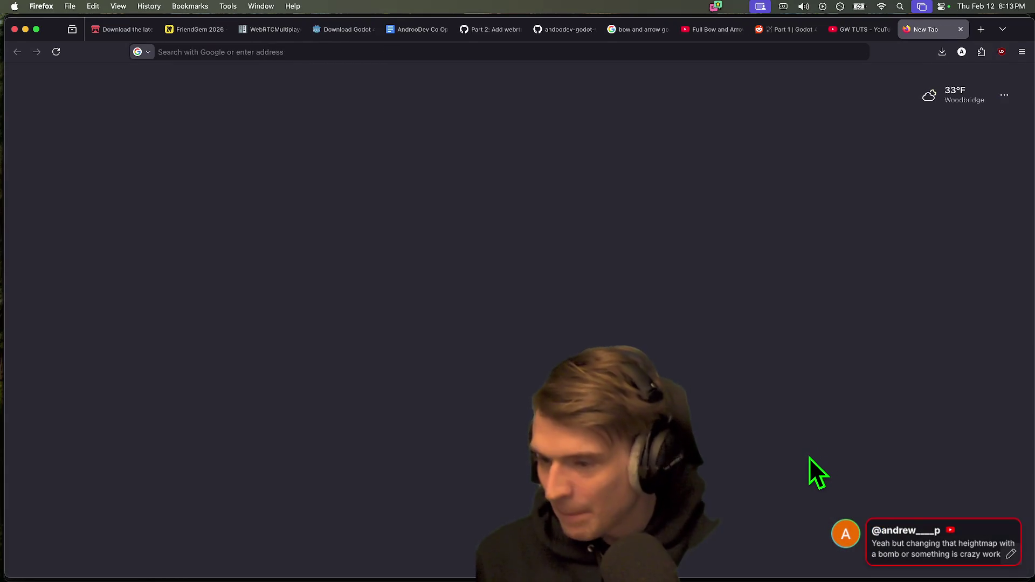
key(super+w)
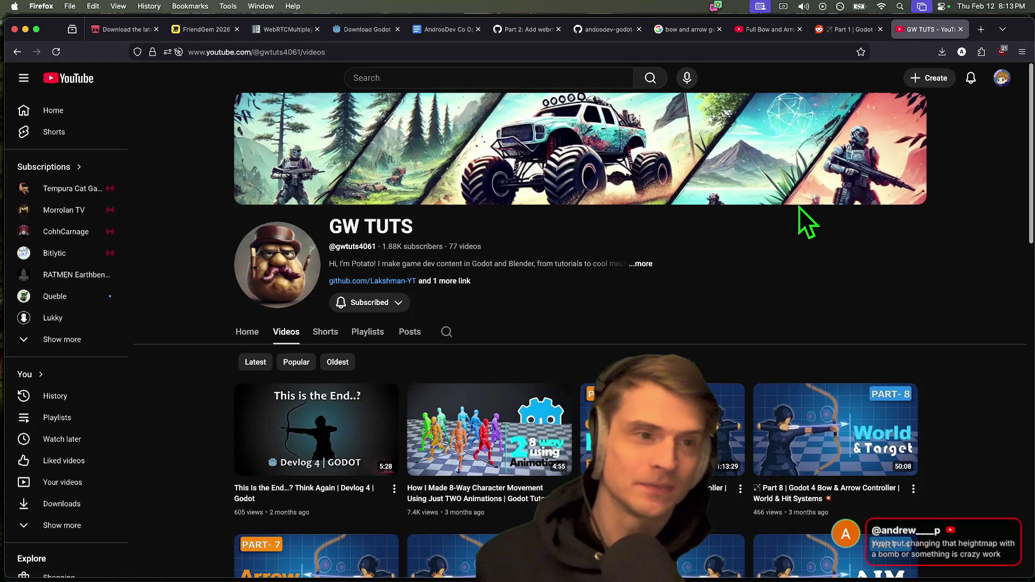
key(super+w)
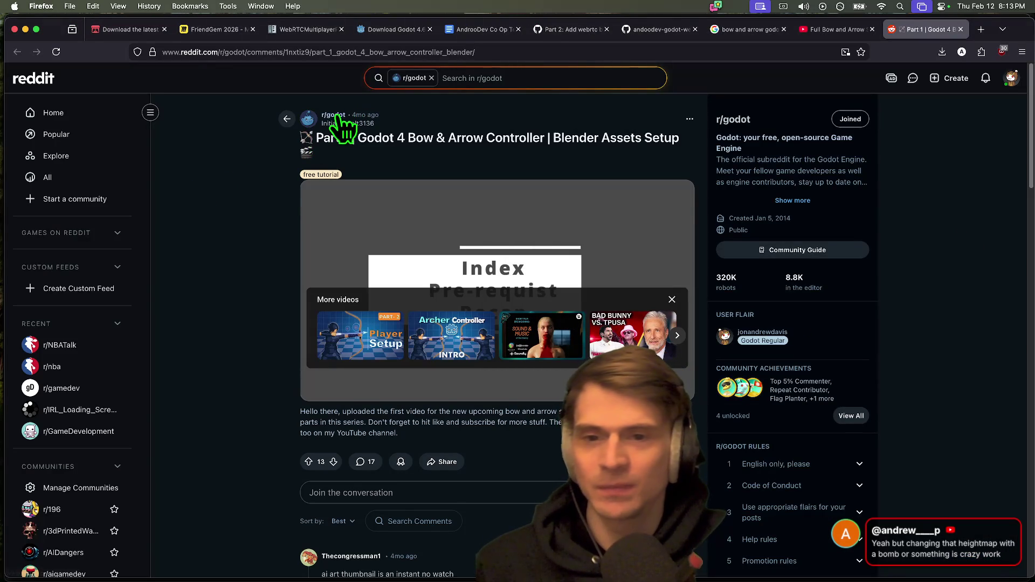
Step: Open r/godot, sort its posts by Top, and skim the feed
super+click(308, 127)
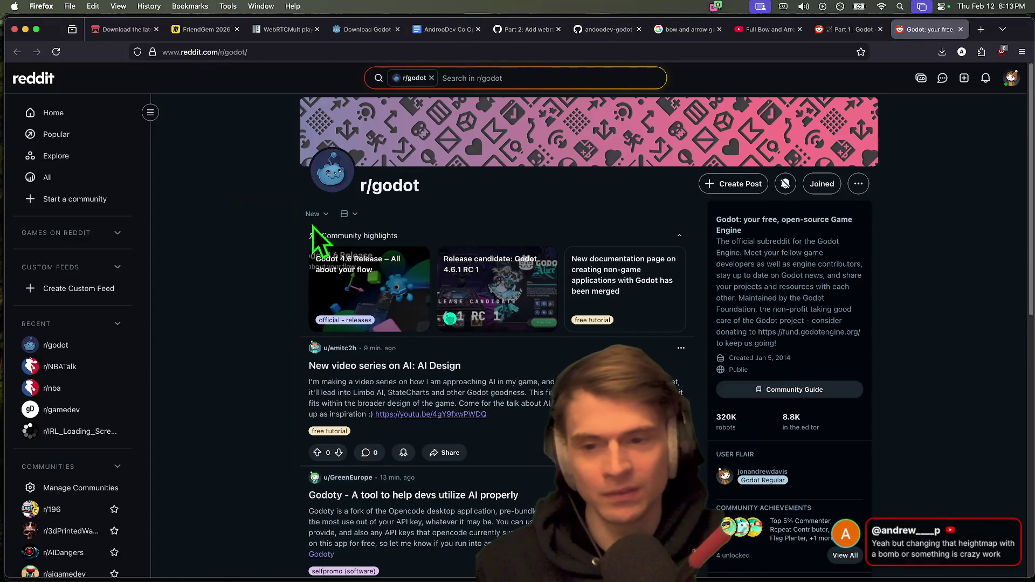
click(313, 214)
click(313, 342)
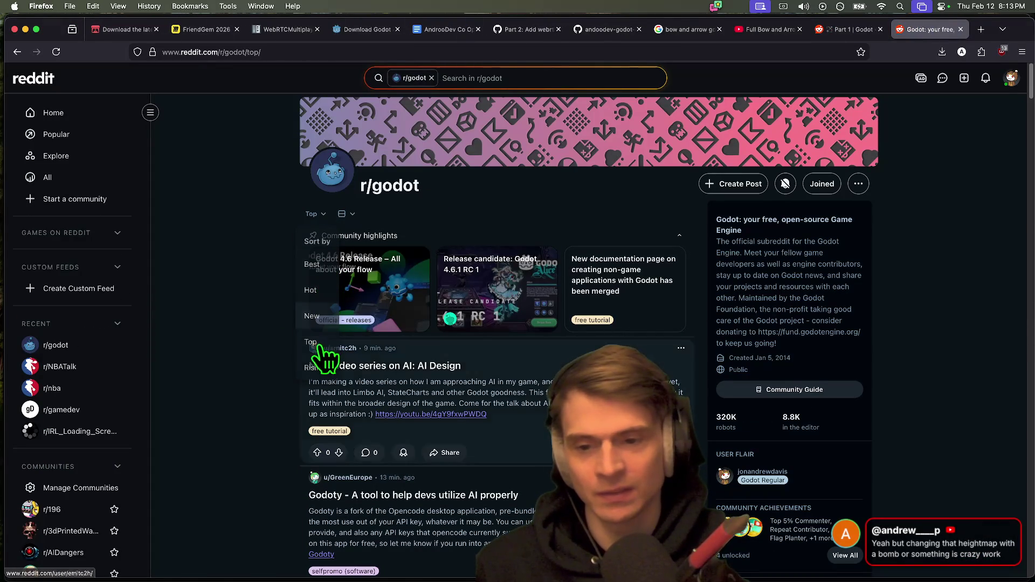
scroll(237, 339, down, 3)
scroll(237, 339, down, 20)
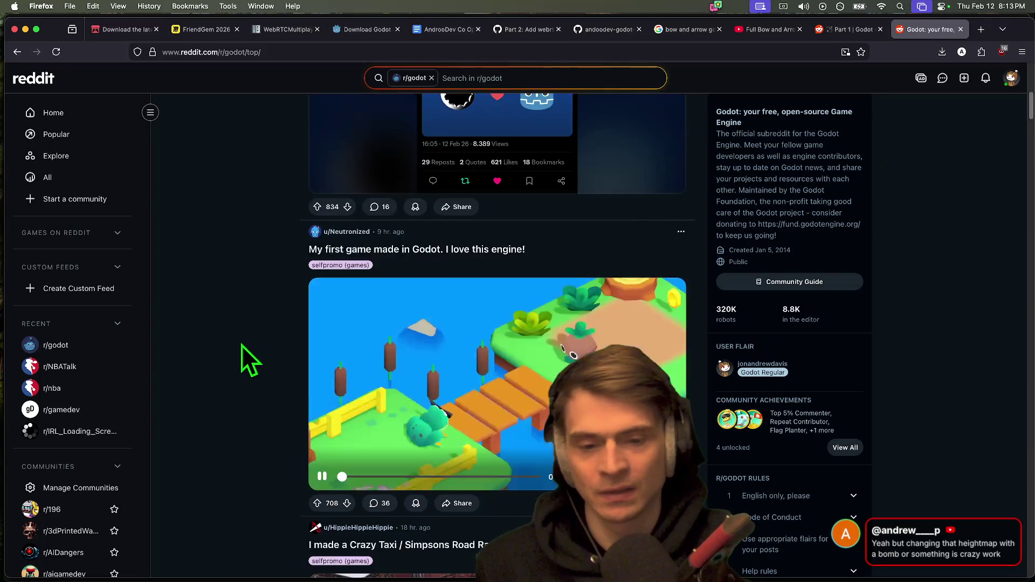
scroll(239, 345, down, 20)
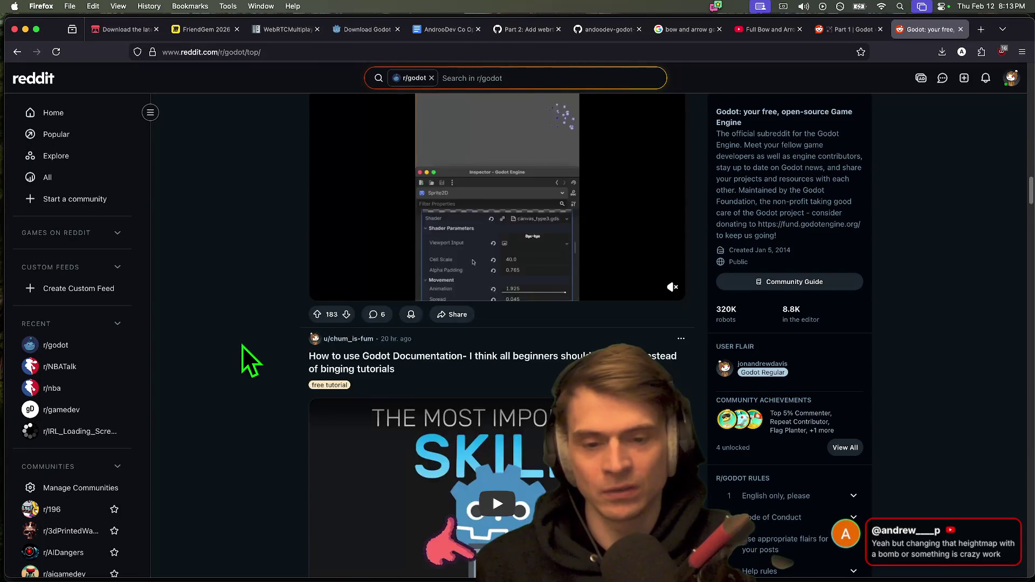
scroll(234, 359, down, 20)
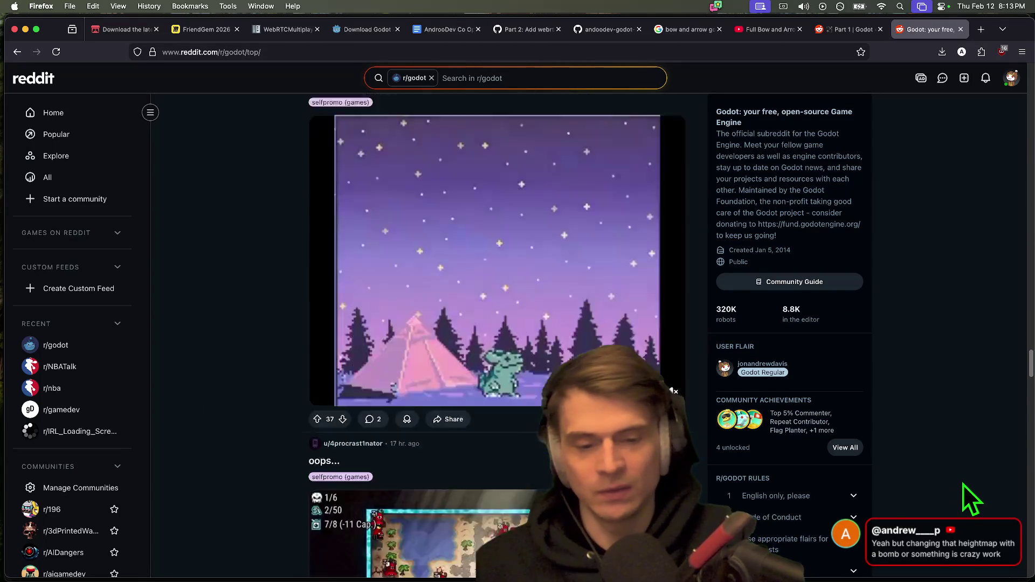
key(Home)
Step: Browse the saved posts on the Reddit profile, then close that tab
click(1012, 78)
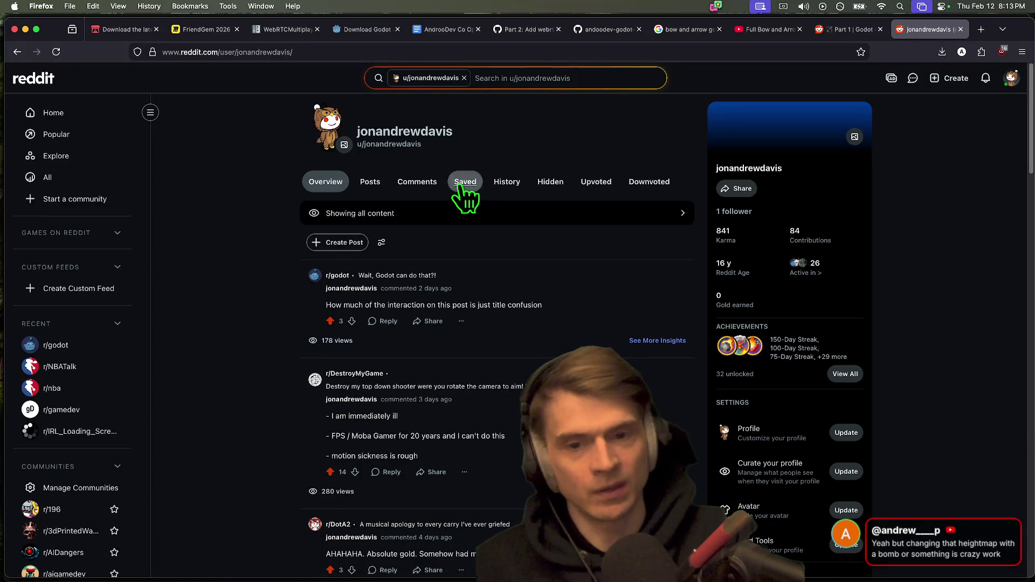
scroll(215, 287, down, 10)
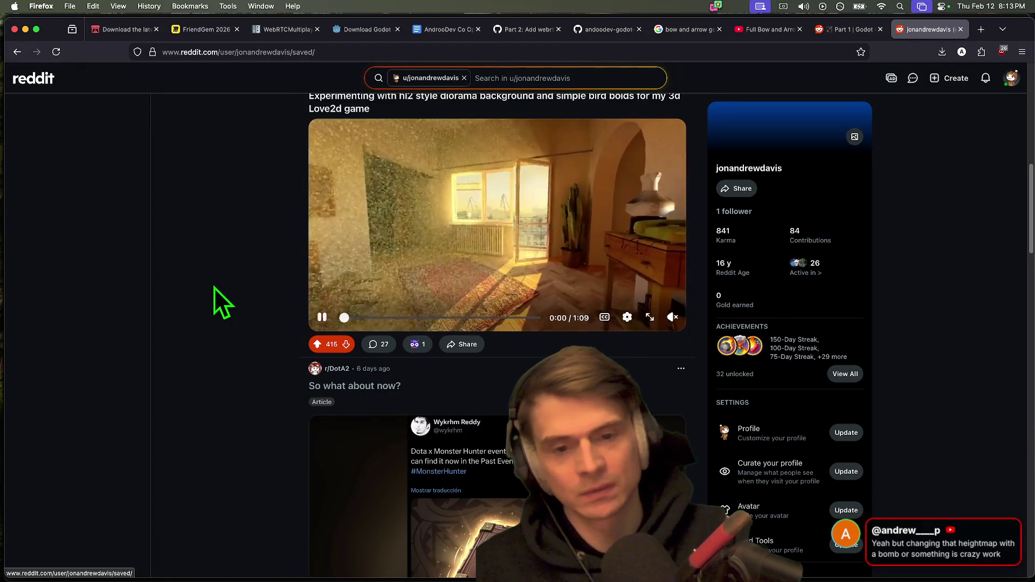
scroll(215, 287, down, 15)
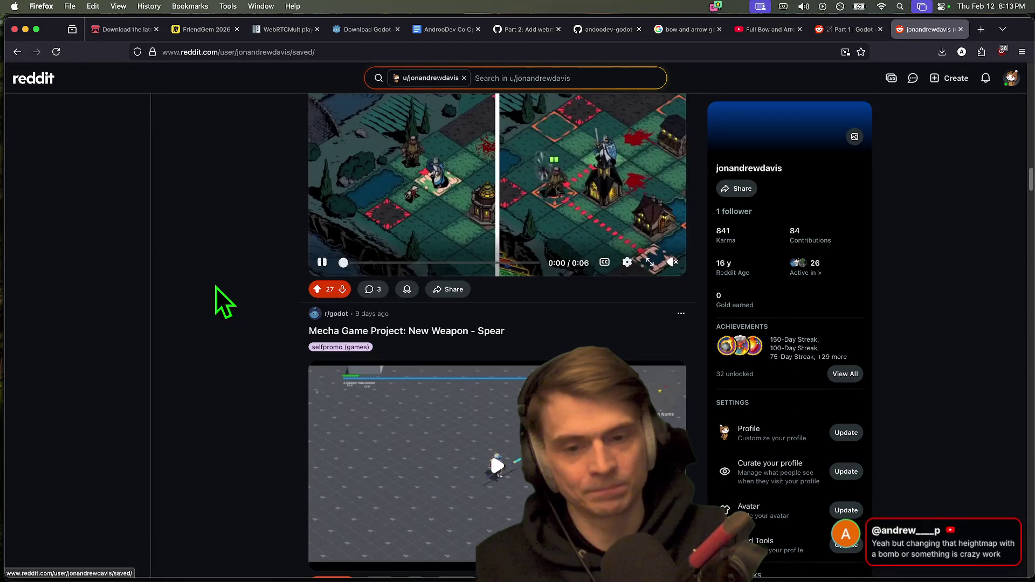
key(super+Tab)
click(247, 276)
scroll(245, 280, down, 15)
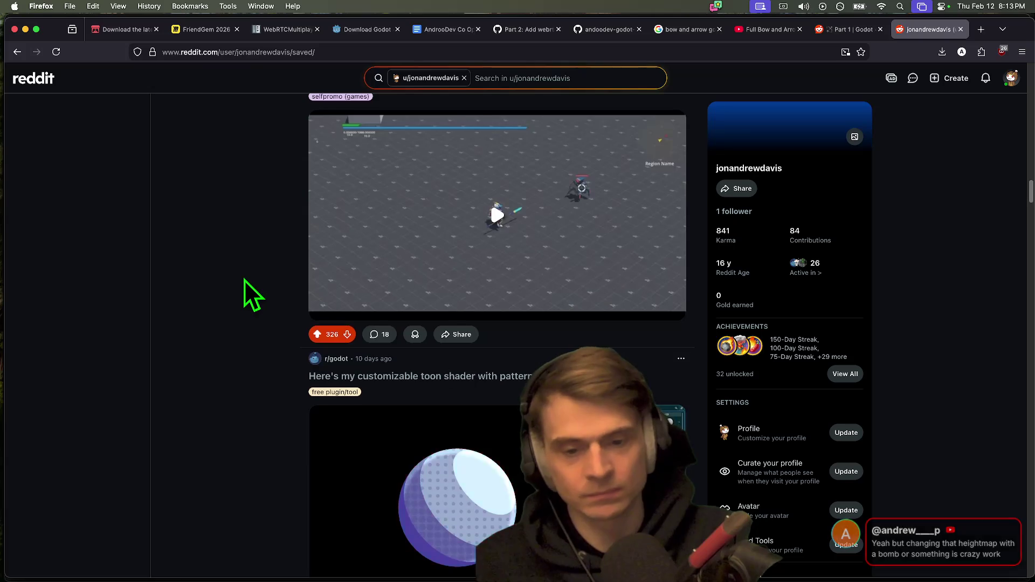
scroll(242, 280, up, 5)
key(super+w)
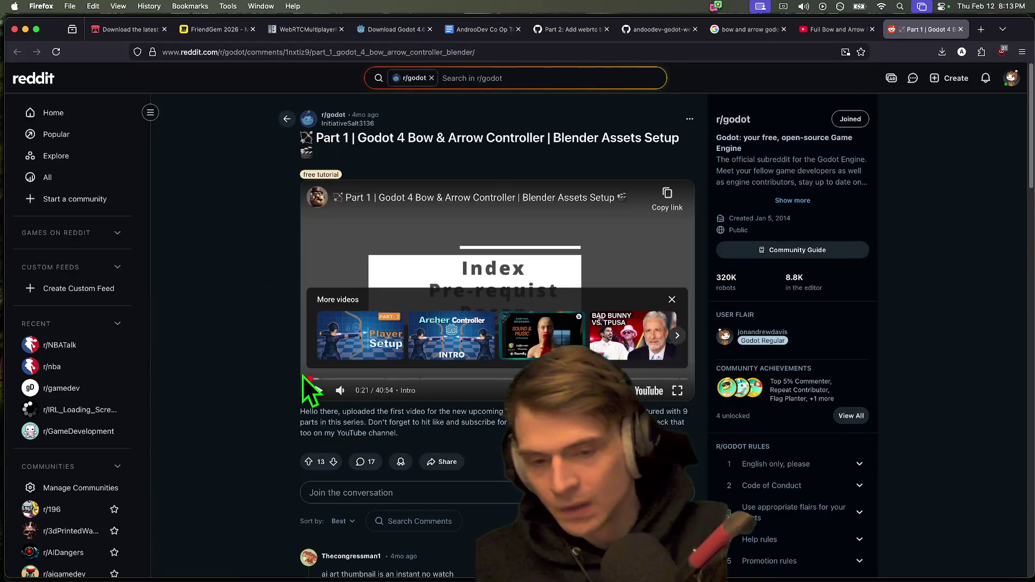
key(super+Tab)
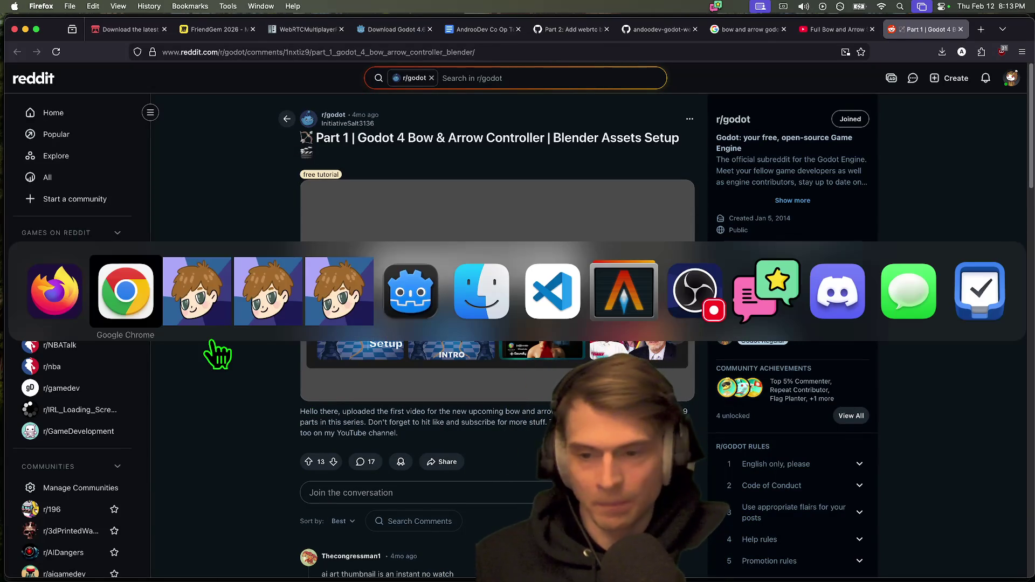
key(Escape)
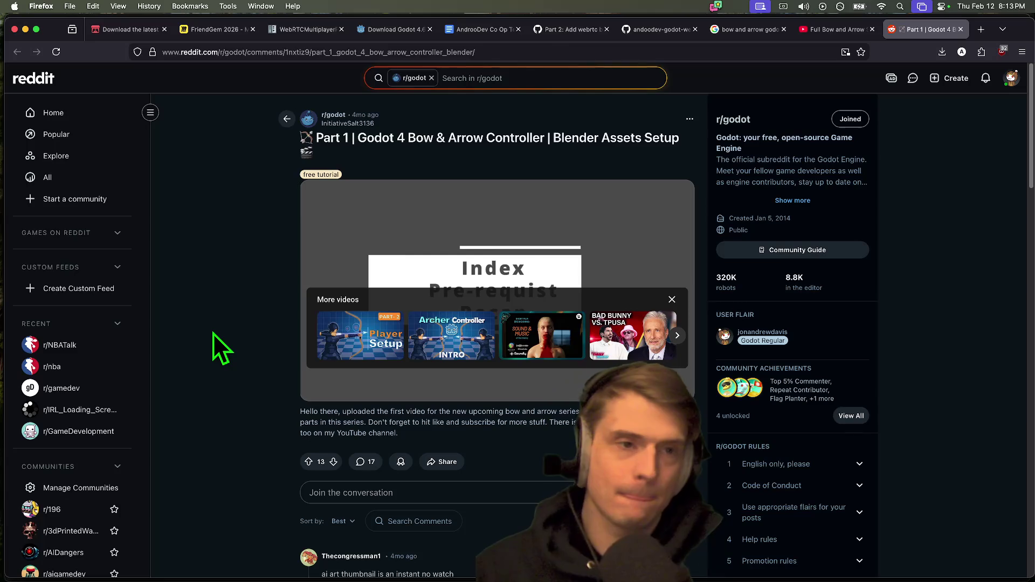
Step: Start a new browser tab with 'voxel' typed in
mouse_move(314, 321)
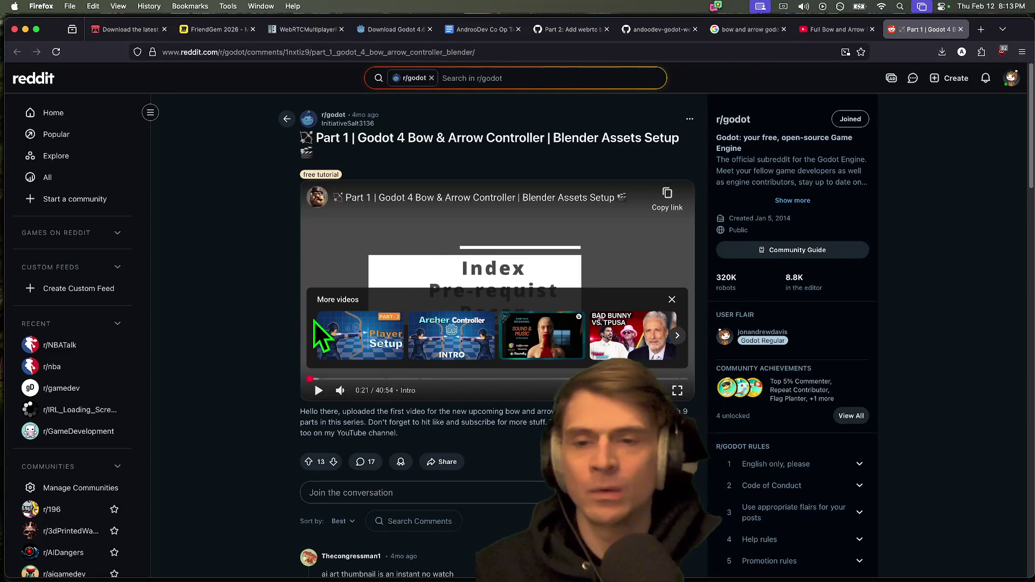
key(super+t)
text(voxel)
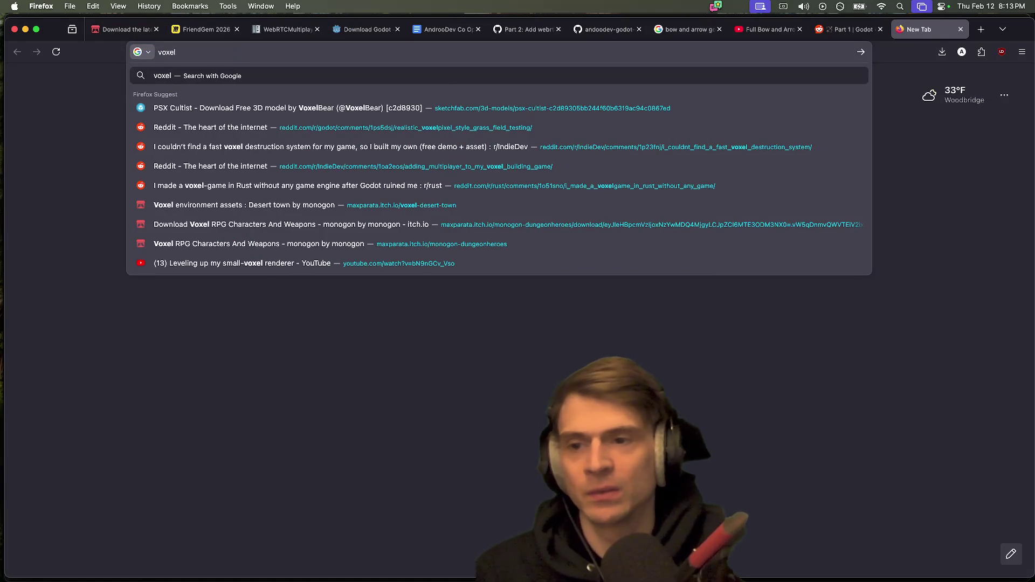
Step: Search Google for 'voxel smooth shadow reddit' and skim the results
text( smoo)
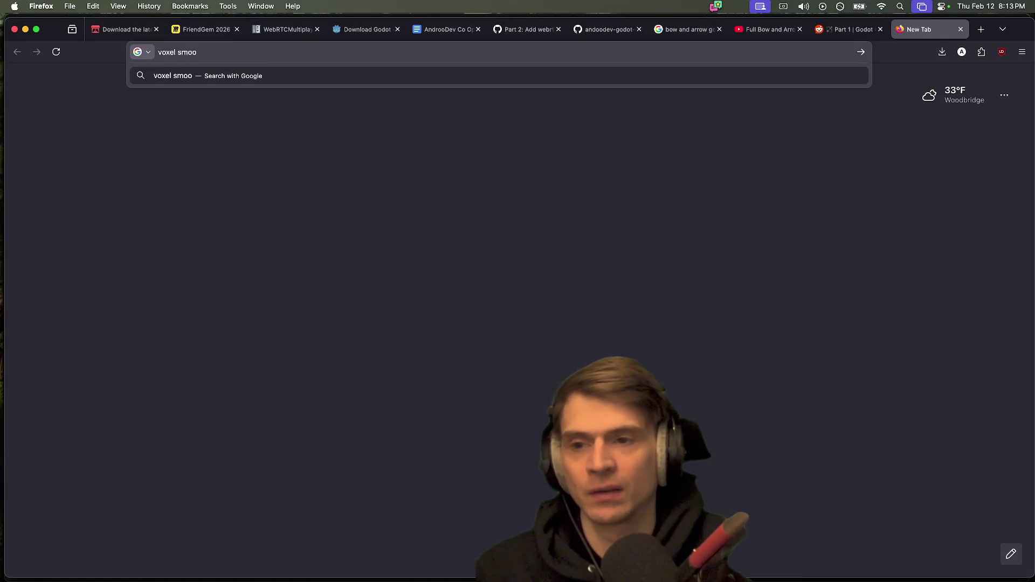
text(voxel sm)
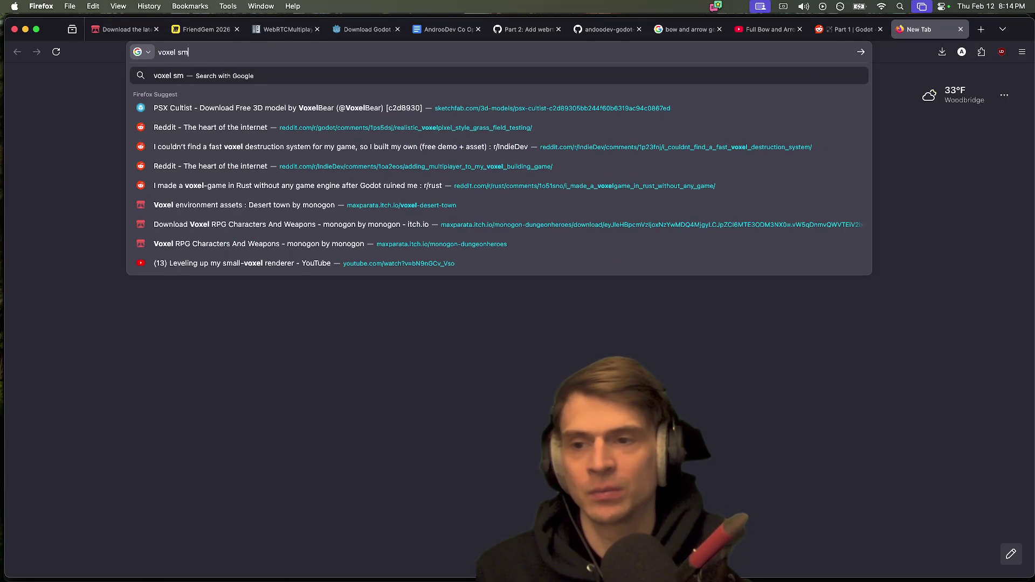
text(i)
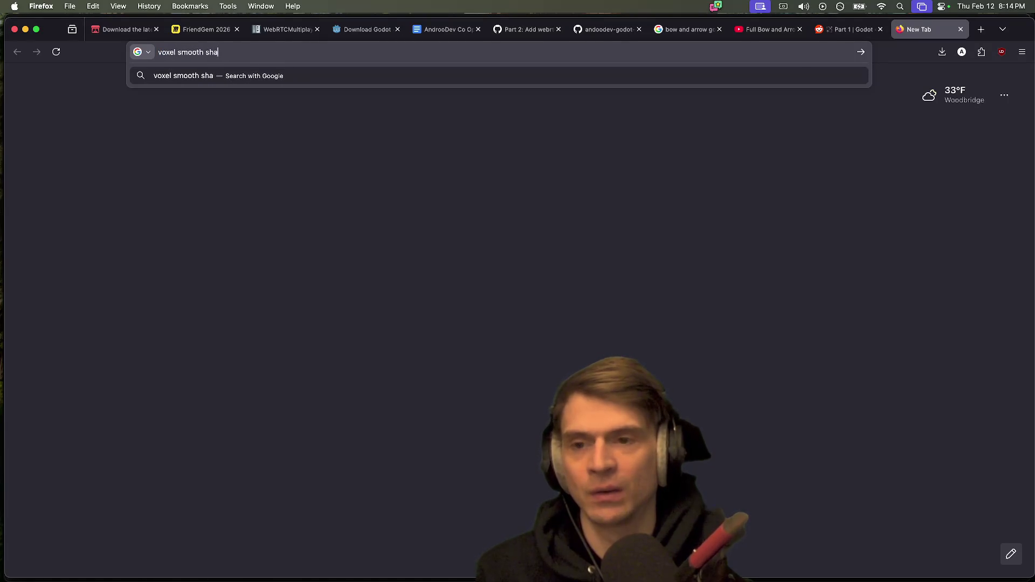
text(dit)
key(Return)
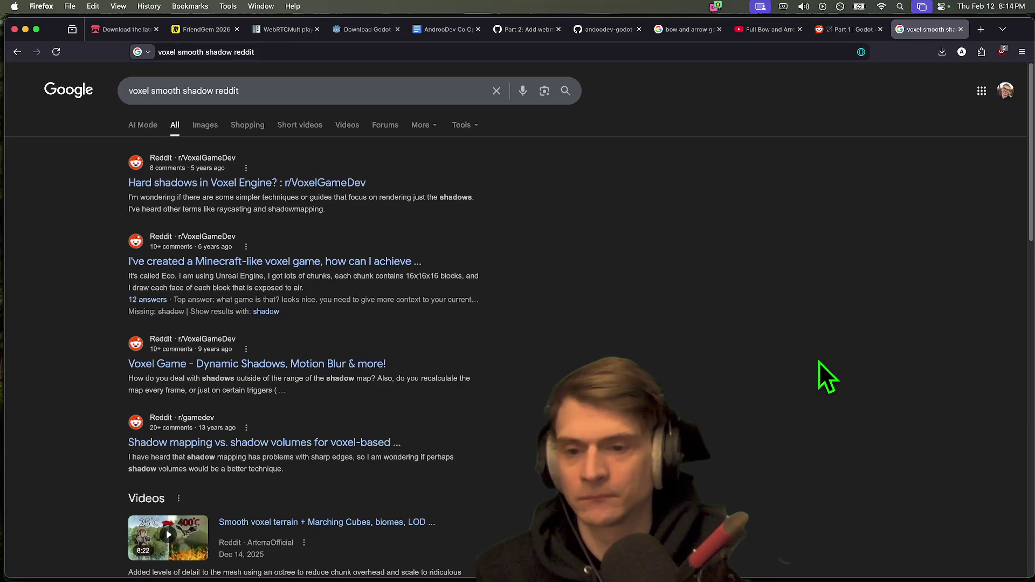
scroll(864, 350, down, 10)
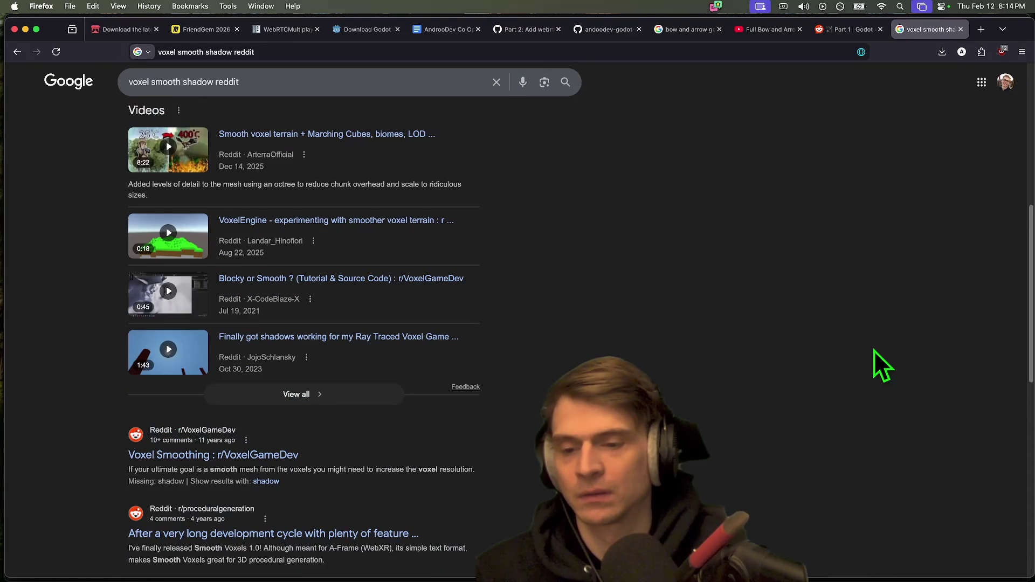
scroll(874, 350, down, 3)
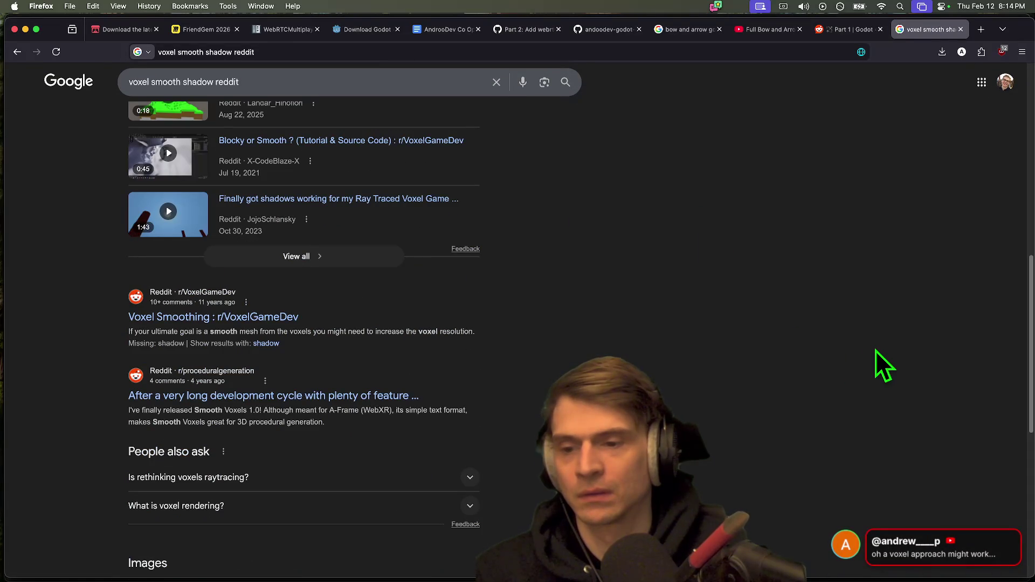
scroll(876, 351, down, 10)
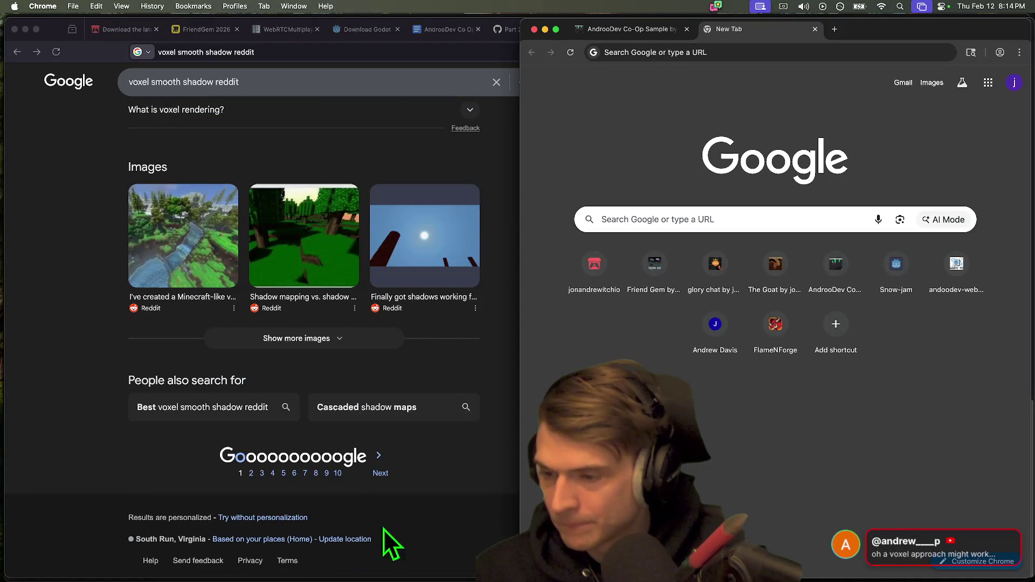
click(437, 378)
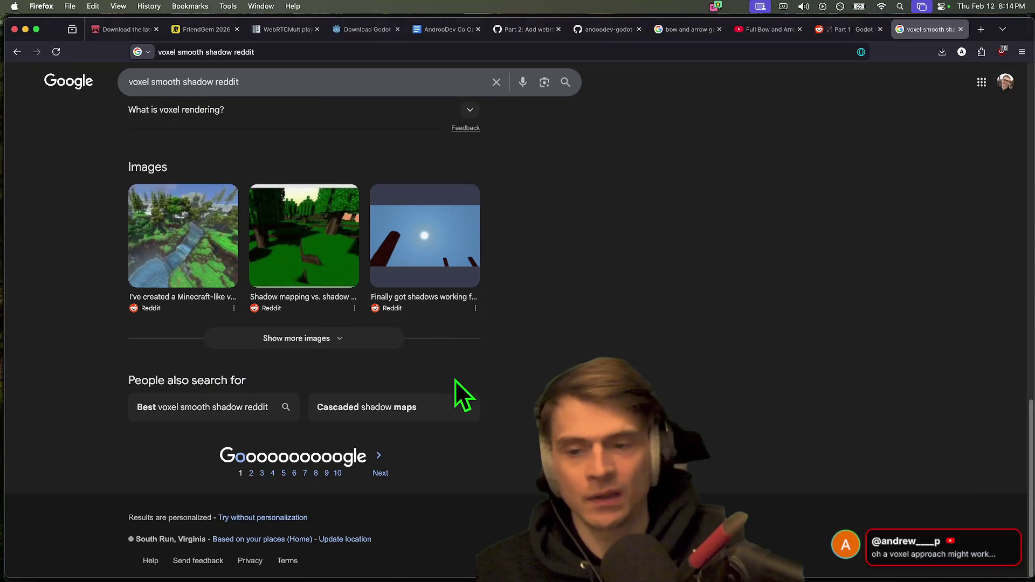
scroll(721, 425, up, 20)
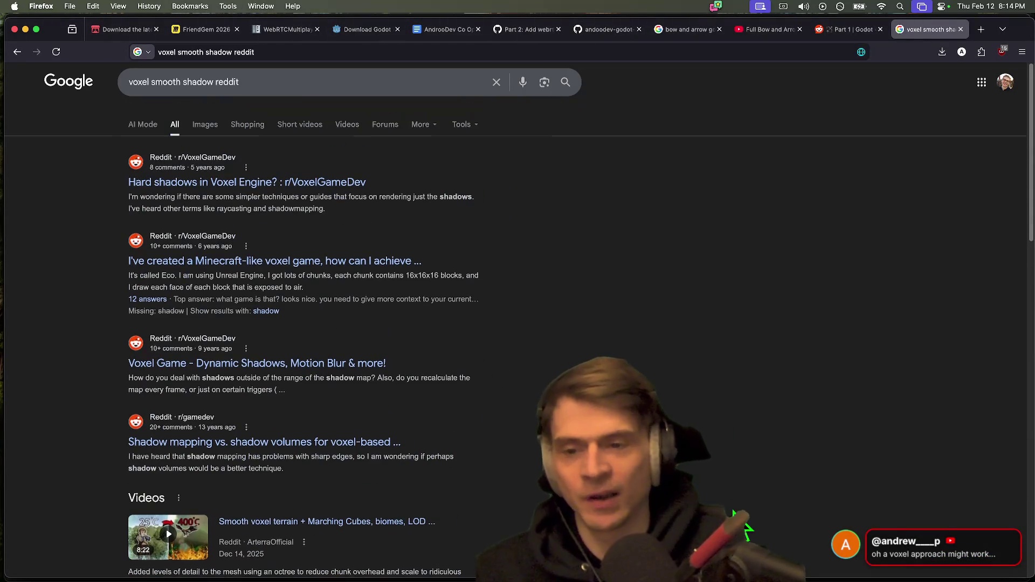
Step: Glance at the Godot bow and arrow Reddit post, then return to the results
key(ctrl+shift+Tab)
key(ctrl+shift+Tab)
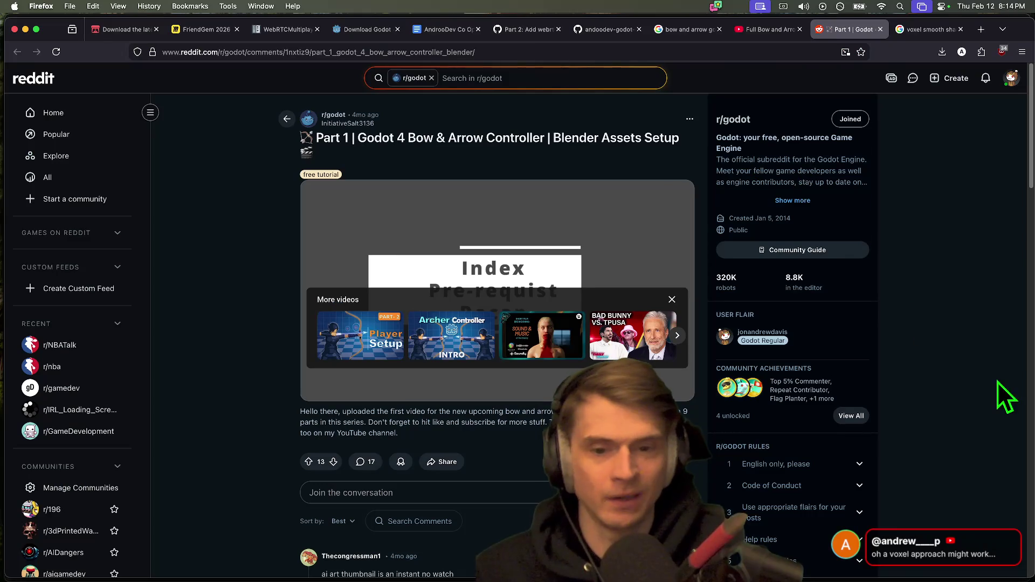
key(ctrl+Tab)
scroll(214, 333, down, 5)
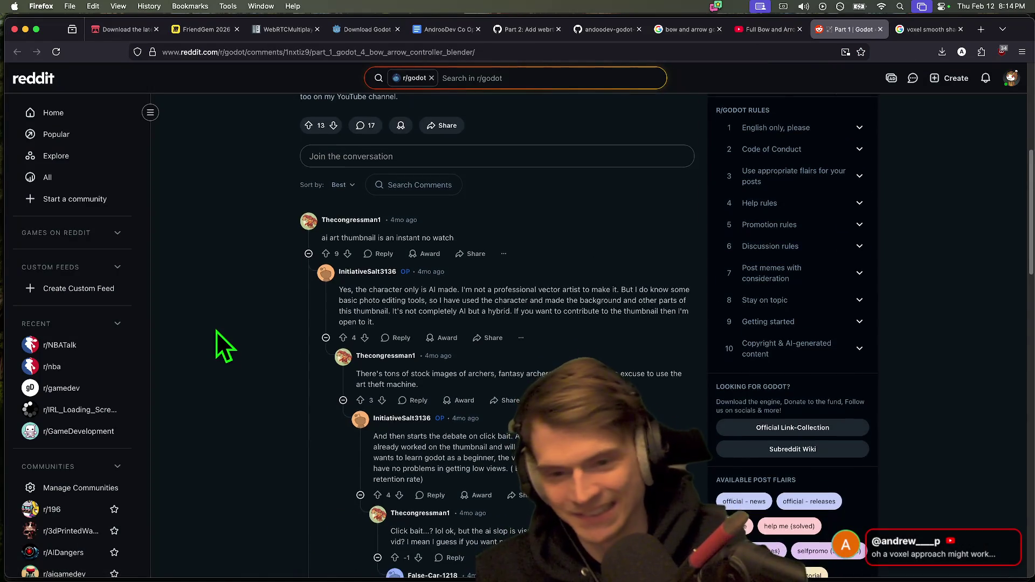
scroll(215, 332, up, 5)
key(ctrl+Tab)
Step: Scroll through the results and move on to Google's second results page
click(351, 91)
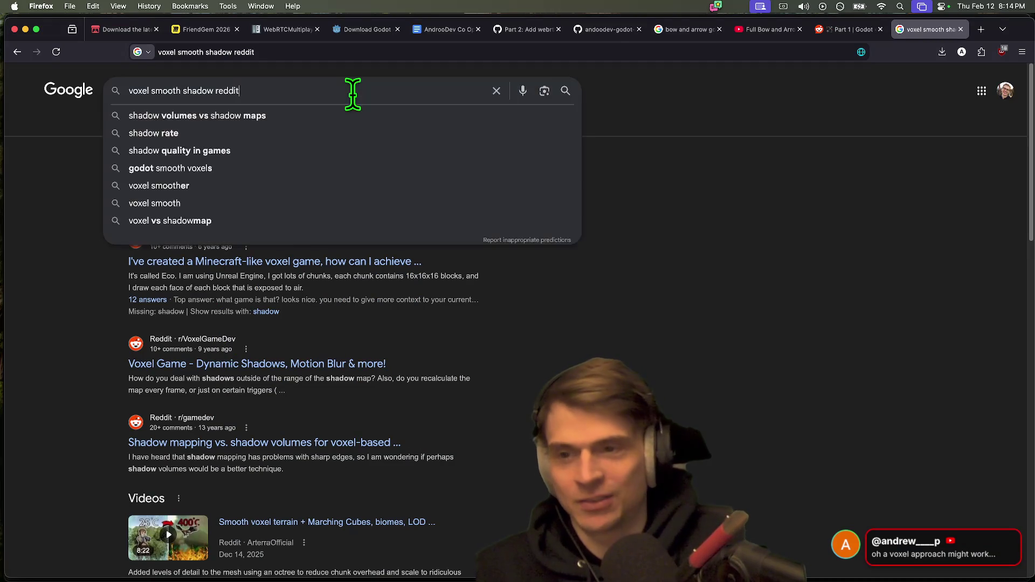
click(714, 245)
scroll(714, 246, down, 3)
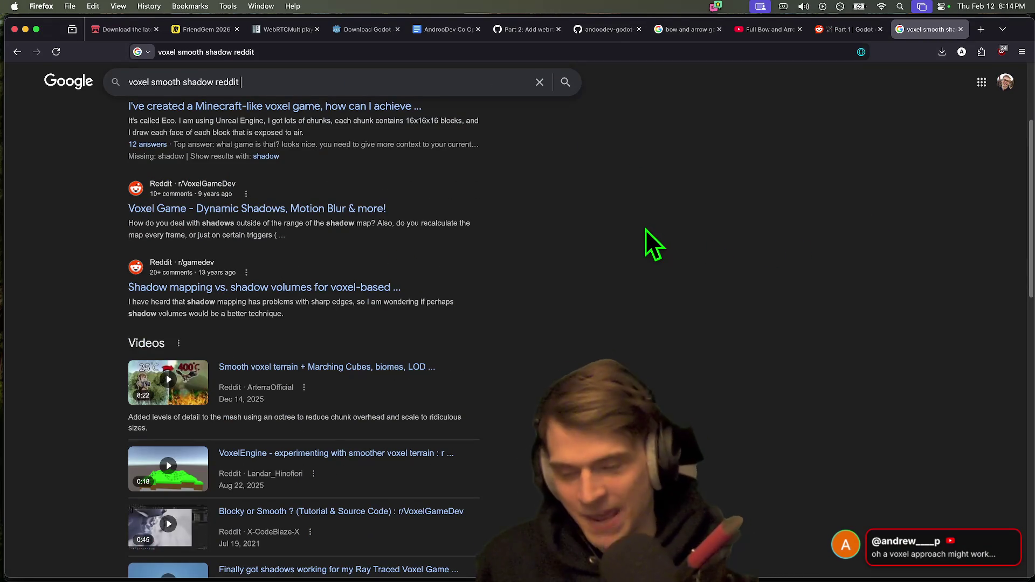
scroll(646, 229, down, 10)
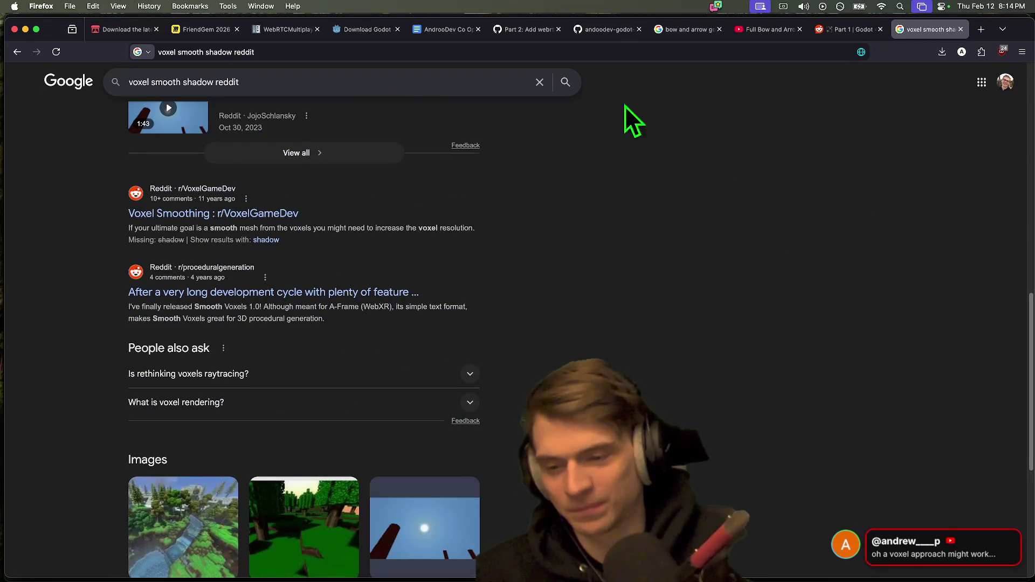
scroll(570, 195, down, 5)
click(391, 470)
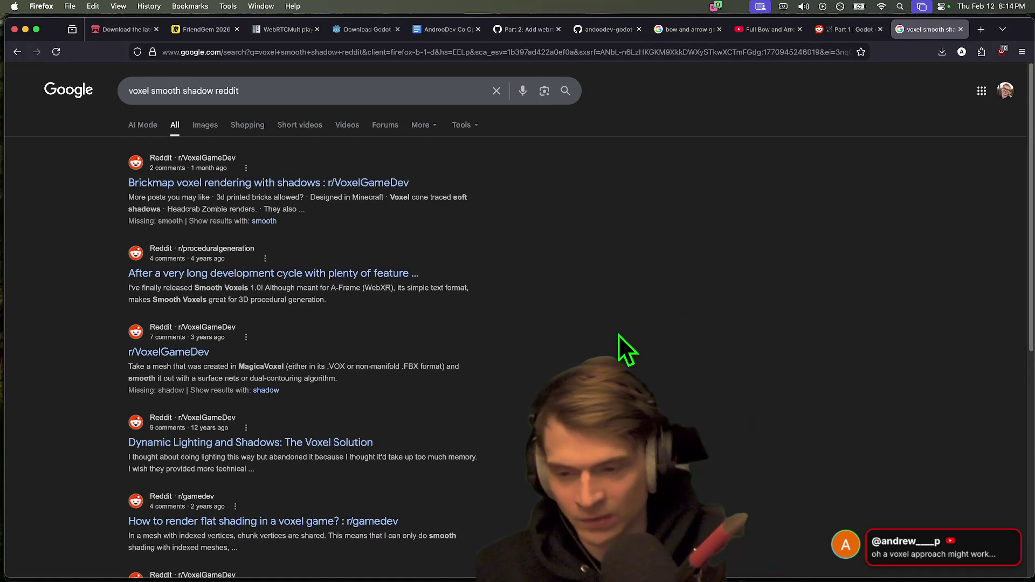
key(super+t)
Step: Load reddit.com, search it for 'voxel shadow', and scroll the results
text(reddit.com/)
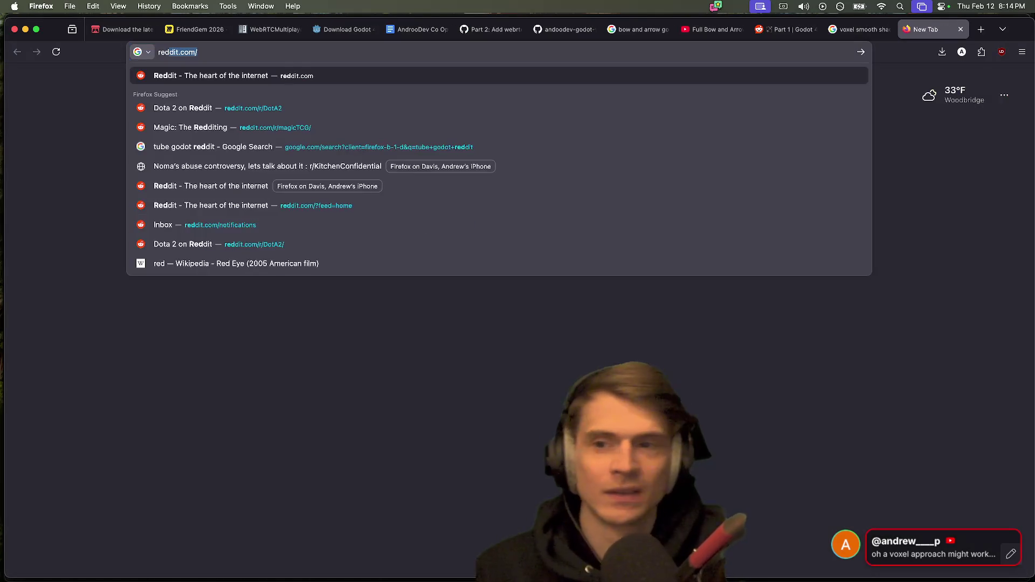
key(Return)
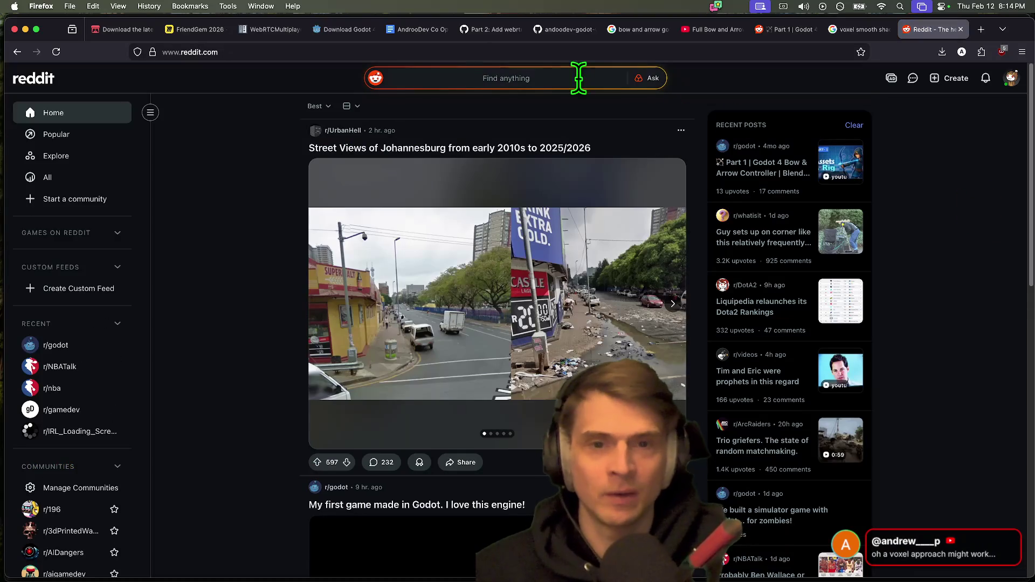
click(535, 78)
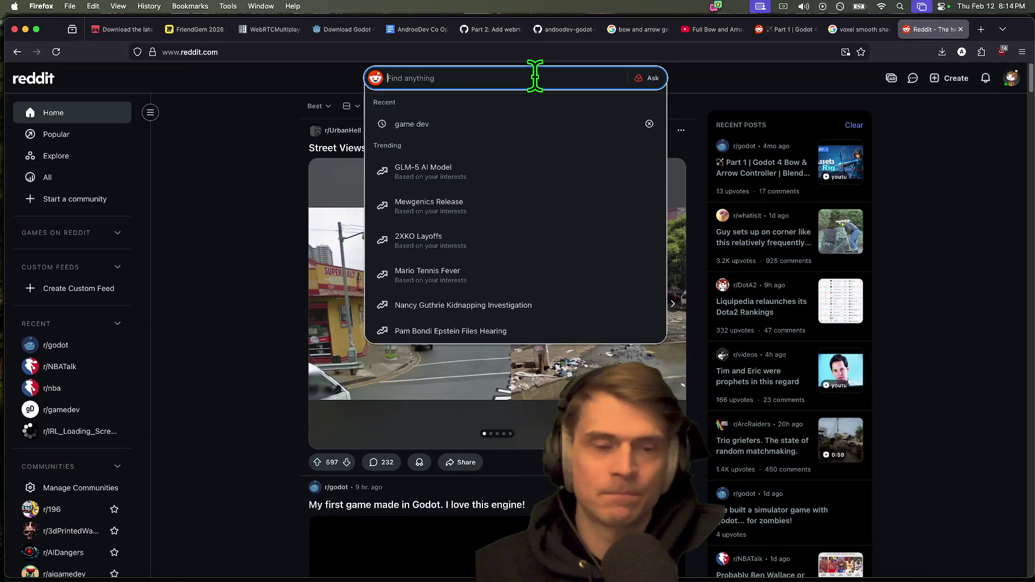
text(vox)
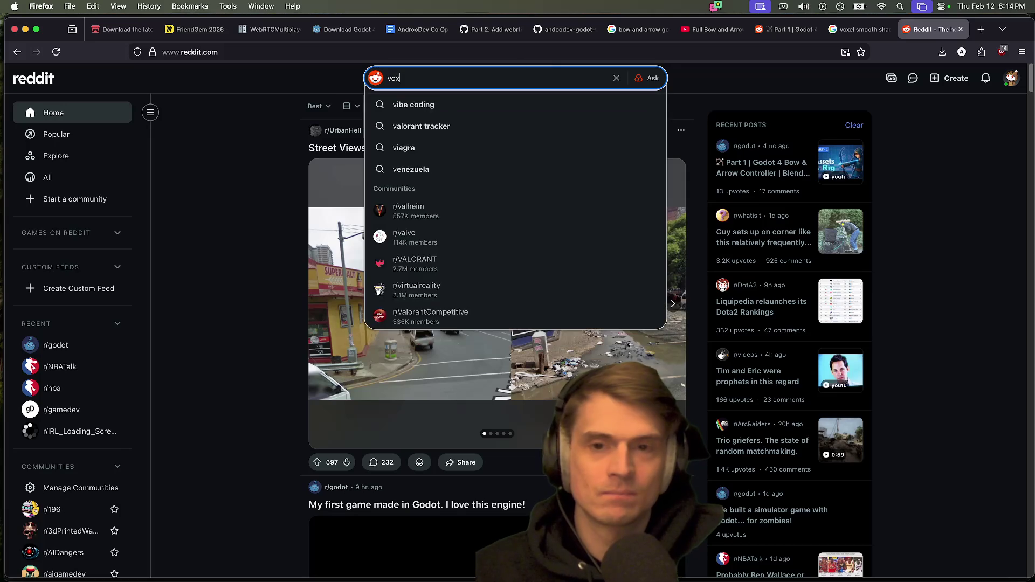
text(el shadow)
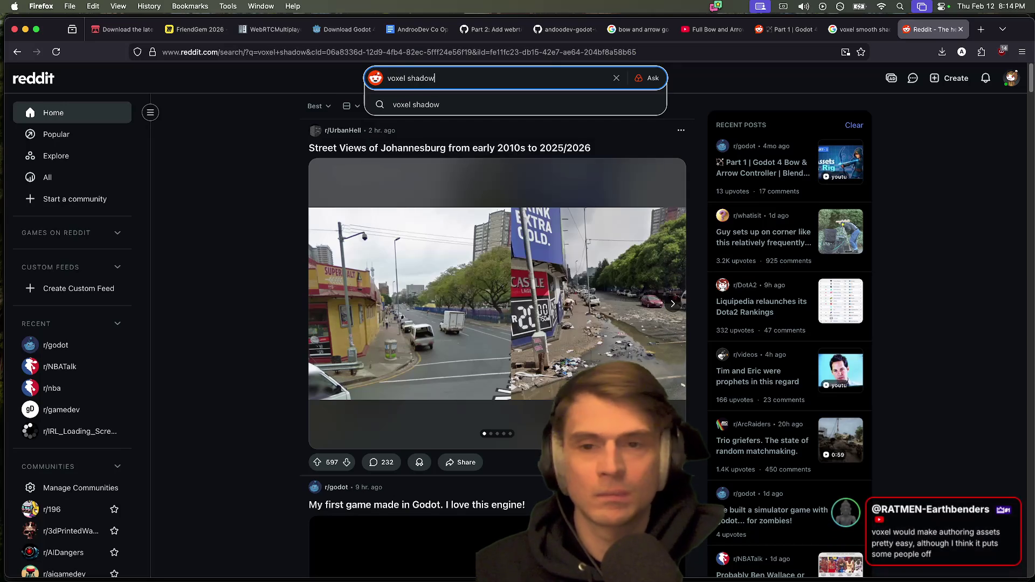
key(Return)
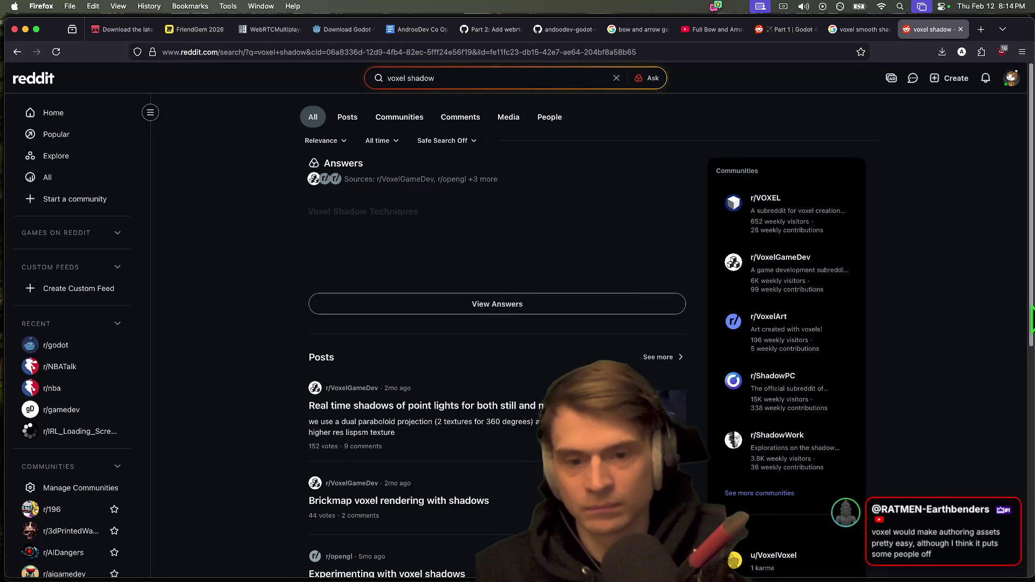
scroll(963, 331, down, 2)
scroll(184, 340, down, 3)
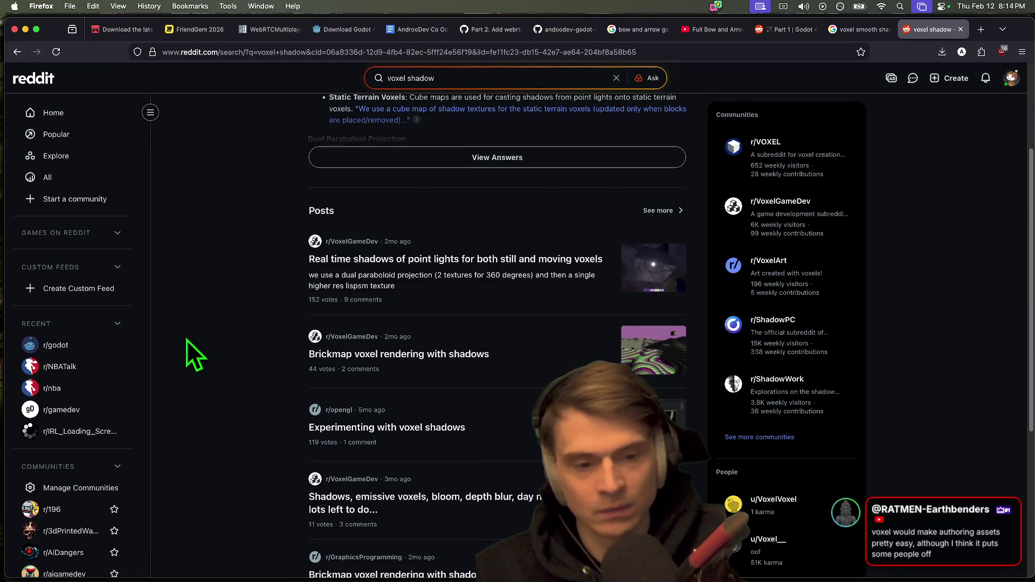
scroll(186, 340, down, 3)
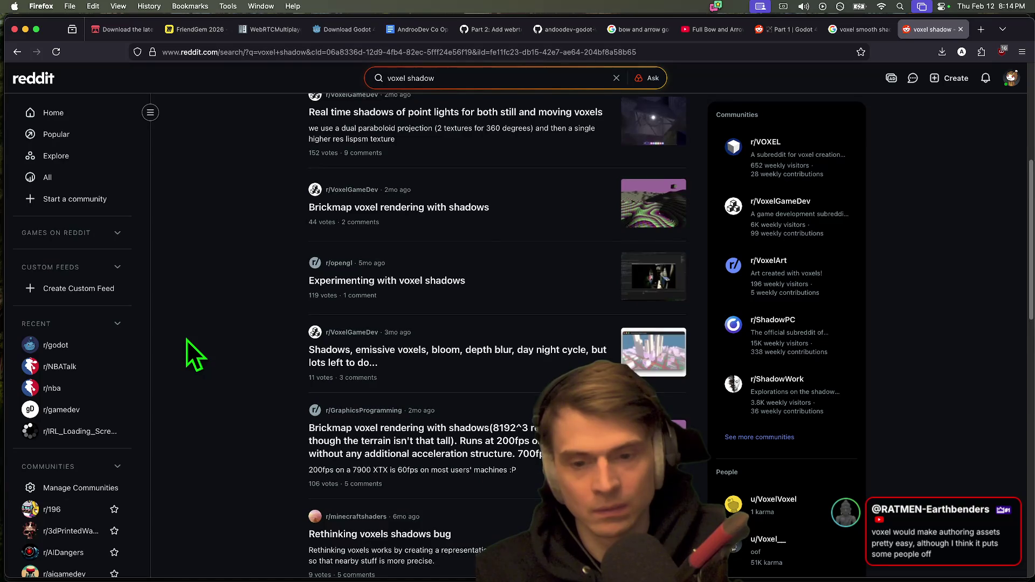
scroll(187, 340, down, 5)
scroll(187, 340, down, 10)
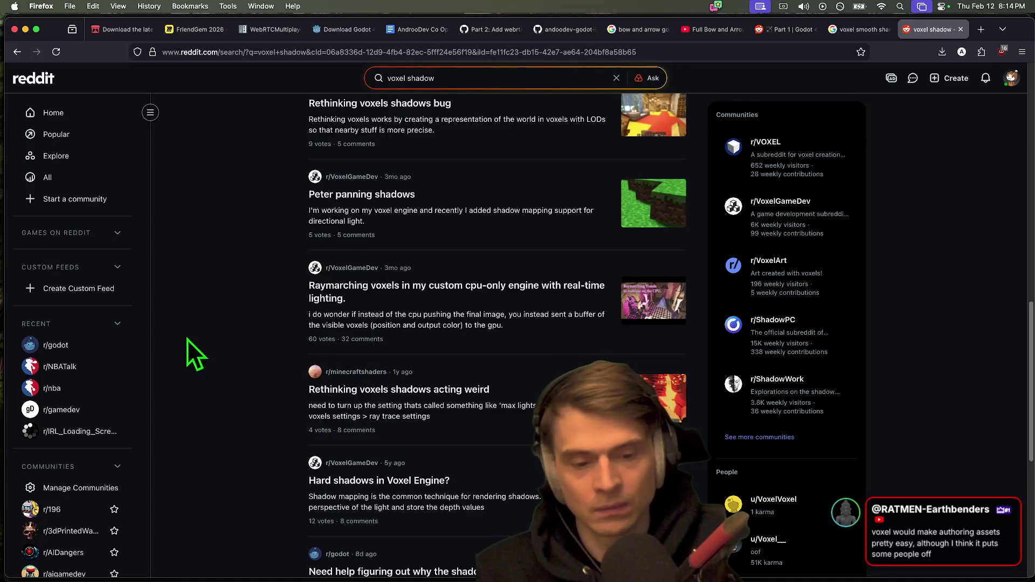
scroll(187, 339, down, 4)
scroll(188, 338, down, 3)
scroll(190, 339, down, 5)
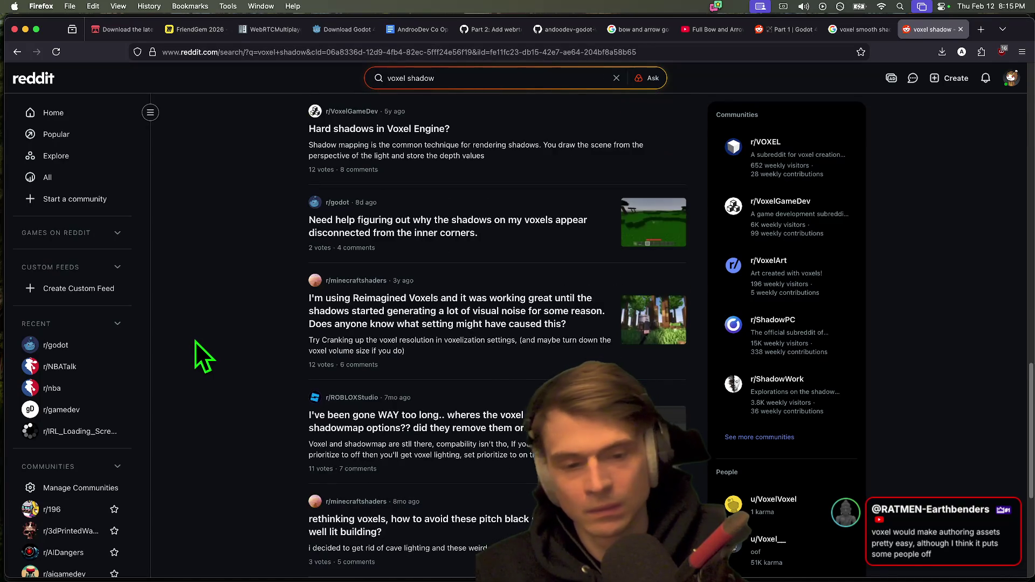
scroll(195, 341, up, 15)
Step: Refine the search to 'voxel smooth shadow' and open the Smooth Per Voxel Lighting in Godot post
double_click(468, 76)
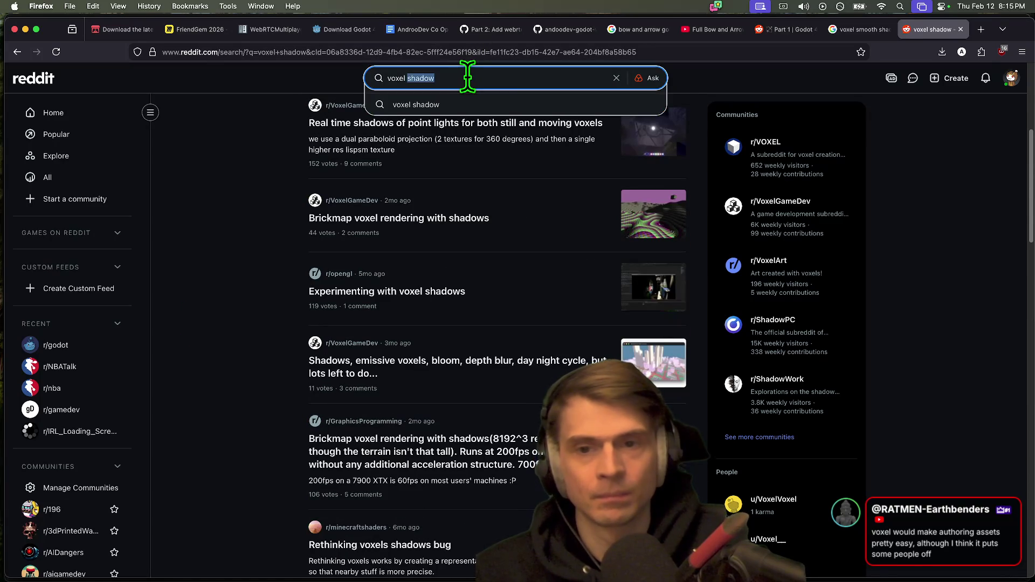
text(mooth shadow)
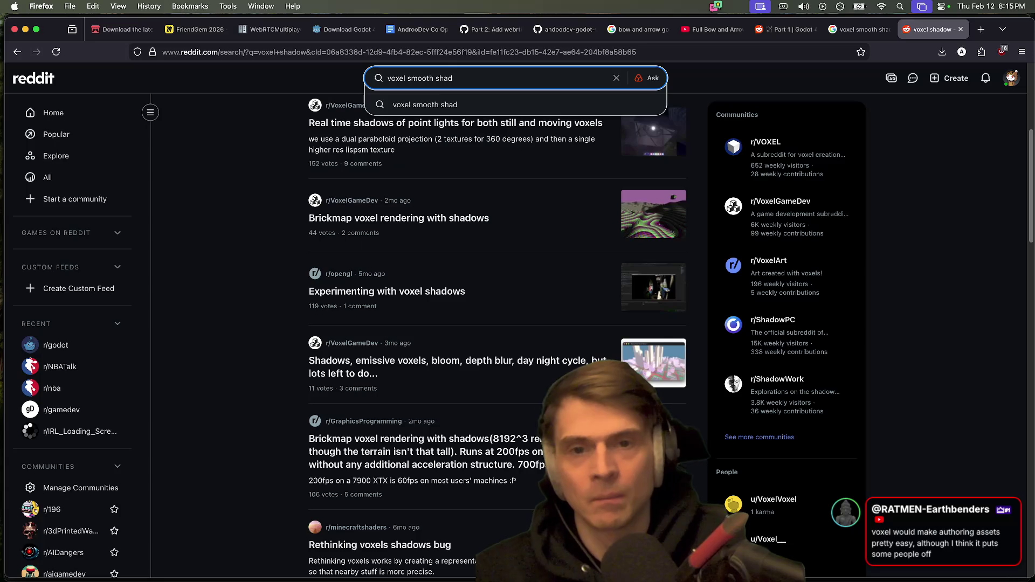
key(Return)
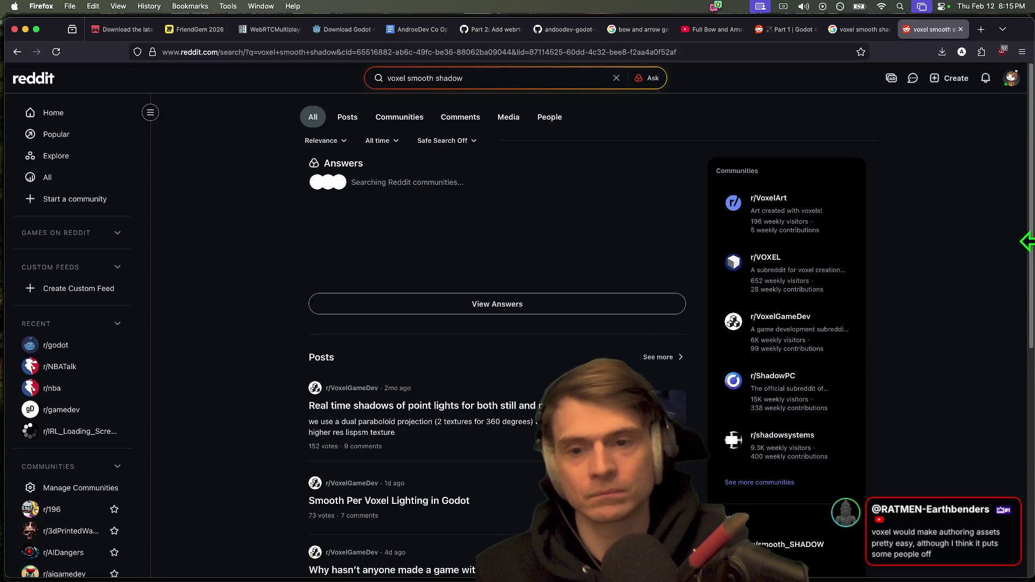
scroll(985, 274, down, 1)
click(353, 479)
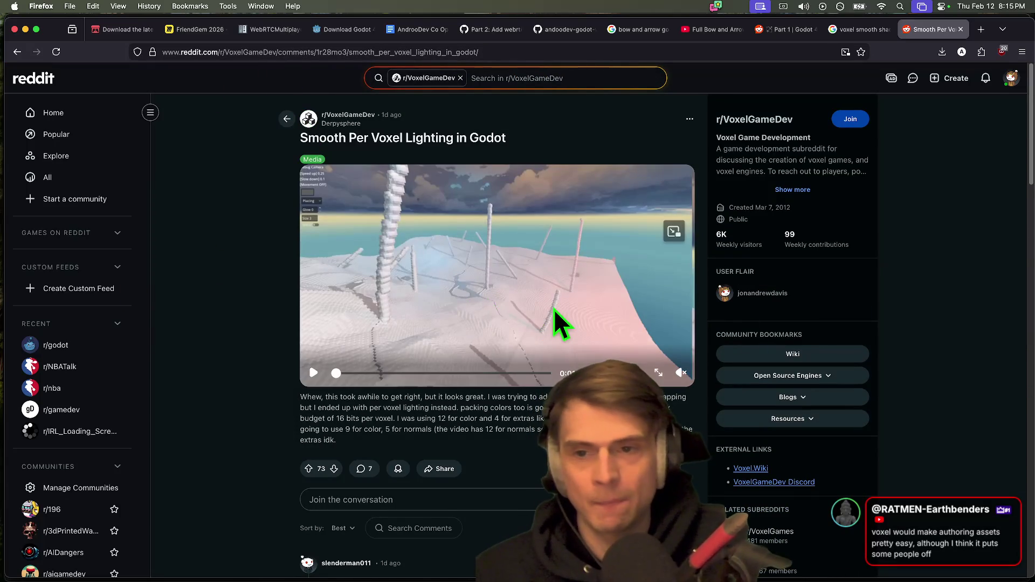
Step: Save the 'Smooth Per Voxel Lighting in Godot' post and play its video full screen
click(690, 119)
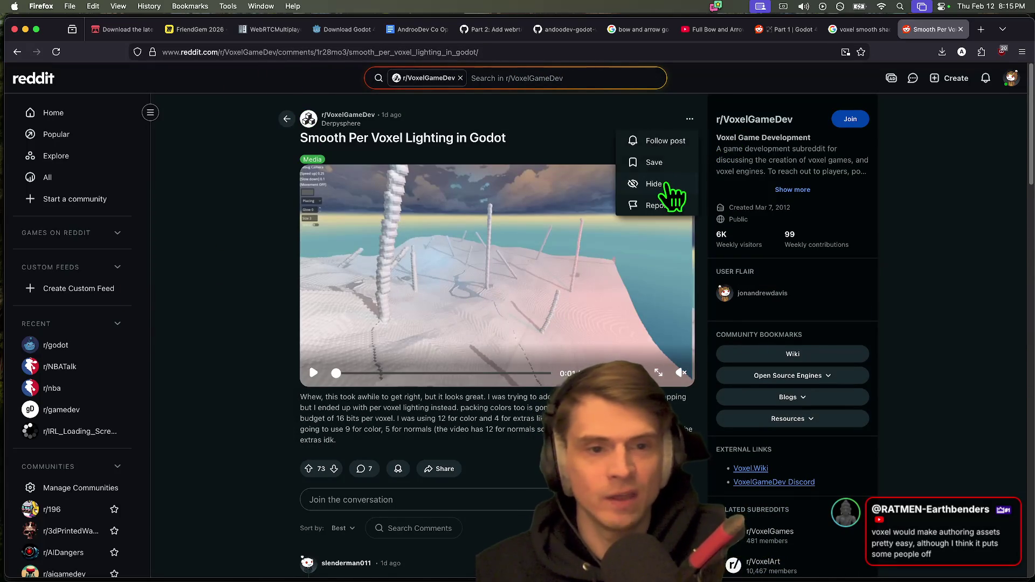
click(654, 162)
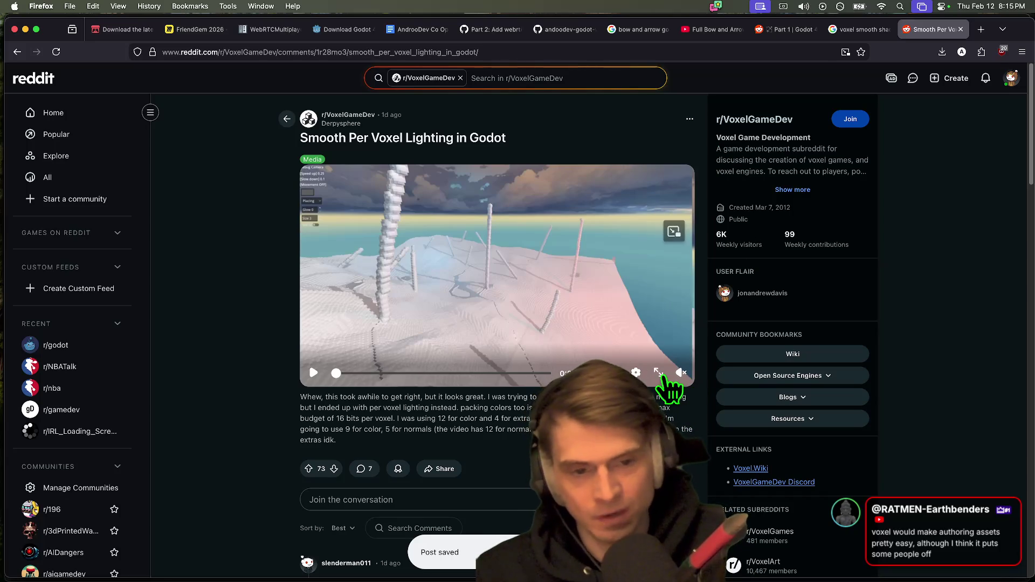
click(659, 372)
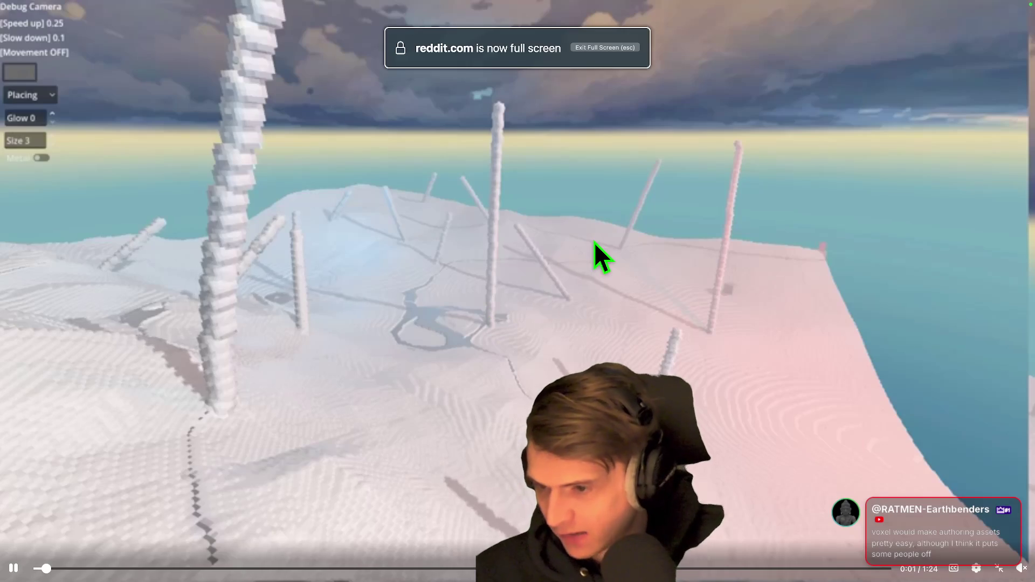
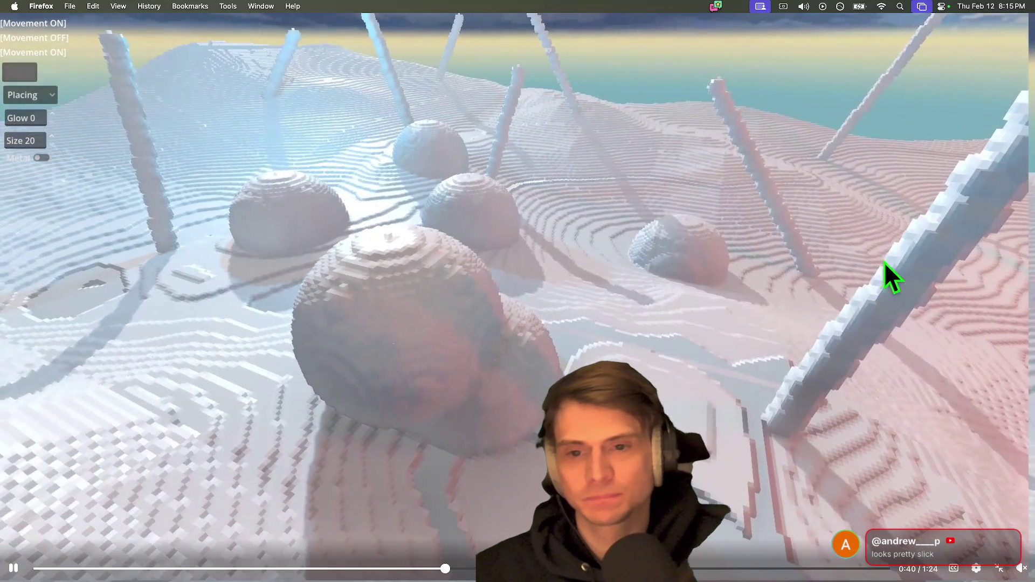
Step: Exit the fullscreen video and read through the voxel lighting post's text
key(Escape)
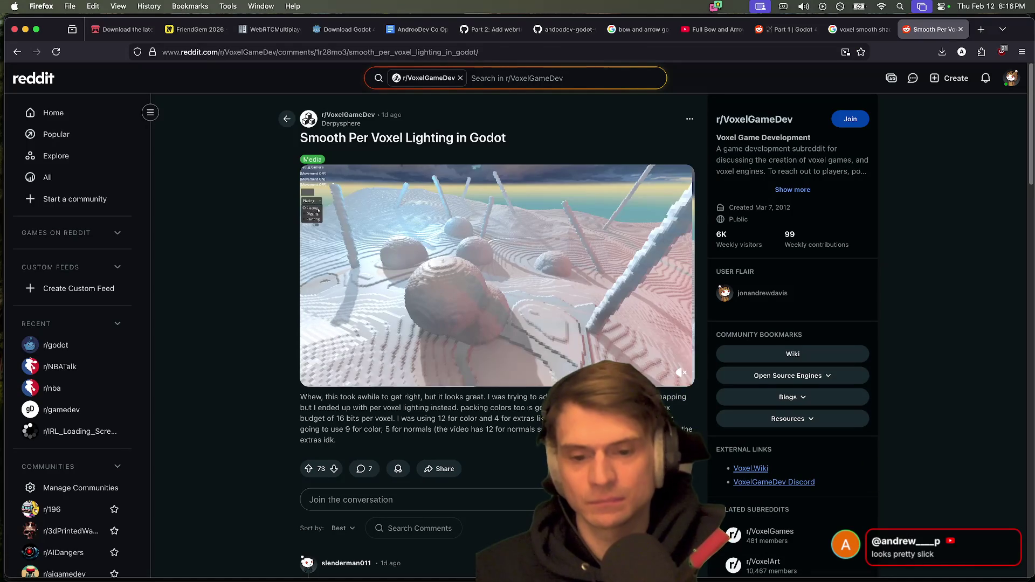
drag(593, 419, 514, 405)
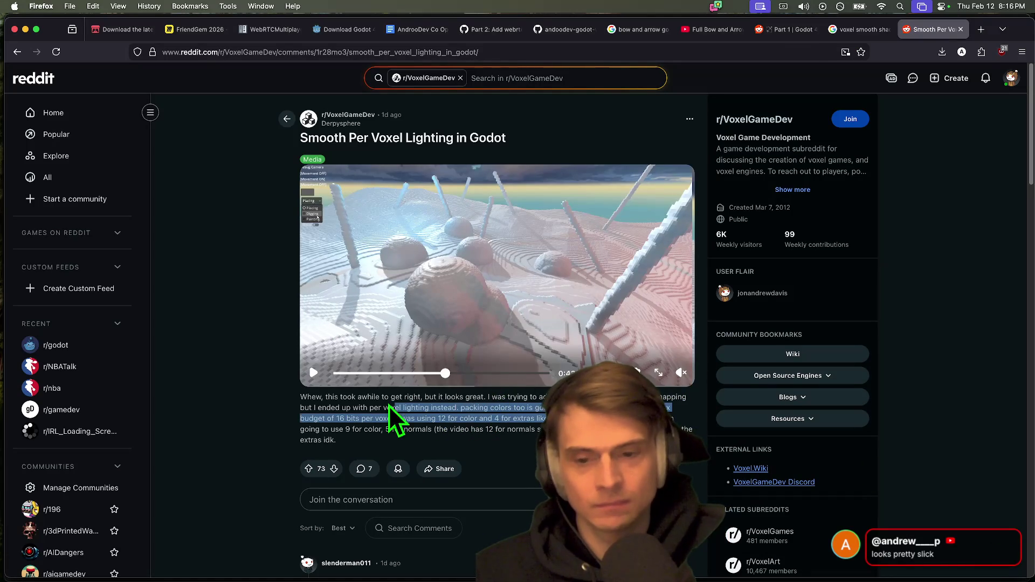
click(304, 404)
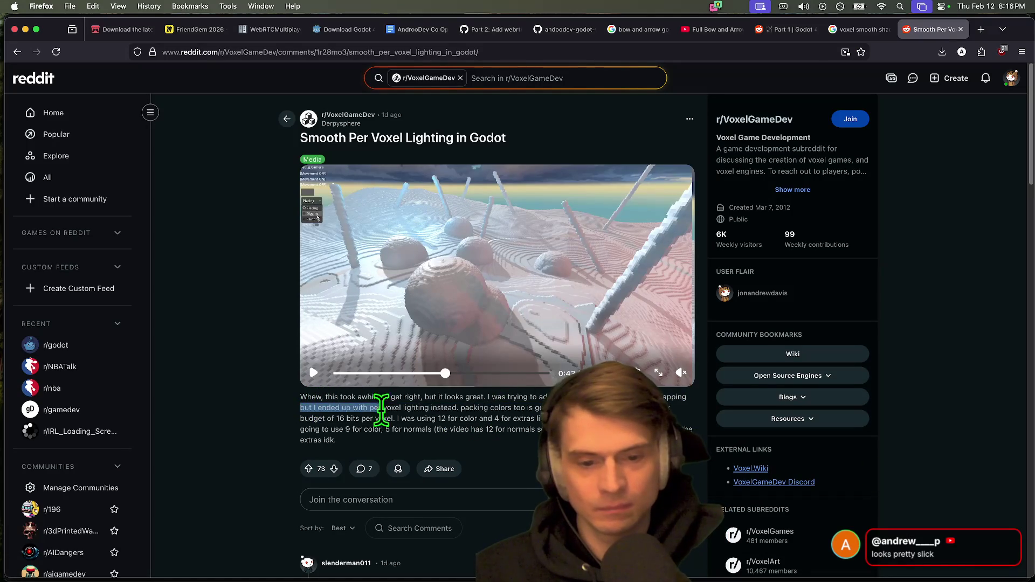
drag(376, 408, 593, 408)
drag(666, 408, 593, 418)
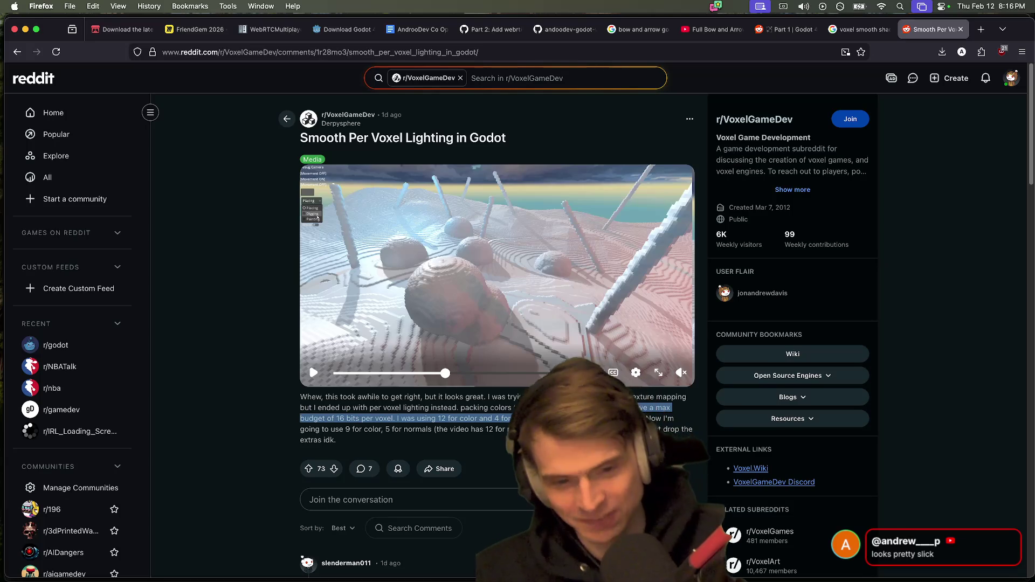
click(593, 419)
Step: Scroll through the post's comments, highlighting the 'Crazy thing to experiment with' line
scroll(496, 334, down, 5)
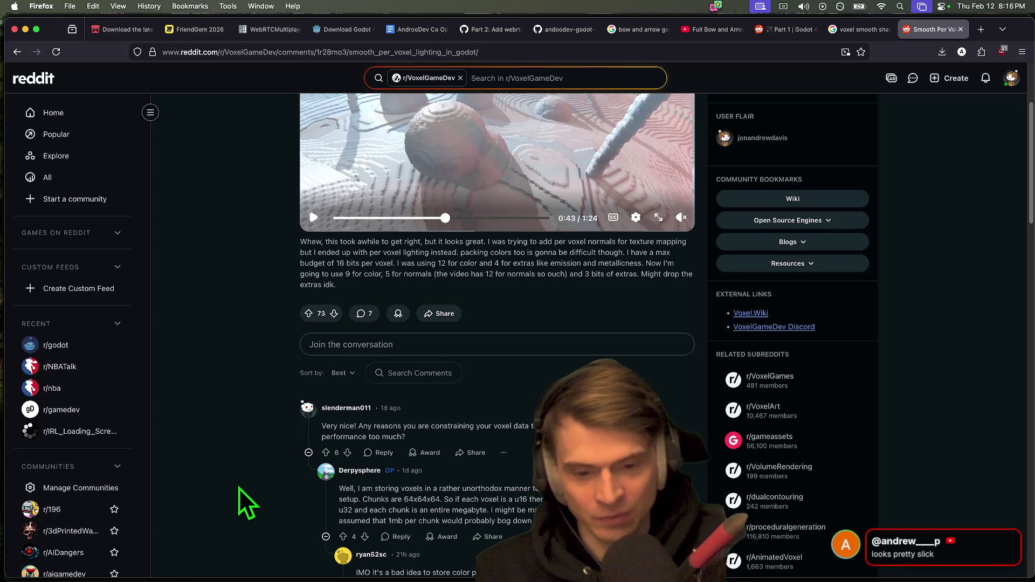
scroll(247, 503, down, 2)
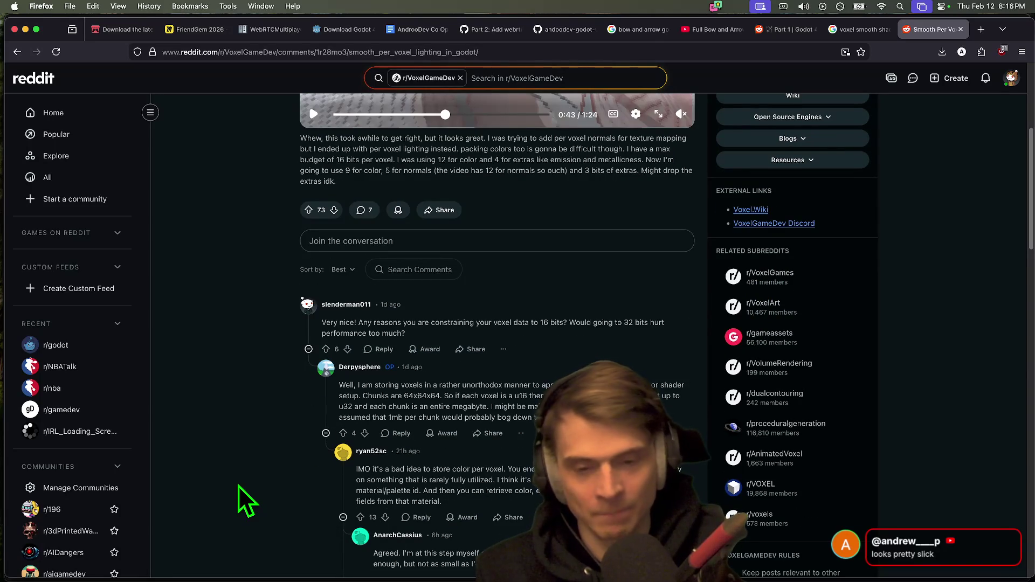
scroll(238, 486, down, 4)
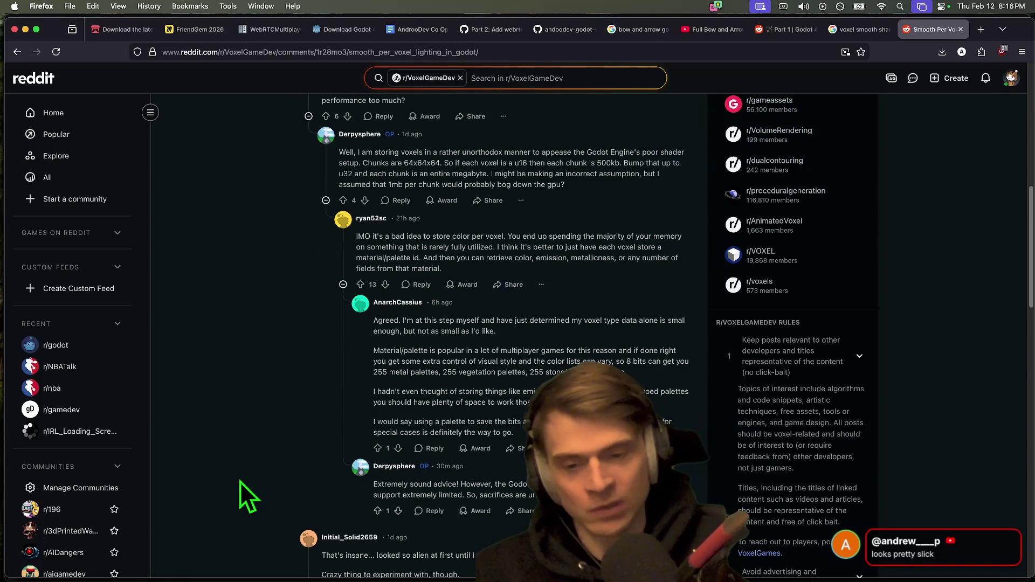
scroll(238, 477, down, 2)
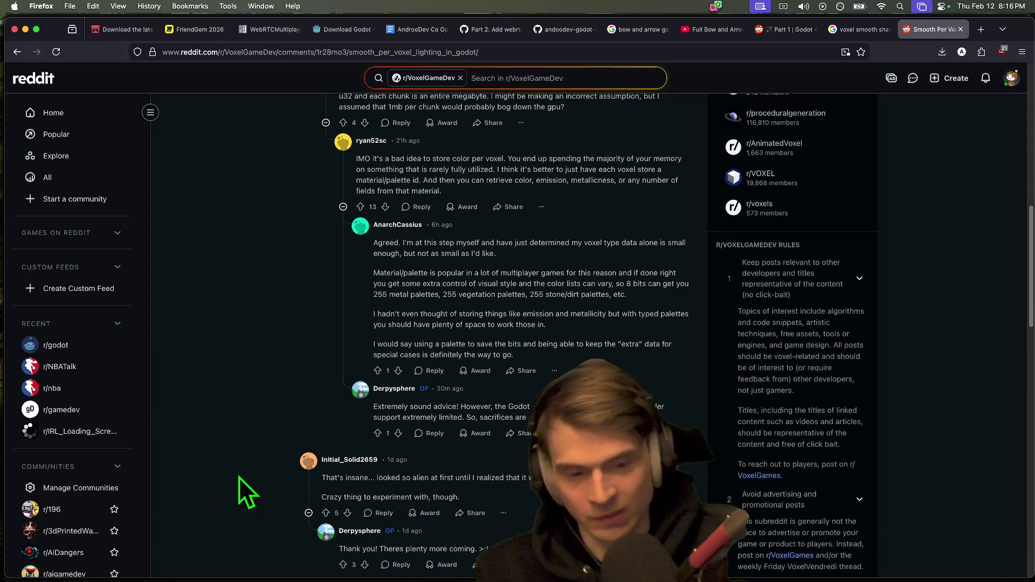
drag(689, 478, 540, 499)
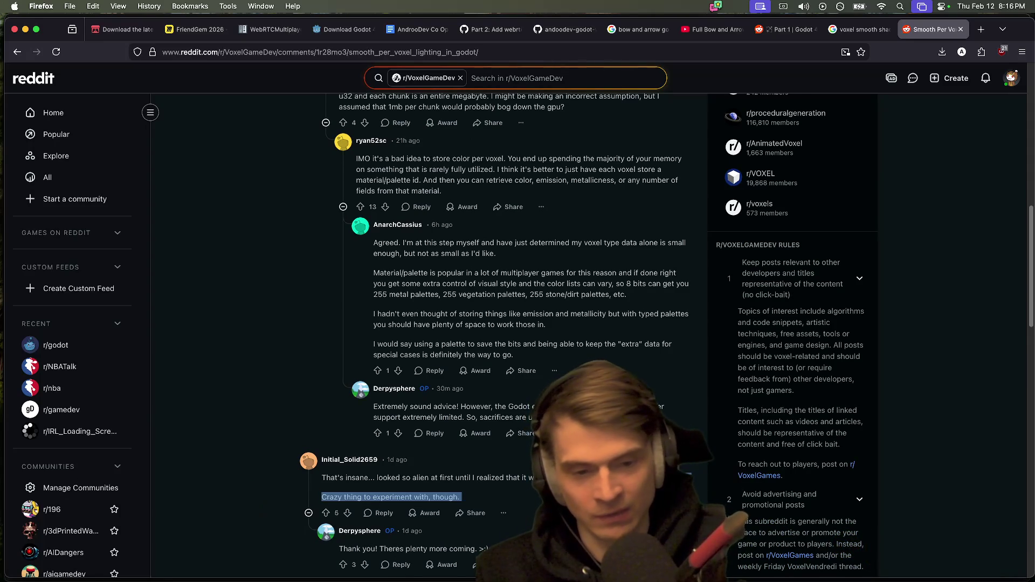
scroll(539, 499, down, 3)
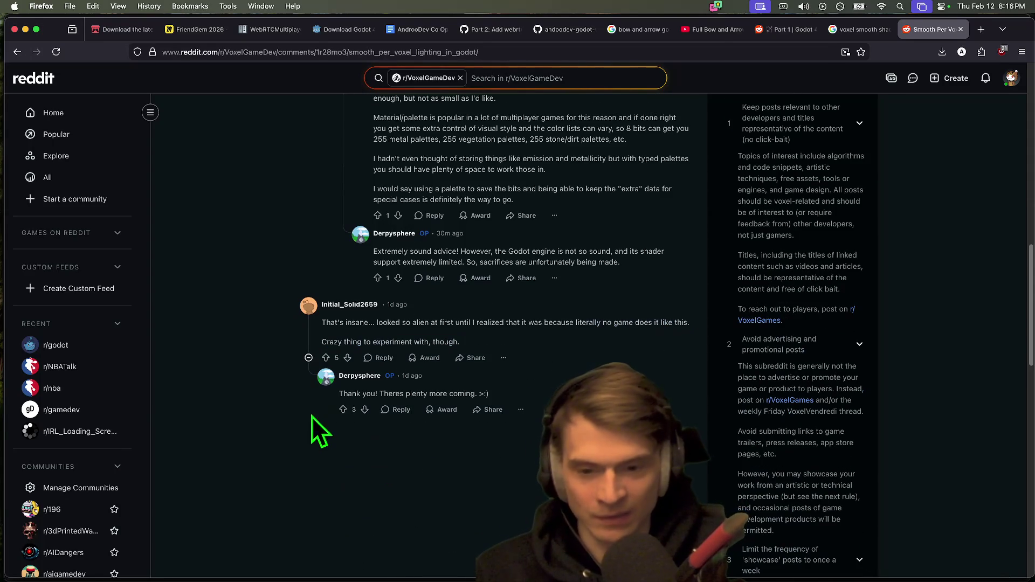
scroll(539, 498, up, 15)
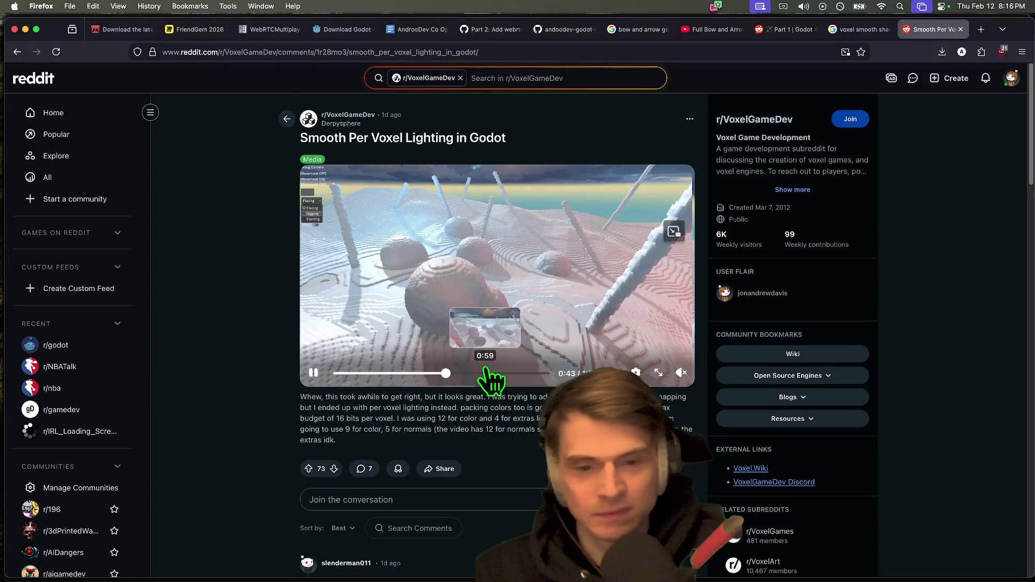
Step: Skip the video ahead, then close the Reddit post tab
click(488, 373)
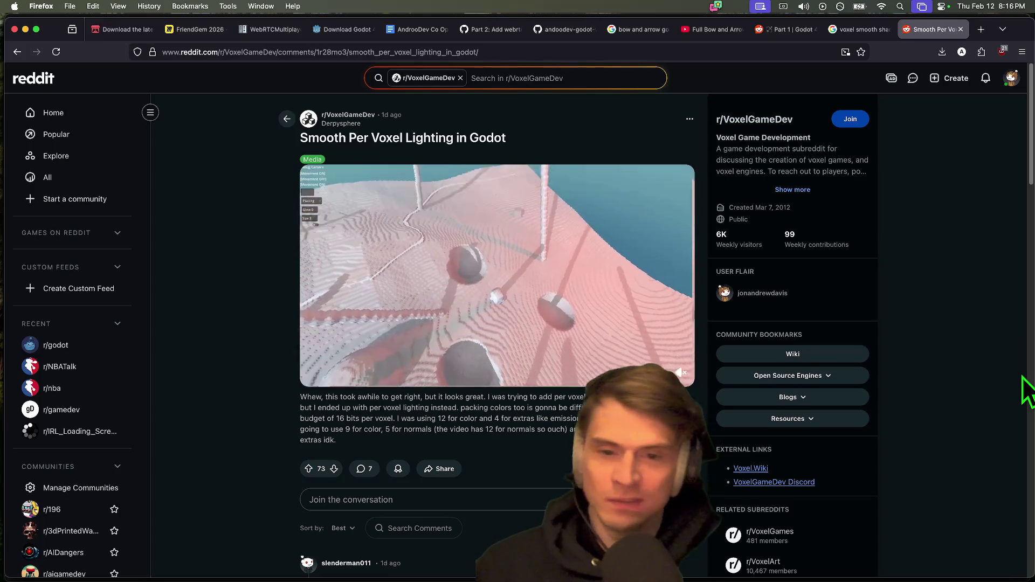
key(super+w)
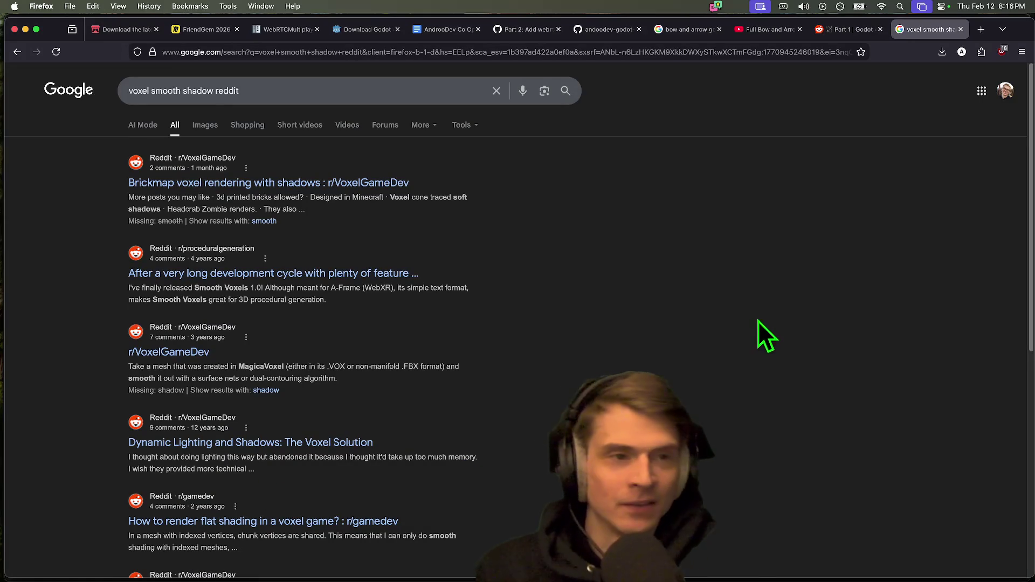
key(super+Tab)
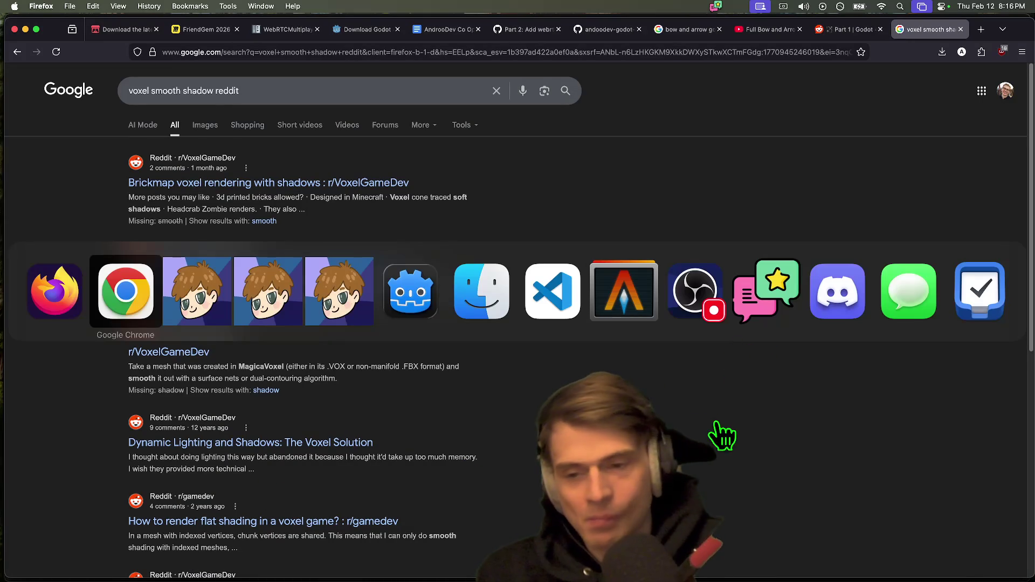
Step: Back in Godot, stop the running game and relaunch the three debug instances
click(371, 326)
key(super+Tab)
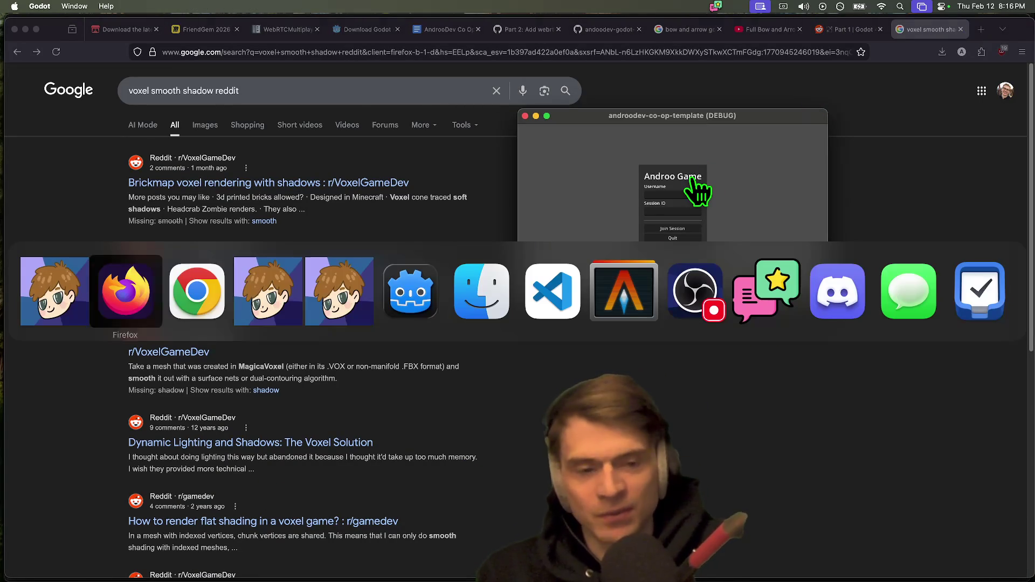
key(Tab)
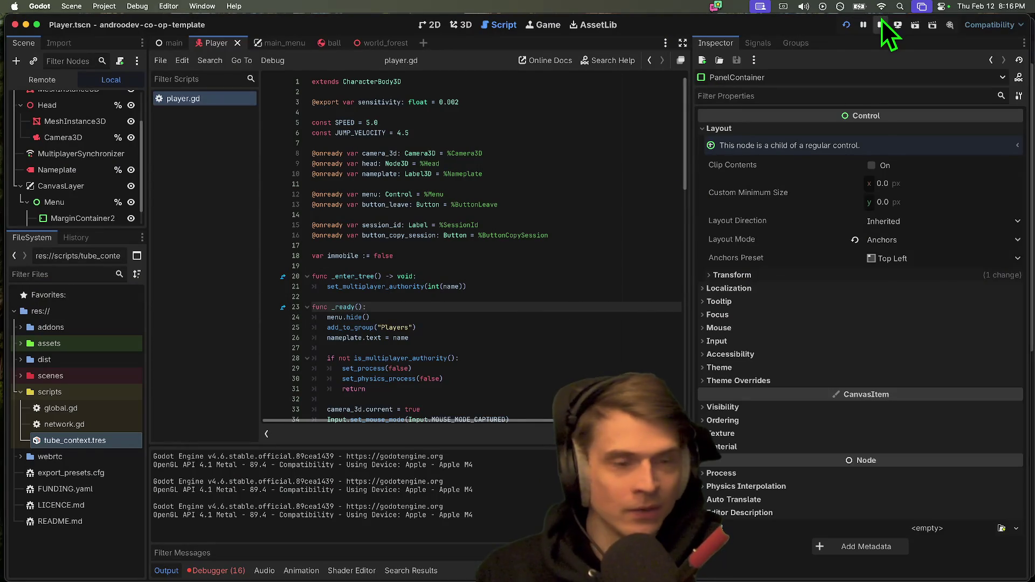
click(880, 25)
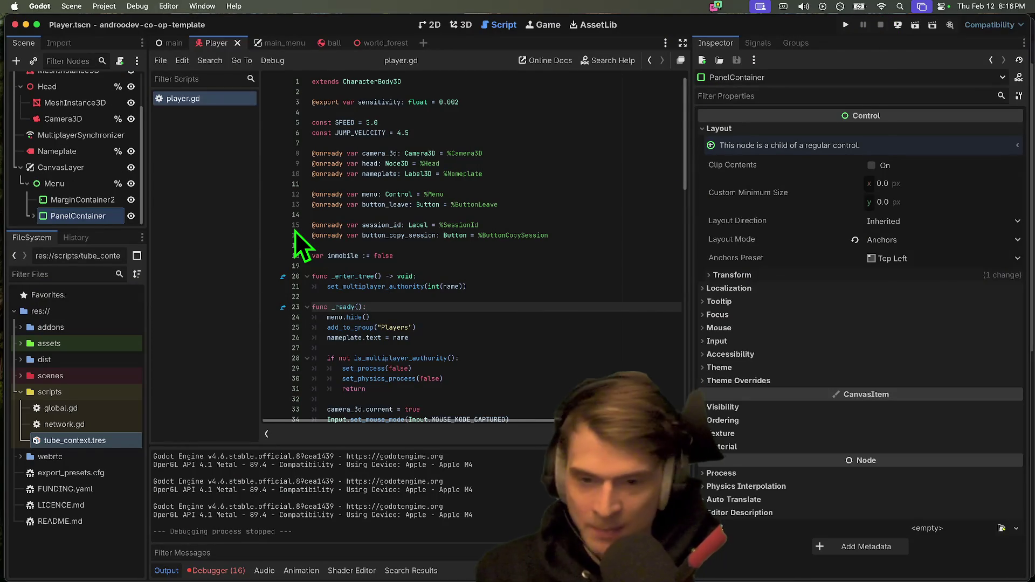
key(super+b)
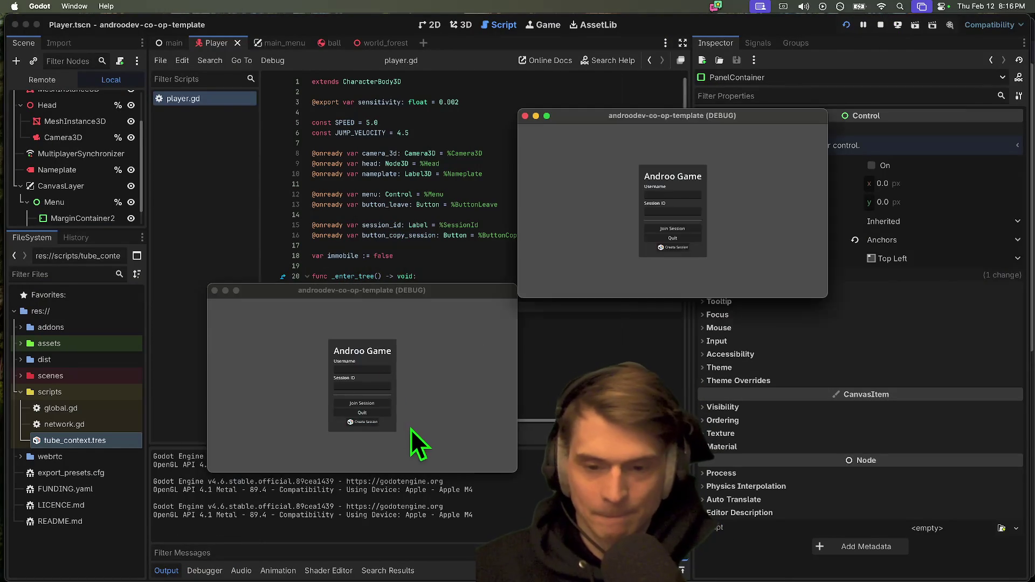
Step: Create a session in one game window and join it from the second window
click(366, 423)
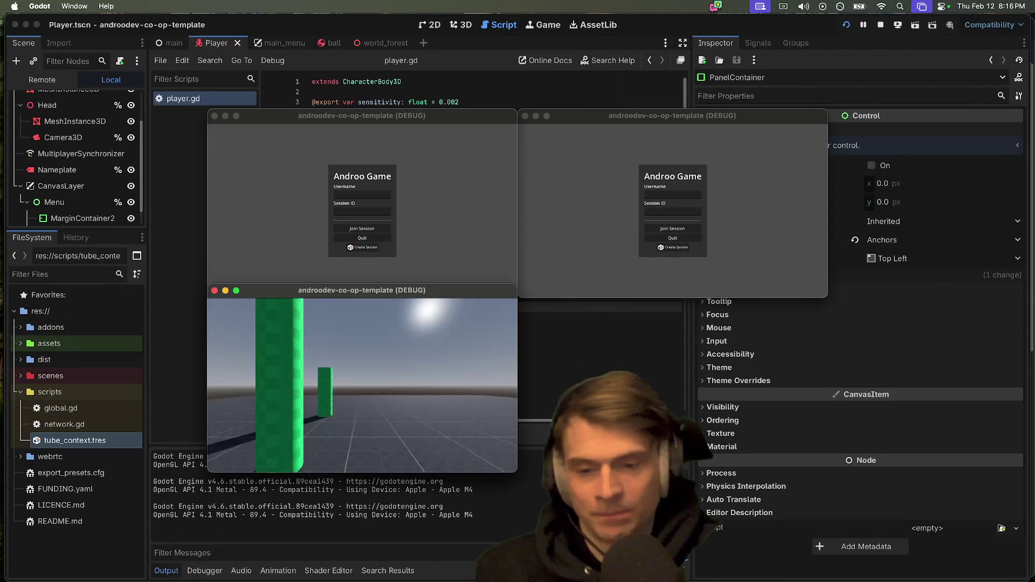
click(362, 196)
click(371, 211)
click(374, 230)
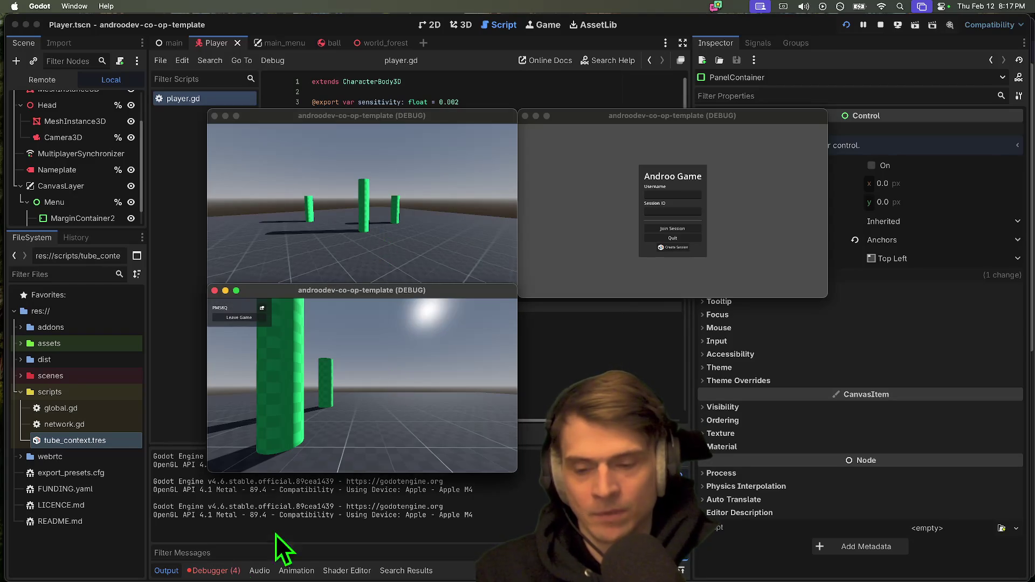
Step: Review the tube_peer.gd:129 _initialize errors across both debug sessions
click(214, 571)
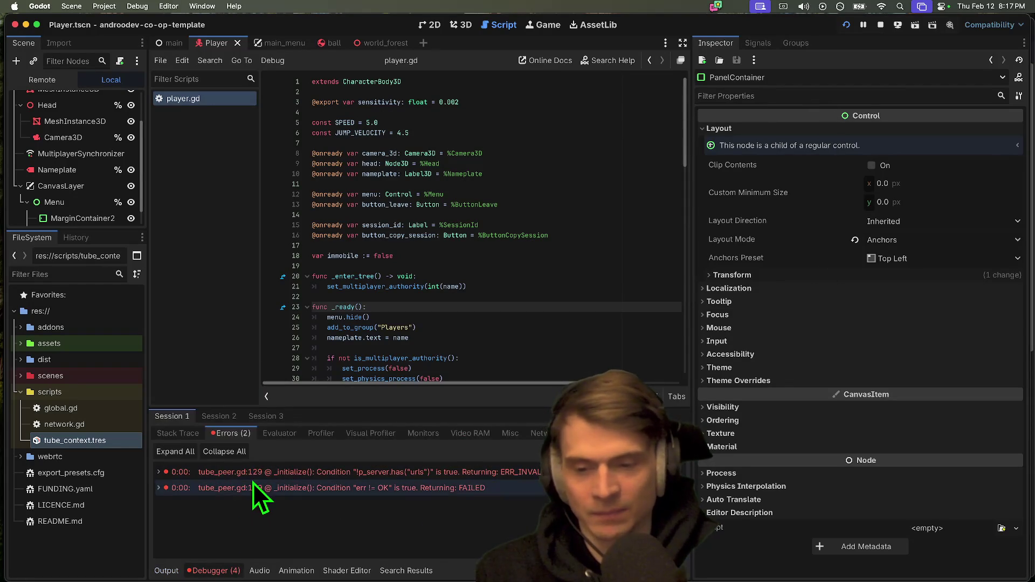
click(231, 419)
click(172, 416)
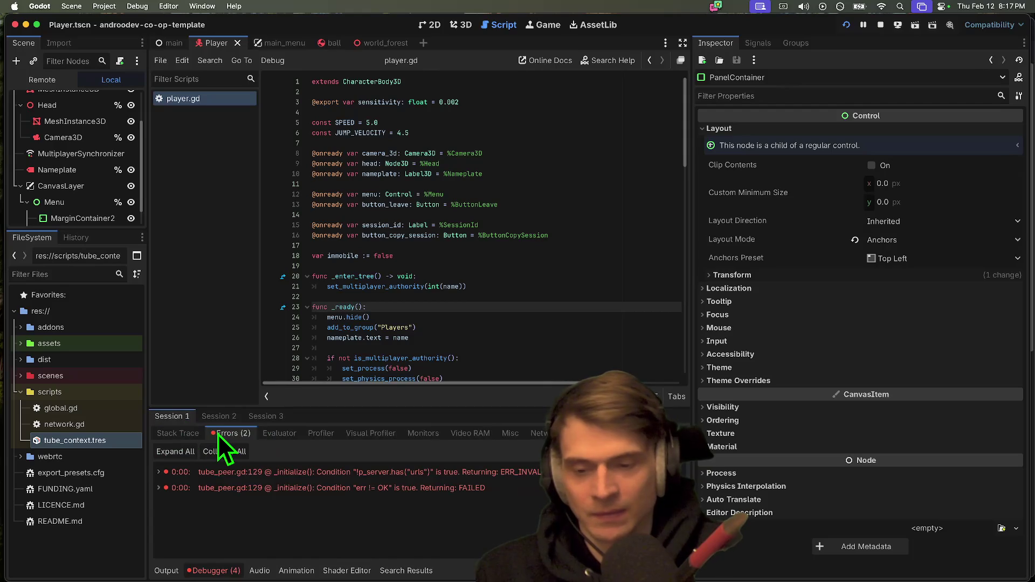
key(super+Tab)
key(super+Tab)
key(super+Tab)
key(super+Tab)
key(super+Tab)
key(super+Tab)
Step: Run gst, then page through the full git diff of the seven modified files
text(gs)
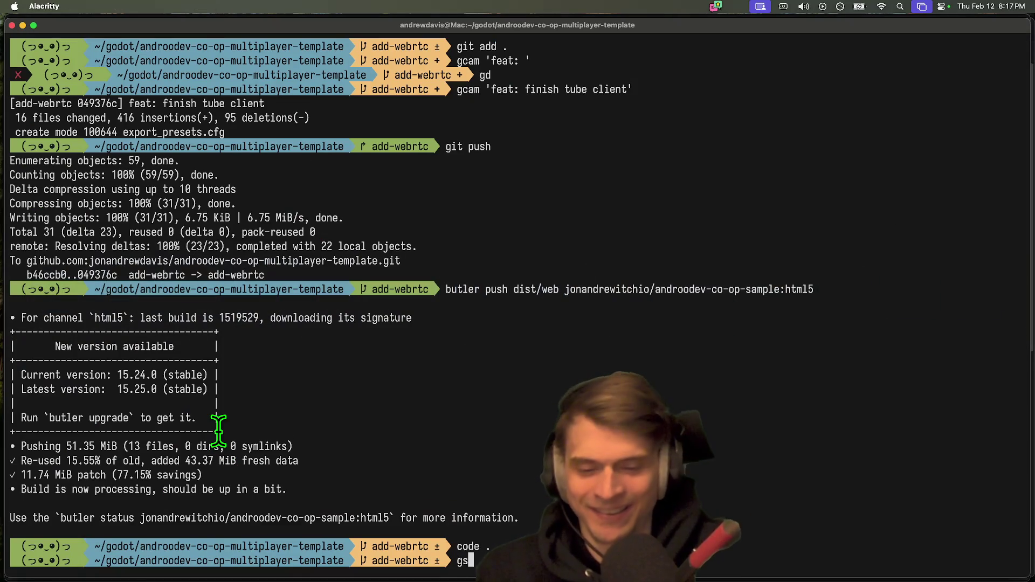
key(Return)
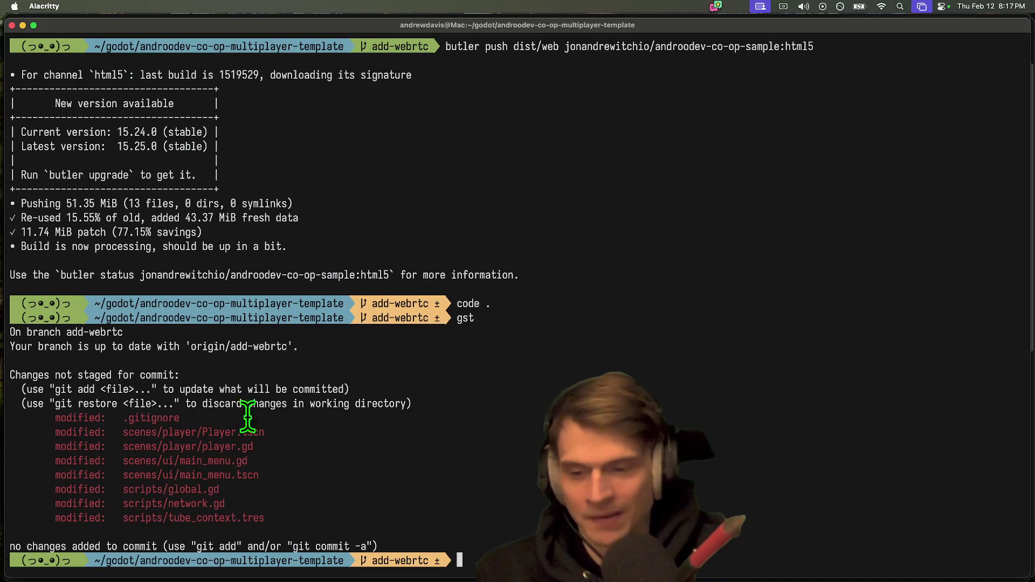
text(gd)
key(Return)
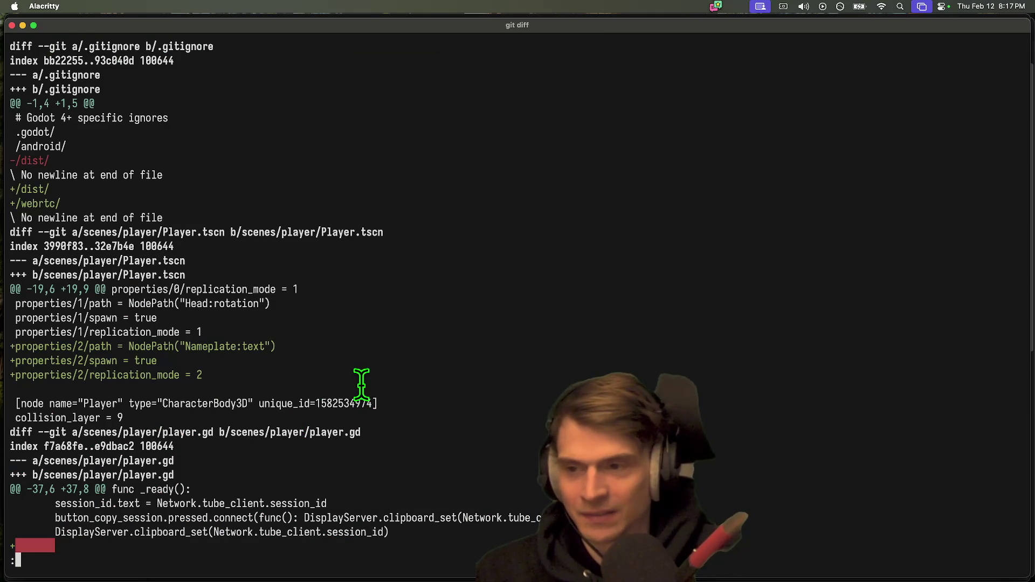
key(space)
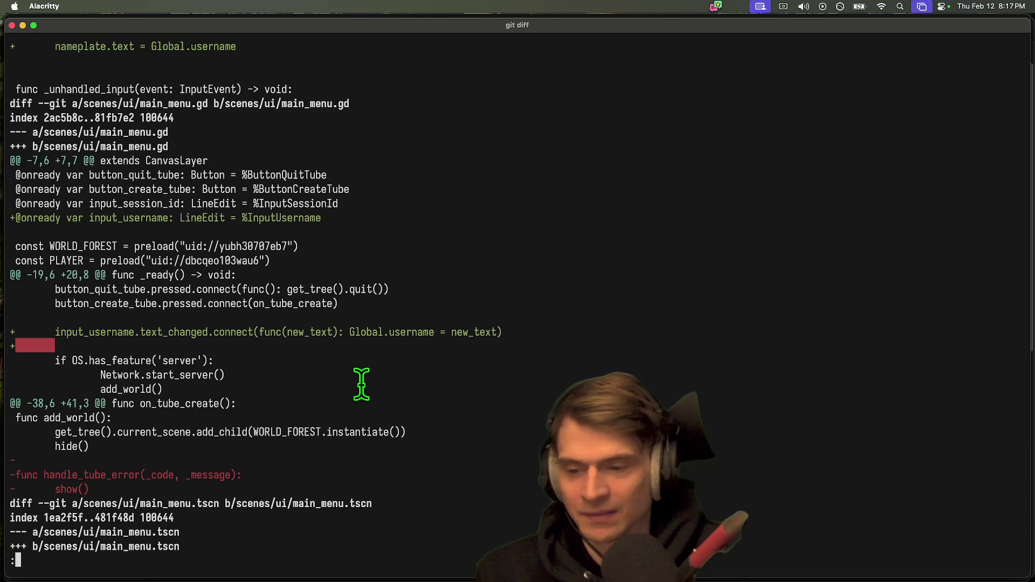
key(space)
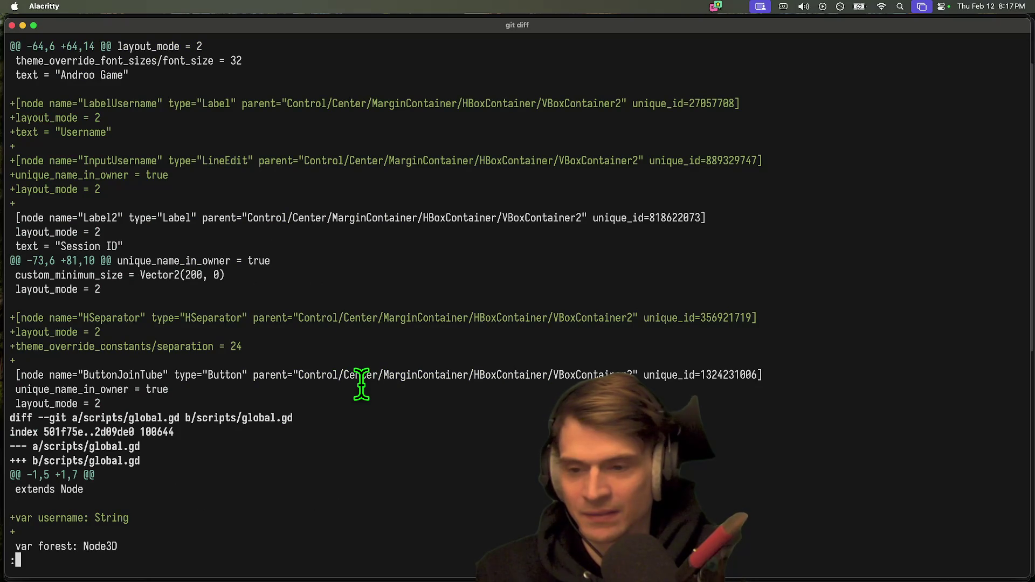
key(space)
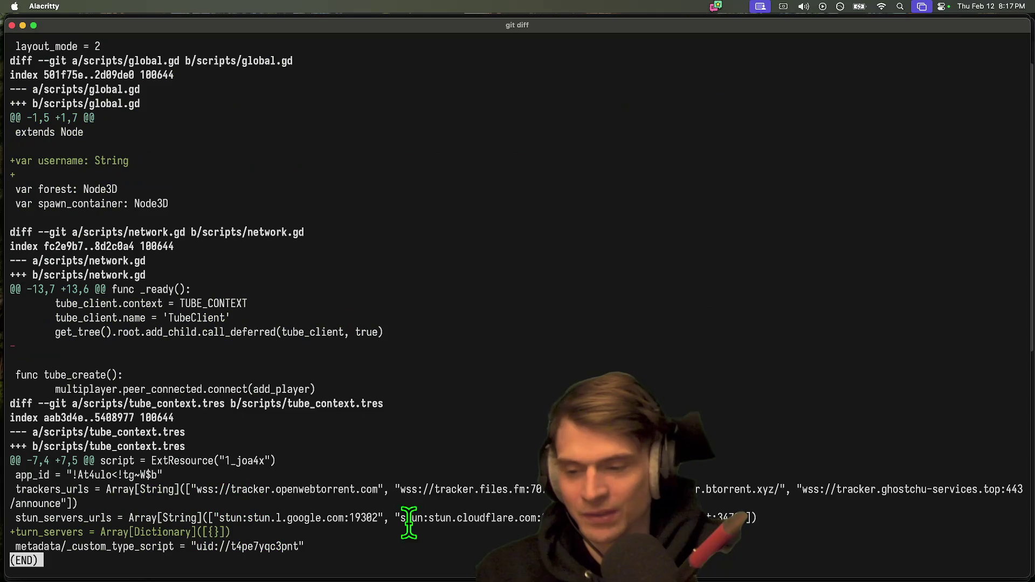
key(q)
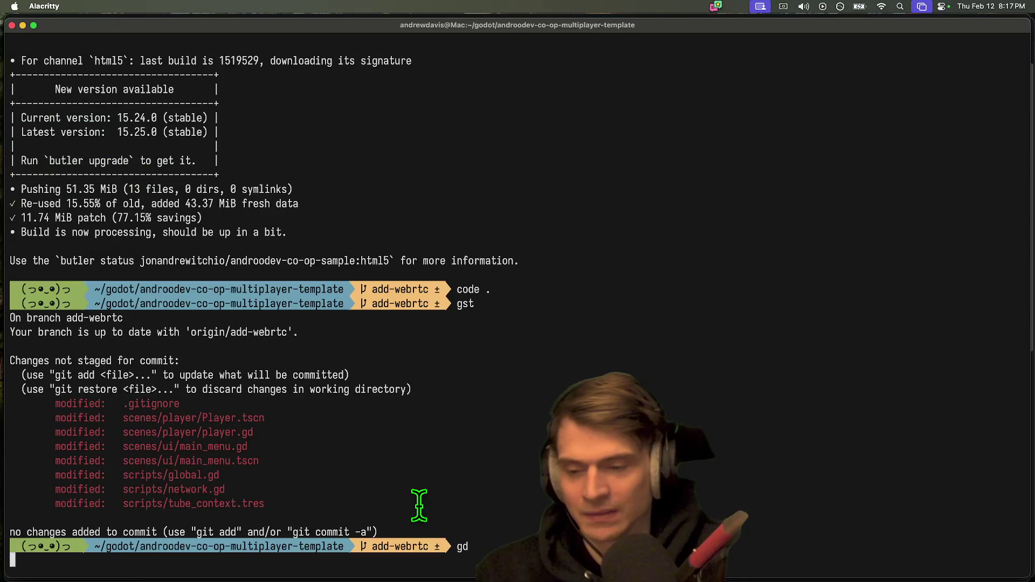
key(super+Tab)
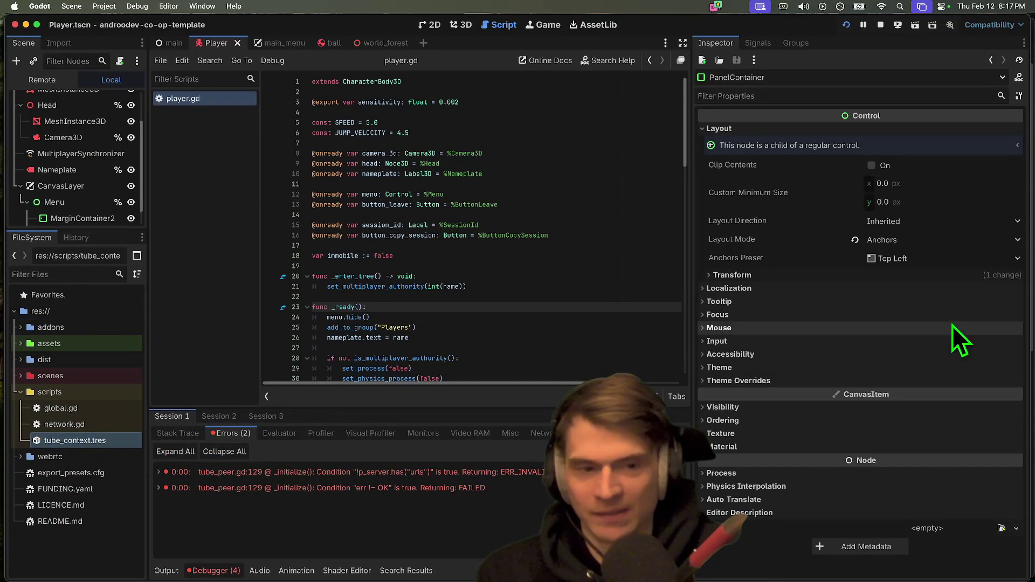
Step: Delete the only entry from tube_context.tres's Turn Servers list, leaving it empty
click(77, 441)
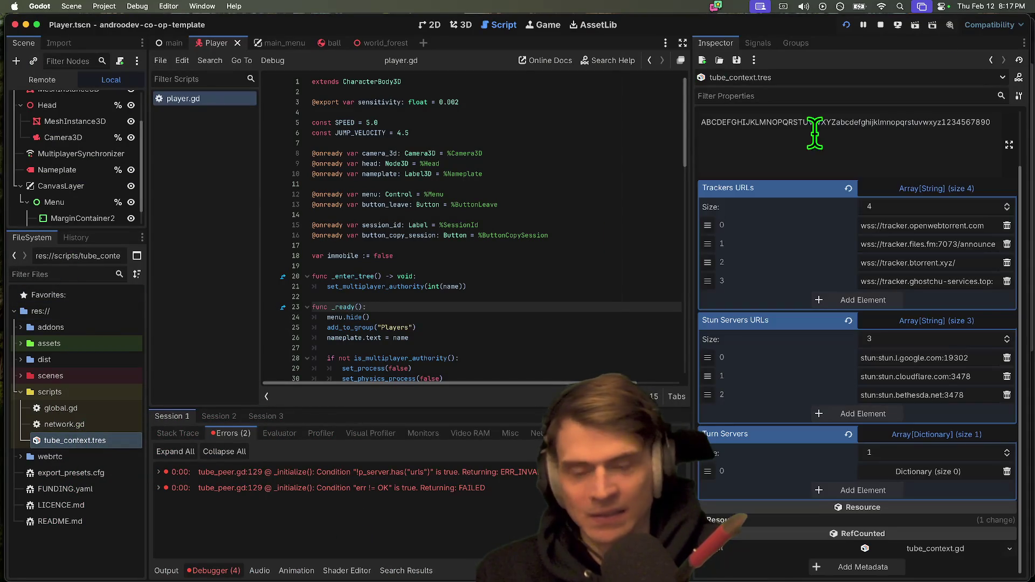
click(881, 25)
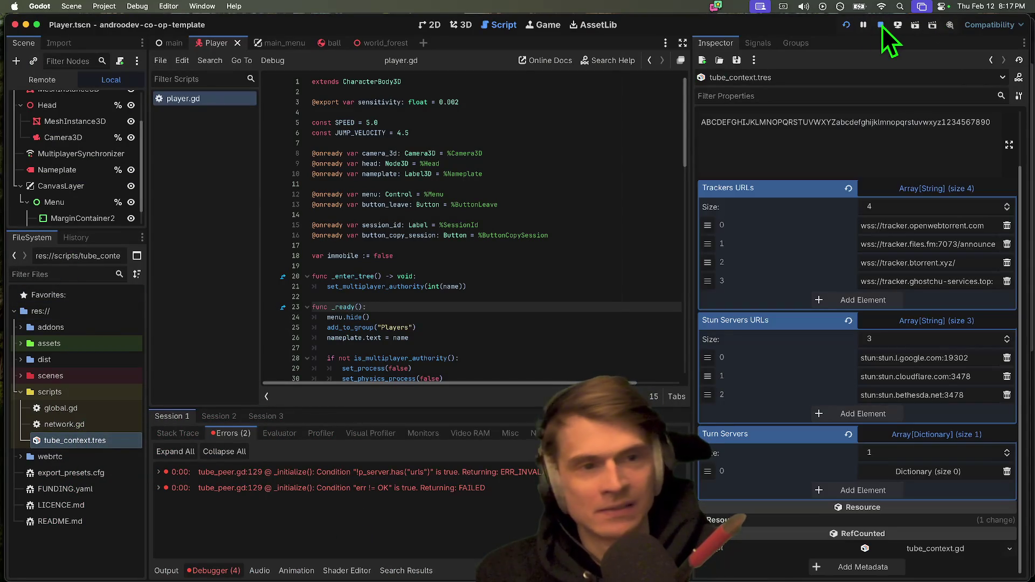
click(1008, 472)
click(997, 452)
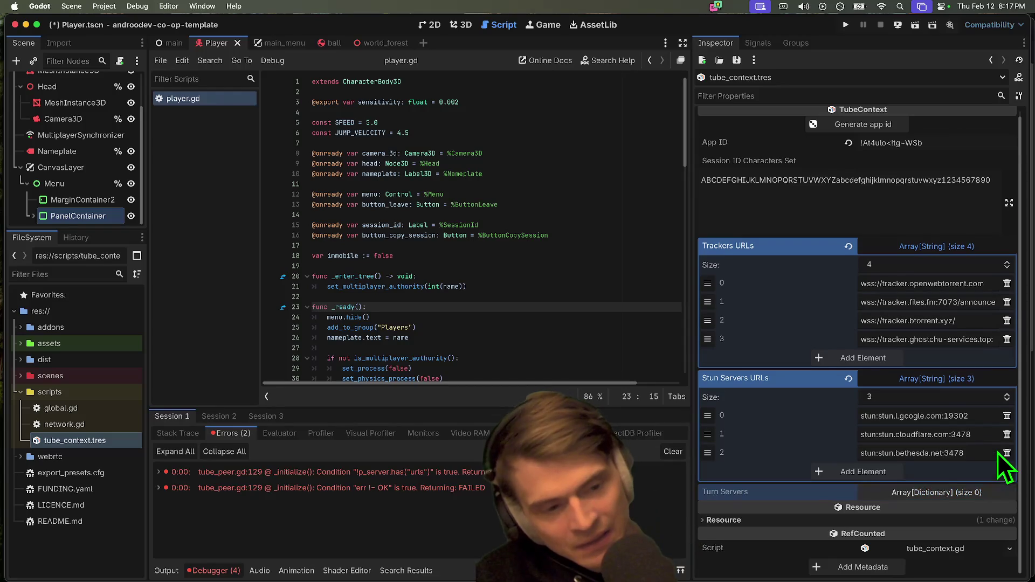
click(955, 495)
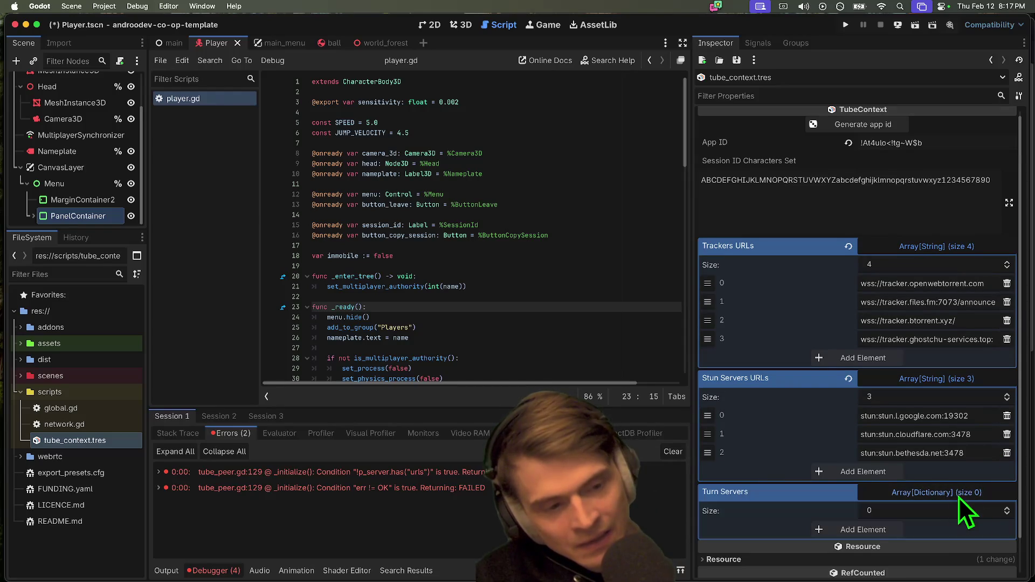
click(550, 236)
Step: Save and run the debug instances, create and join a session, then quit both game windows
key(super+b)
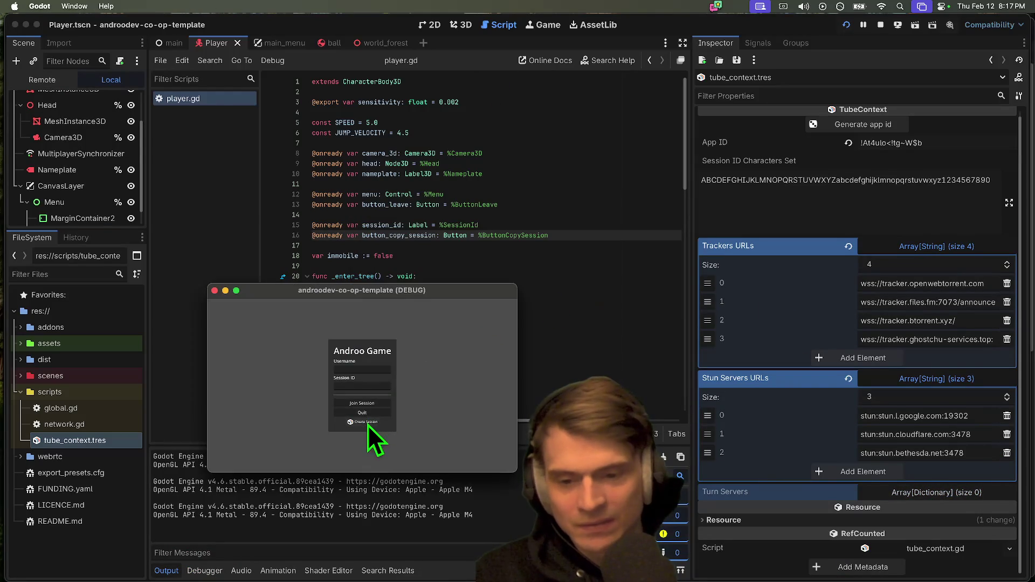
click(367, 426)
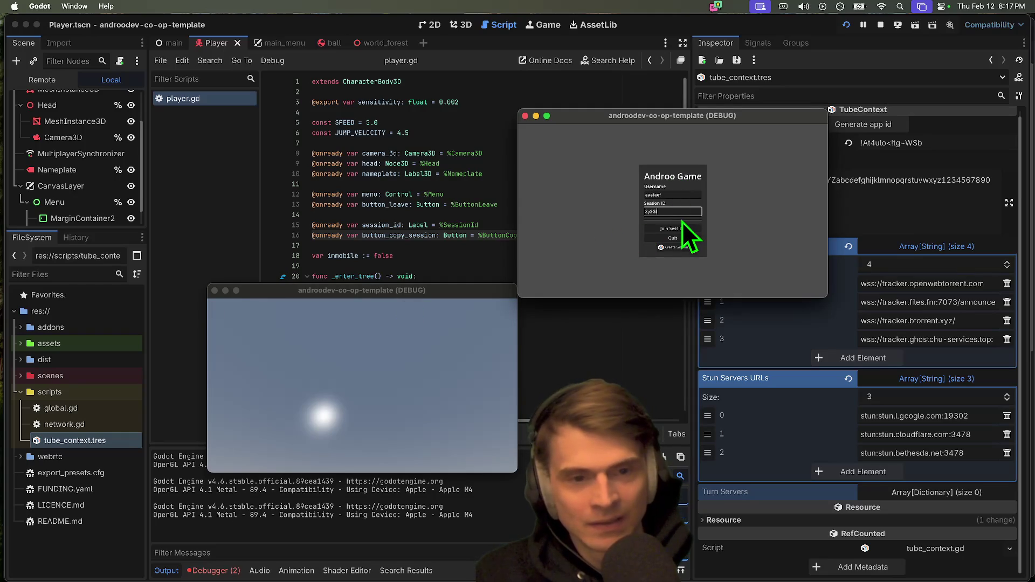
click(681, 229)
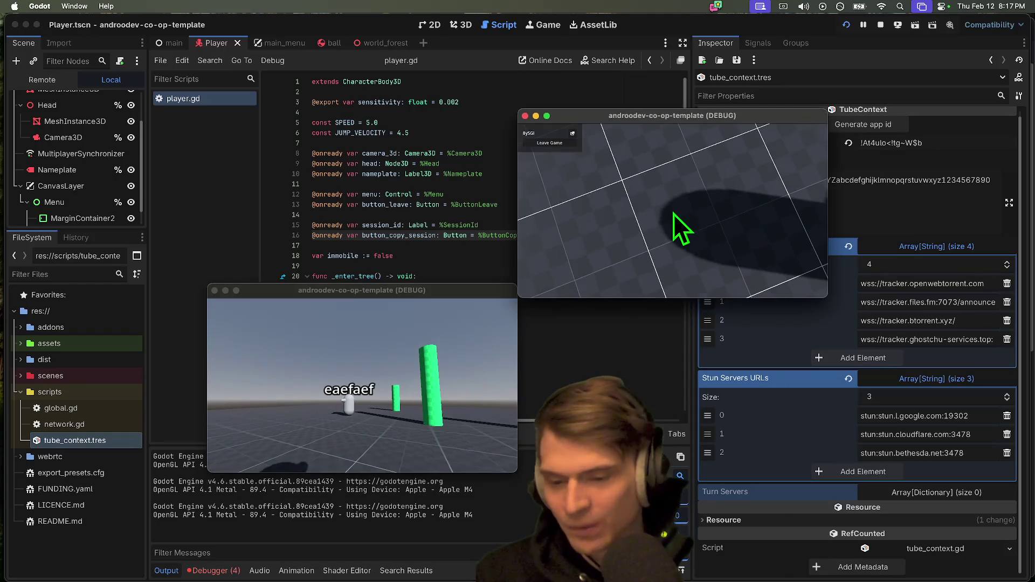
key(super+q)
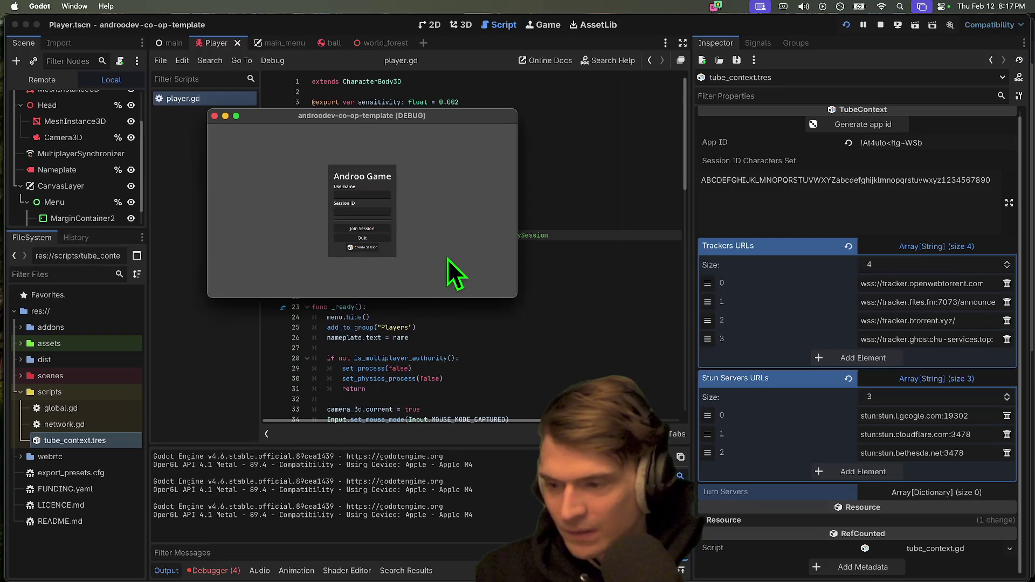
key(super+q)
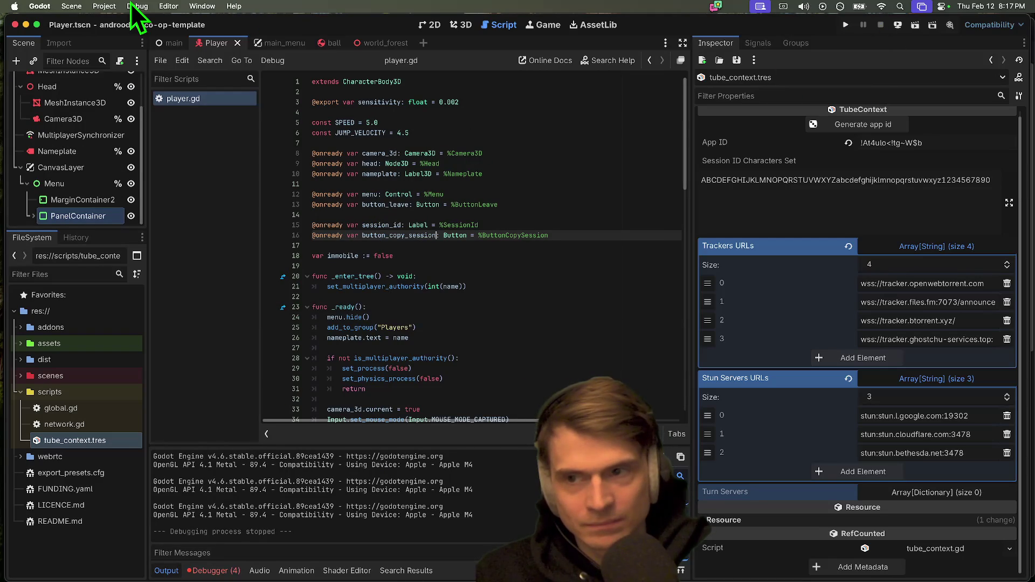
Step: Export the Web preset to dist/web/index.html, overwriting it, plus the index.pck pack file
click(103, 6)
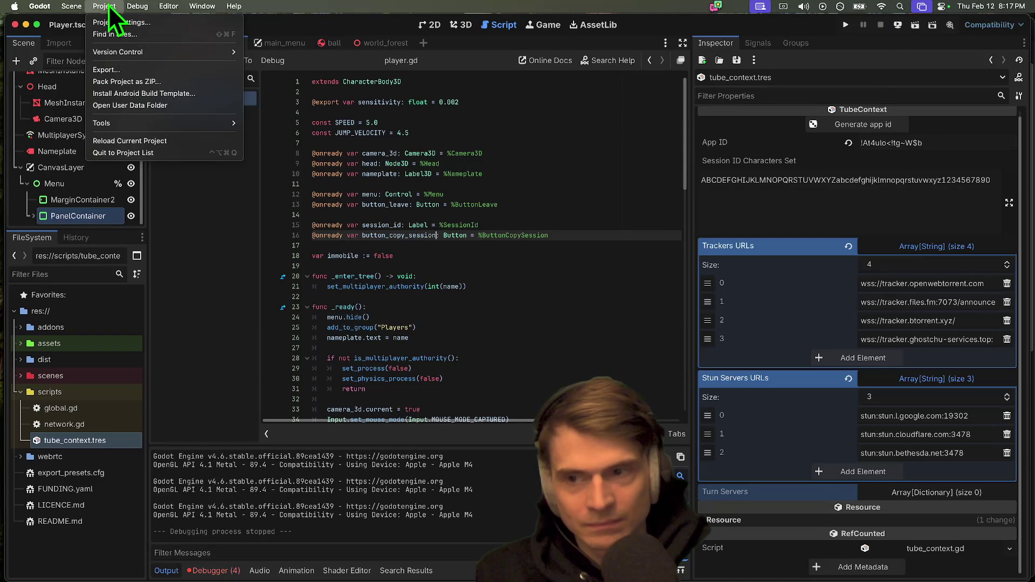
click(106, 70)
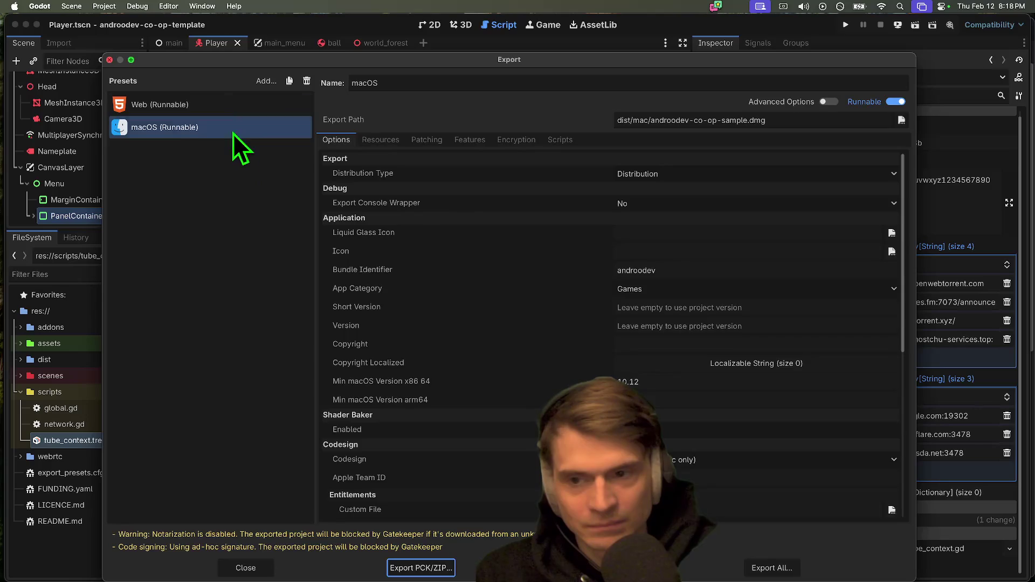
key(Up)
click(430, 568)
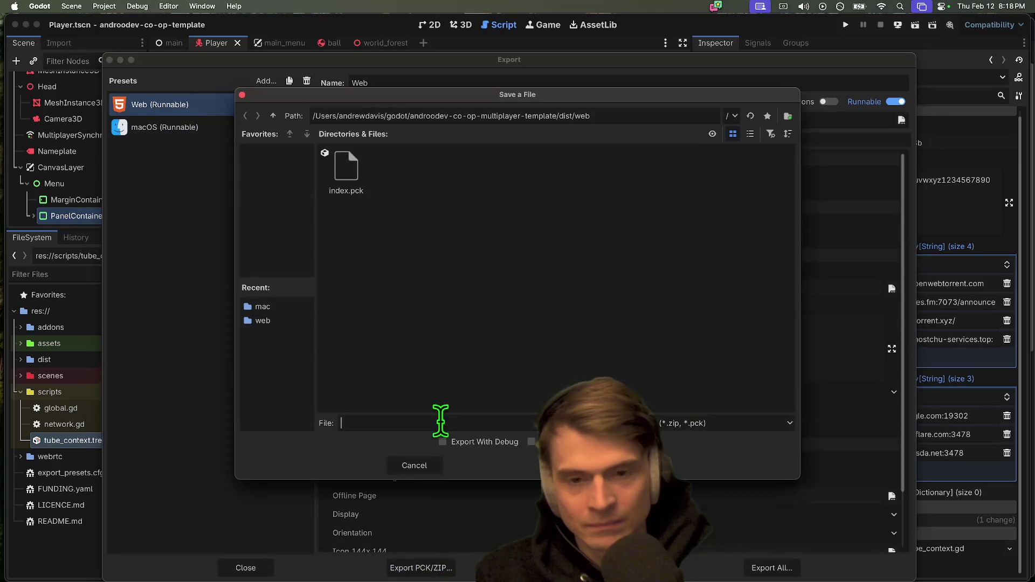
key(Escape)
click(599, 569)
click(620, 465)
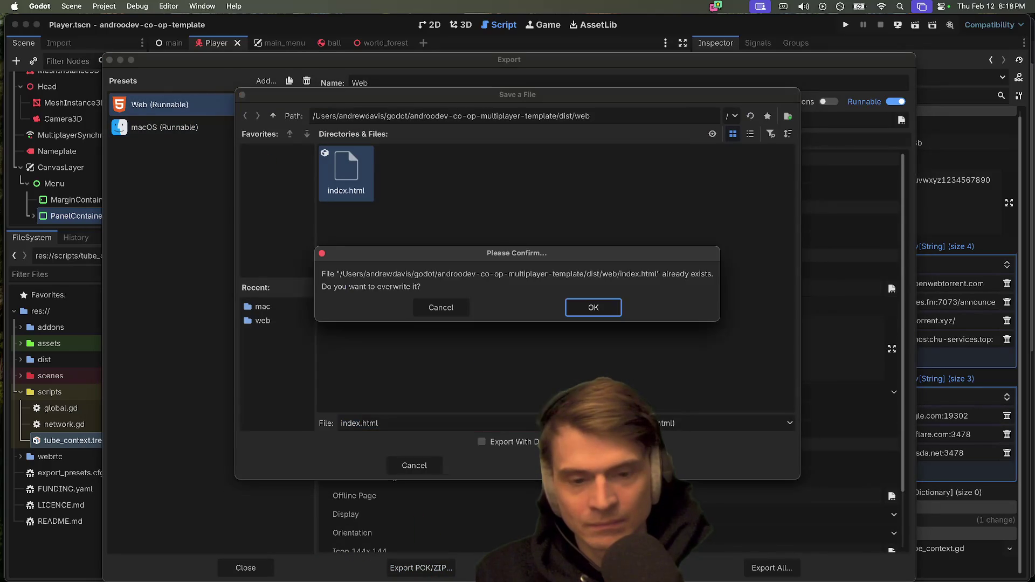
click(592, 312)
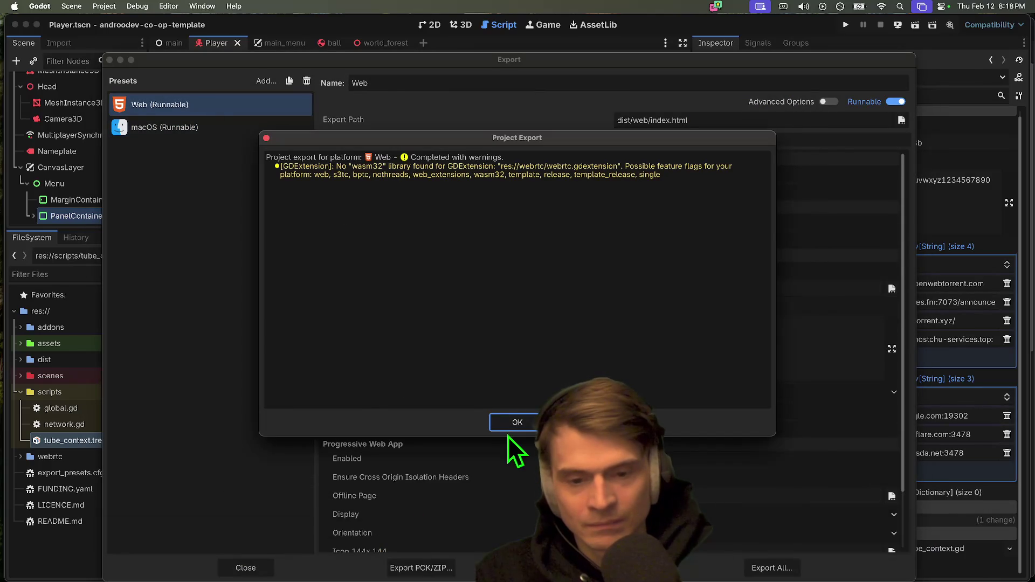
click(514, 424)
click(463, 566)
click(351, 192)
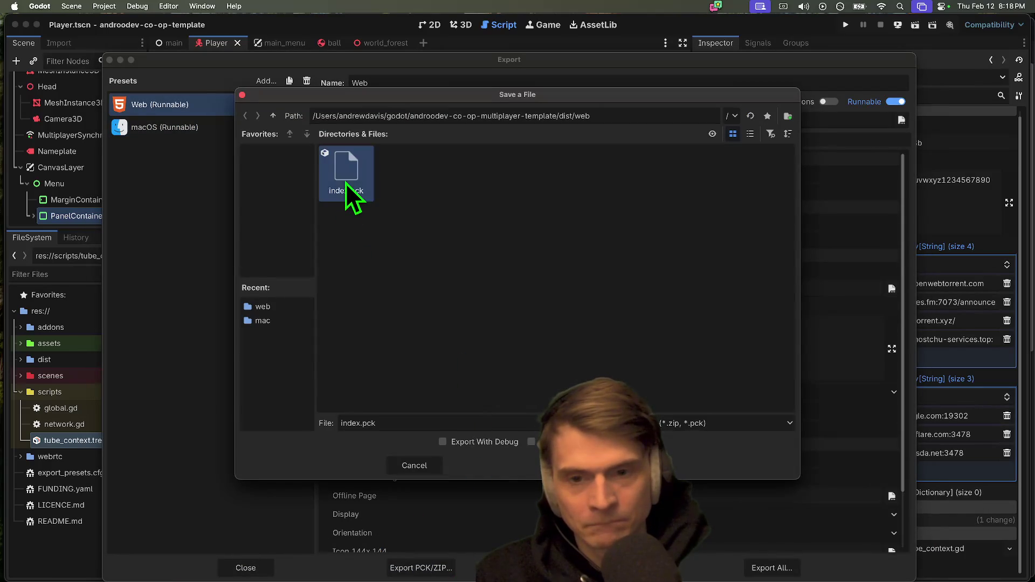
key(Escape)
key(Escape)
Step: Export the macOS preset to dist/mac/androodev-co-op-sample.dmg, overwriting the existing DMG
click(104, 6)
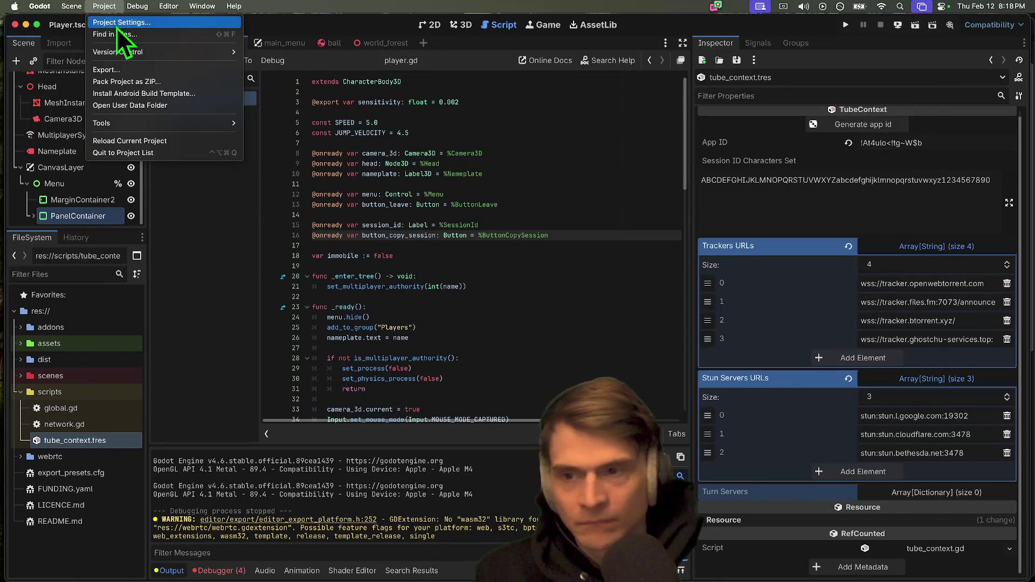
click(135, 70)
click(207, 129)
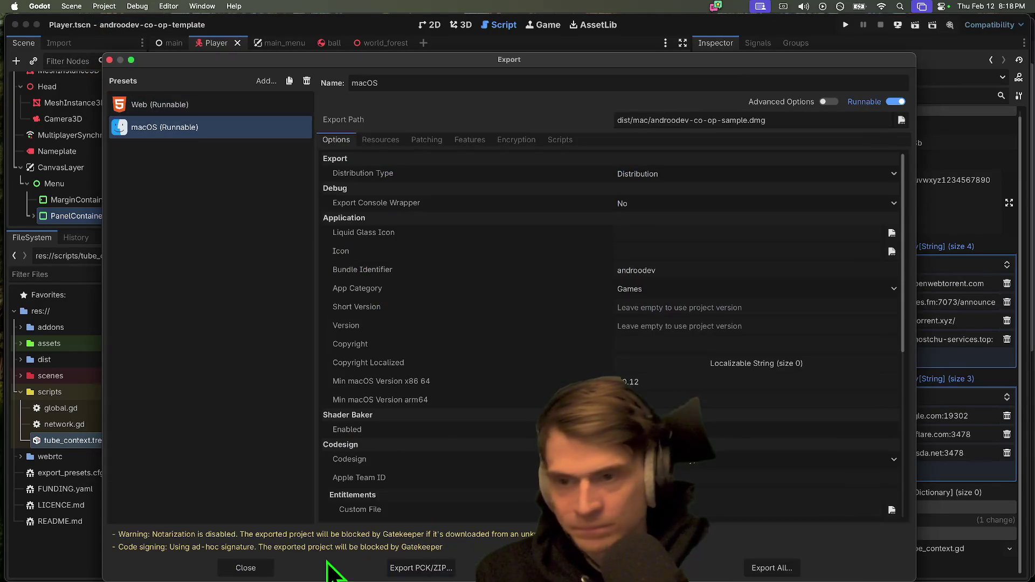
click(596, 568)
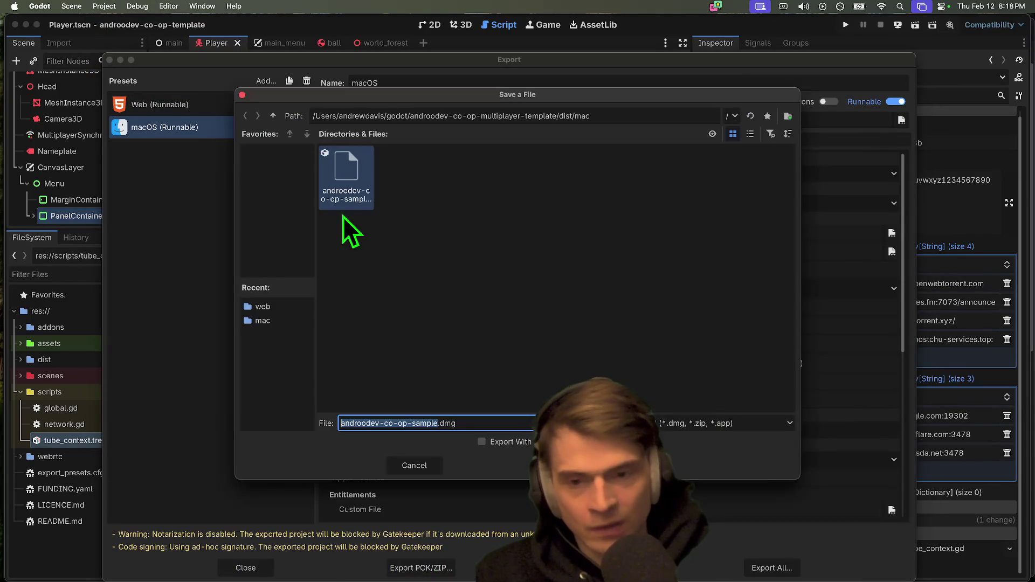
click(621, 465)
click(605, 307)
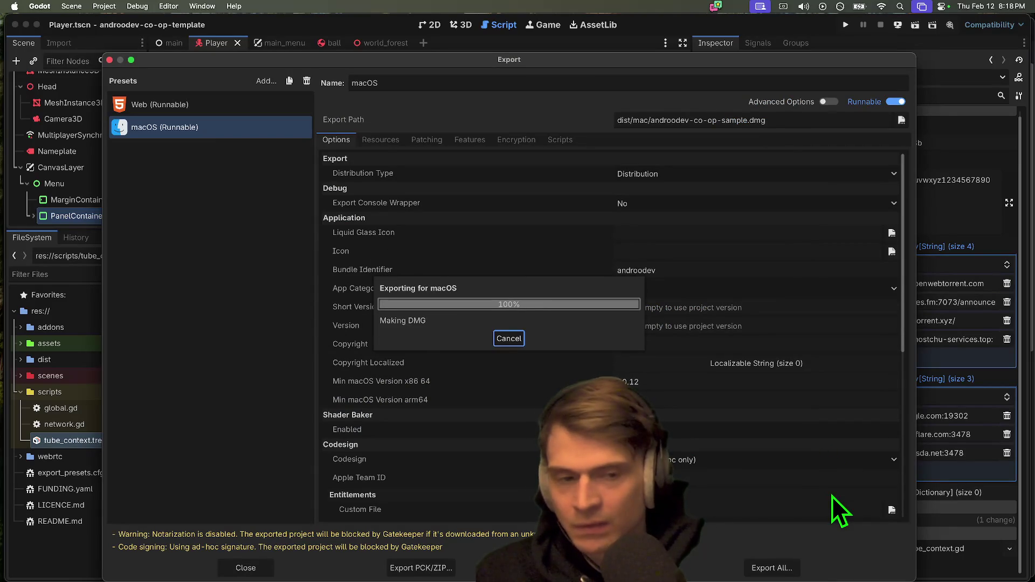
mouse_move(306, 566)
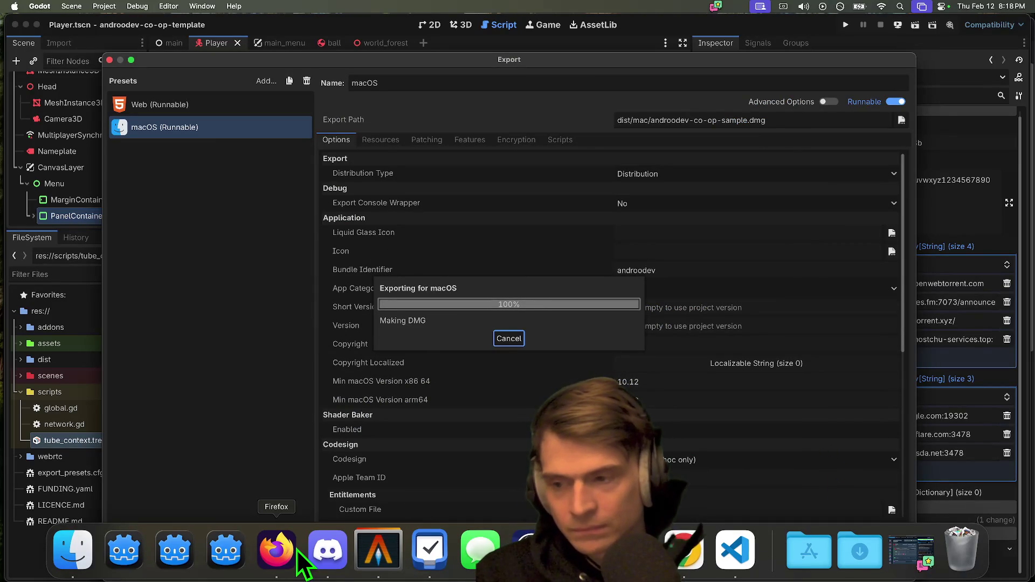
key(Return)
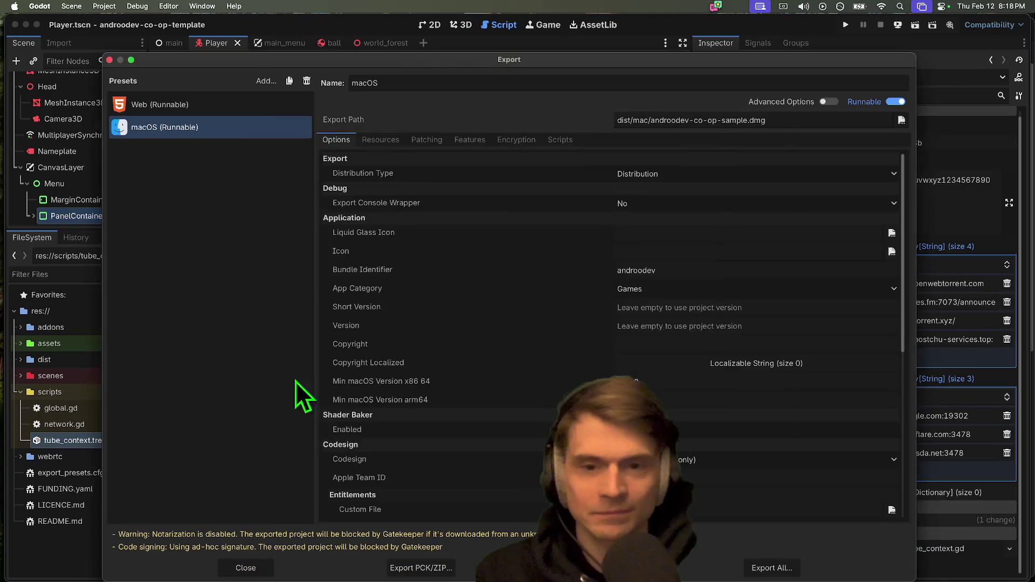
click(245, 568)
click(277, 573)
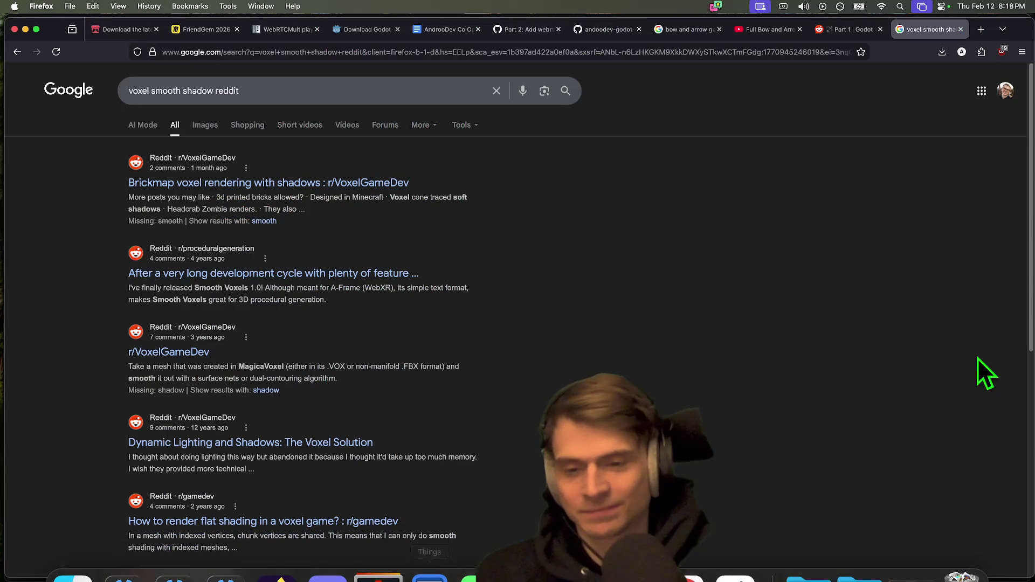
Step: Close the bow and arrow tab and skim the second search result's snippet
key(ctrl+shift+Tab)
key(ctrl+Tab)
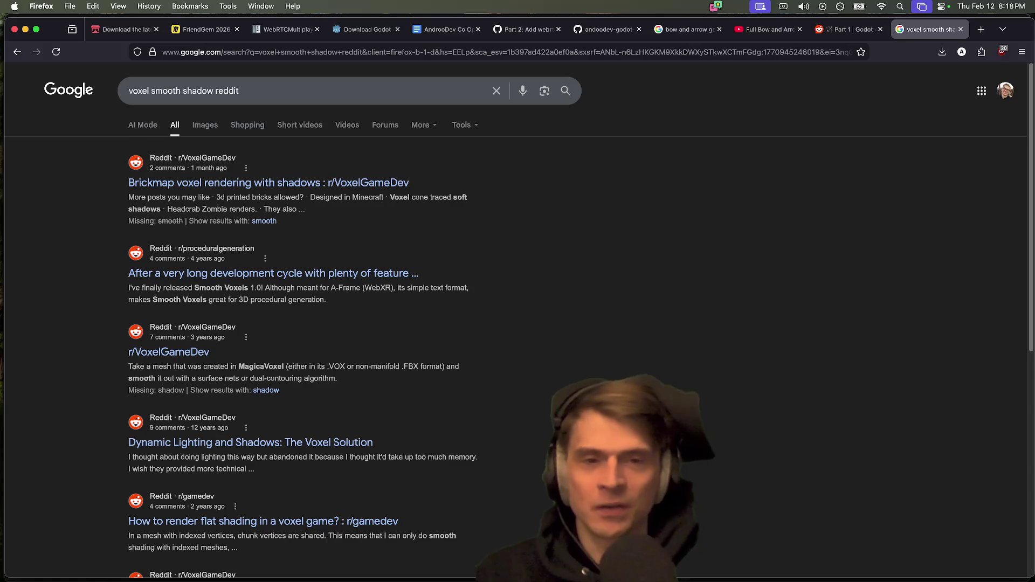
middle_click(668, 28)
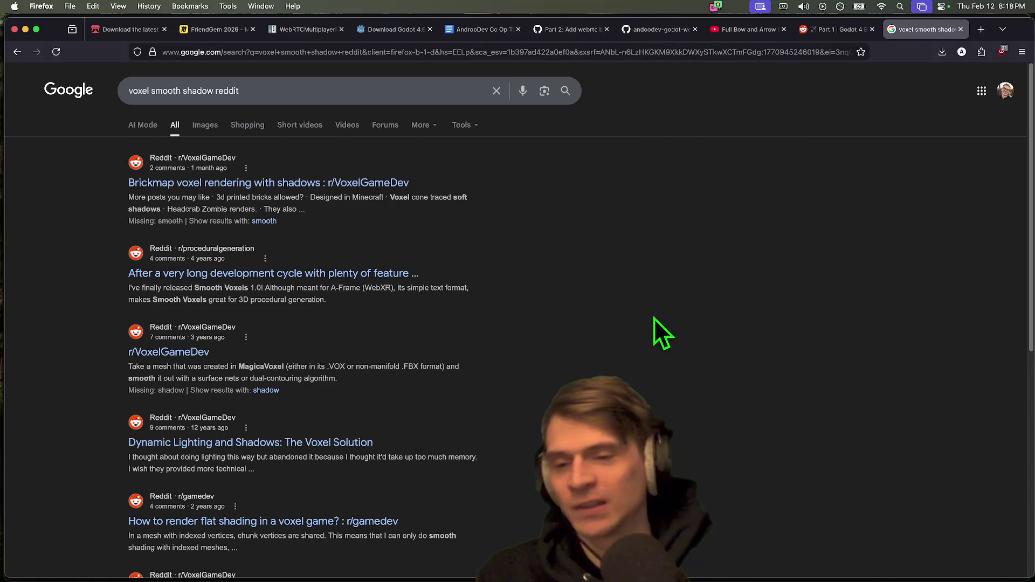
mouse_move(406, 299)
mouse_down()
mouse_move(249, 289)
mouse_move(369, 301)
mouse_move(397, 288)
mouse_up()
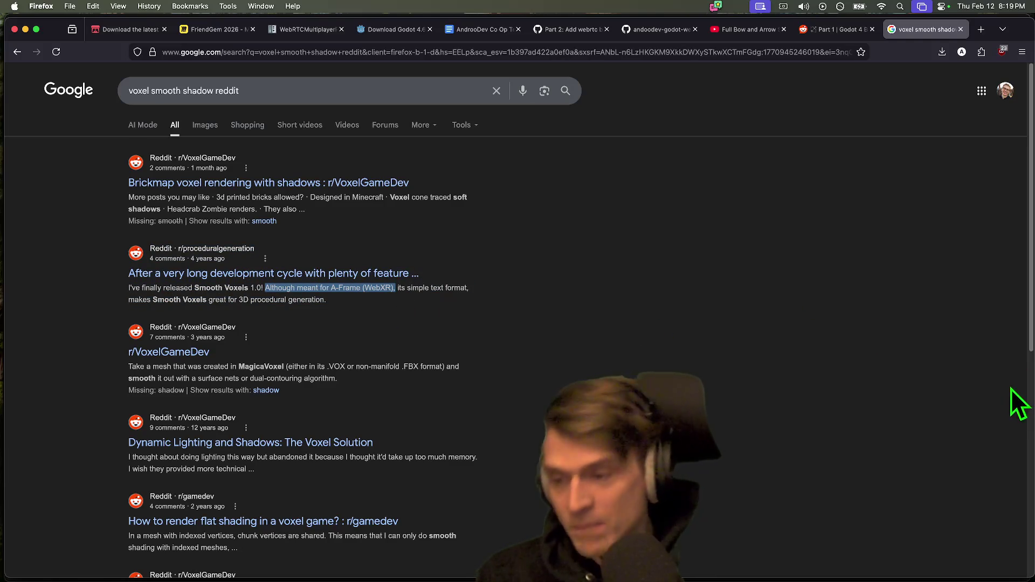
click(643, 317)
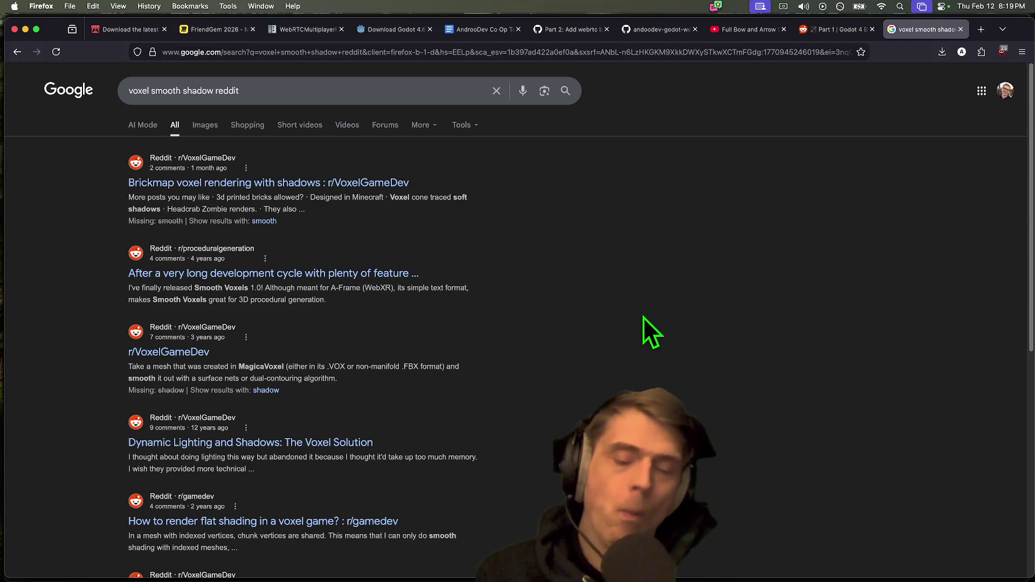
Step: Scroll through the 'voxel smooth shadow reddit' Google results
scroll(643, 317, down, 1)
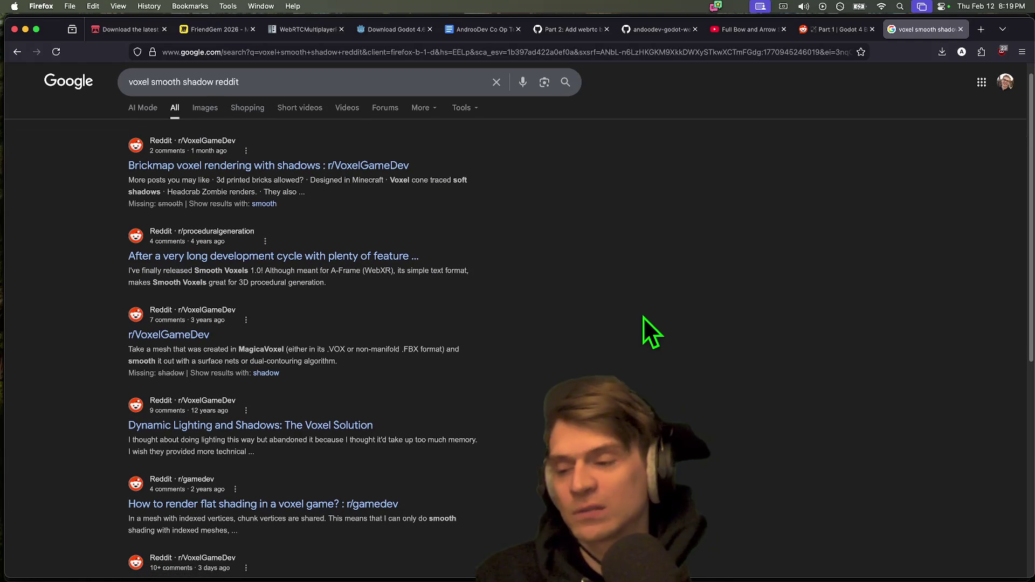
scroll(643, 317, down, 2)
scroll(642, 317, up, 3)
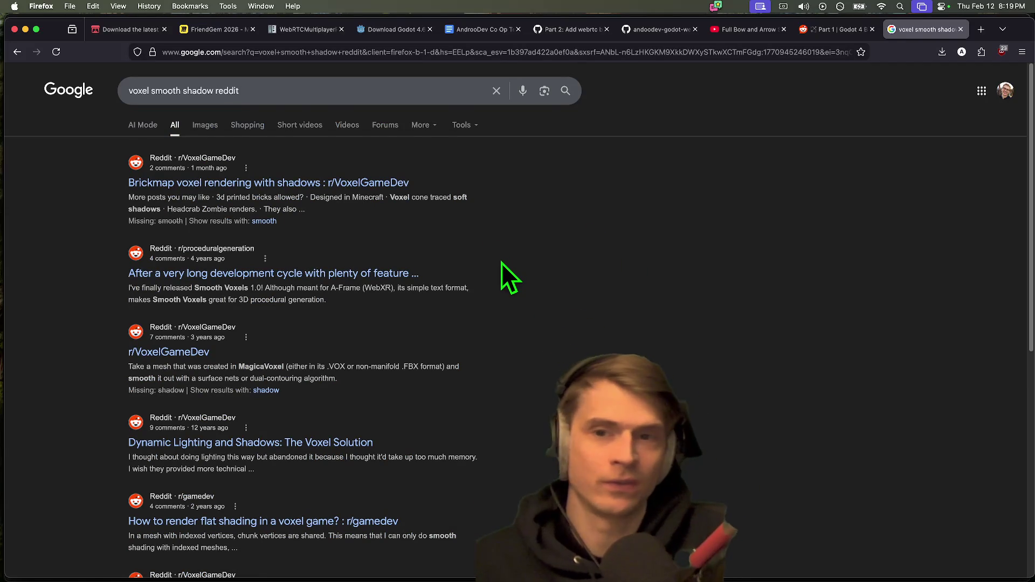
scroll(500, 270, down, 3)
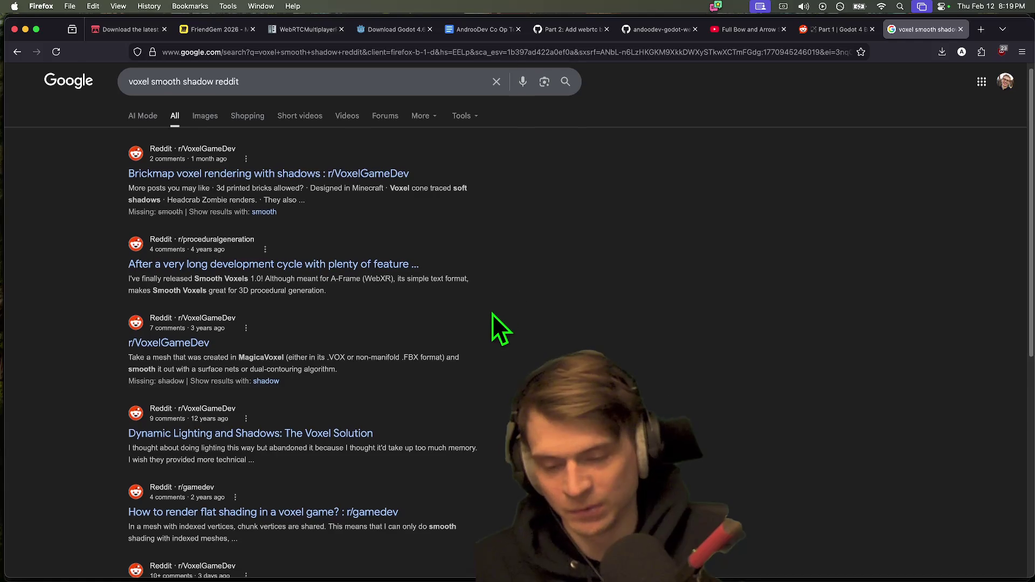
scroll(492, 315, down, 5)
scroll(492, 314, up, 10)
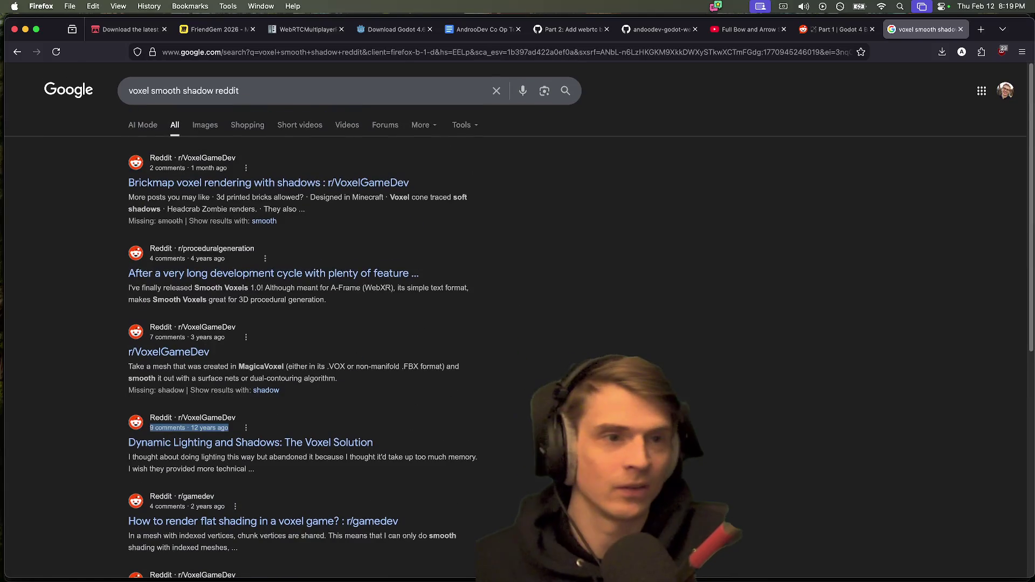
Step: Cycle through the Reddit tabs back to the Google results, then open Finder on the home folder
key(ctrl+shift+Tab)
key(ctrl+shift+Tab)
key(ctrl+Tab)
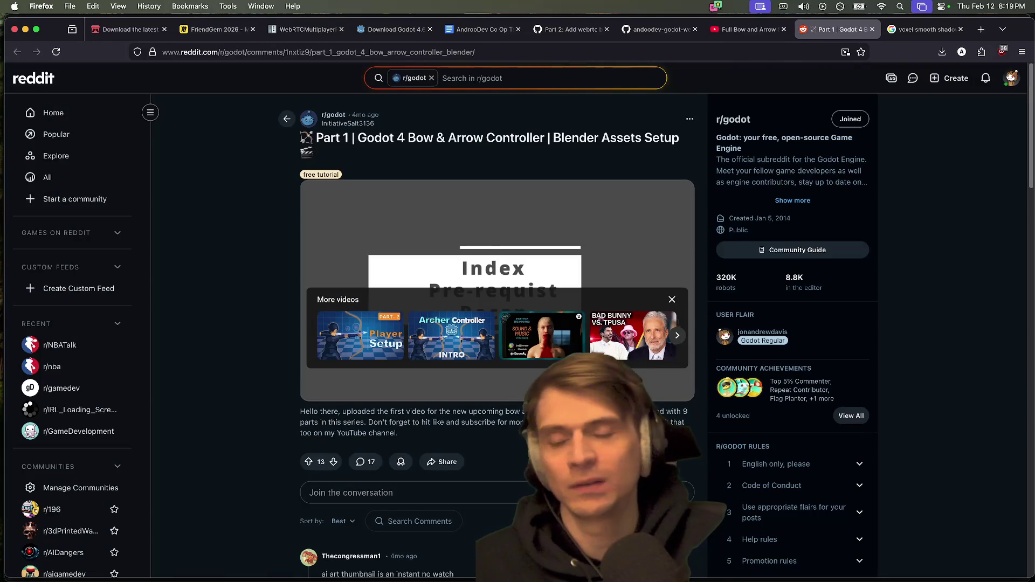
key(ctrl+Tab)
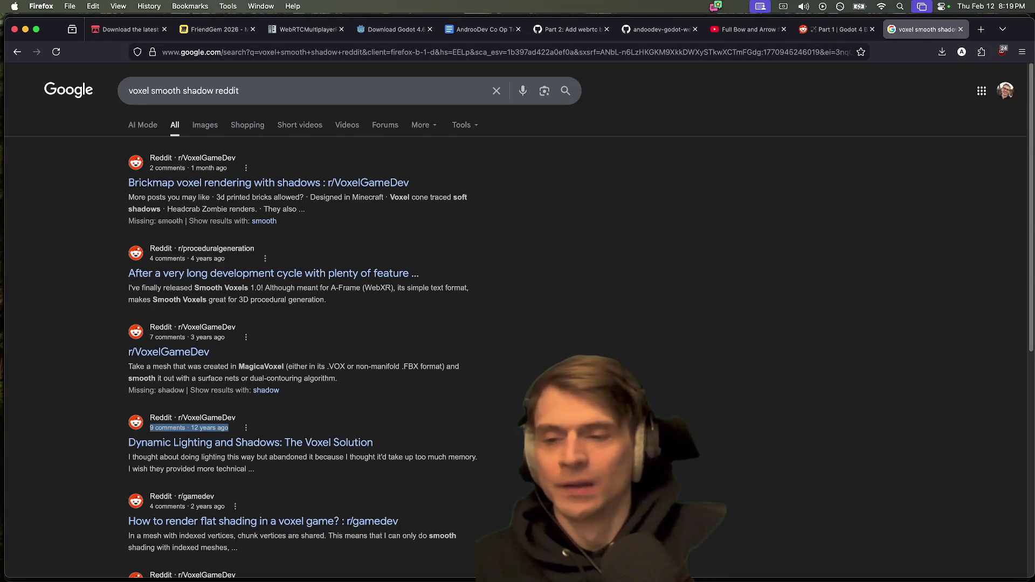
mouse_move(478, 572)
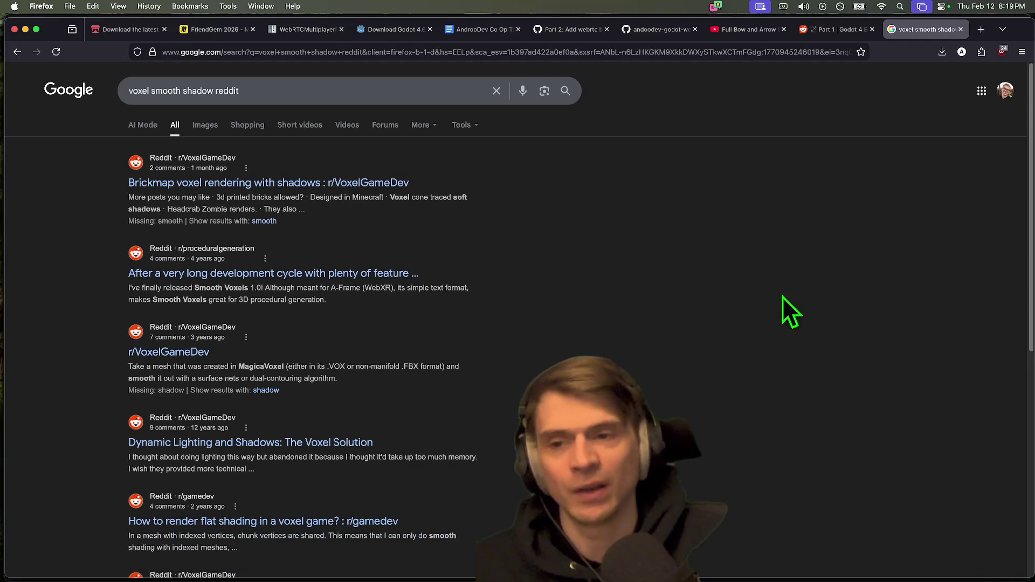
click(70, 553)
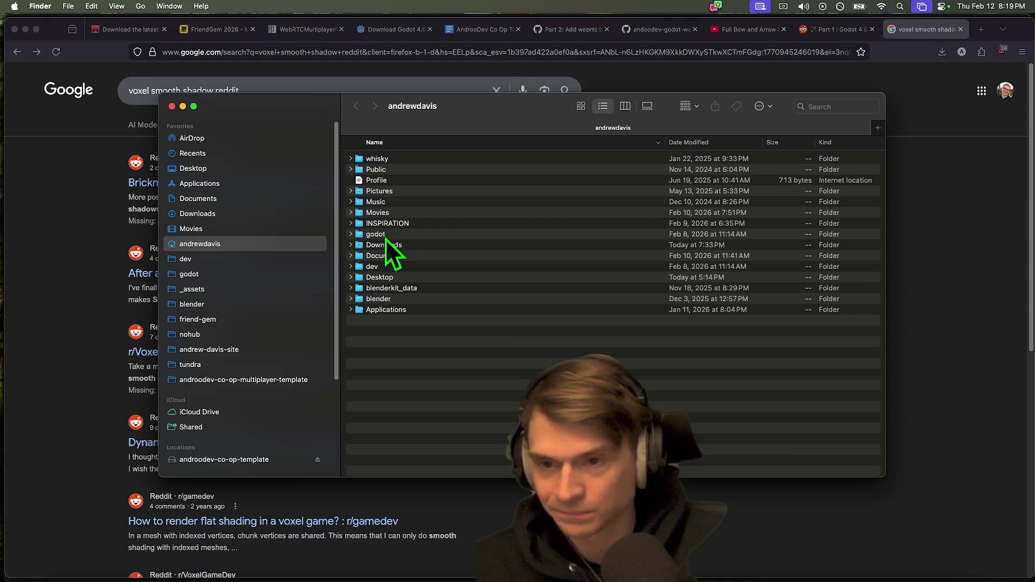
Step: Navigate to androodev-co-op-multiplayer-template/dist/mac and mount androodev-co-op-sample.dmg
click(251, 370)
click(251, 380)
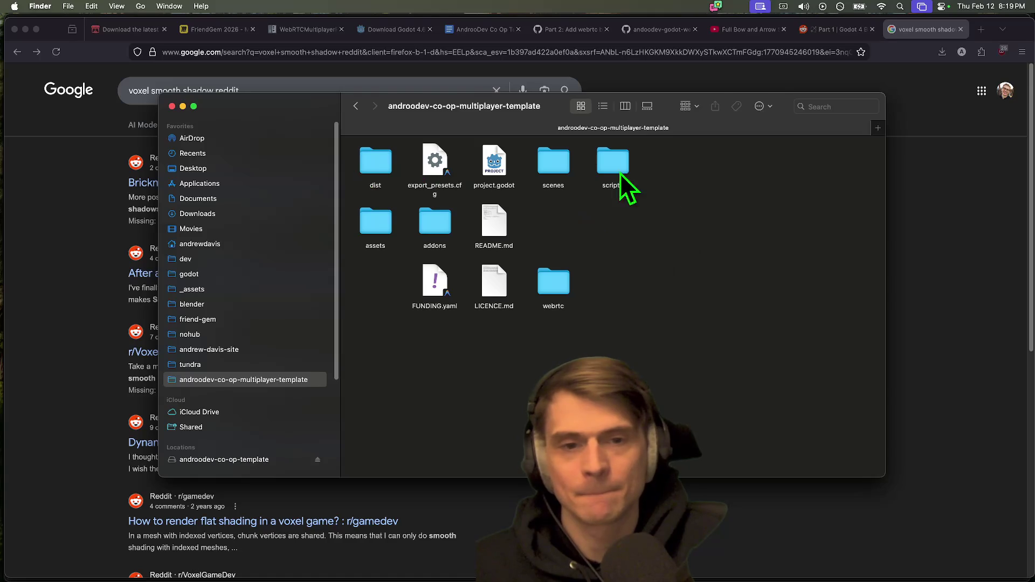
click(365, 215)
click(727, 319)
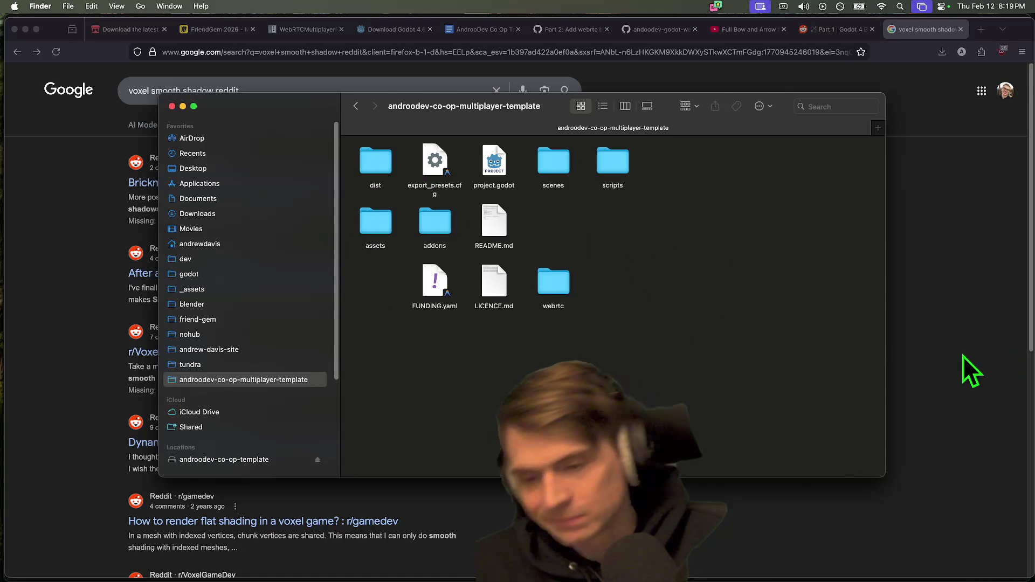
click(291, 379)
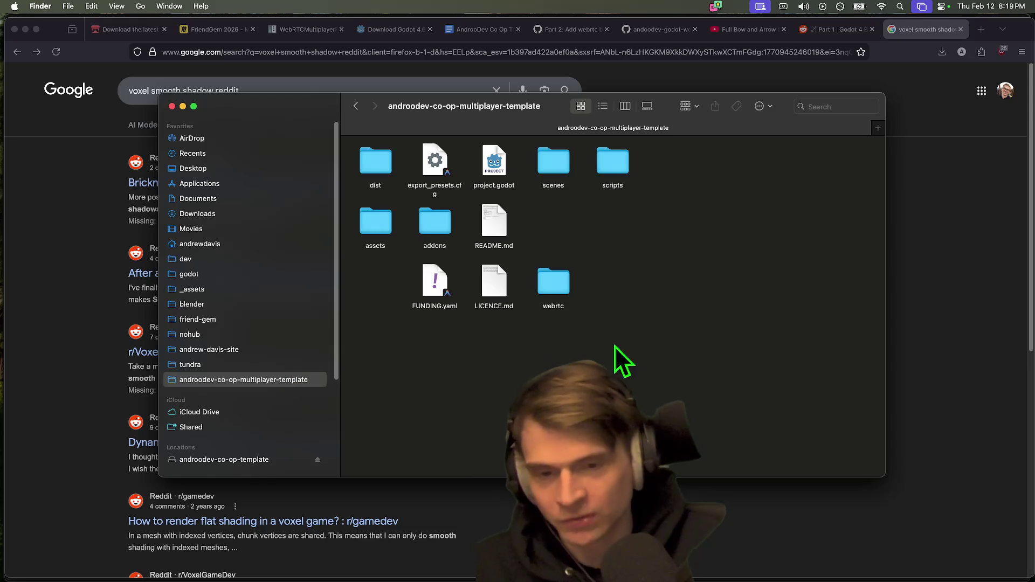
click(566, 287)
click(559, 225)
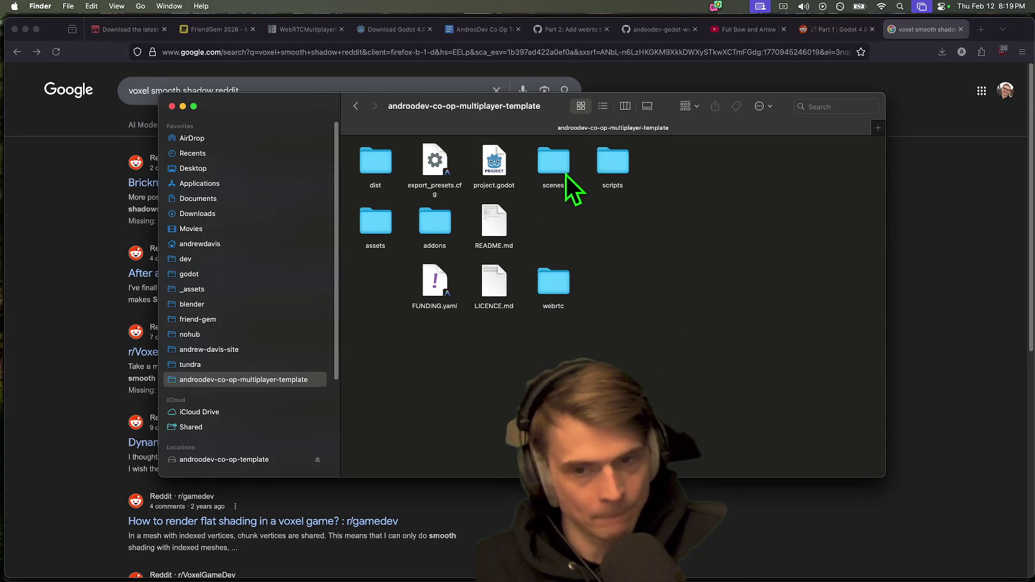
double_click(375, 161)
click(372, 162)
double_click(374, 161)
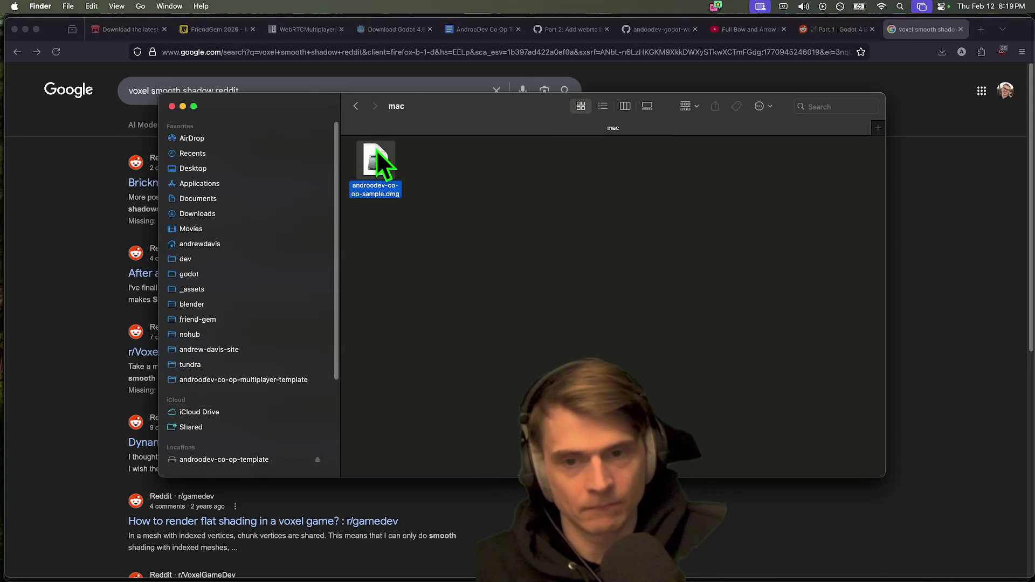
double_click(377, 157)
Step: Rerun the butler push uploading dist/web to the html5 channel, then return to Godot
key(super+Tab)
key(super+Tab)
key(super+Tab)
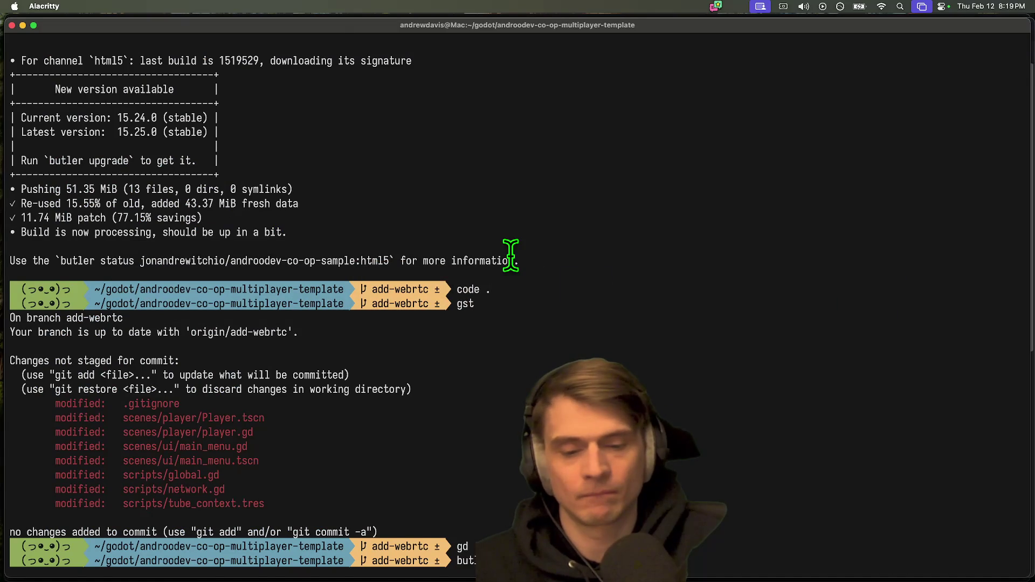
key(Up)
key(Return)
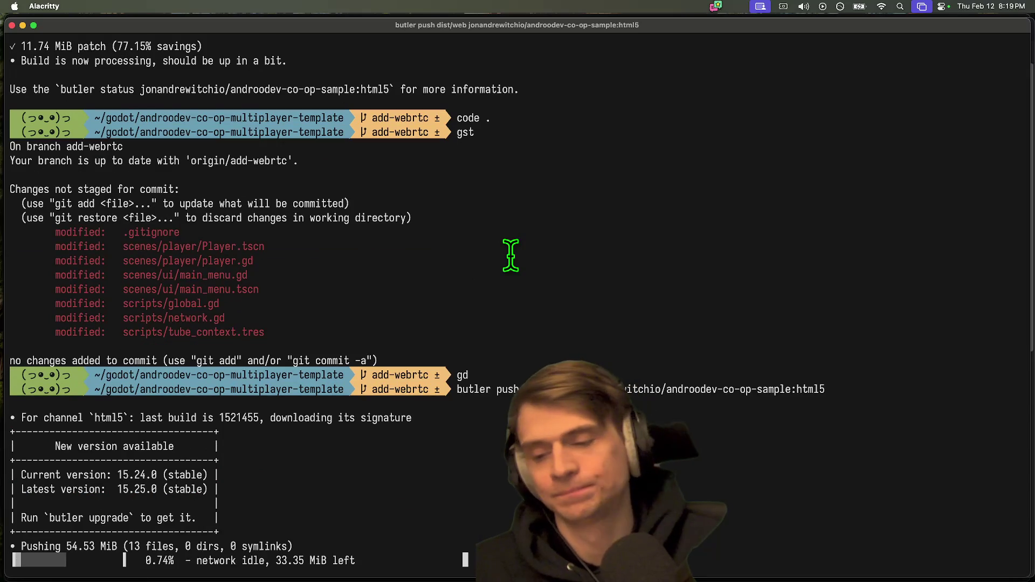
mouse_move(345, 577)
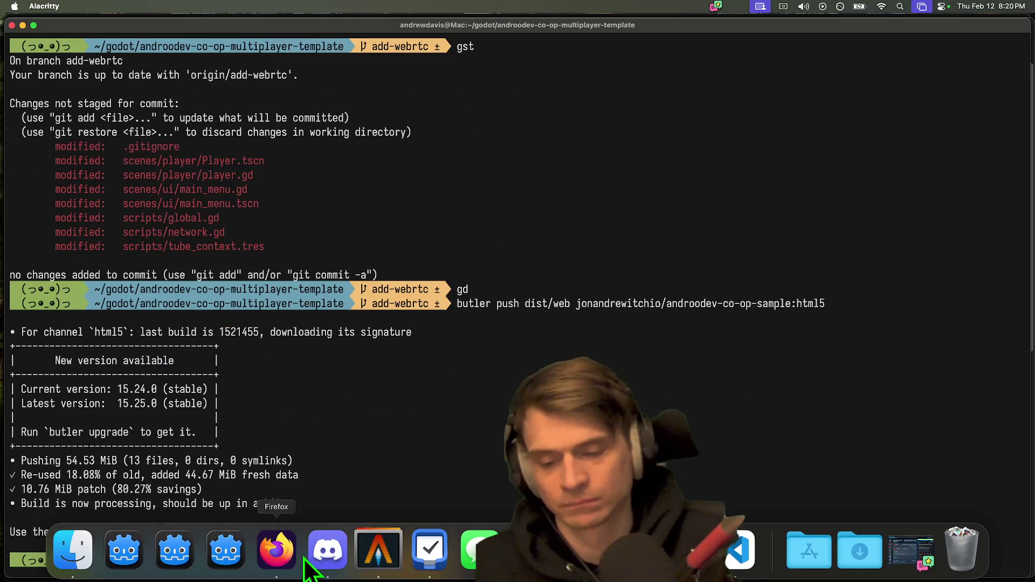
key(super+Tab)
click(104, 5)
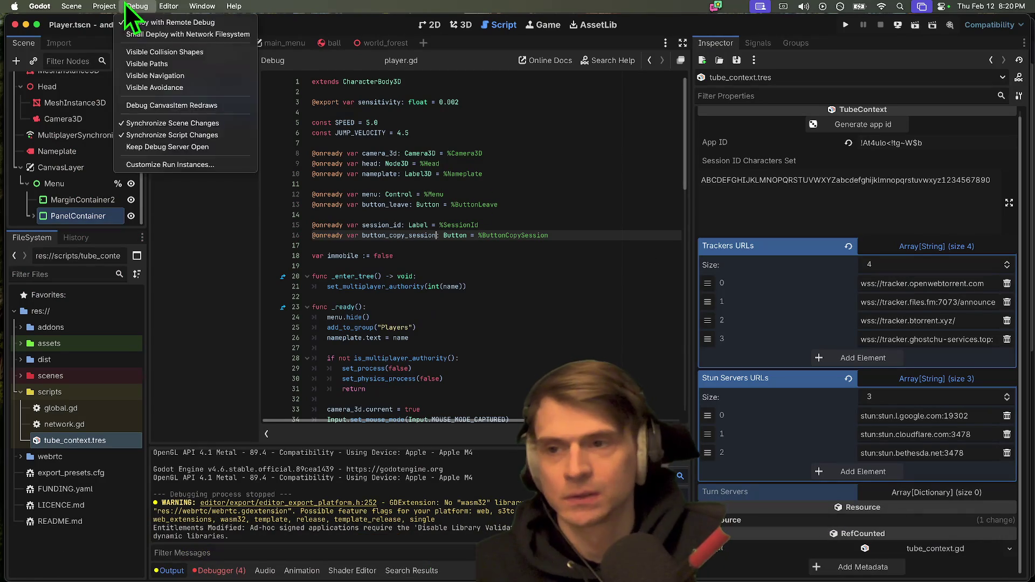
click(107, 70)
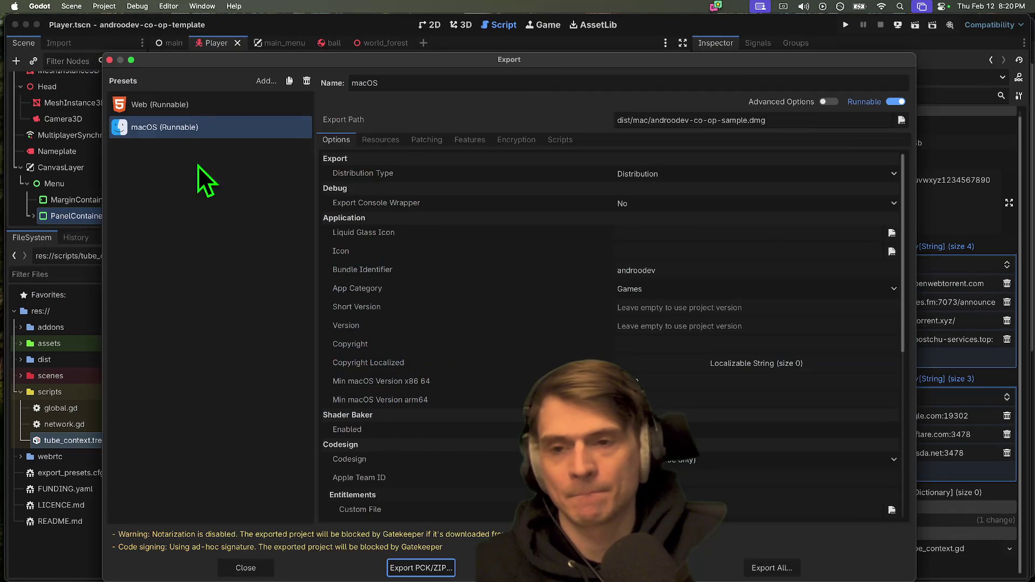
click(212, 109)
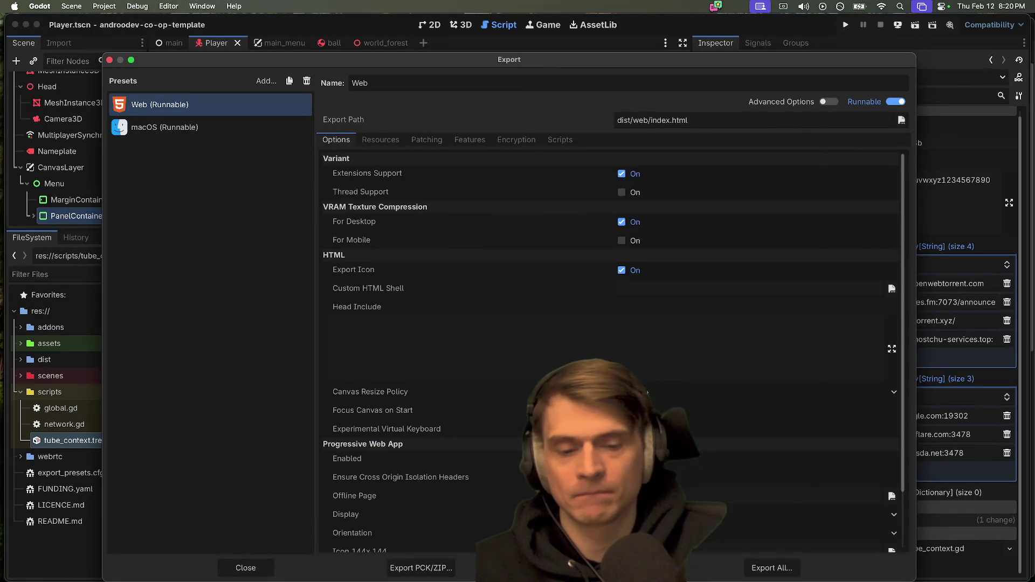
click(597, 567)
click(406, 467)
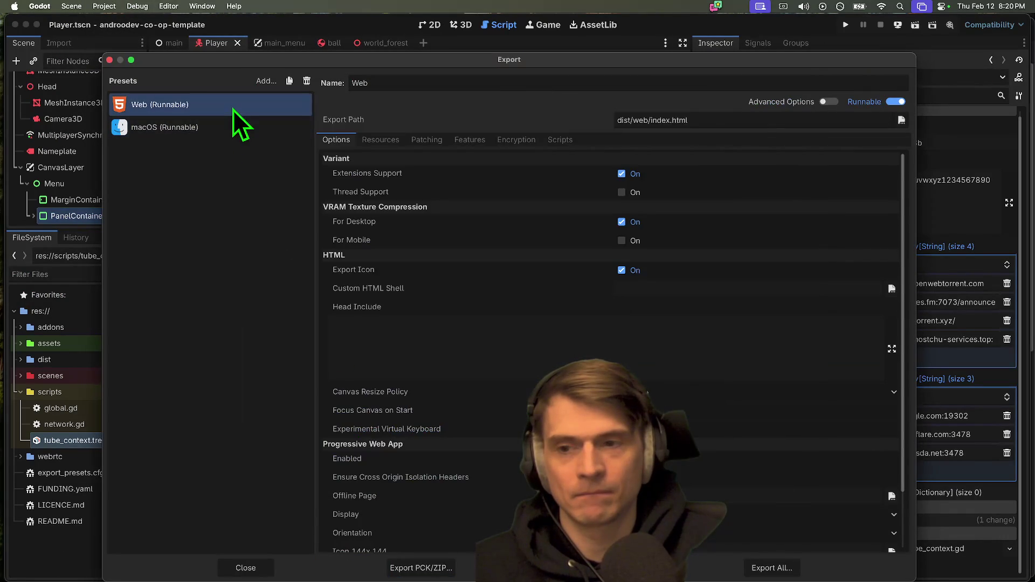
click(235, 125)
click(597, 568)
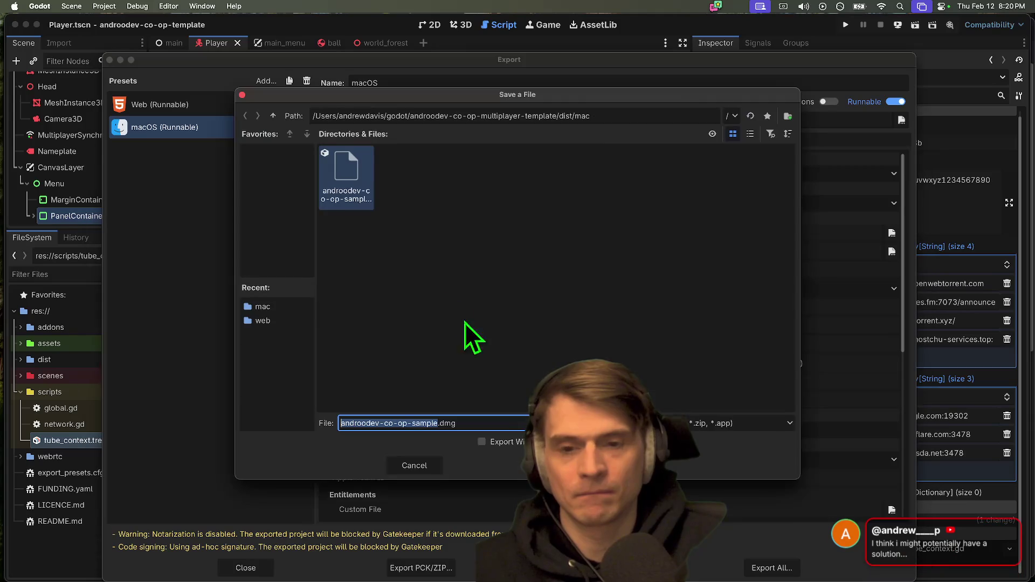
click(416, 464)
click(246, 568)
key(super+Tab)
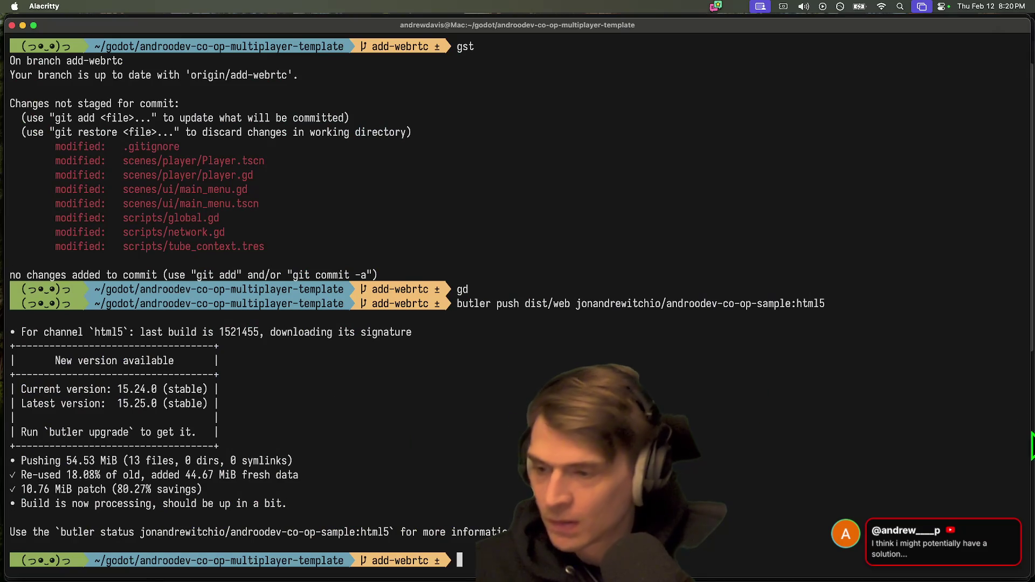
key(super+Tab)
key(super+Tab)
key(super+Tab)
key(super+shift+Tab)
key(super+shift+Tab)
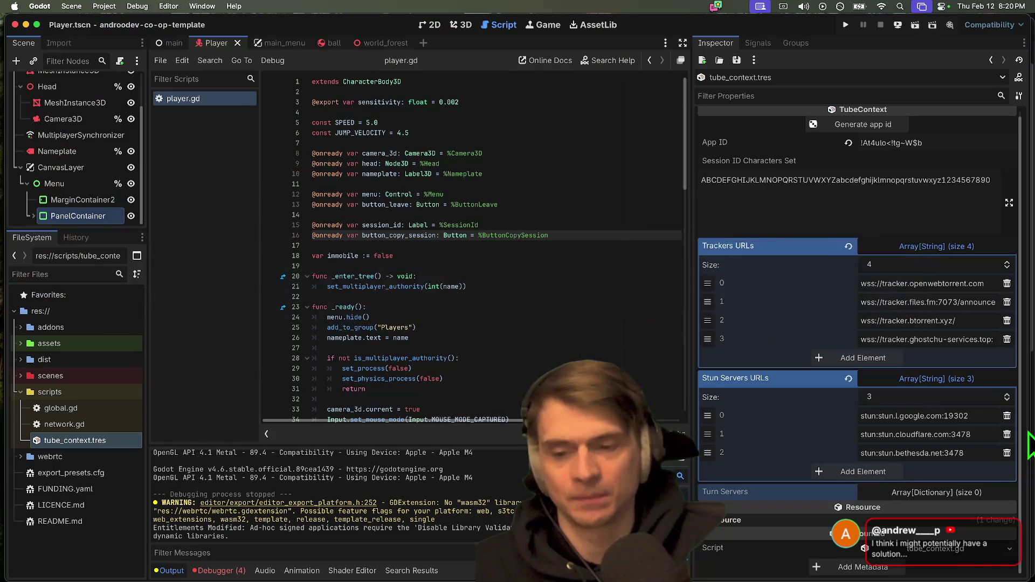
mouse_move(771, 579)
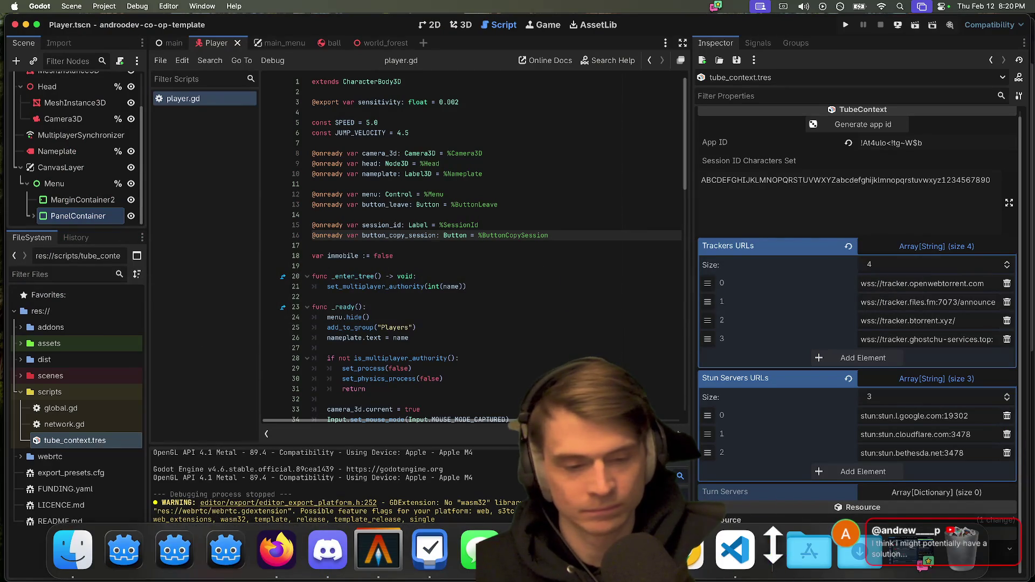
Step: Close the Google, reddit bow-and-arrow and YouTube bow tabs, then select the mounted game app
click(276, 550)
key(ctrl+shift+Tab)
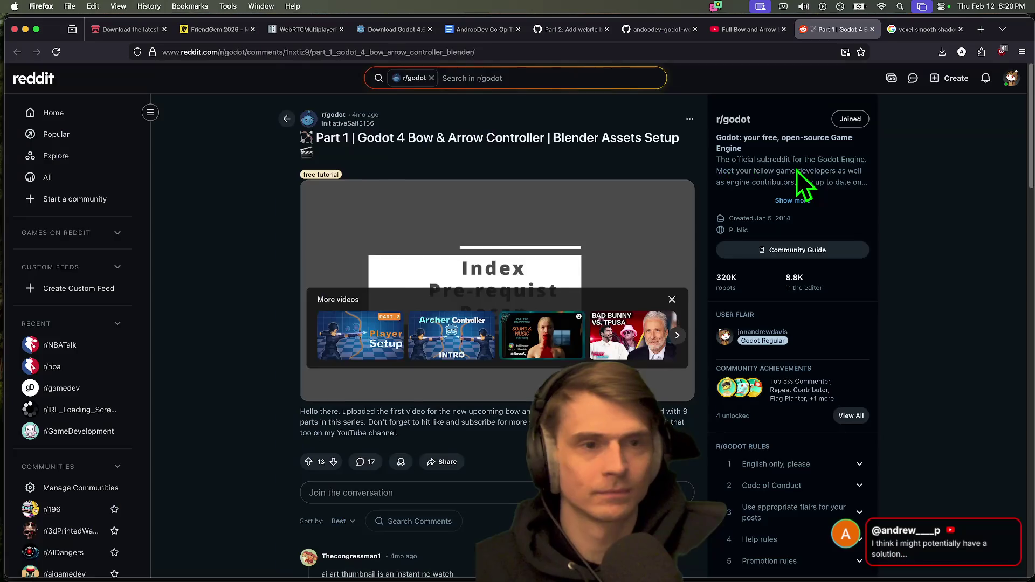
key(ctrl+Tab)
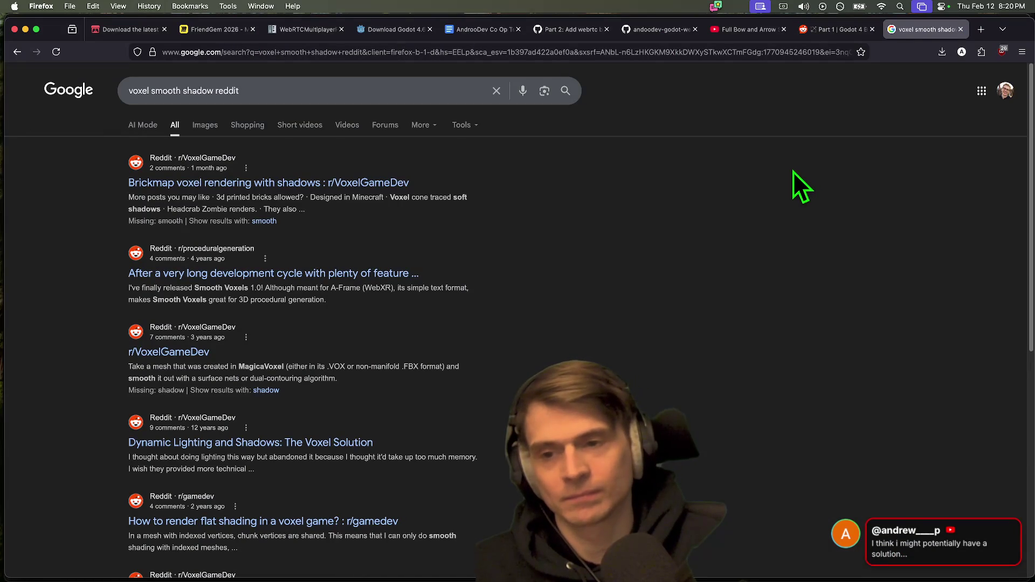
key(ctrl+w)
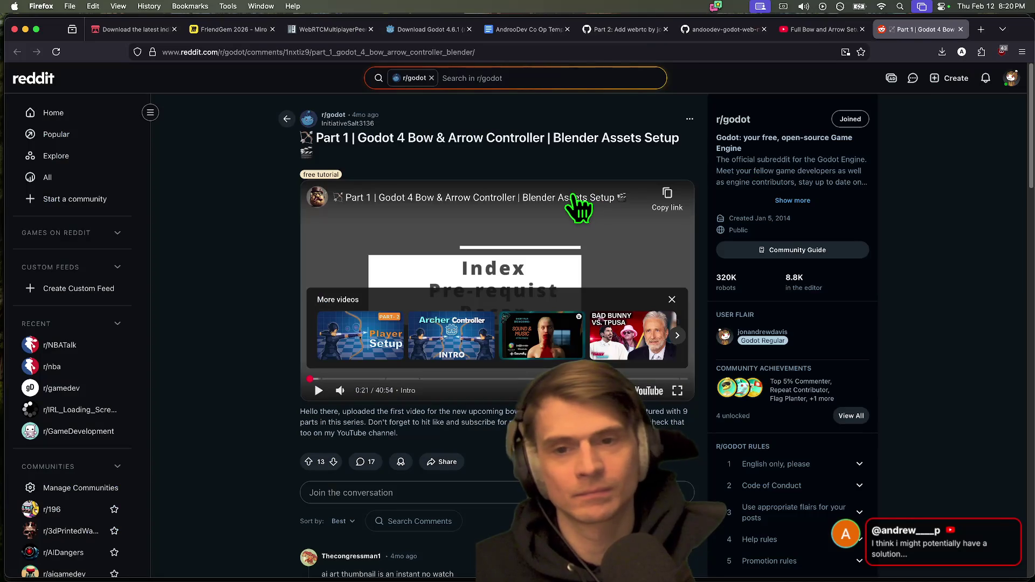
key(ctrl+w)
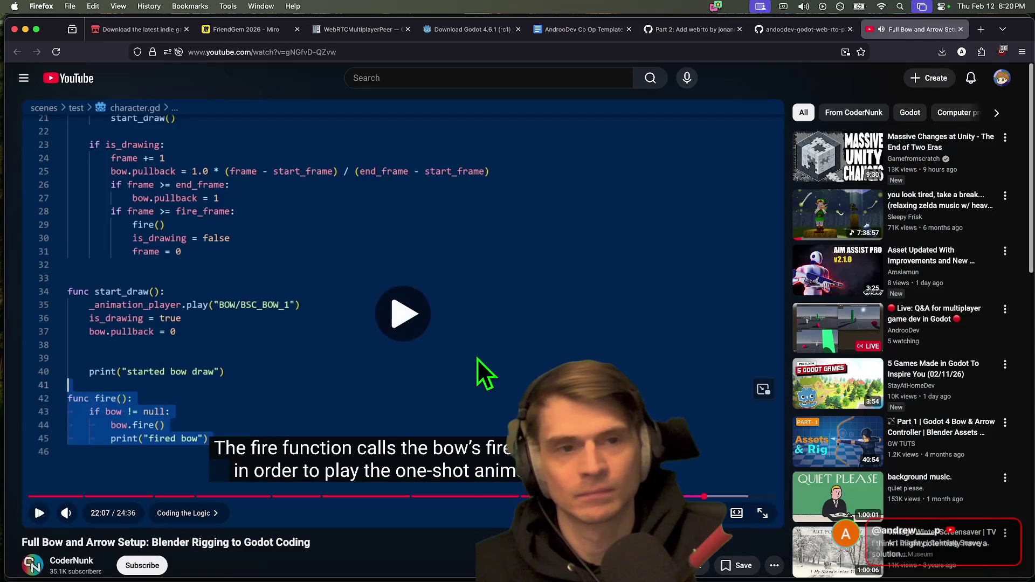
key(ctrl+w)
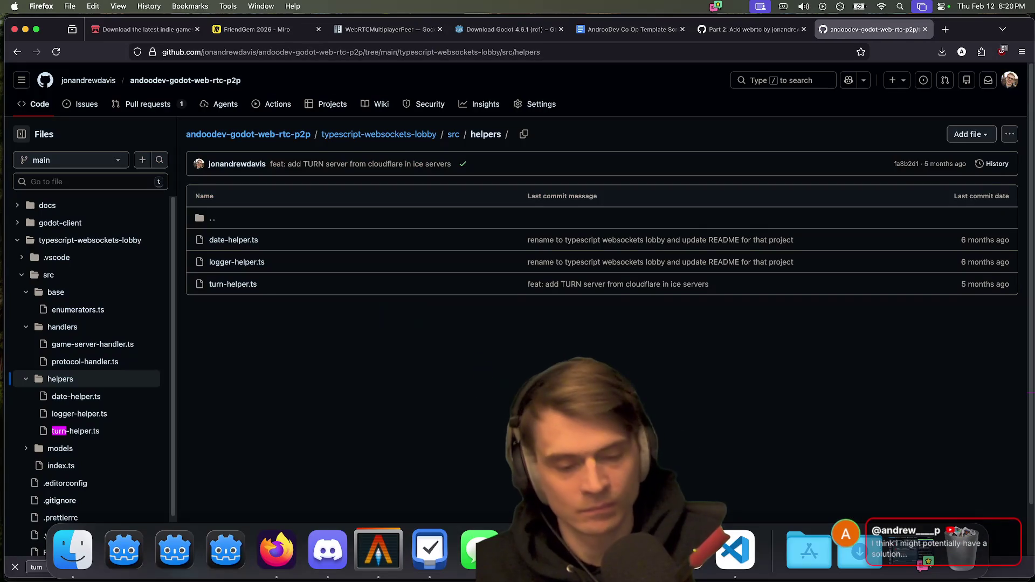
click(73, 550)
click(231, 159)
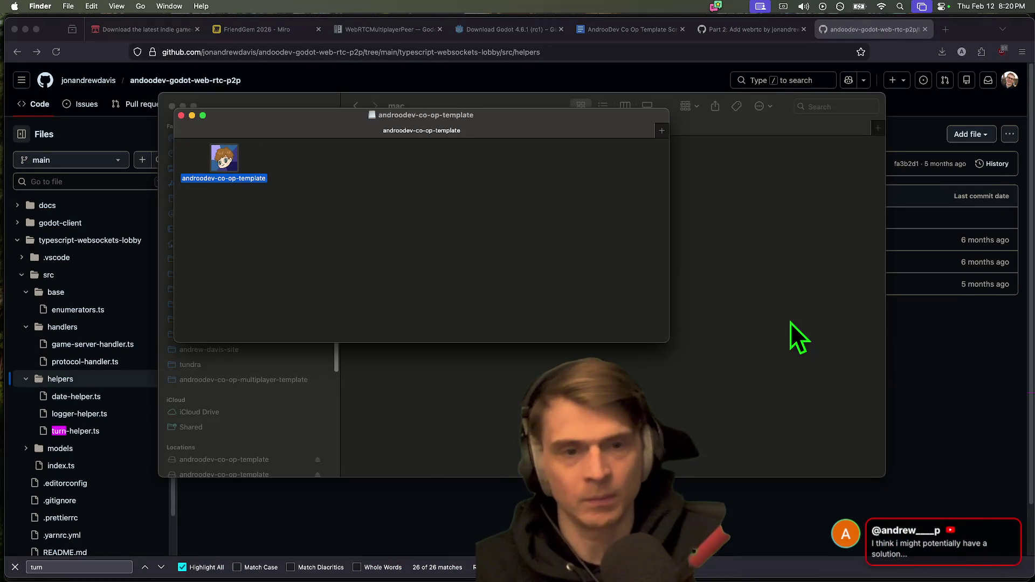
Step: Launch the macOS game build, open the AndrooDev Co-Op Sample itch.io page, and create a session
mouse_move(787, 580)
click(749, 545)
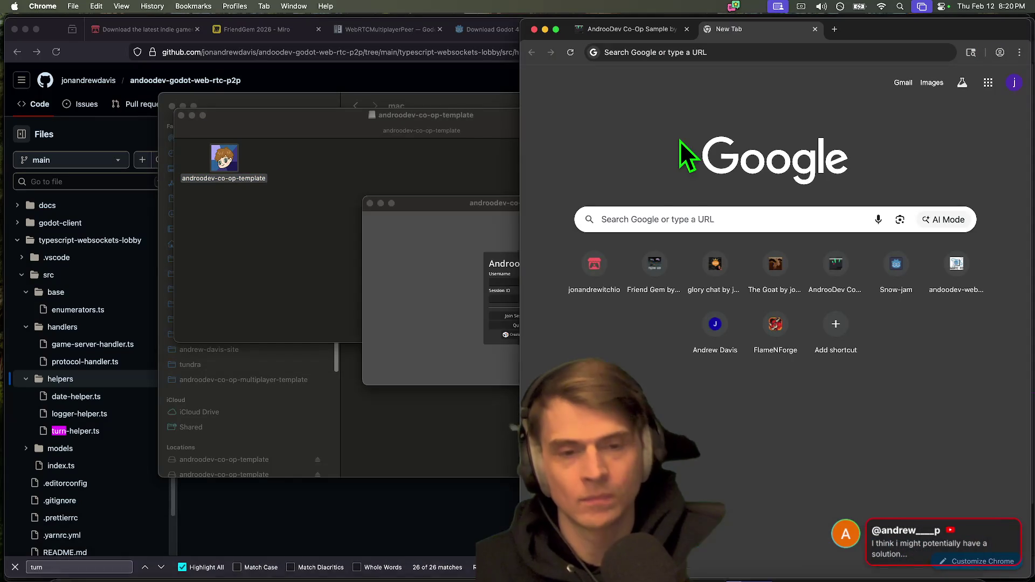
click(594, 270)
drag(436, 200, 214, 154)
click(616, 276)
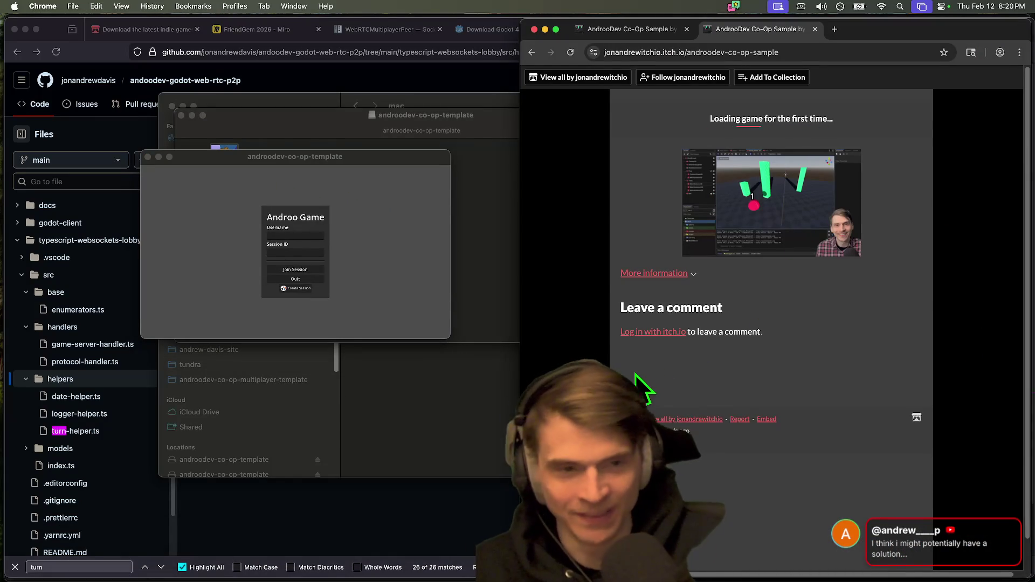
click(328, 253)
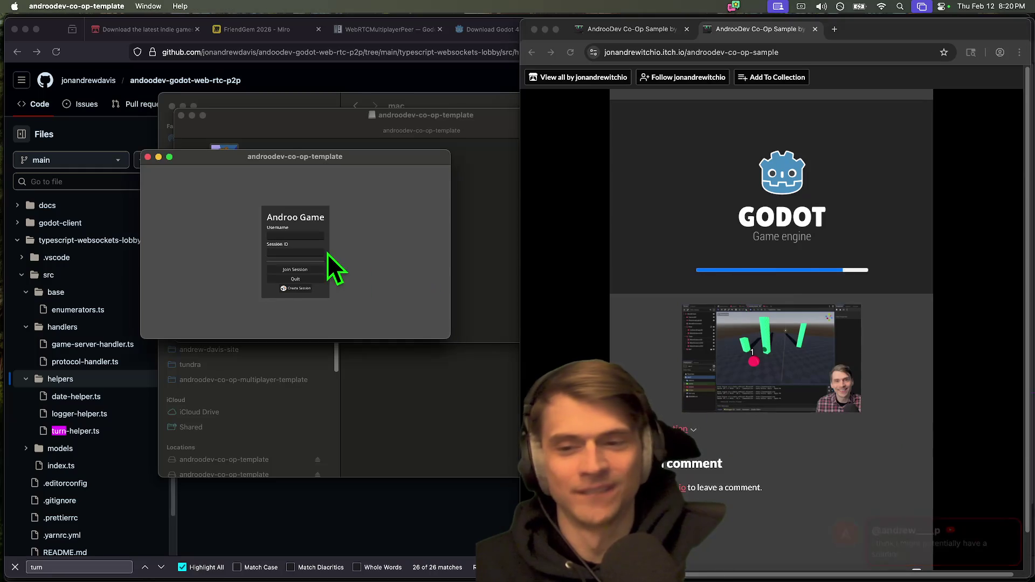
click(297, 290)
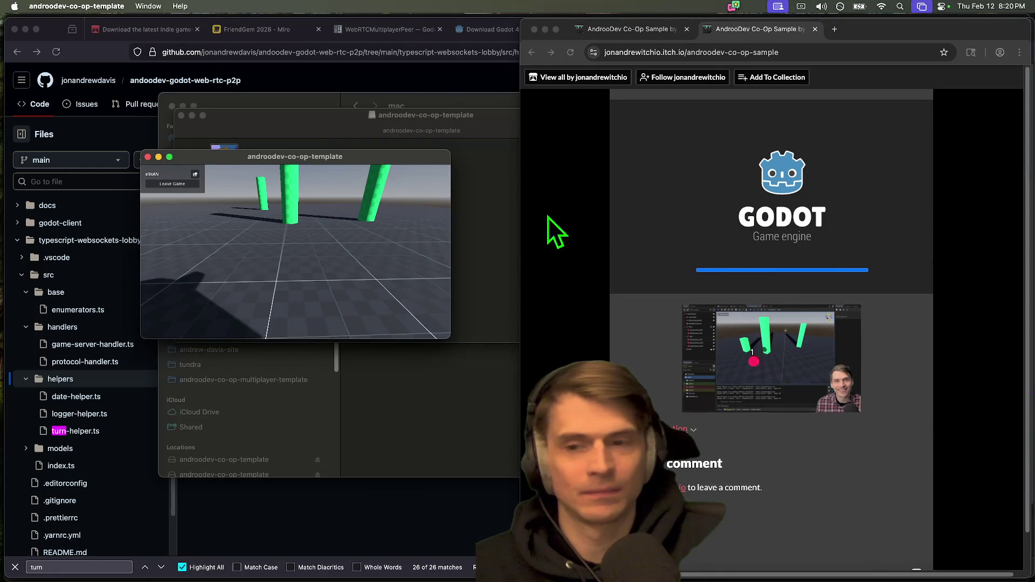
Step: In the web build, paste the session ID, enter a username, and join the session
click(636, 296)
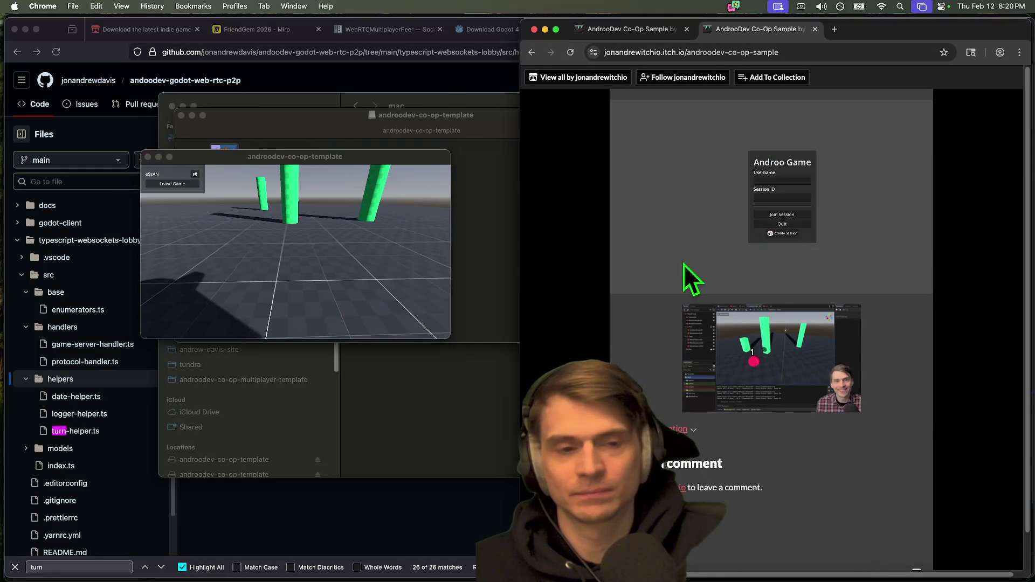
text(e)
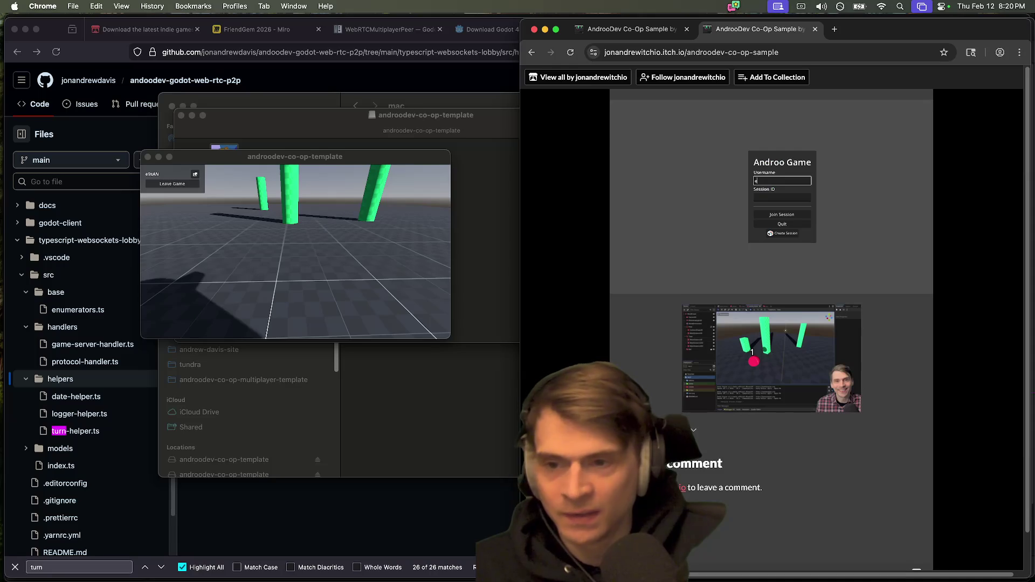
text(9sAN)
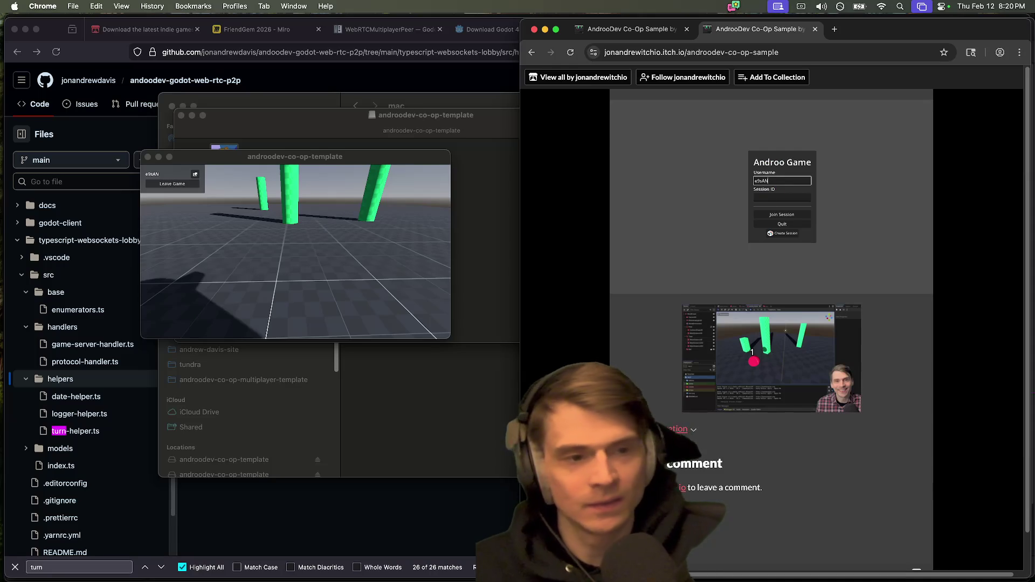
key(super+a)
key(super+x)
click(782, 197)
key(super+v)
click(797, 182)
text(andrewww)
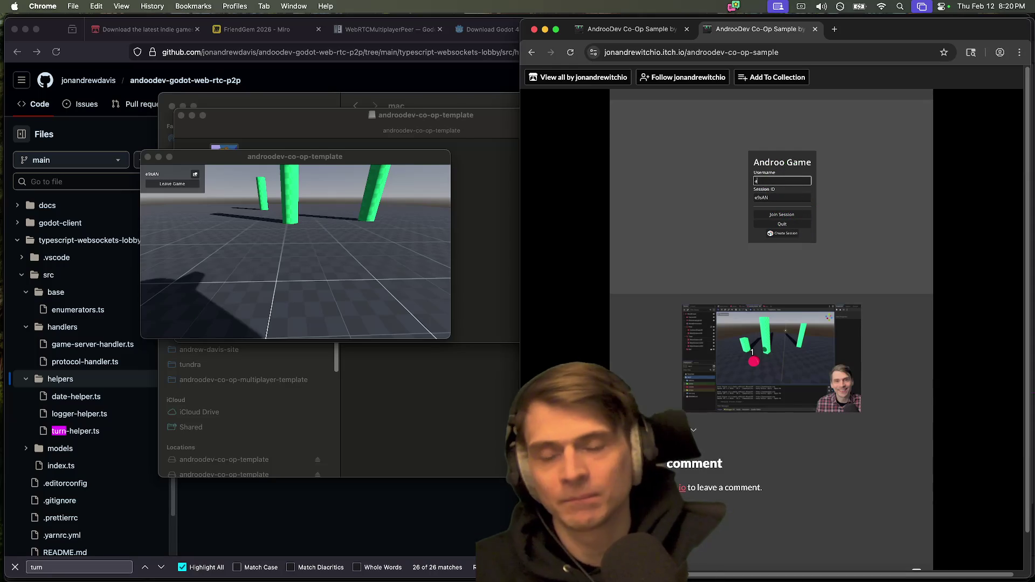
click(772, 215)
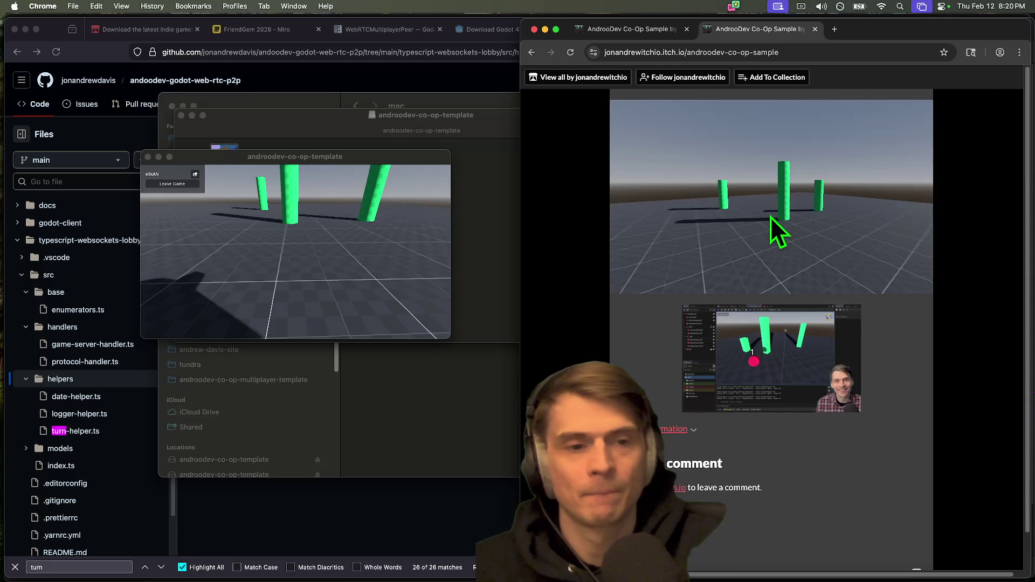
Step: Walk the player through the forest toward the red balls and green pillars
key(w)
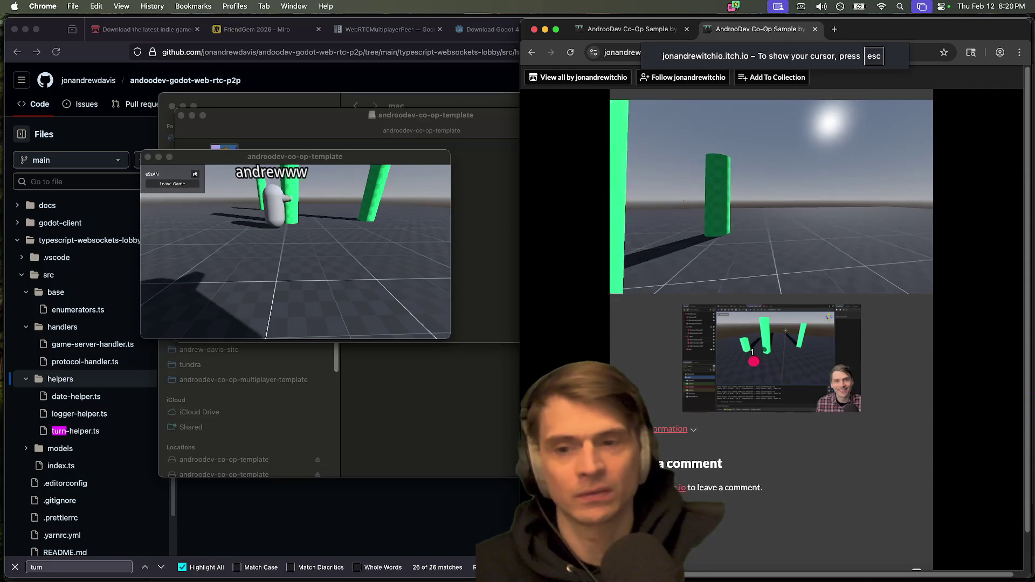
key(w)
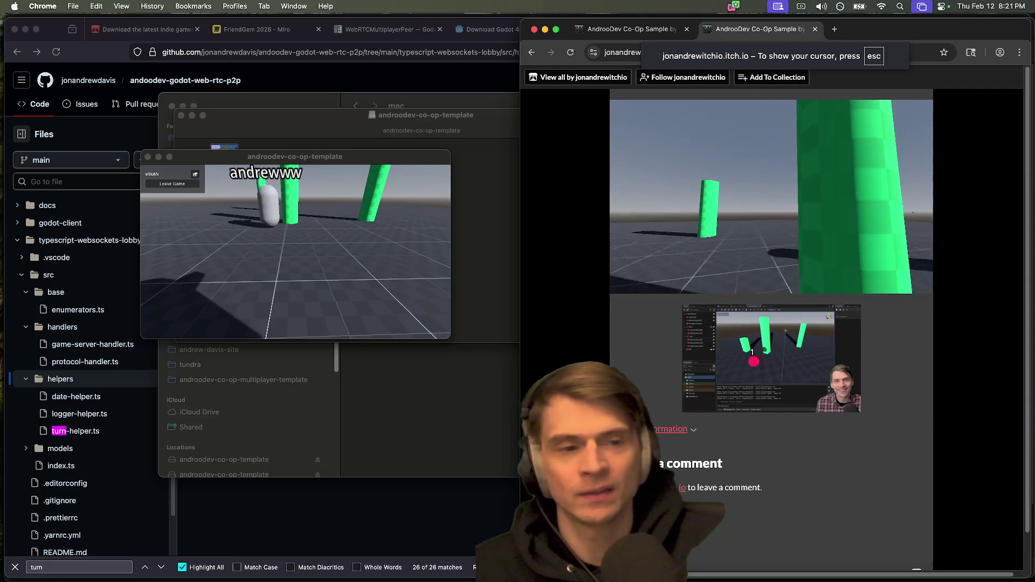
key(w)
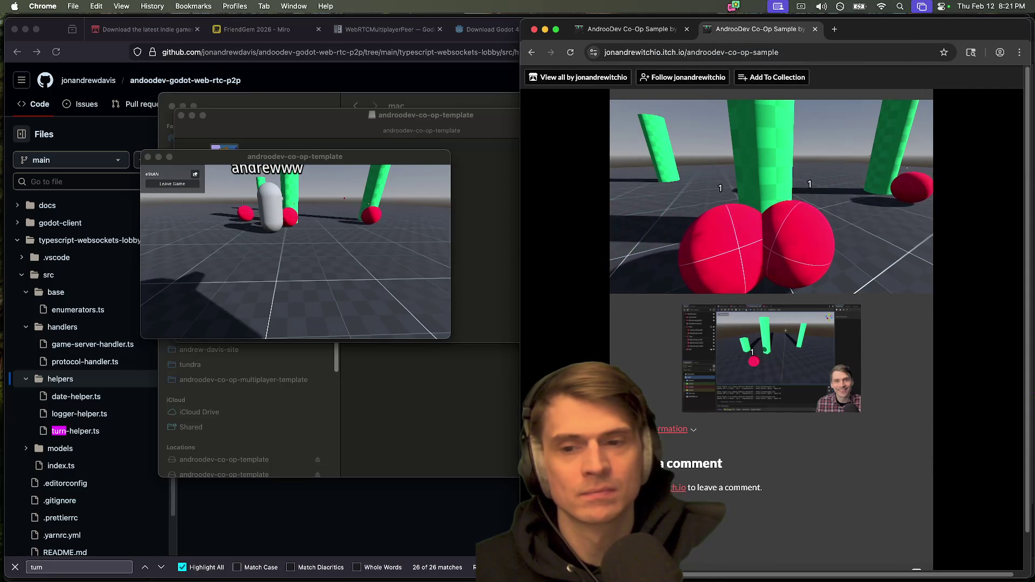
key(w)
key(w)
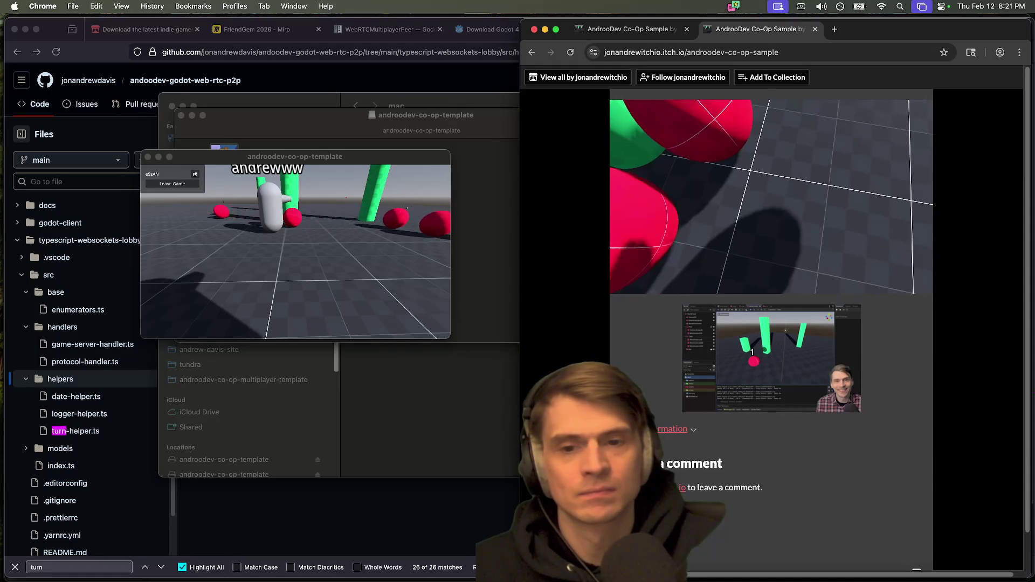
key(w)
key(w)
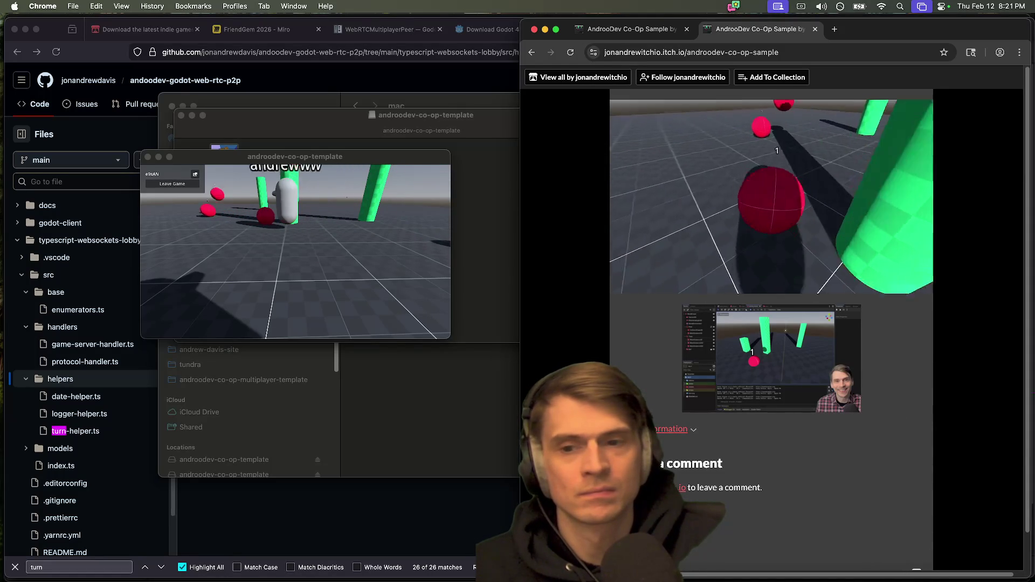
key(w)
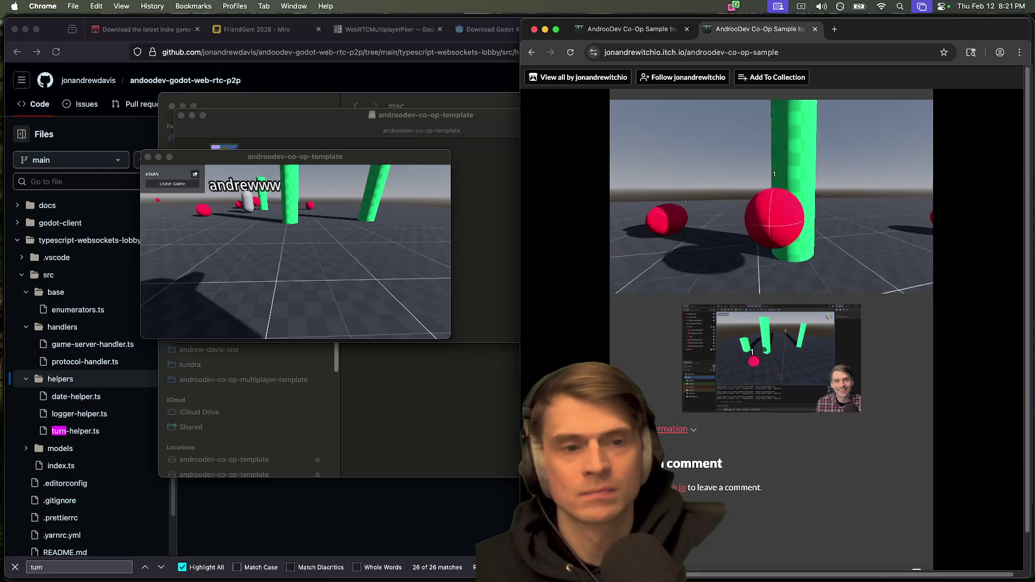
key(w)
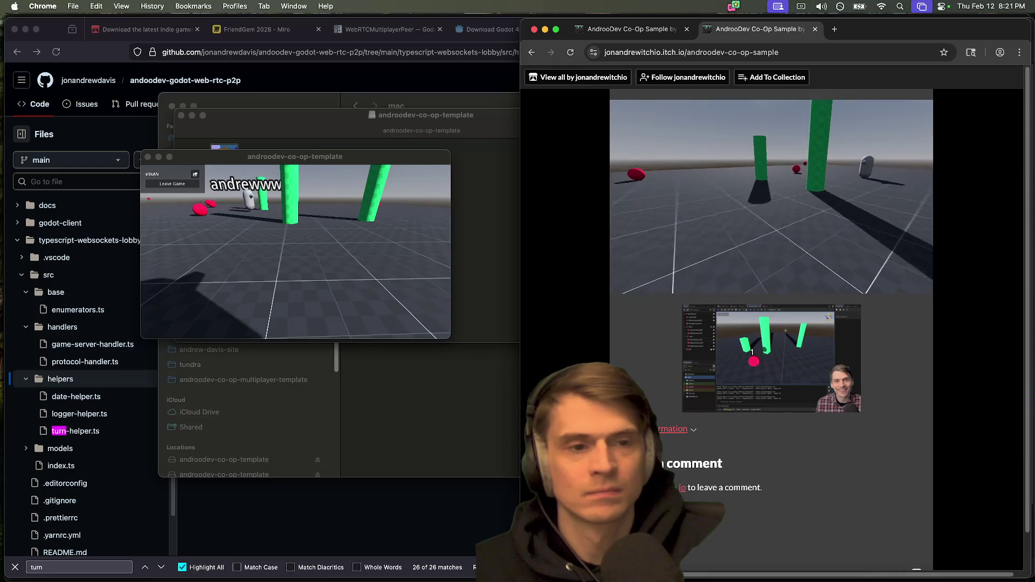
Step: Quit the Mac game build and Chrome, then close the mounted game disk window
key(super+q)
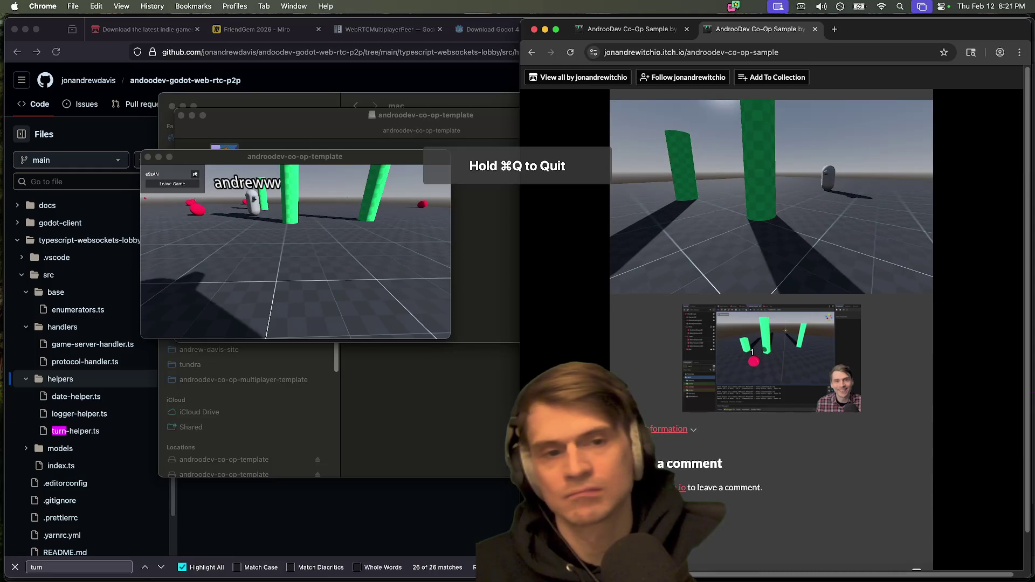
click(391, 254)
key(super+q)
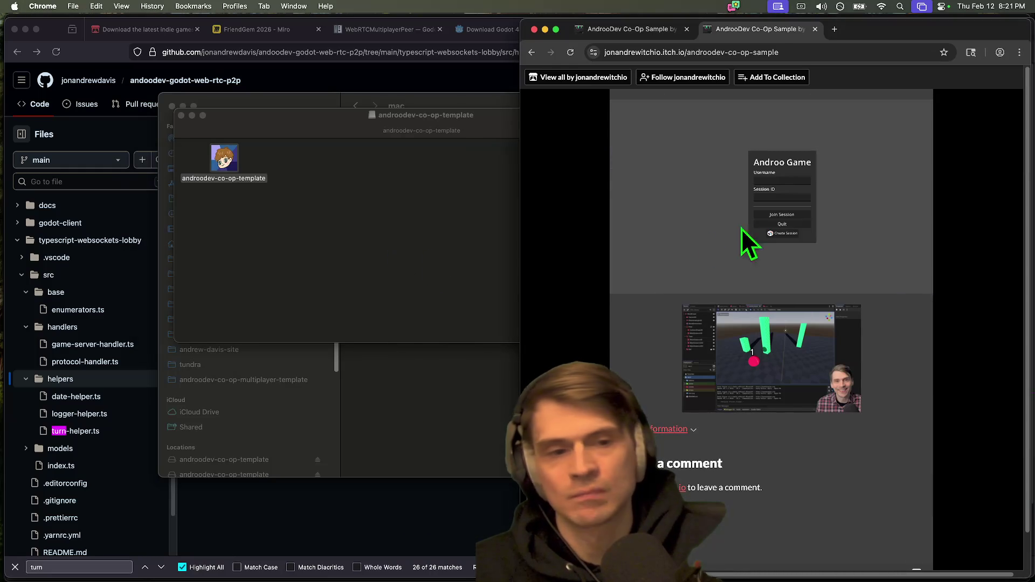
key(super+q)
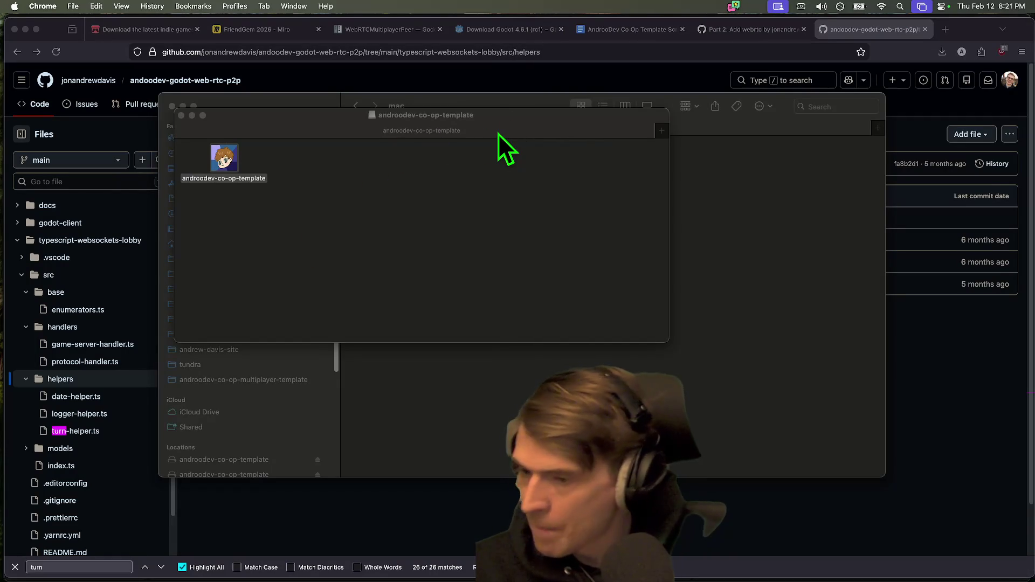
click(483, 117)
key(super+w)
Step: Close the mounted game disk window and return to the co-op template script document
click(757, 272)
key(super+h)
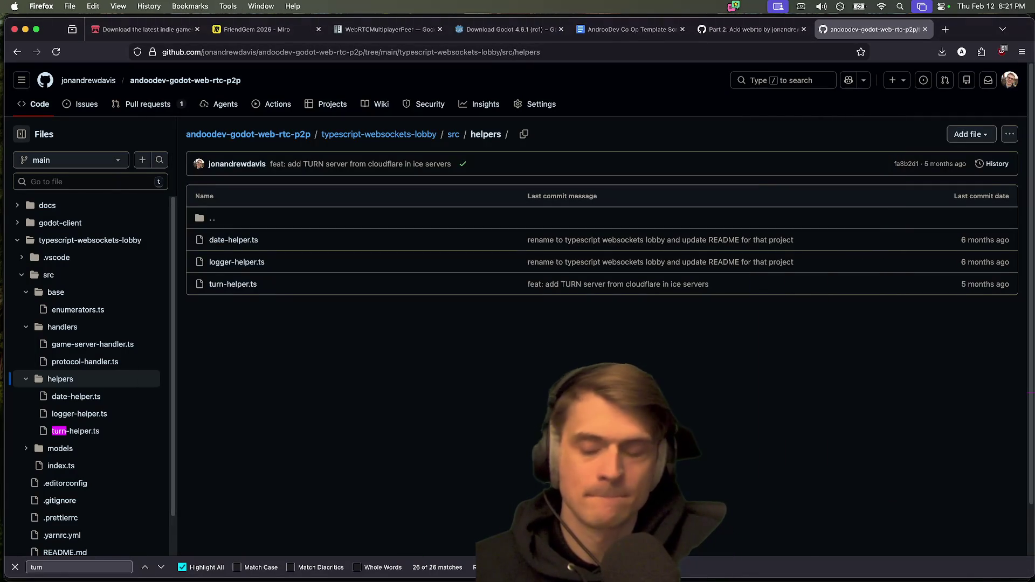
mouse_move(293, 579)
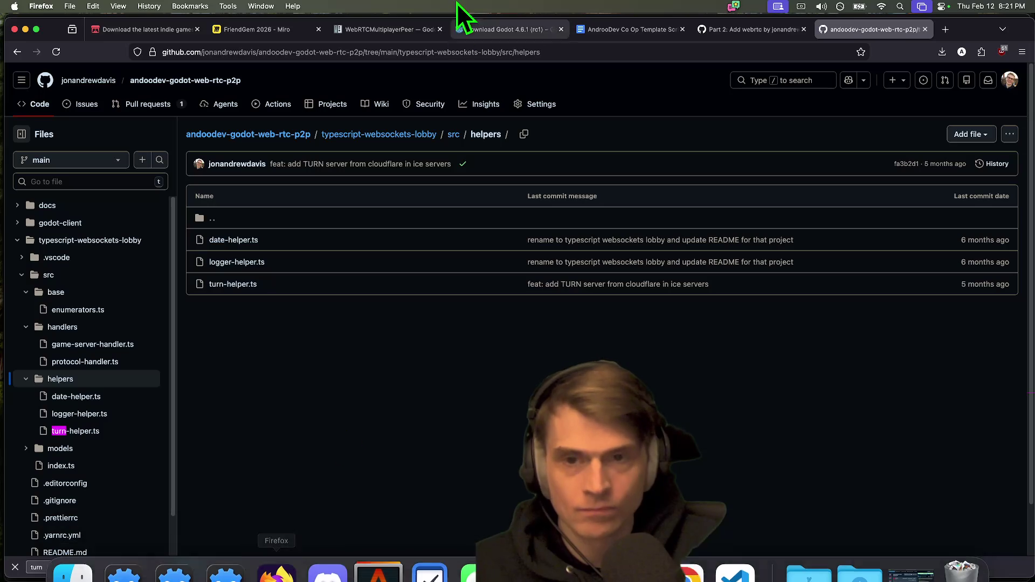
click(620, 29)
scroll(459, 239, up, 2)
scroll(474, 286, up, 1)
Step: Insert blank lines above 'Add tube UI' for the new Part 2 section
text(')
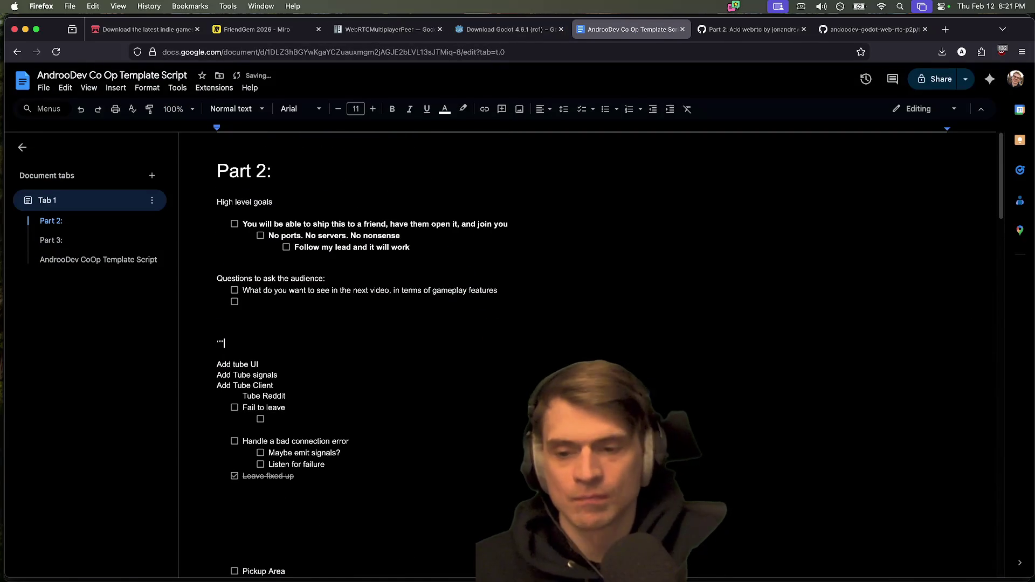
key(BackSpace)
key(Return)
key(Return)
key(BackSpace)
key(BackSpace)
key(Return)
key(Return)
key(Return)
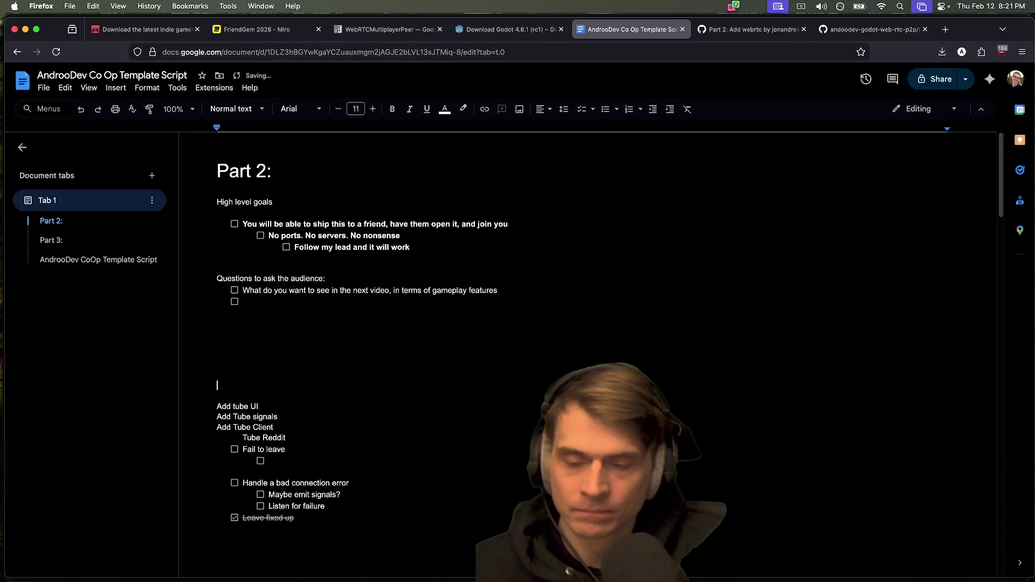
text(Optional Game play things)
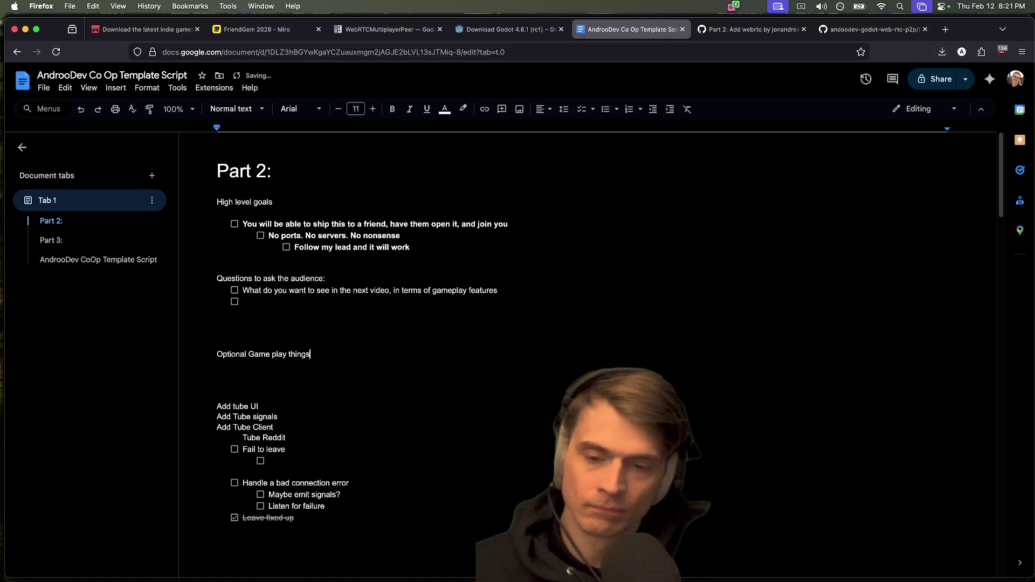
text(:)
key(Return)
key(Return)
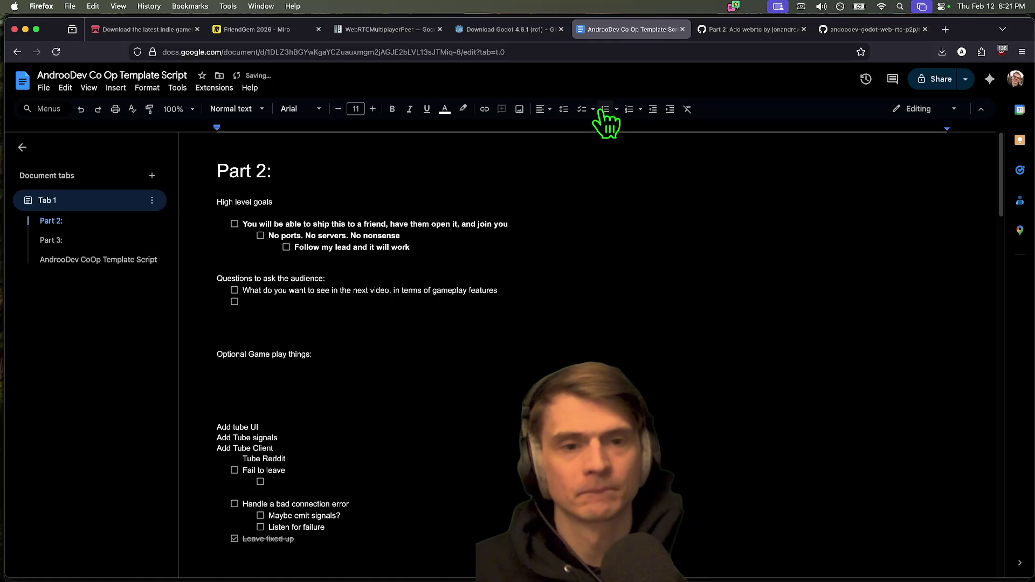
key(super+z)
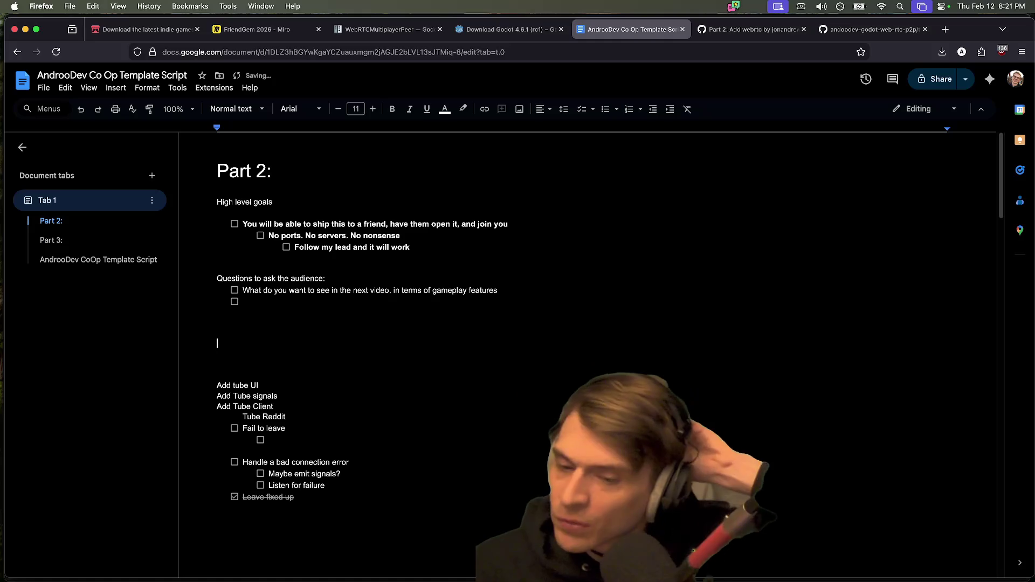
key(BackSpace)
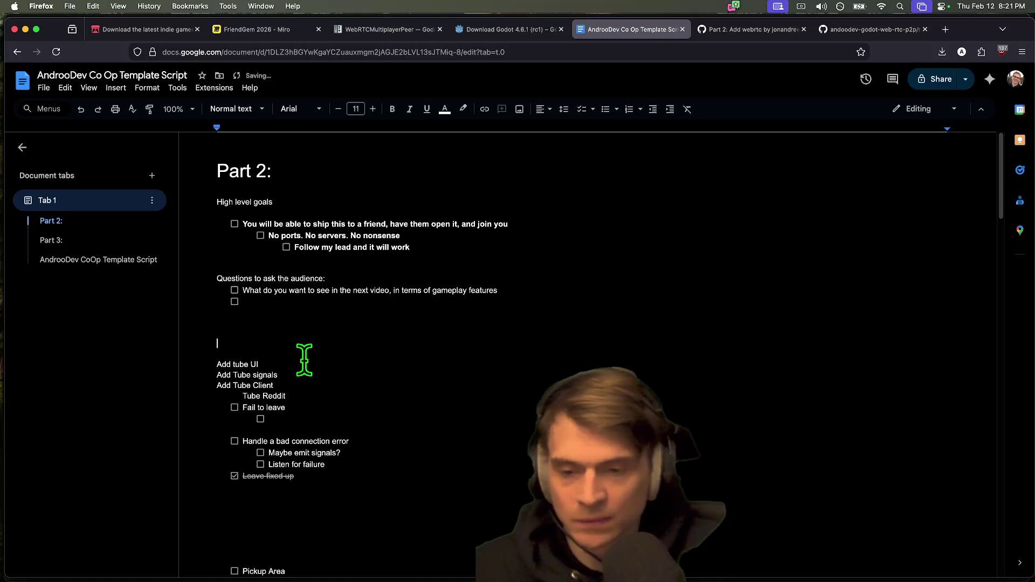
key(super+z)
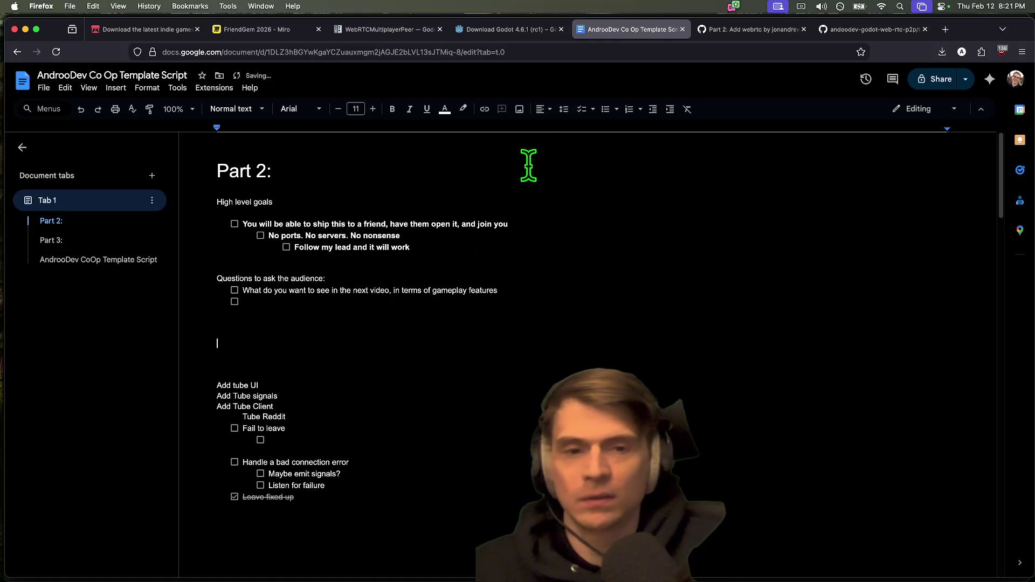
Step: Add checklist items 'Allow up and down Aim for balls' and 'Add walls'
click(582, 110)
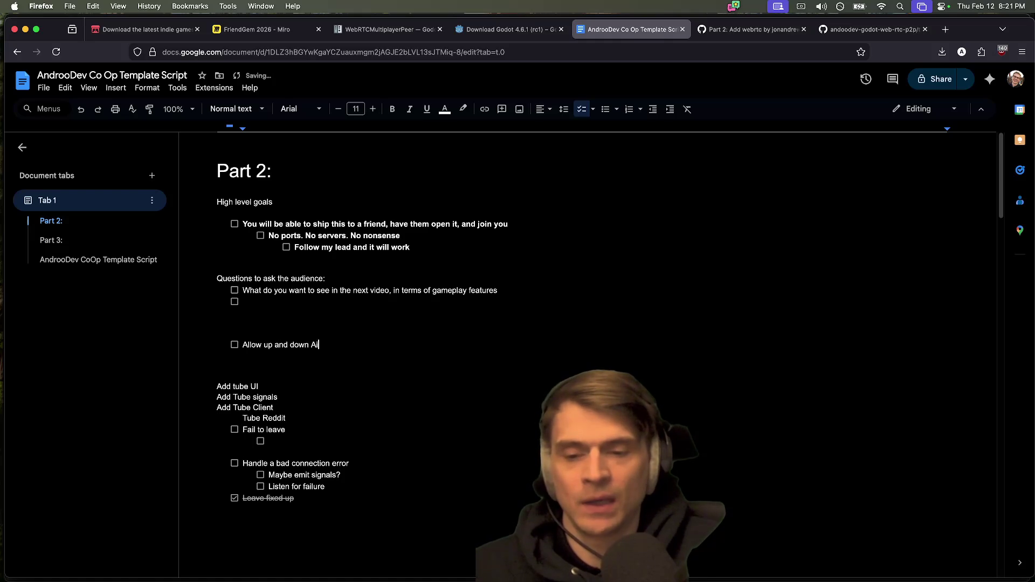
text(m)
key(Return)
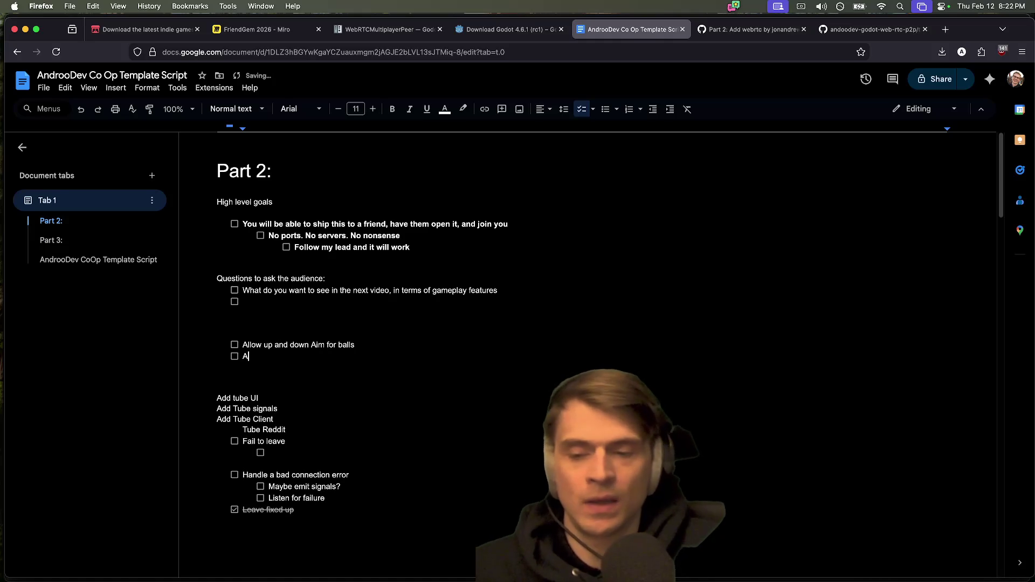
text(Add walls)
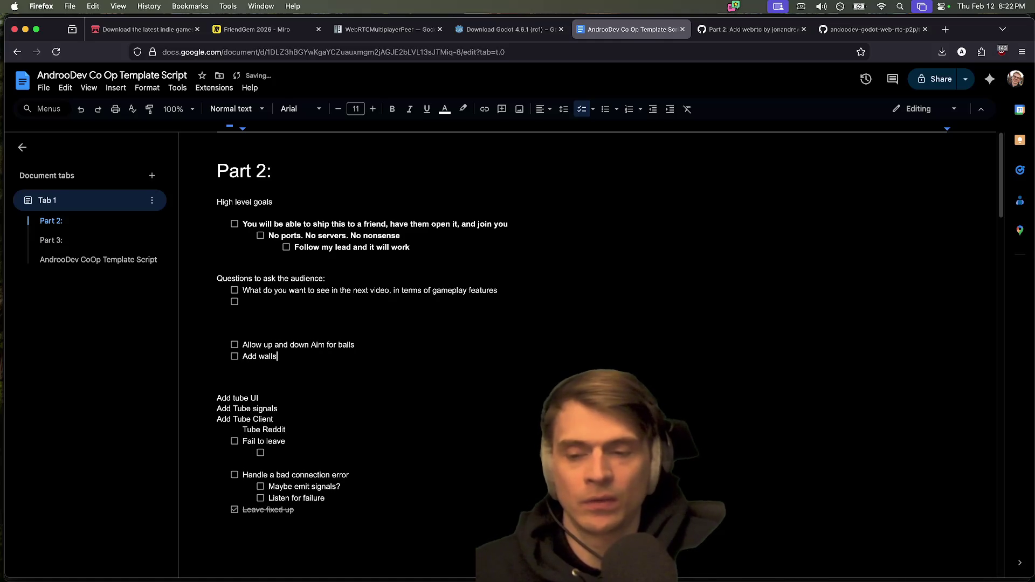
key(Return)
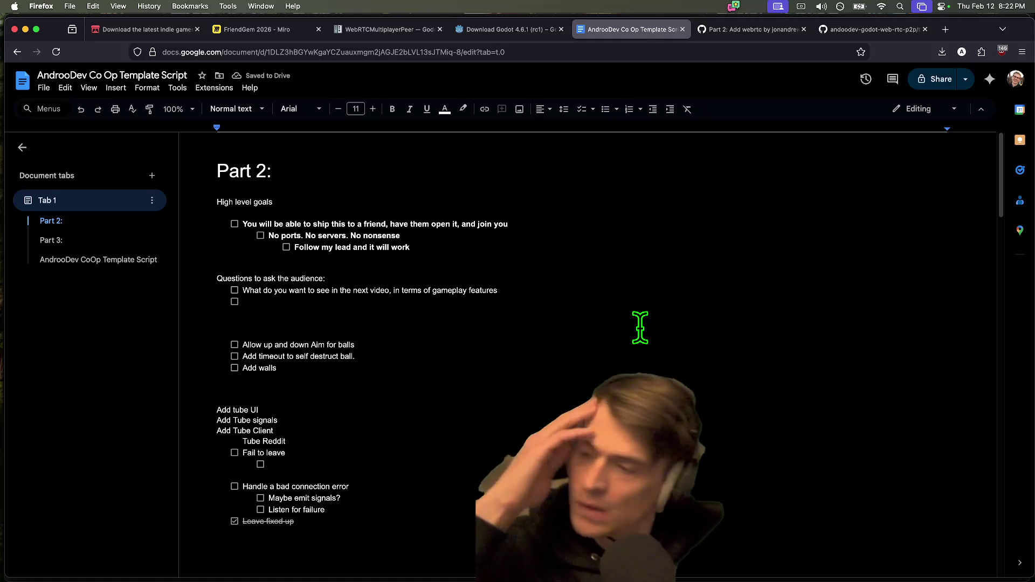
Step: Trim the timeout wording so the second checklist item reads 'just velocity + walls'
click(618, 365)
text(, or velocity)
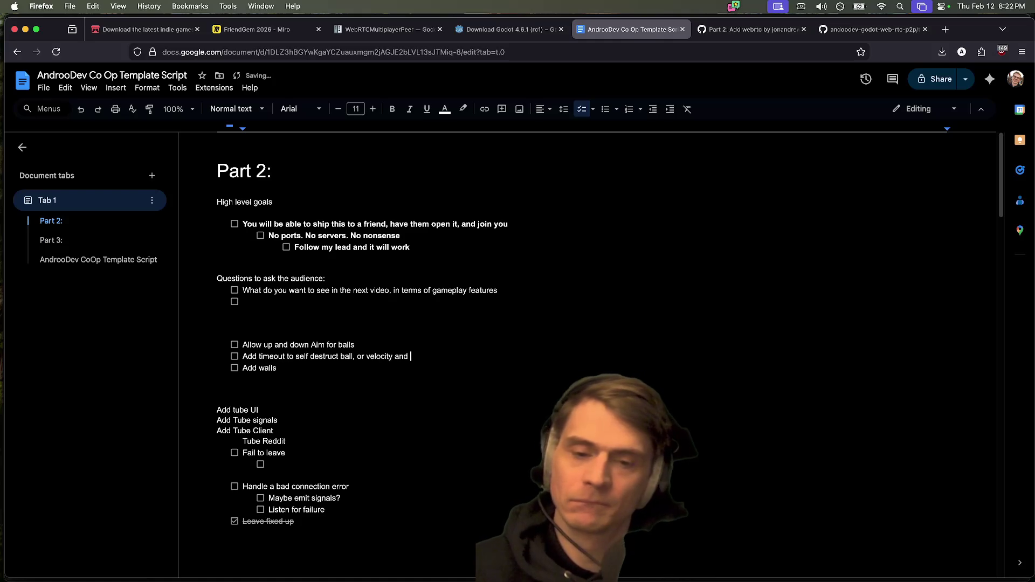
text(an)
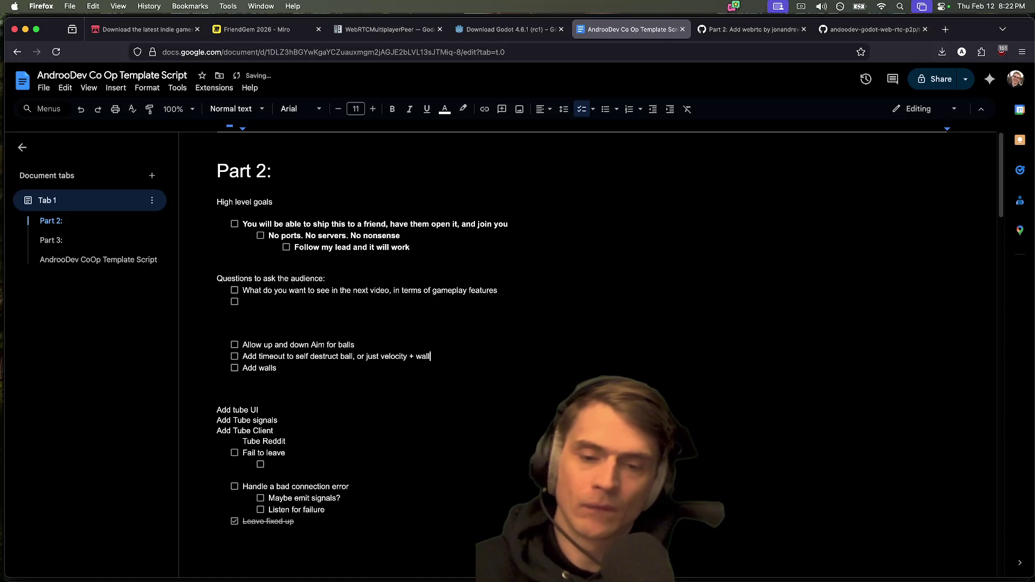
mouse_move(355, 356)
mouse_down()
mouse_move(240, 364)
mouse_move(246, 357)
mouse_up()
key(BackSpace)
key(BackSpace)
key(Delete)
key(Delete)
key(Delete)
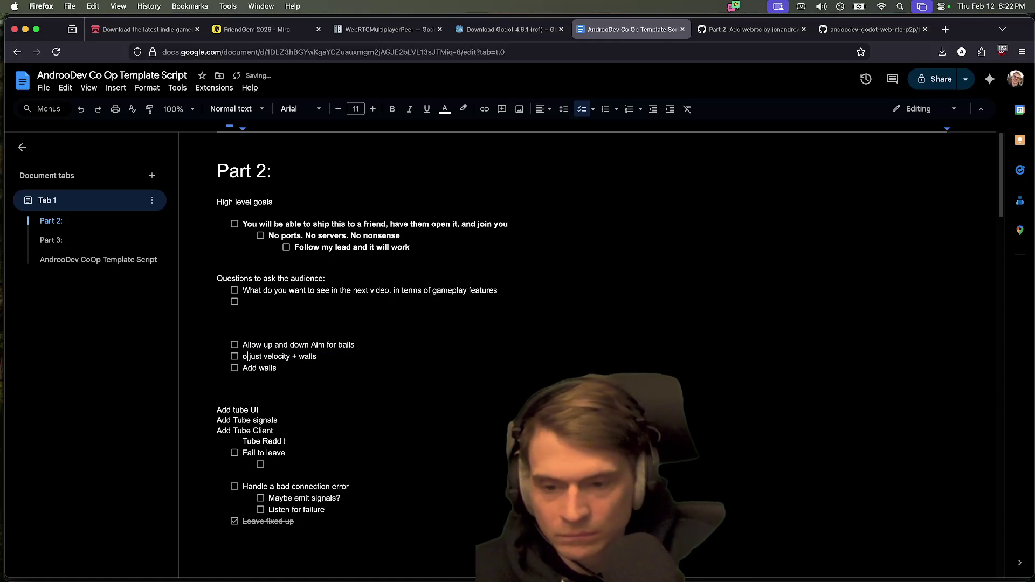
key(Delete)
click(217, 378)
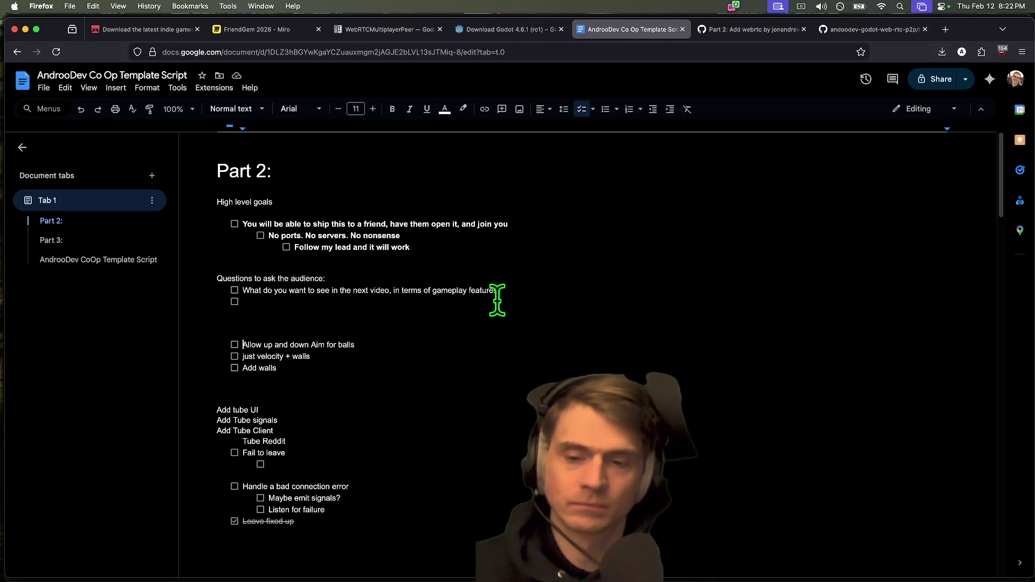
key(super+Tab)
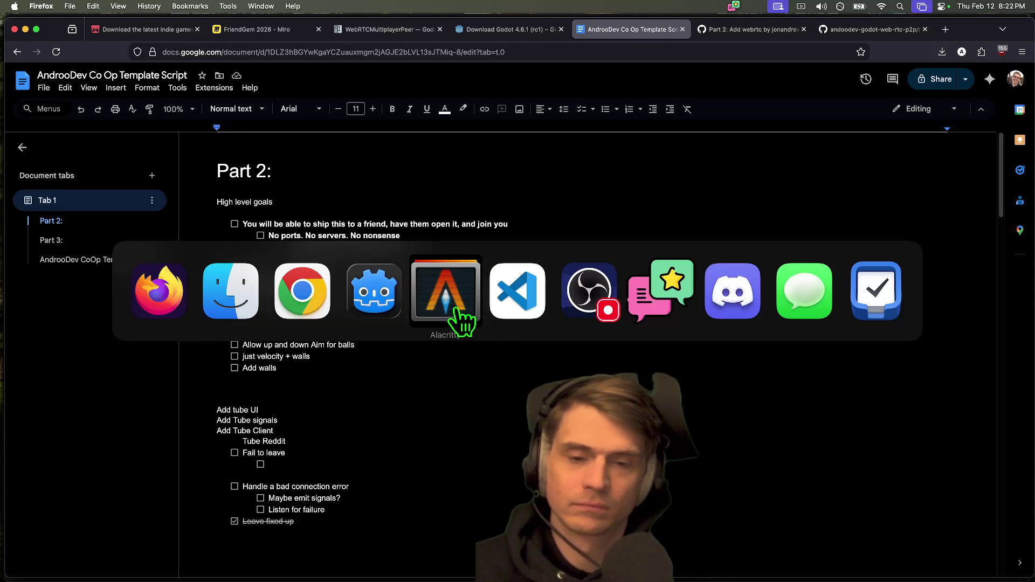
Step: Review the project's git status and page through the full diff
text(gst)
key(Return)
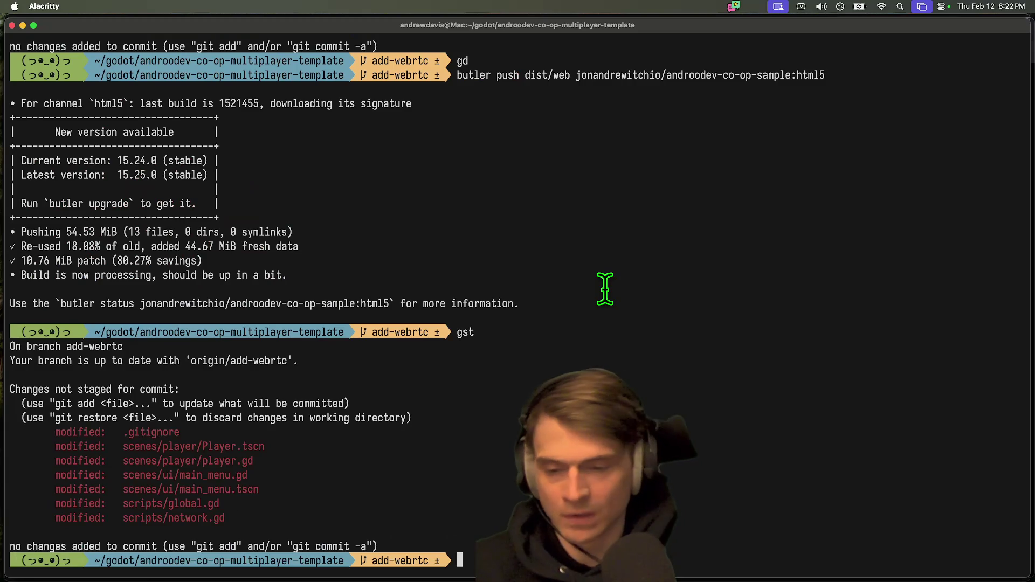
text(d)
key(Return)
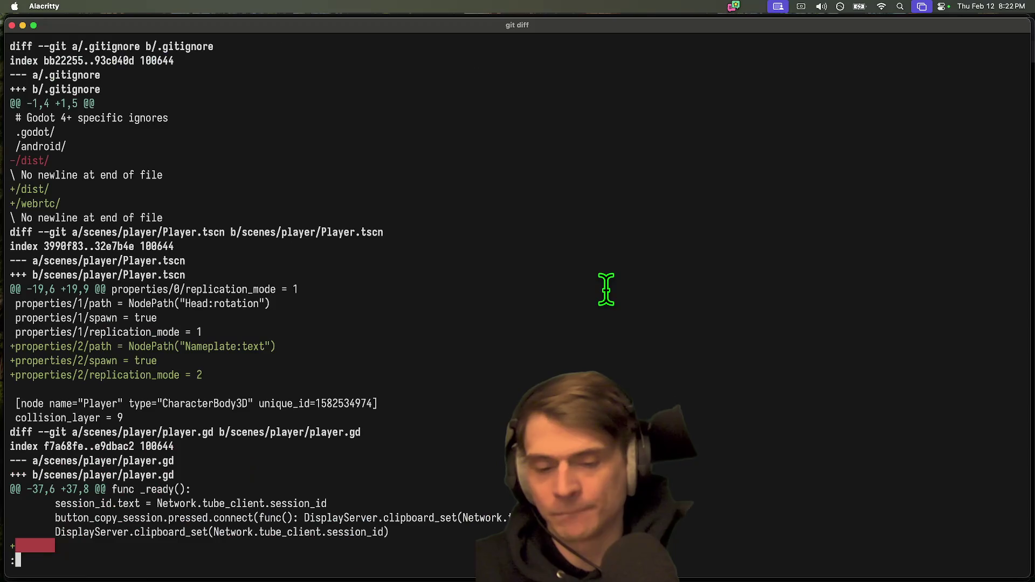
key(space)
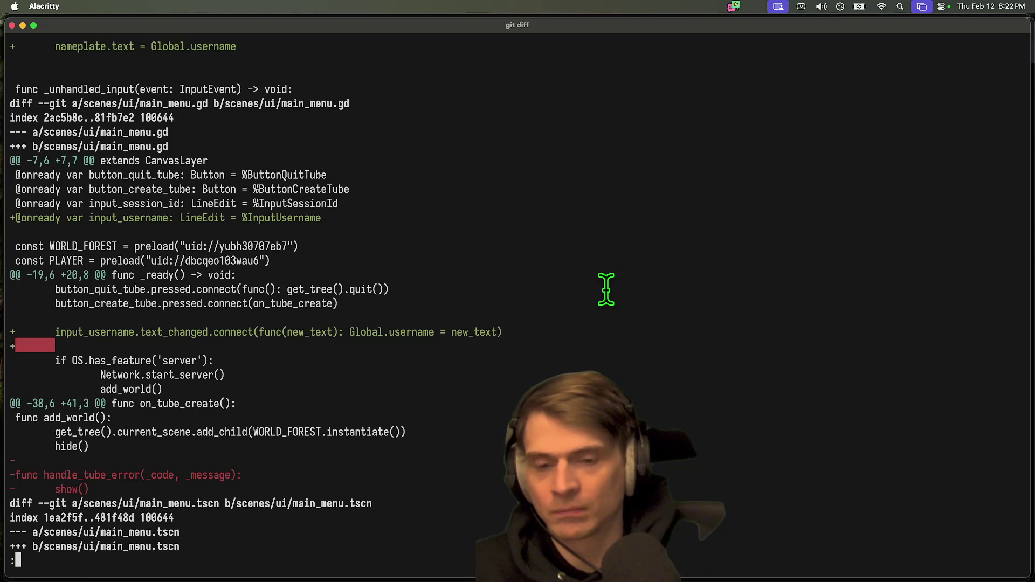
key(space)
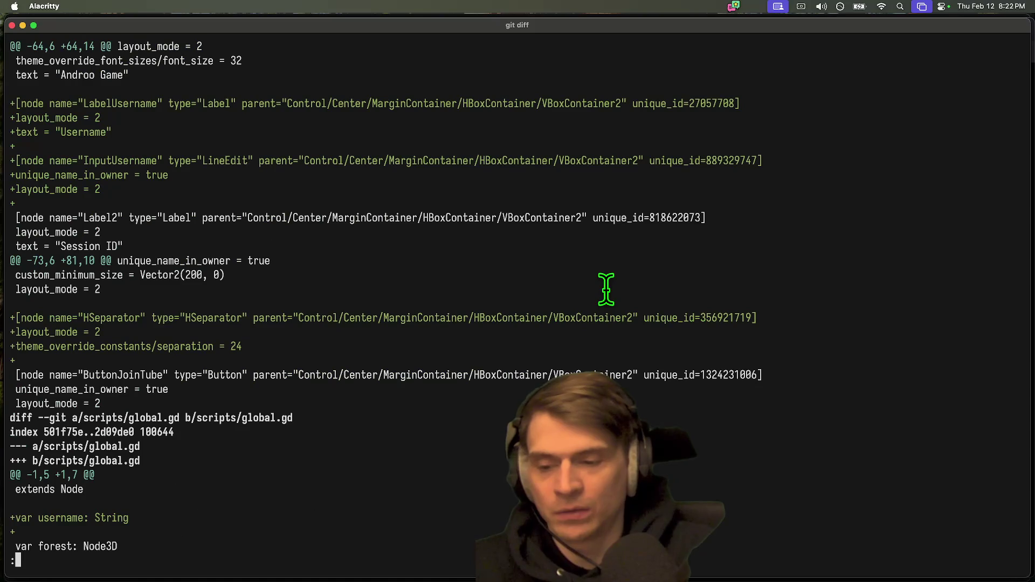
key(space)
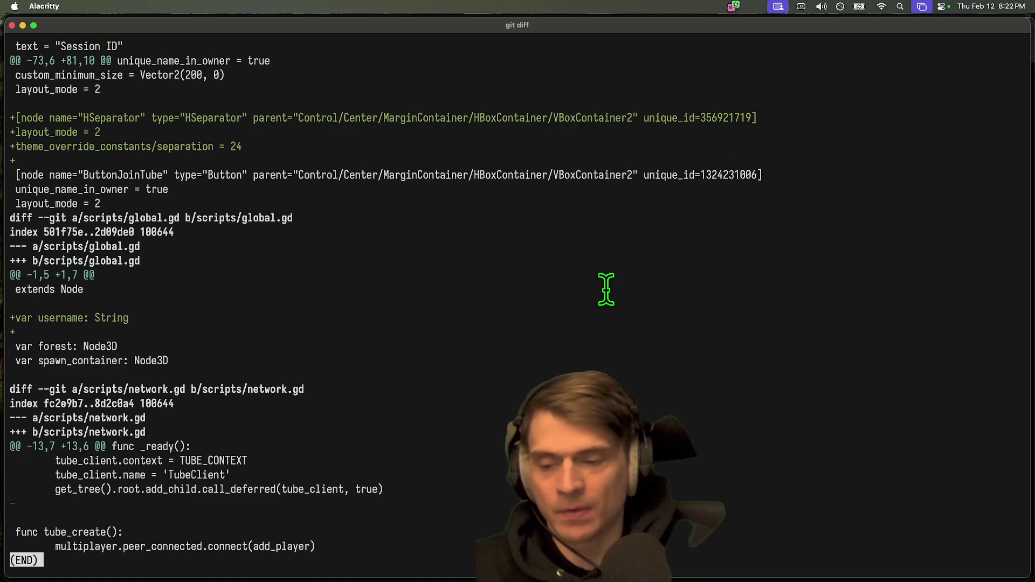
Step: Stage all changes, commit with gcam, push to add-webrtc, and return to Godot
text(qgi)
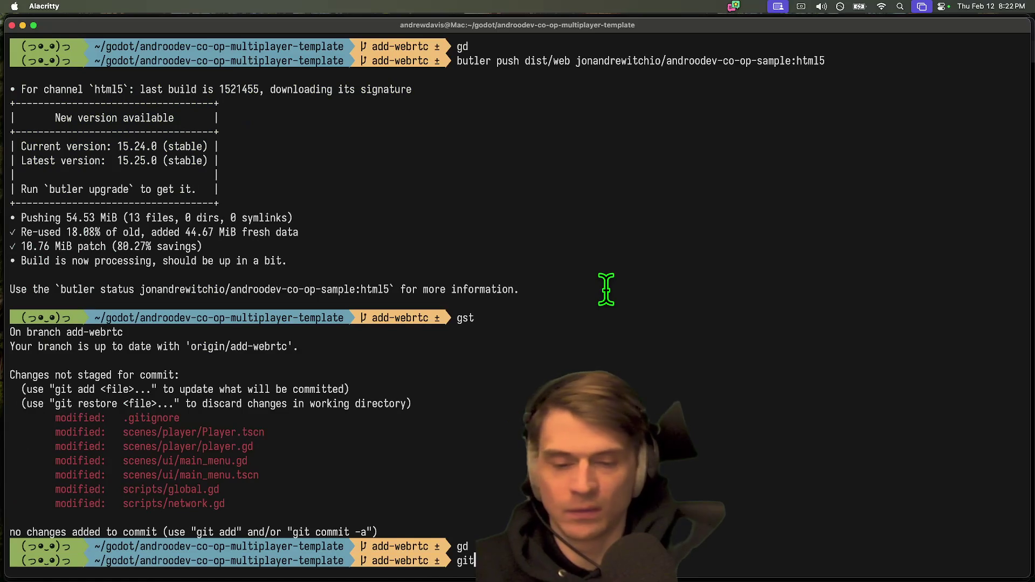
key(Return)
text(gca… in global')
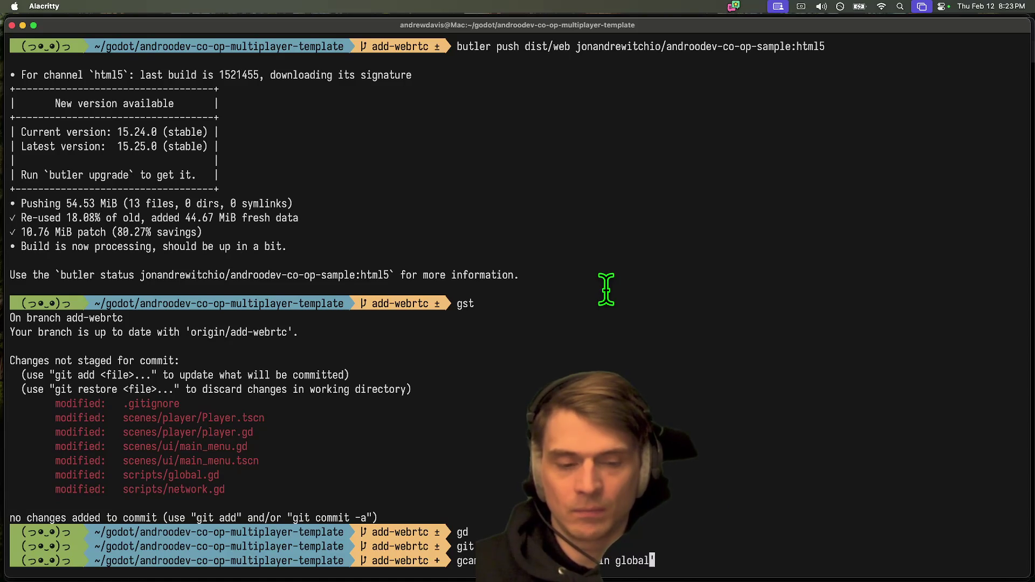
key(Return)
text(gsh)
key(Return)
key(super+Tab)
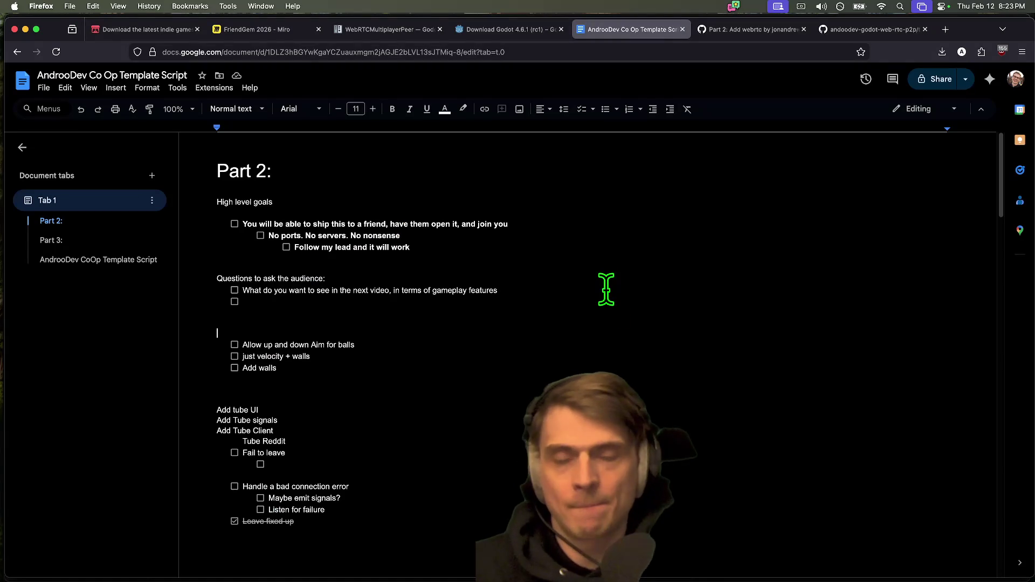
key(super+Tab)
key(super+Tab)
key(super+Tab)
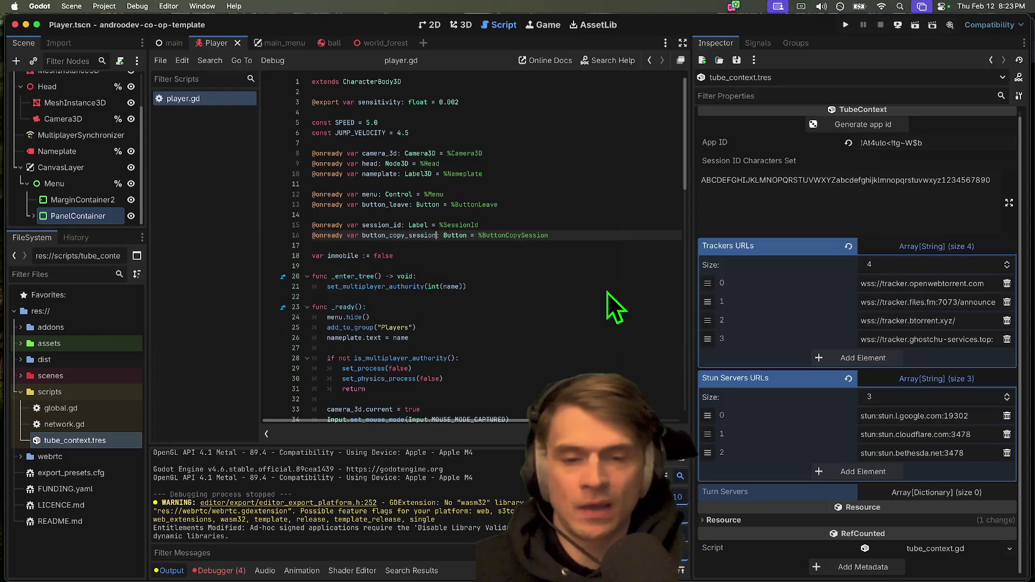
Step: Open ball.tscn and set the Ball's mass to 0.2 kg
click(326, 43)
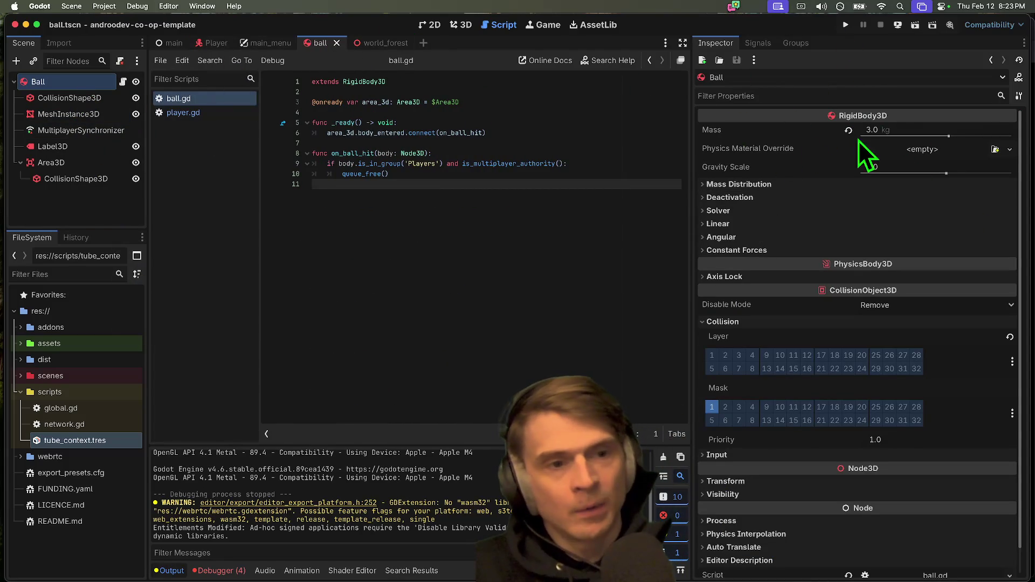
click(897, 132)
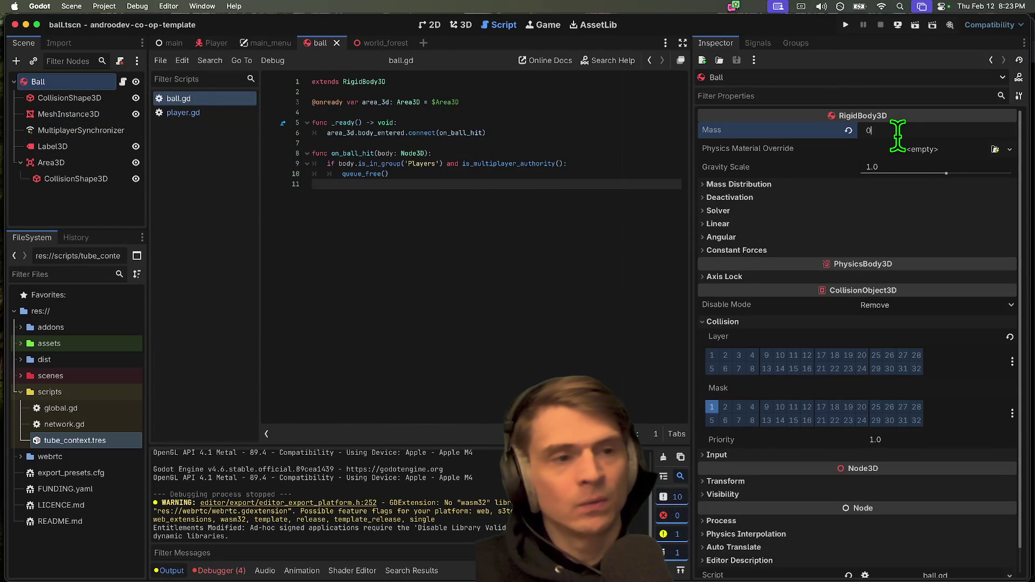
text(.2)
key(Return)
Step: Set the Ball's collision sphere radius to 0.1 m and view it in 3D
click(100, 99)
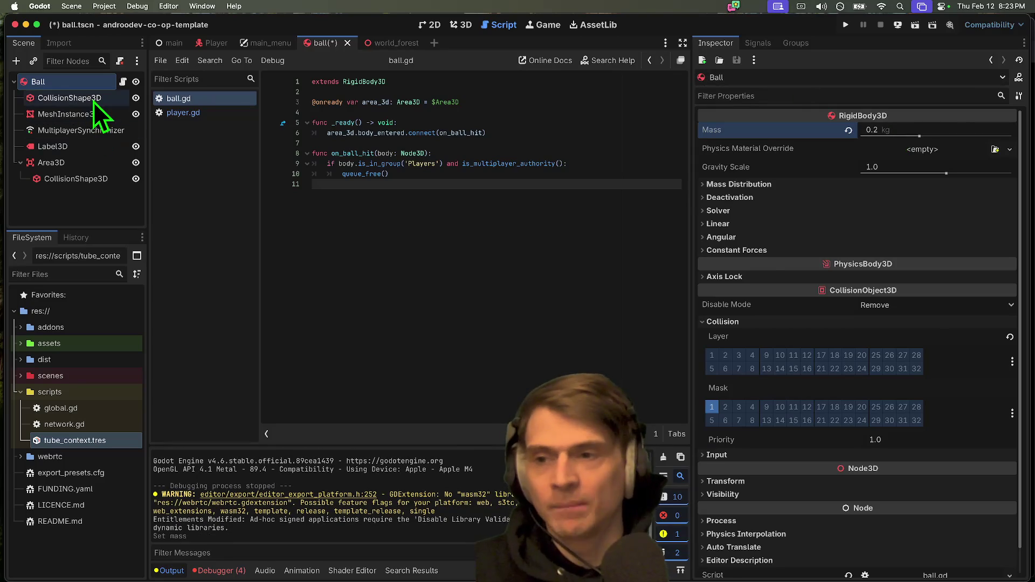
click(930, 133)
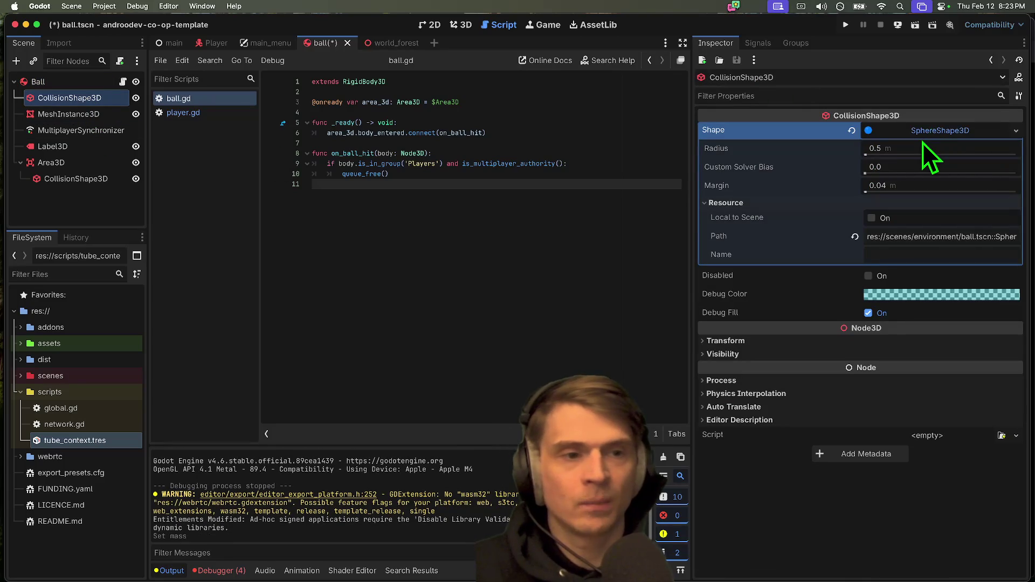
click(923, 149)
text(0.1)
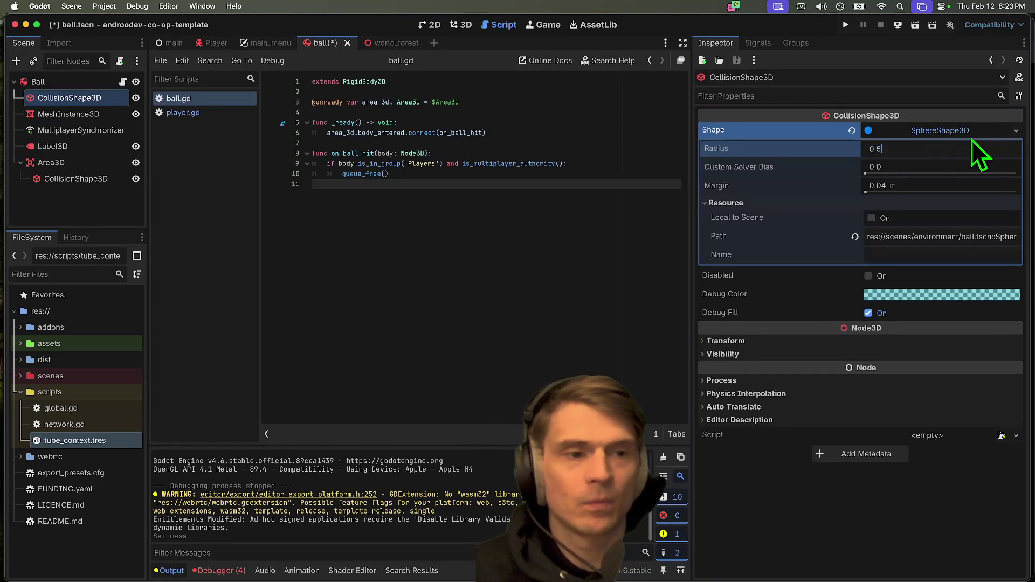
key(Return)
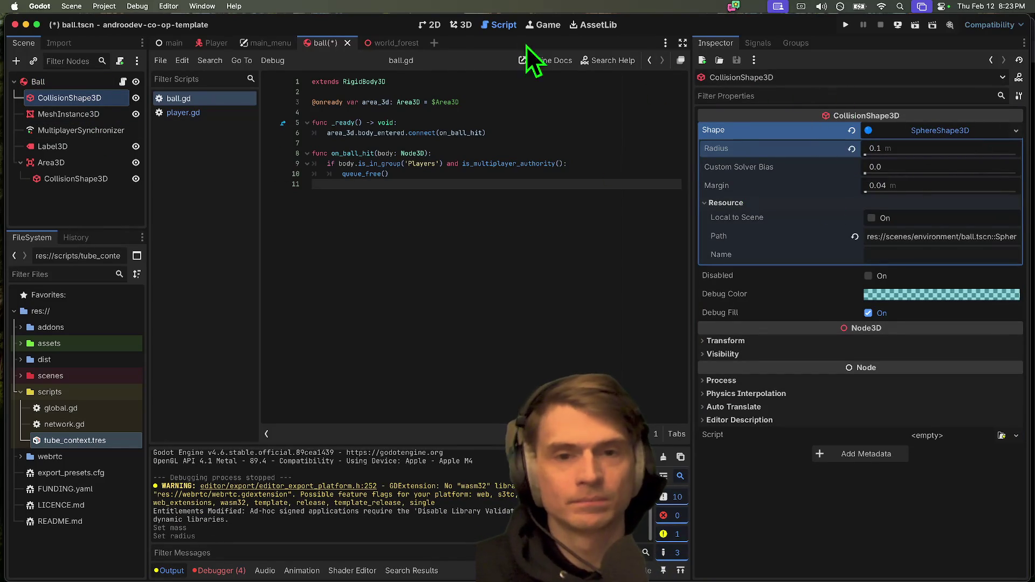
click(438, 24)
click(453, 24)
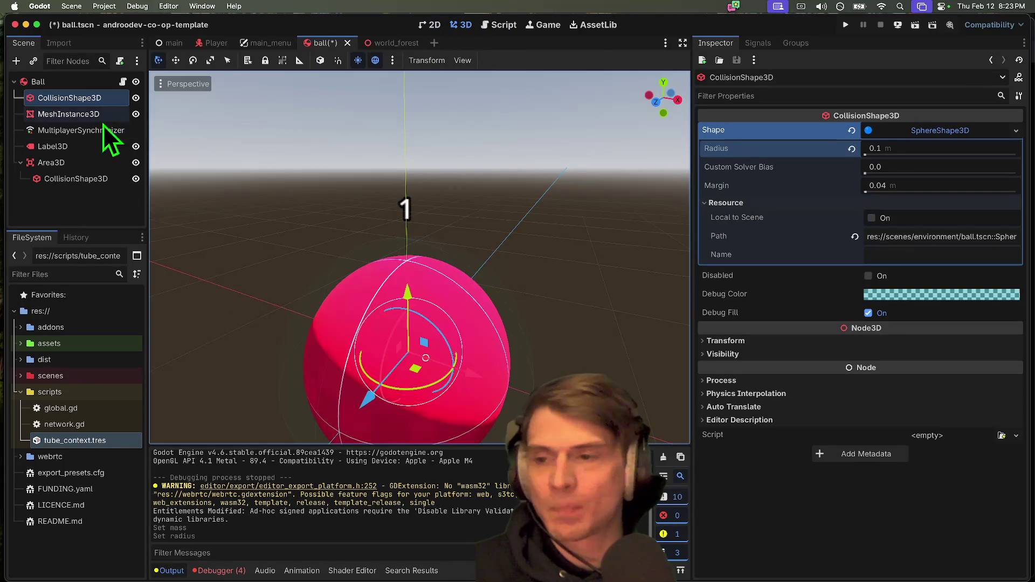
Step: Try a 0.1 m radius and 0.5 m height on the ball's sphere mesh
click(59, 114)
click(970, 139)
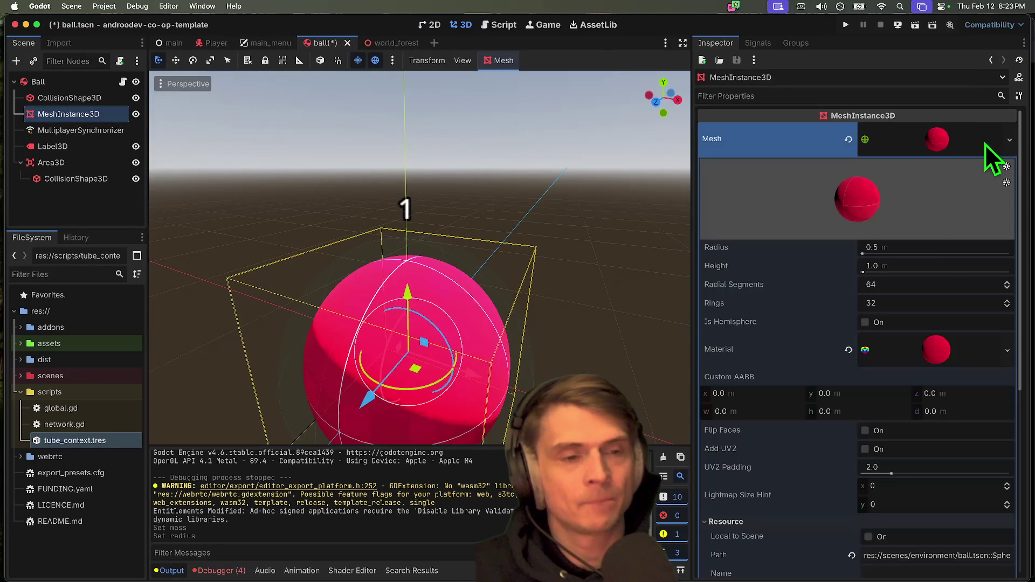
click(919, 247)
text(0.1)
key(Return)
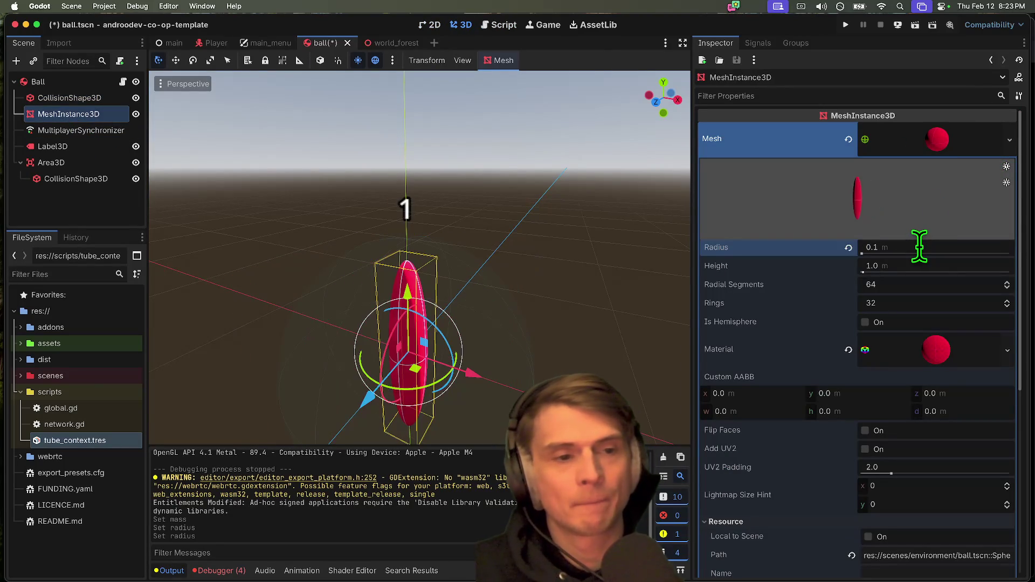
key(Tab)
text(0.)
key(Return)
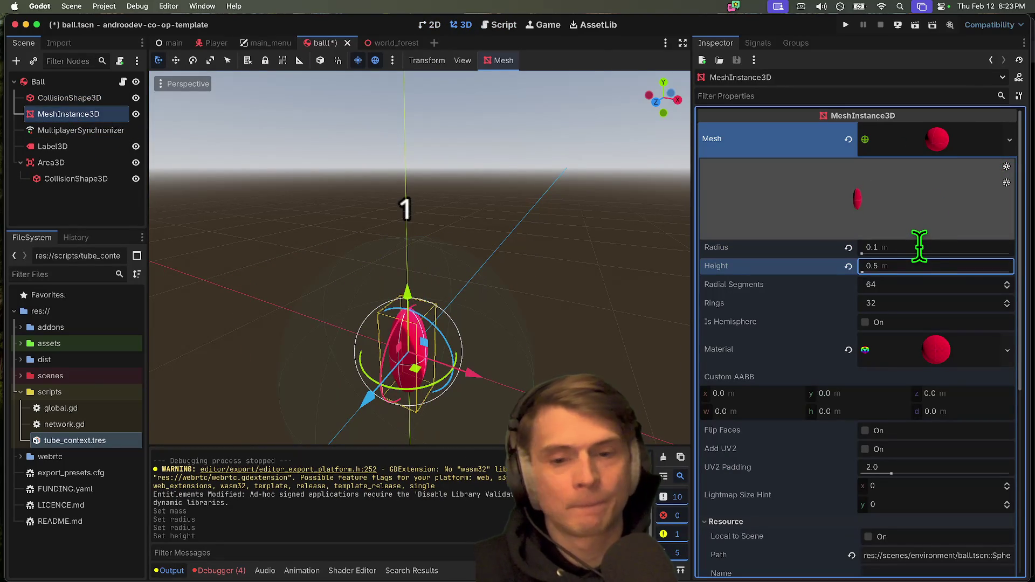
Step: Settle the sphere mesh at a 0.05 m radius and 0.1 m height
click(923, 254)
text(0.05)
key(Return)
key(Tab)
text(1)
key(Return)
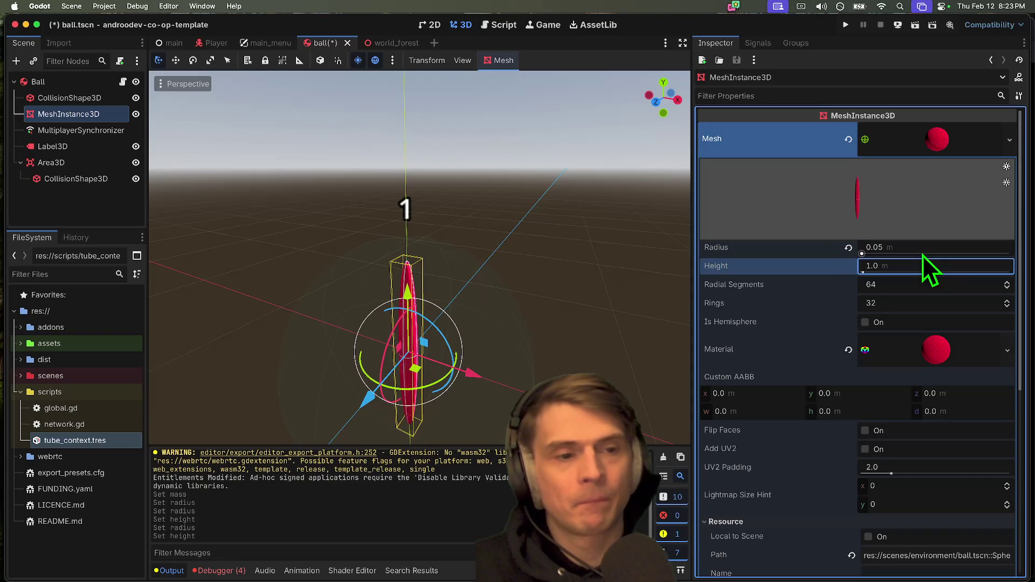
click(923, 255)
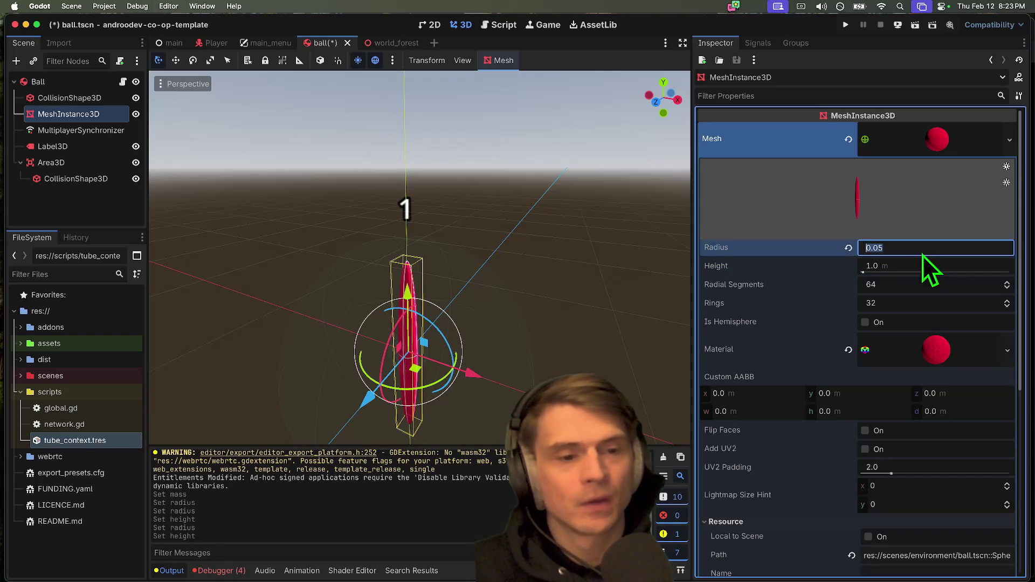
key(Tab)
text(0.1)
key(Return)
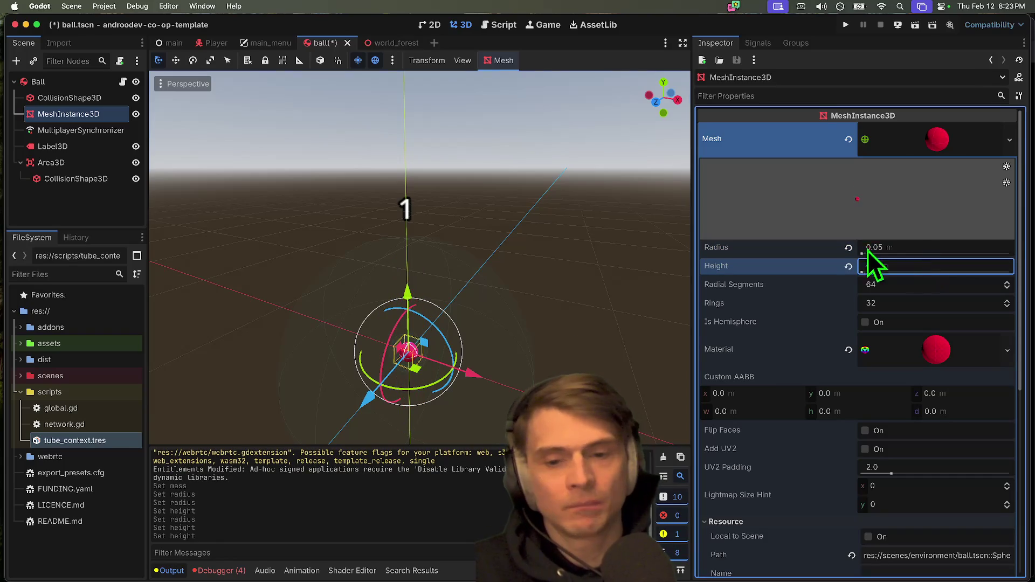
click(563, 352)
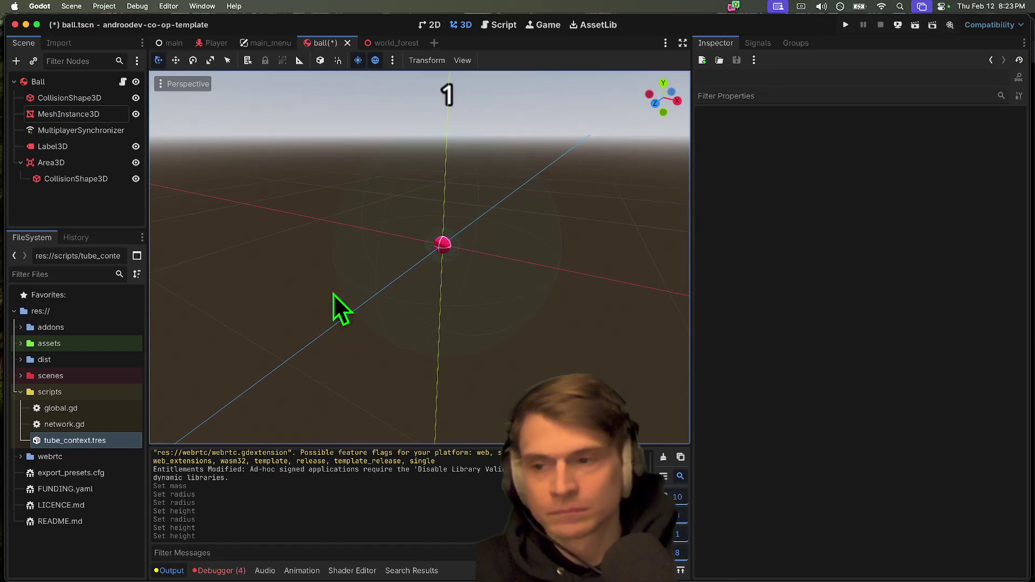
click(25, 102)
Step: Inspect the ball's 0.1 m collision radius, undoing the accidental edit
click(34, 115)
click(44, 100)
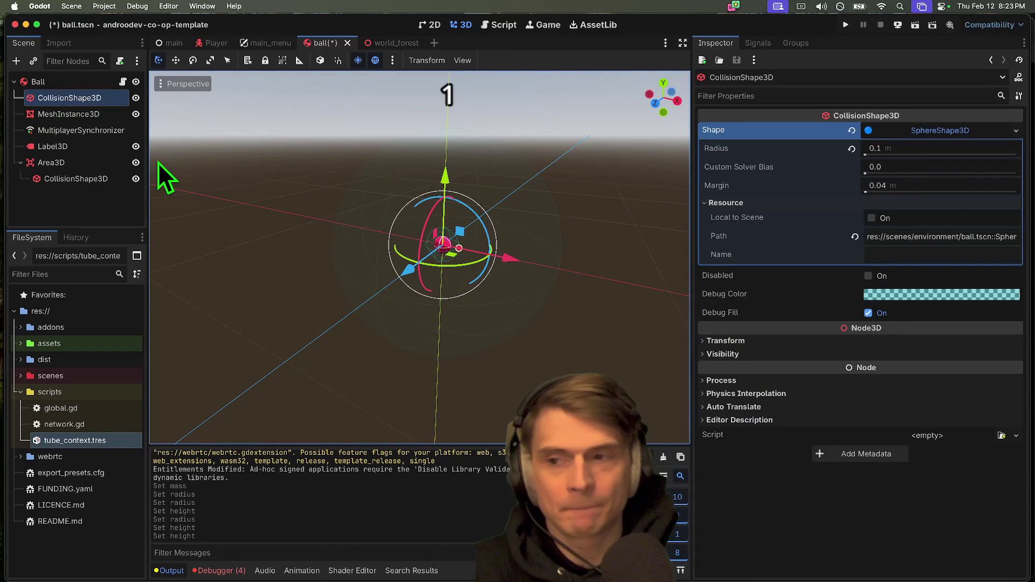
click(905, 148)
text(0.05)
key(Return)
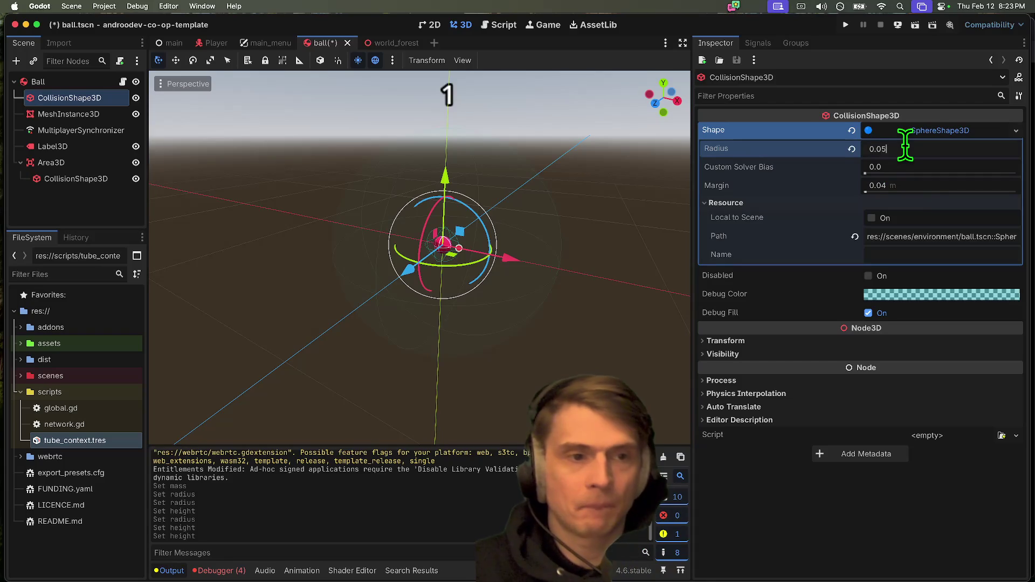
key(ctrl+z)
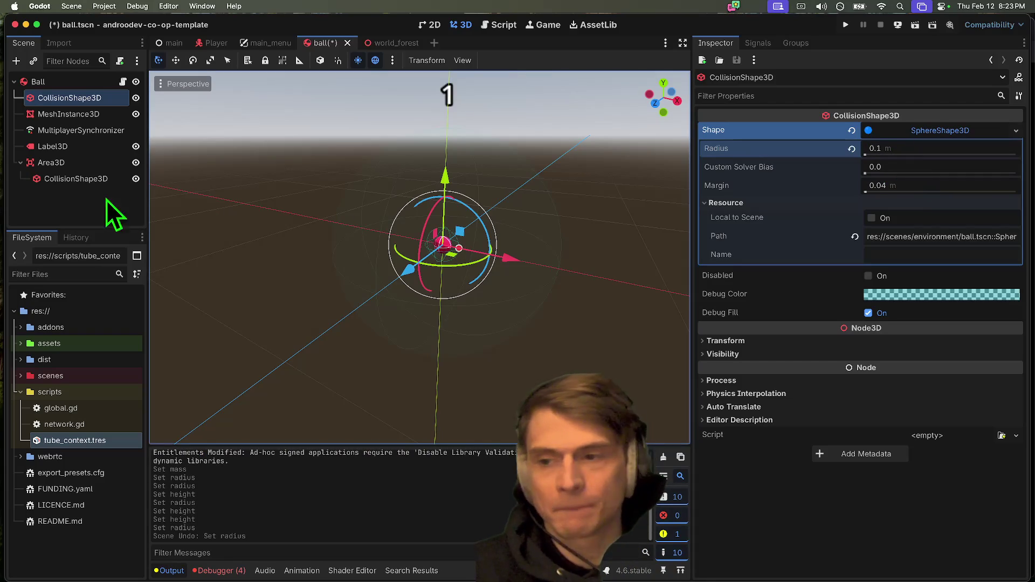
Step: Set the Area3D detection sphere radius to 0.2 m
click(74, 180)
click(955, 132)
click(947, 146)
text(0.2)
key(Return)
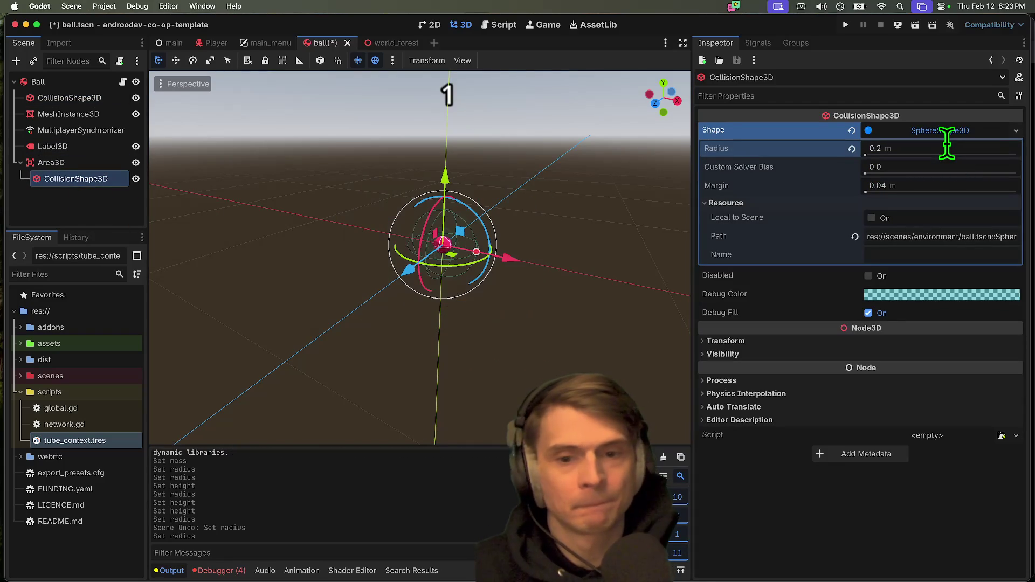
Step: Recheck the collision and mesh sizes, undo the trial edit, save ball.tscn, and start a debug run
click(87, 99)
click(85, 115)
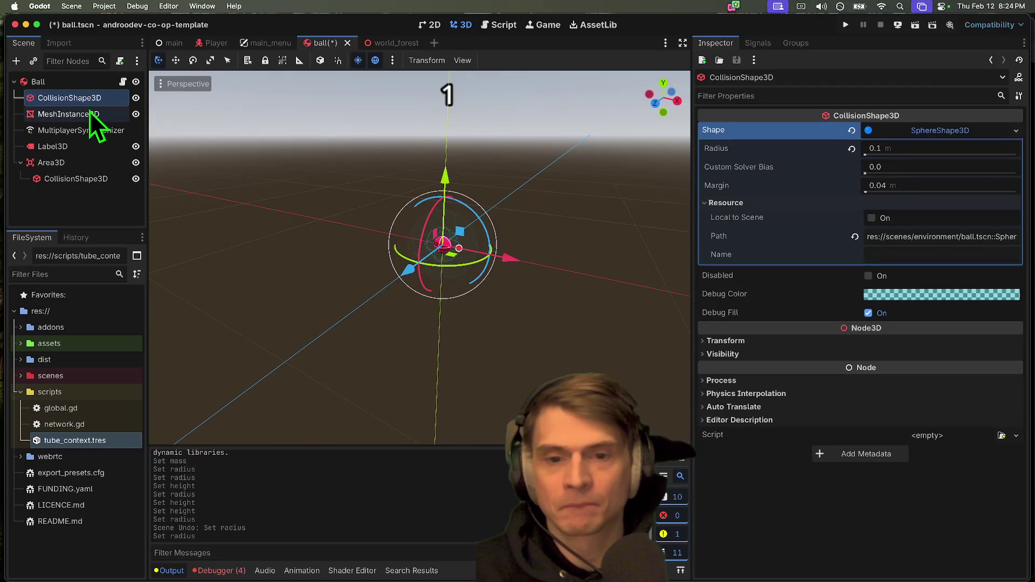
click(89, 111)
click(92, 103)
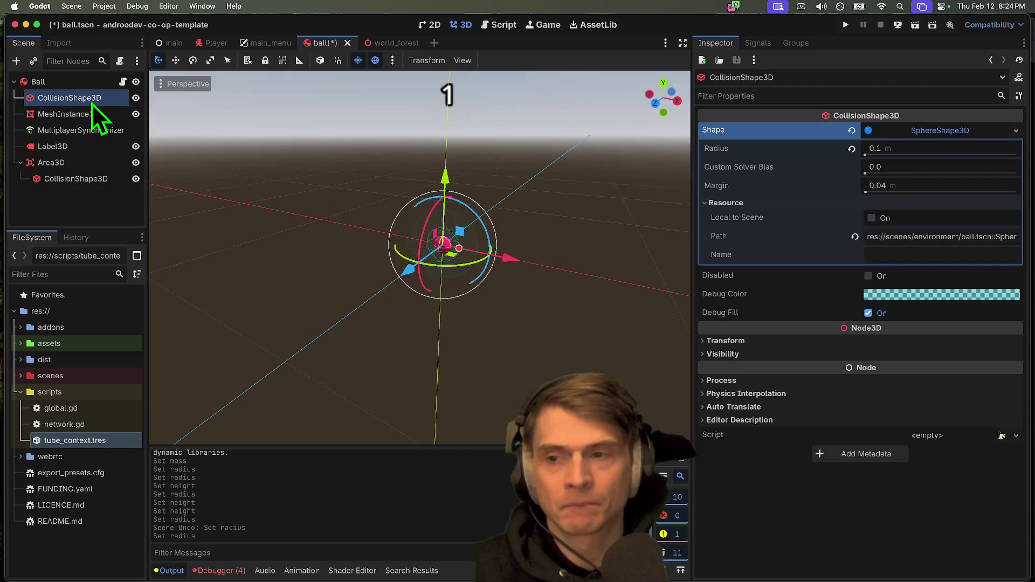
click(927, 152)
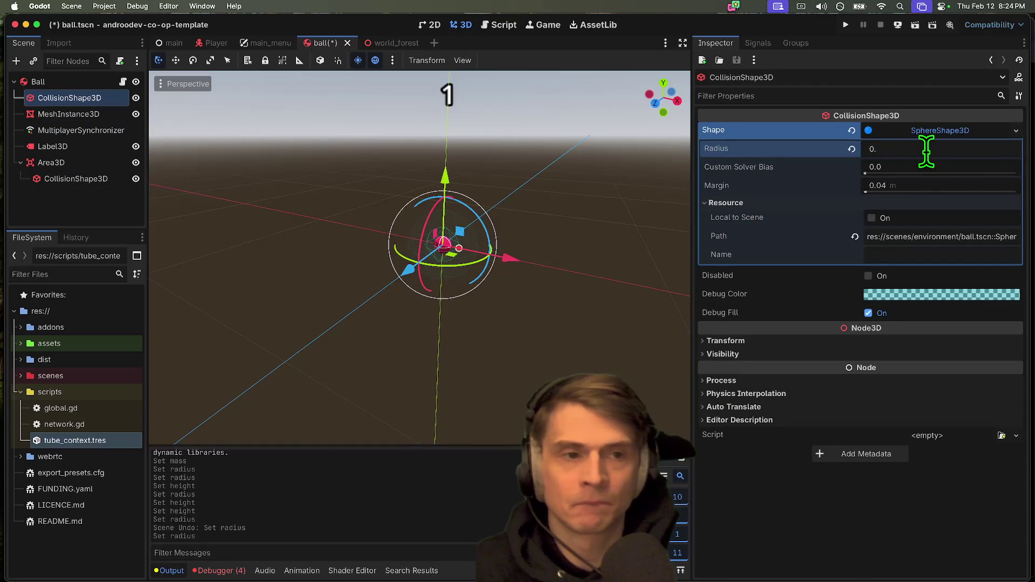
click(81, 115)
click(913, 246)
text(0.1)
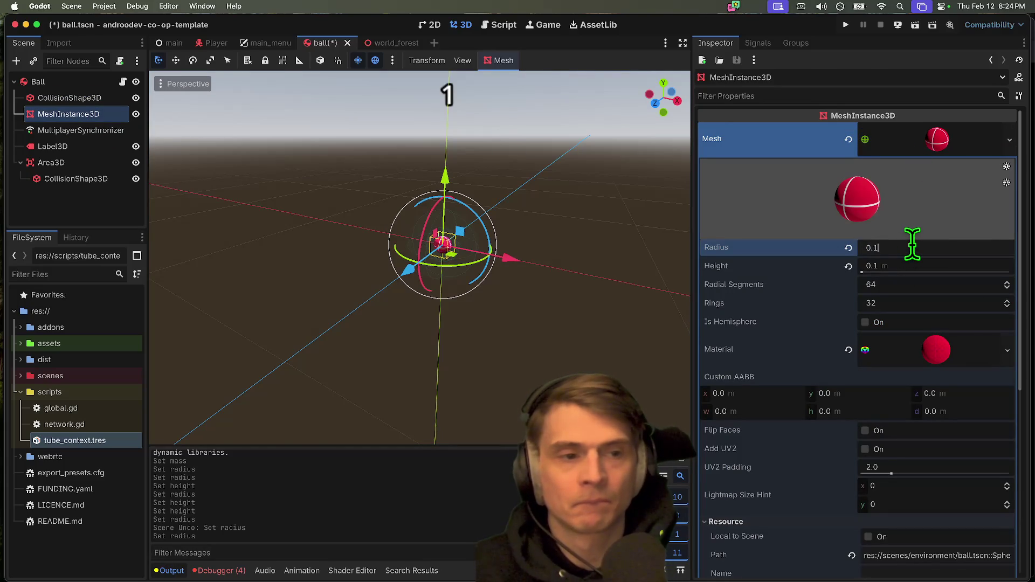
key(Return)
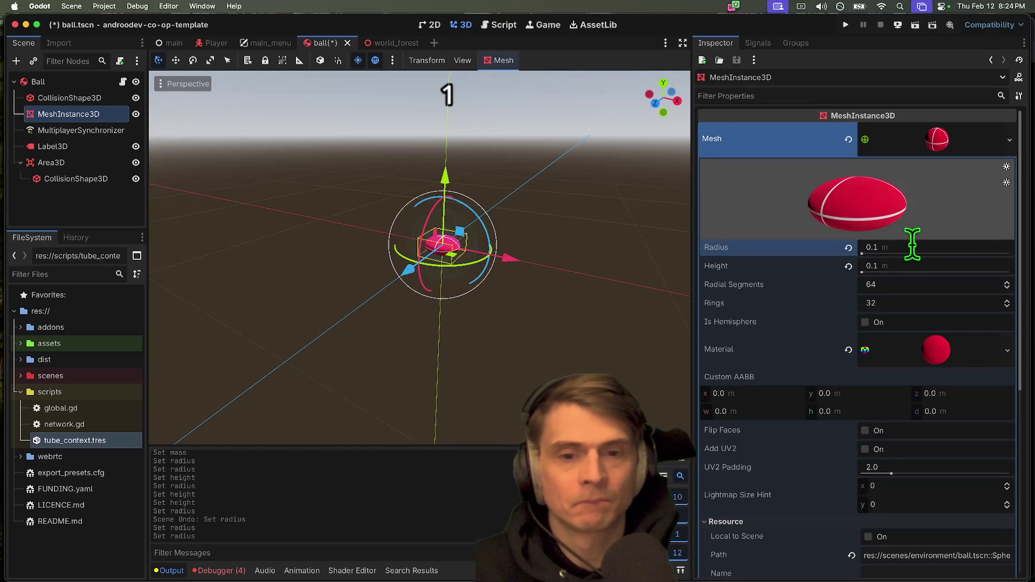
key(super+z)
key(super+s)
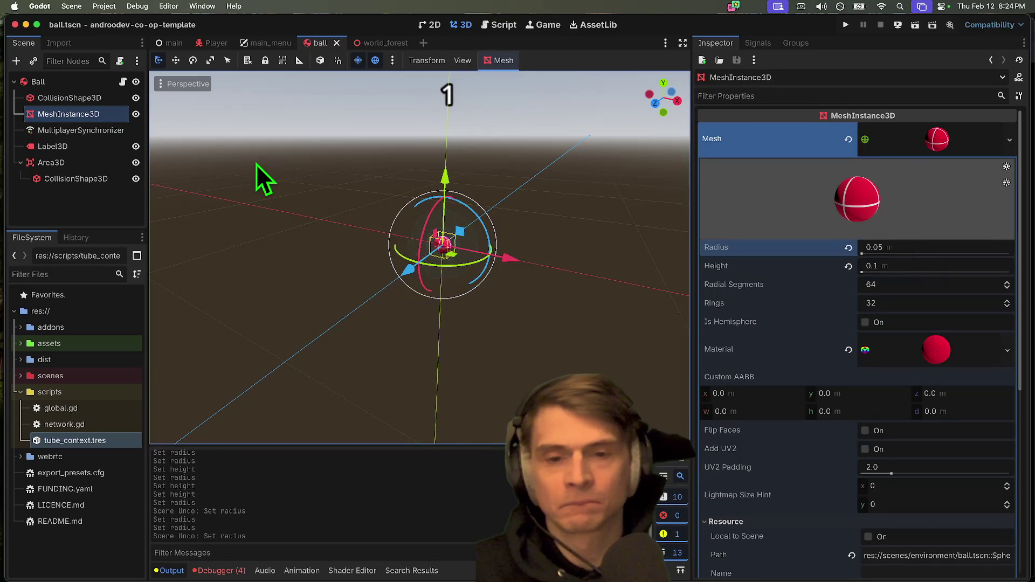
key(super+b)
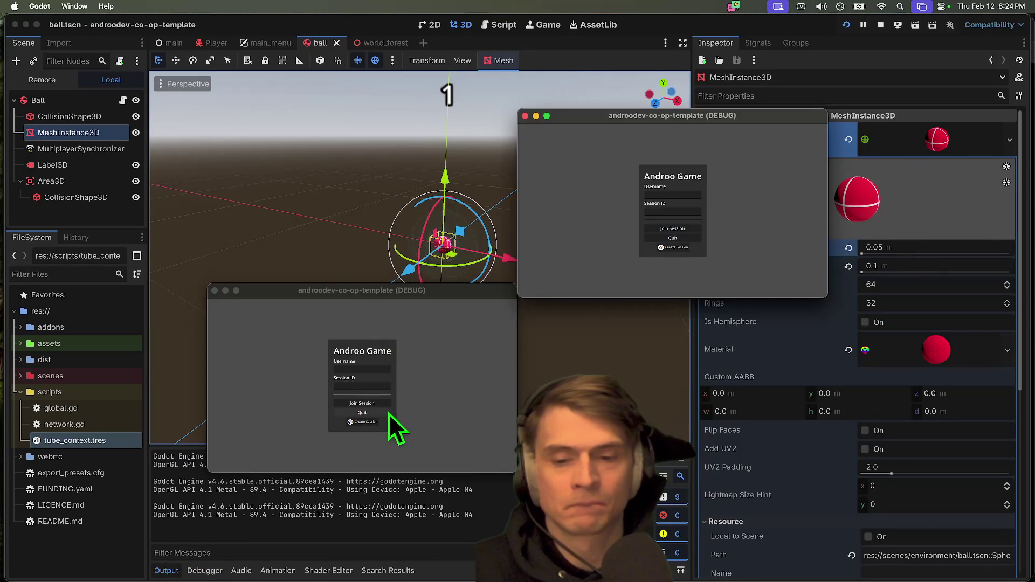
Step: Create a session in one game window, join it from the other, and move around
click(369, 423)
click(673, 212)
text(lvtj6)
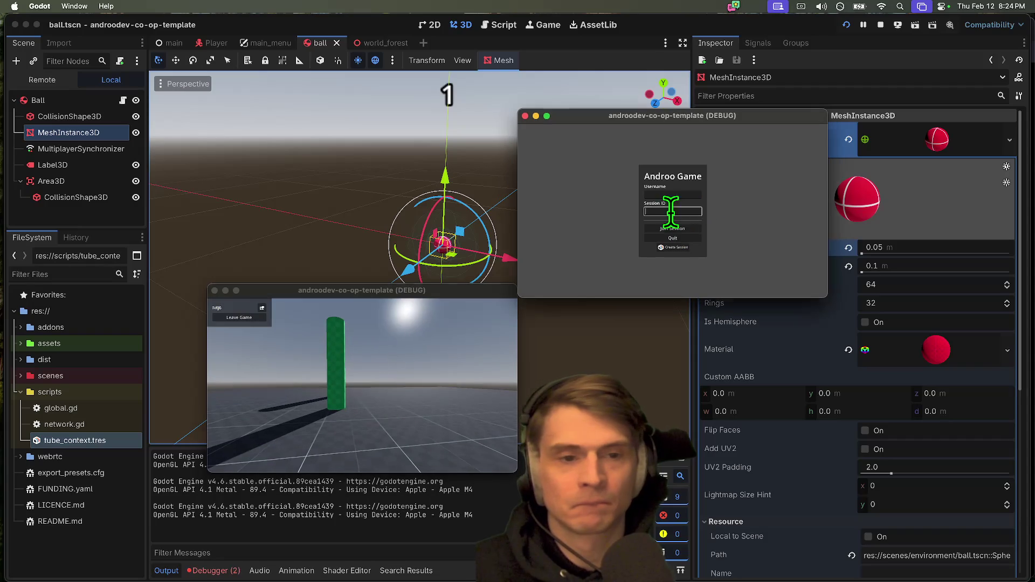
click(674, 229)
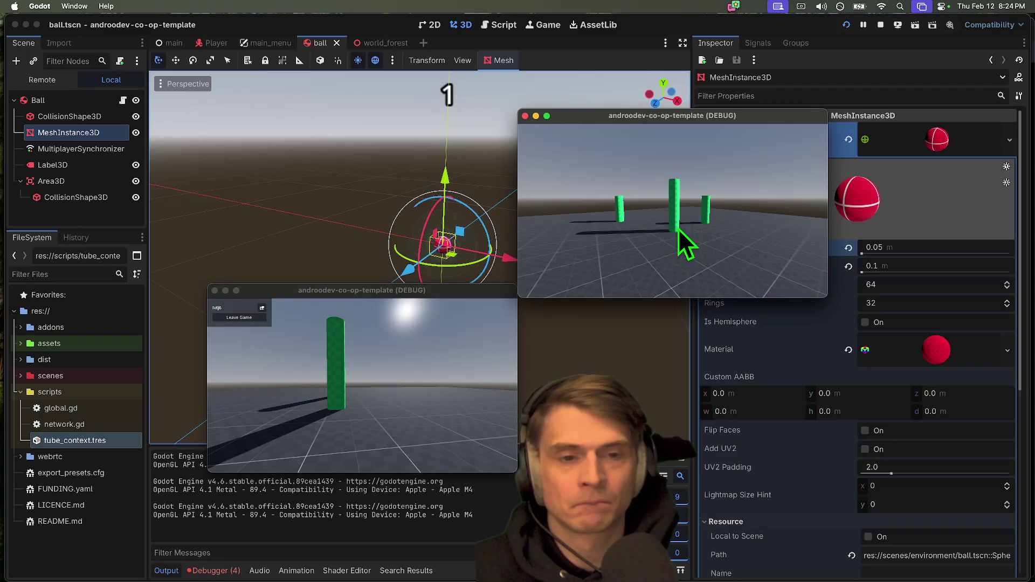
key(w)
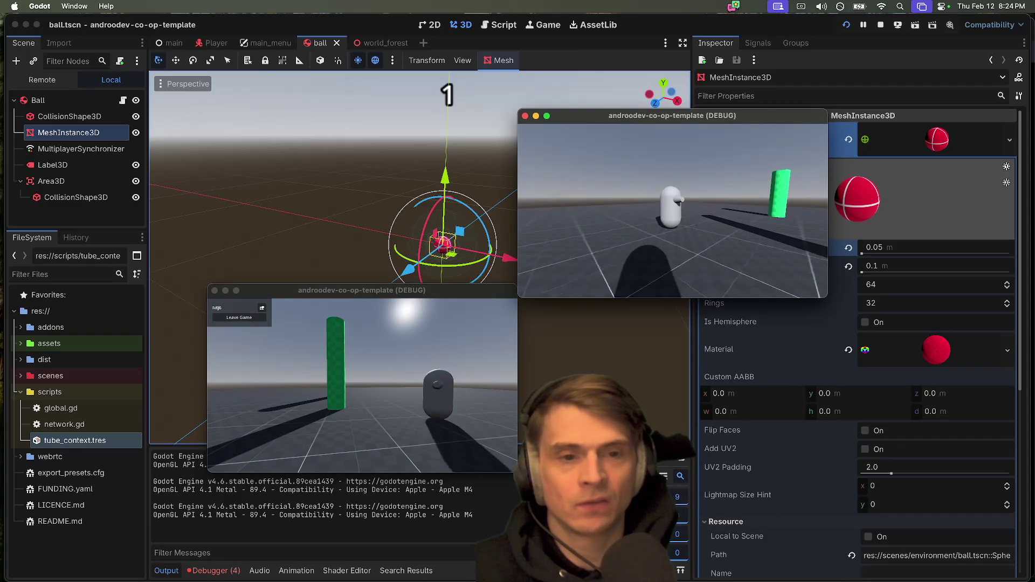
key(s)
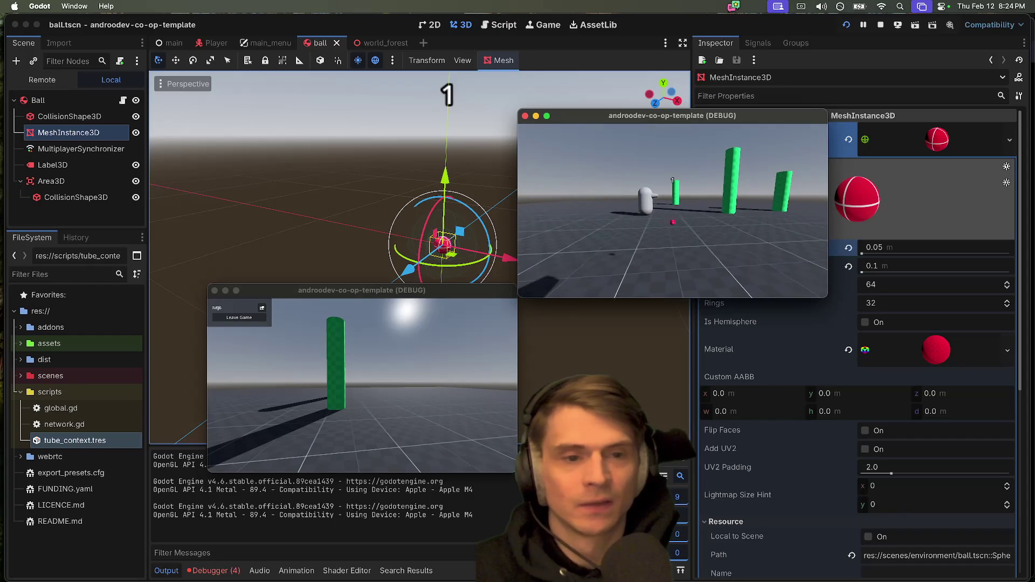
Step: Return to the editor, stop the test run, and select the Ball root node
key(super+Tab)
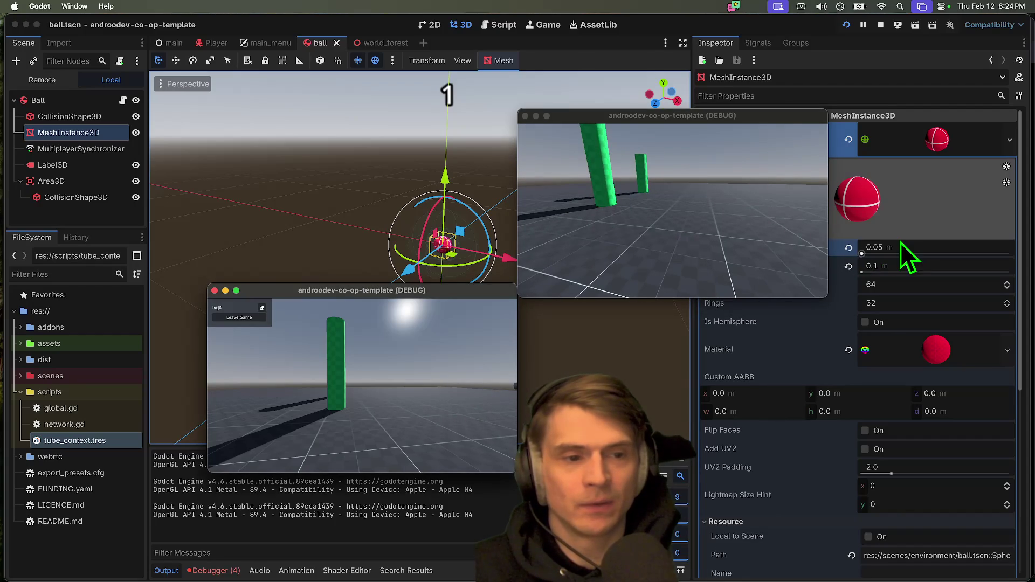
scroll(900, 254, down, 3)
scroll(900, 254, up, 3)
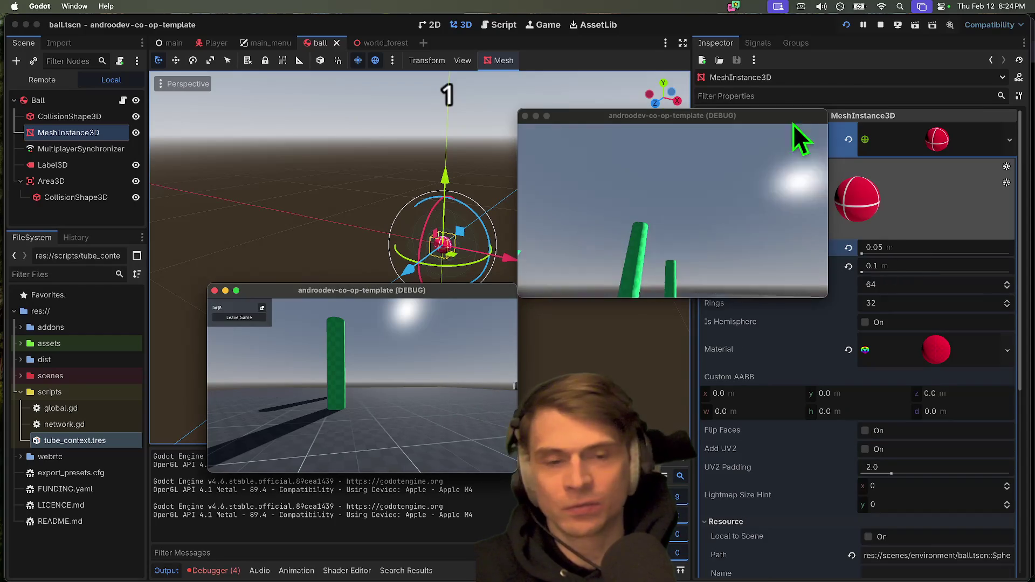
click(880, 25)
click(39, 82)
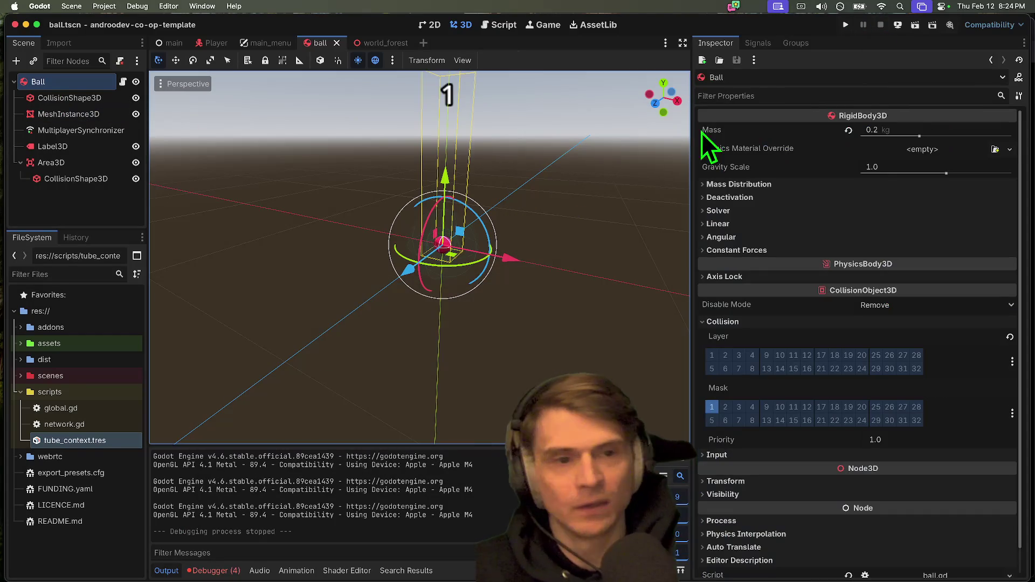
Step: Set the Ball's mass to 1.0 kg and test it in a new game session
click(898, 132)
text(1.)
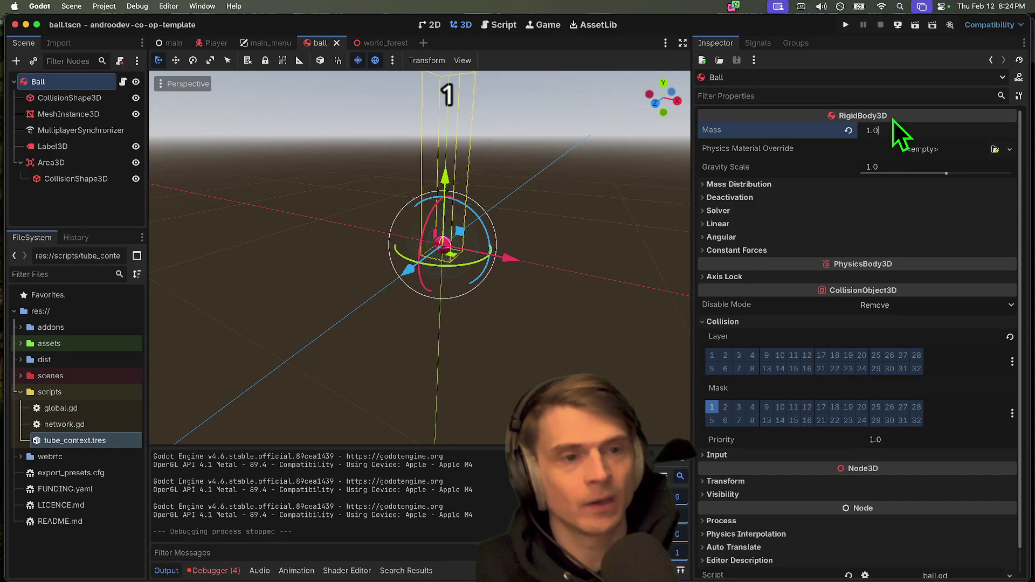
key(Return)
key(super+b)
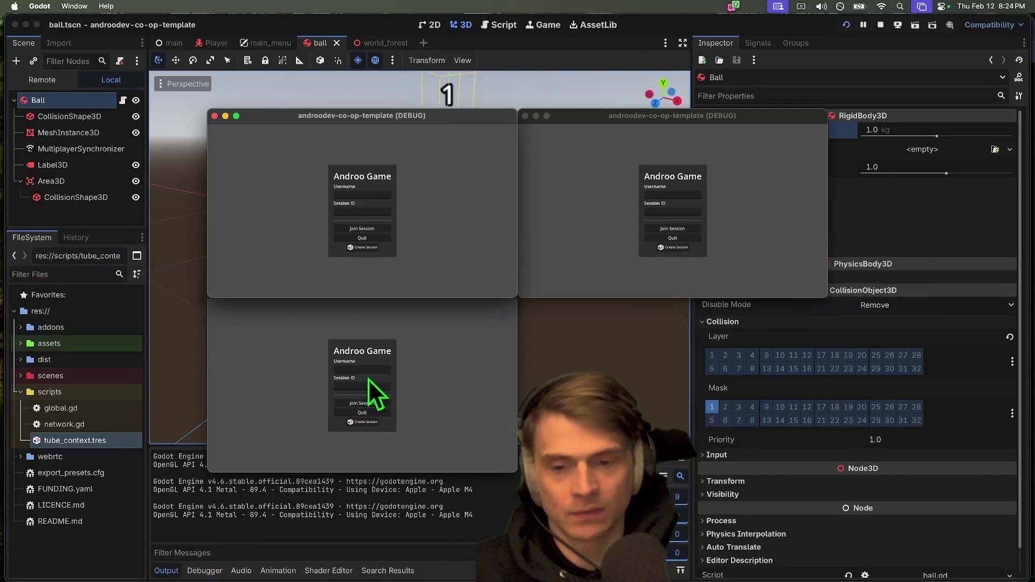
click(363, 396)
click(366, 422)
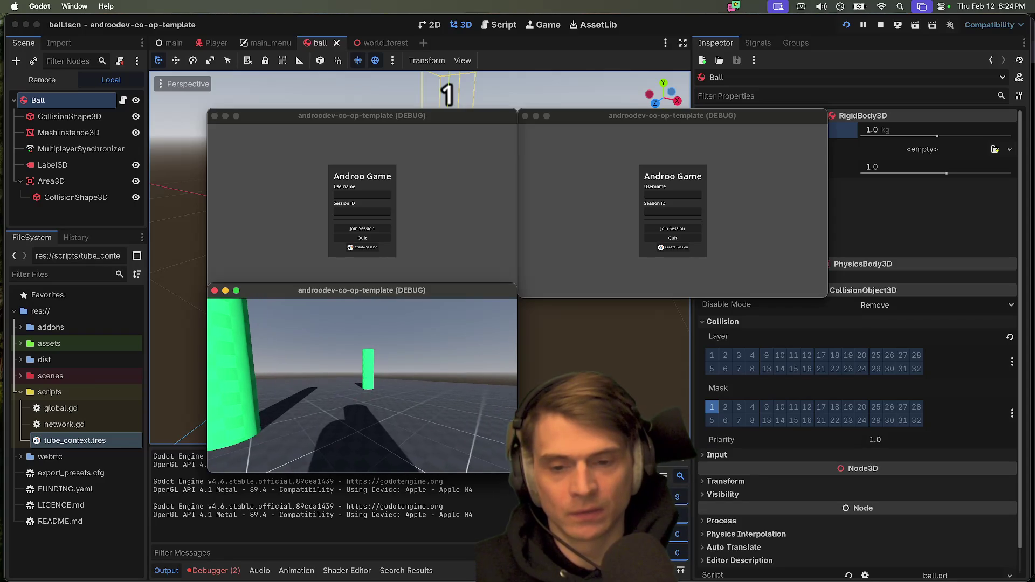
key(super+period)
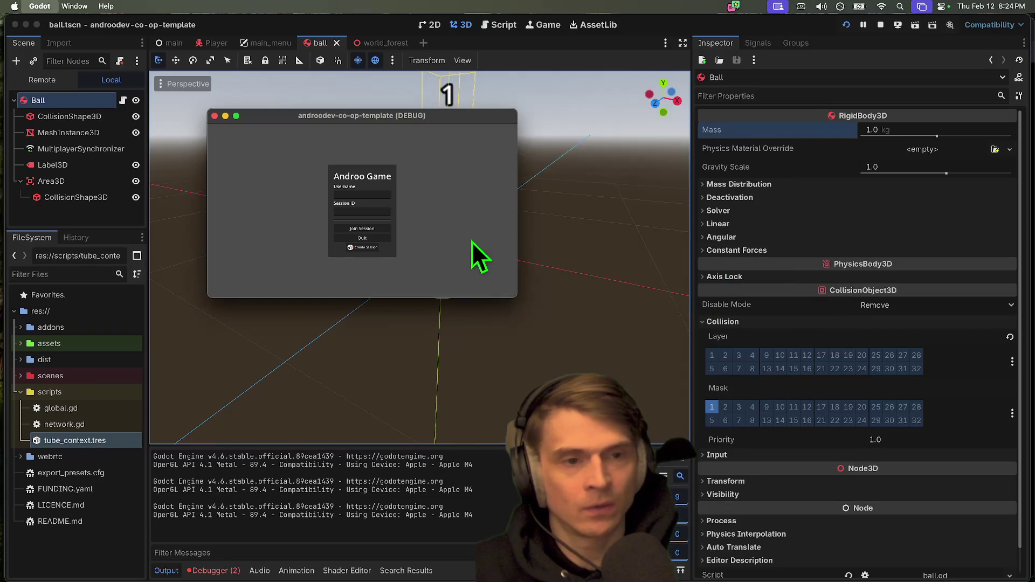
Step: Raise the Ball's mass to 3.0 kg and run the game again
click(866, 131)
text(3)
key(Return)
key(super+b)
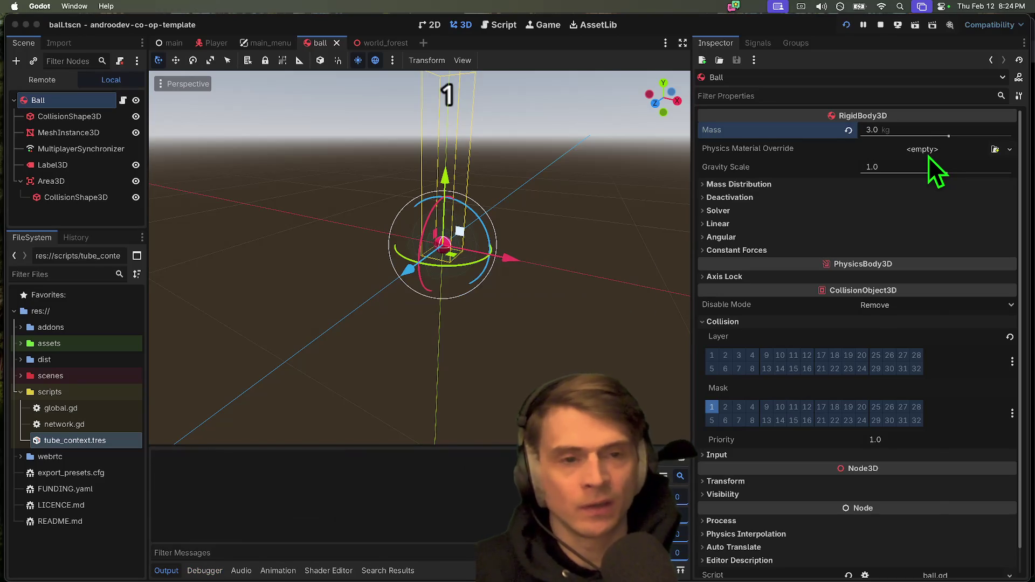
Step: Play a session with the 3.0 kg ball, close the debug windows, and select Label3D
click(366, 422)
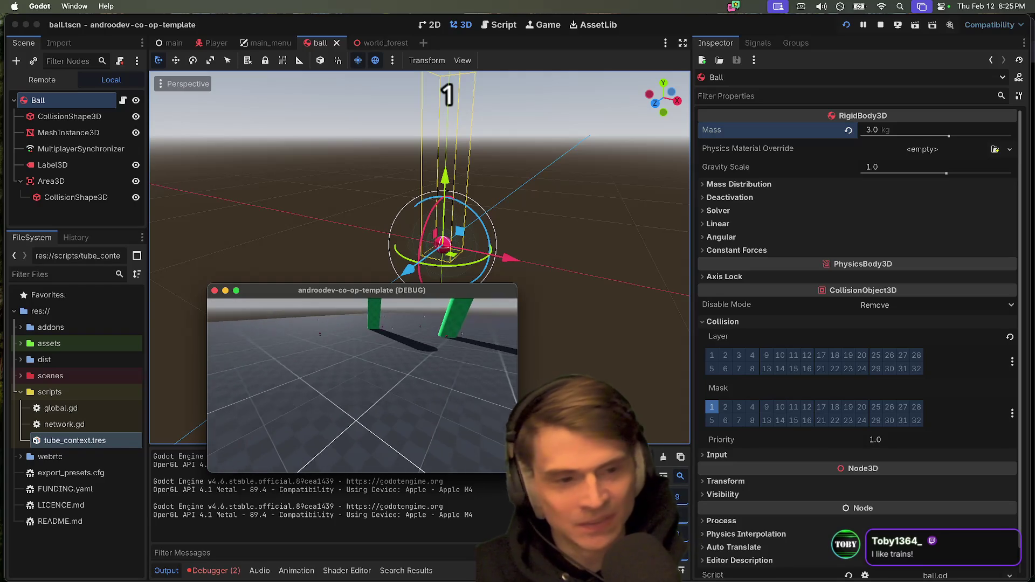
click(95, 214)
key(F8)
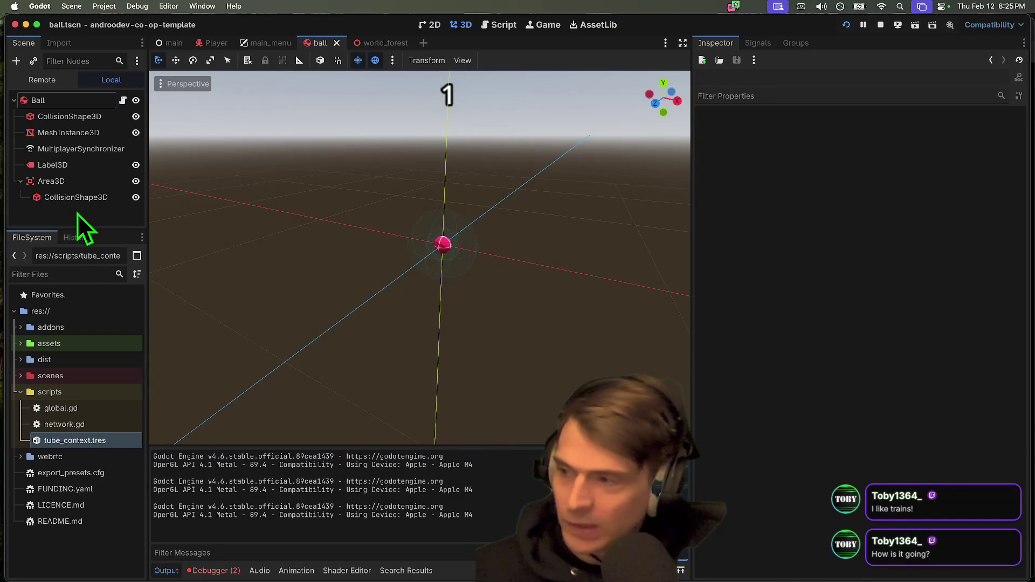
click(343, 239)
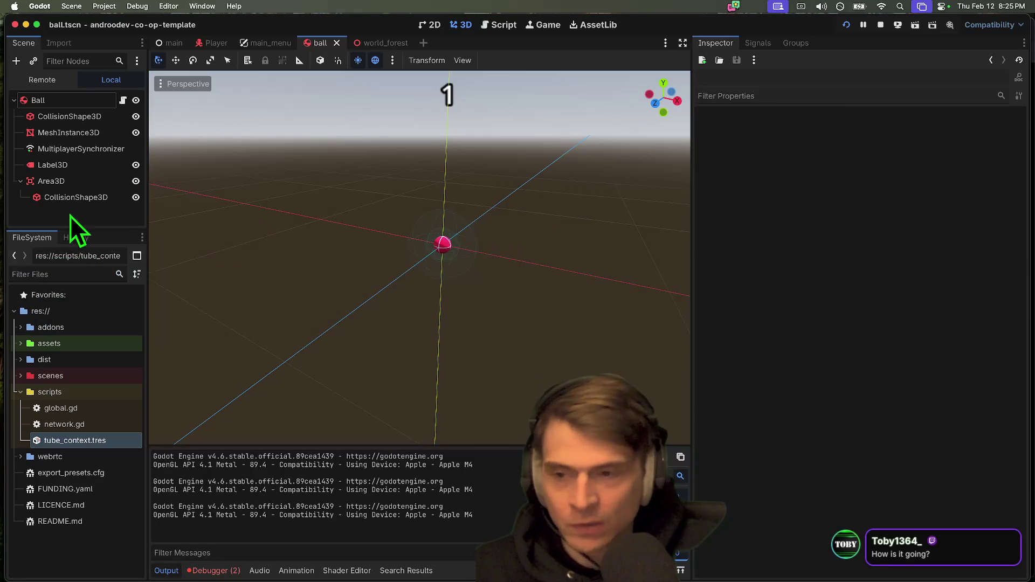
click(79, 164)
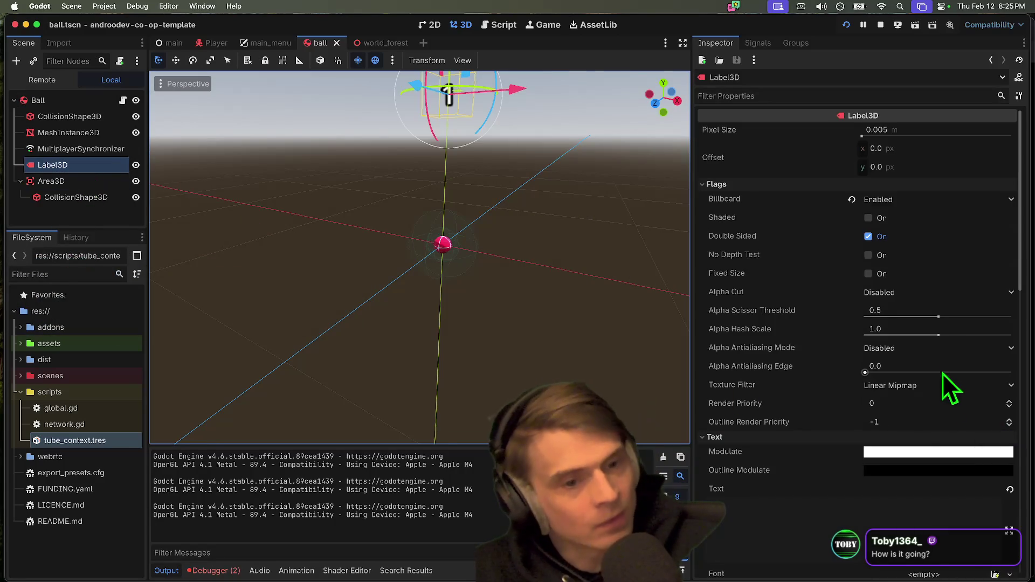
Step: Review the label's Billboard and Double Sided settings, leaving Billboard Enabled and Double Sided on
scroll(891, 471, down, 3)
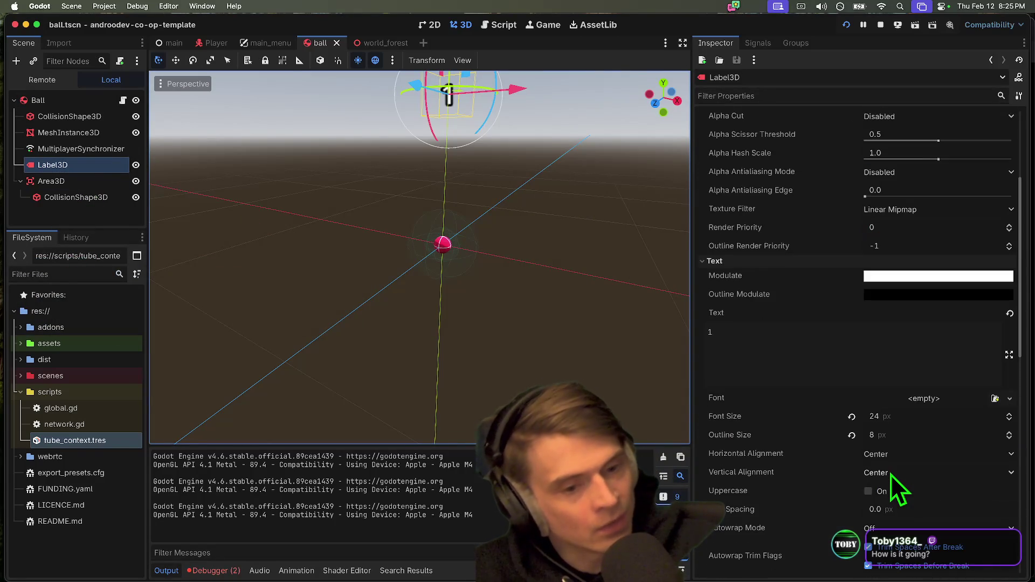
scroll(891, 475, down, 2)
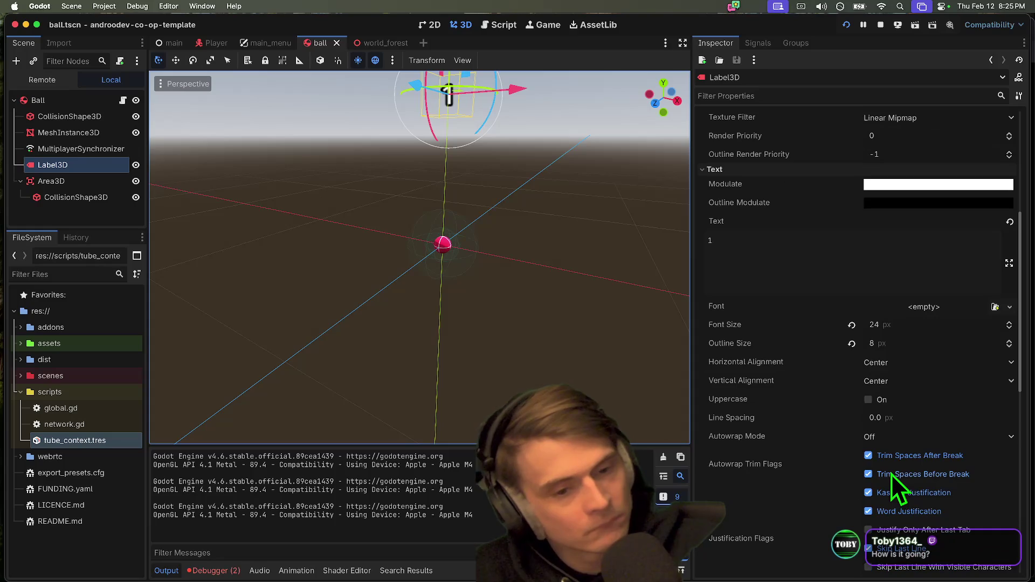
scroll(892, 474, up, 5)
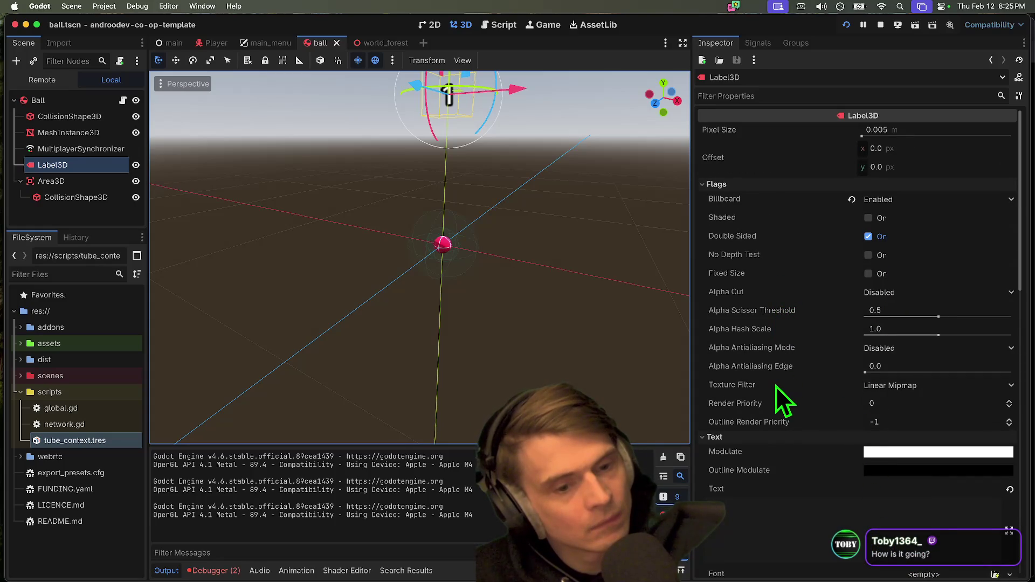
click(891, 197)
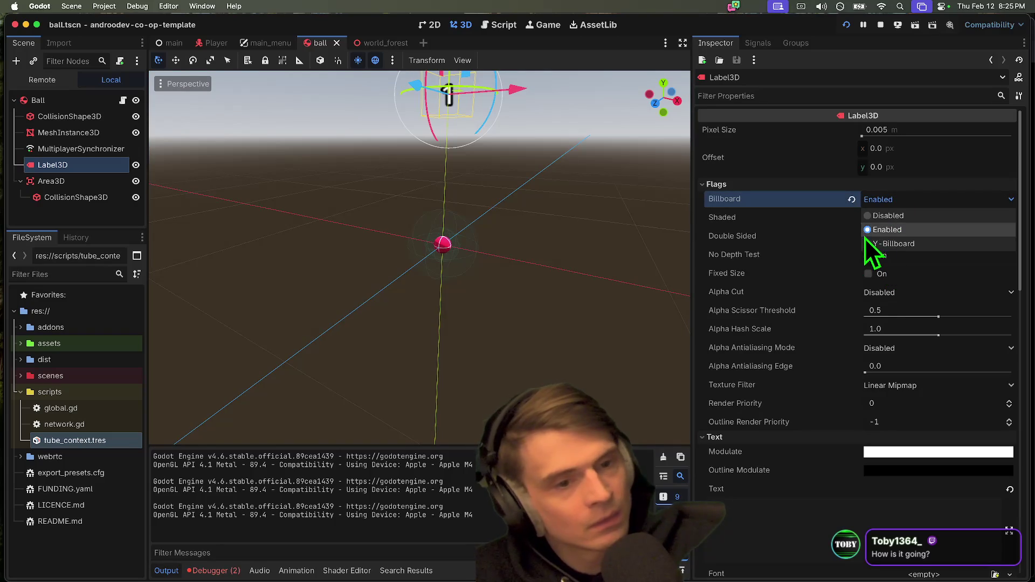
click(804, 218)
click(898, 237)
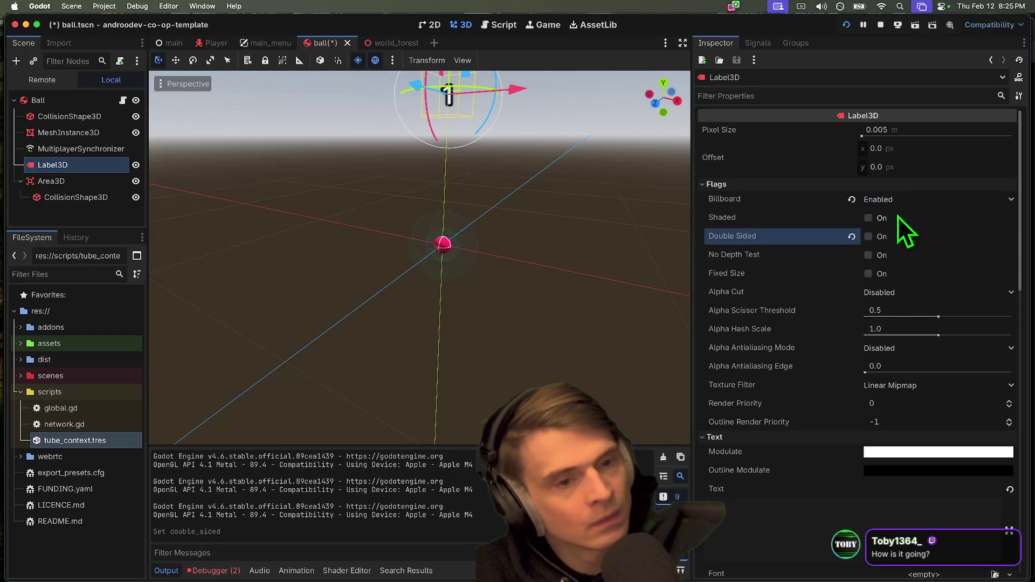
click(888, 243)
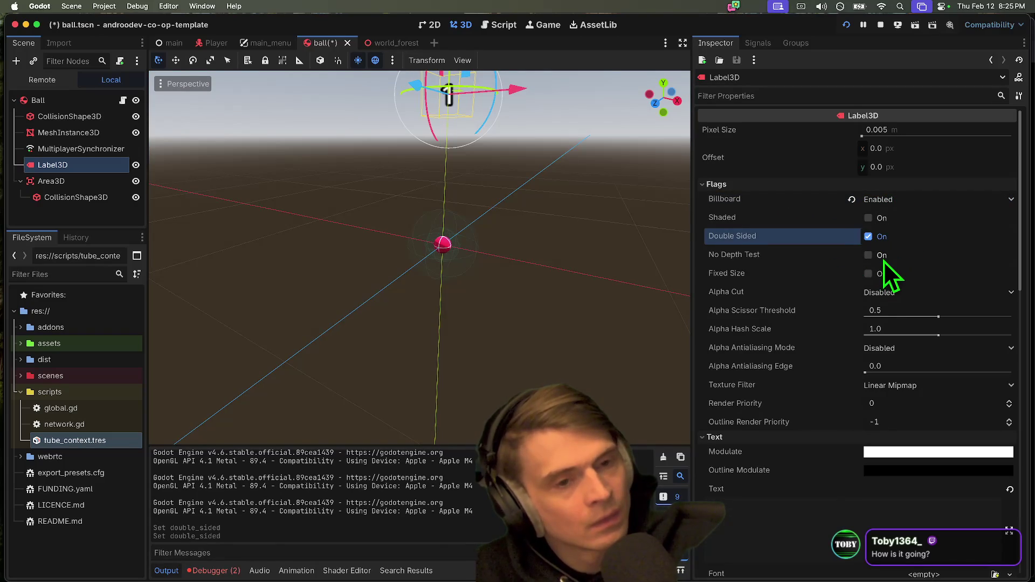
Step: Toggle the label's Top Level flag on and back off while viewing the ball.gd script
scroll(884, 262, down, 10)
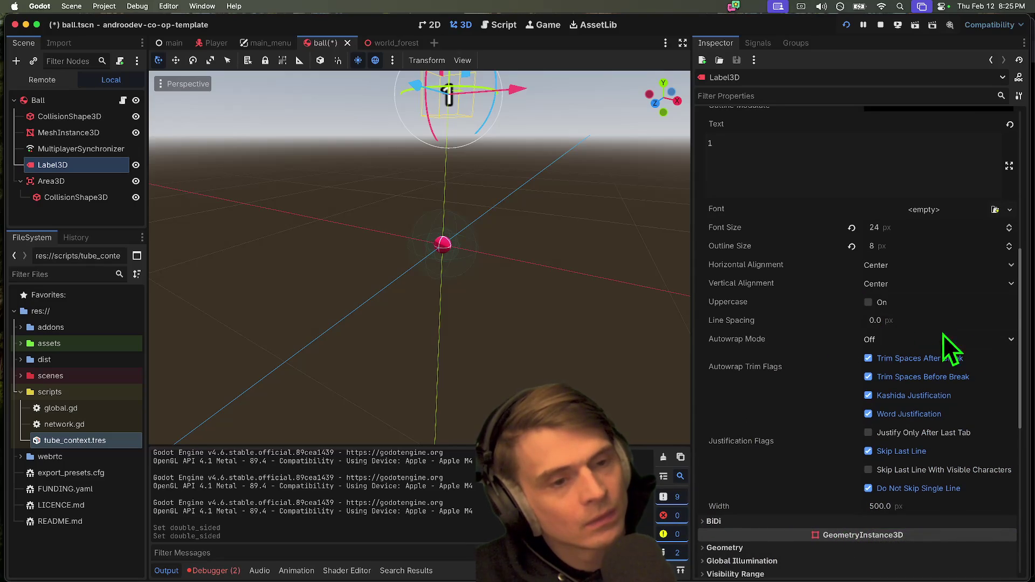
scroll(923, 340, down, 10)
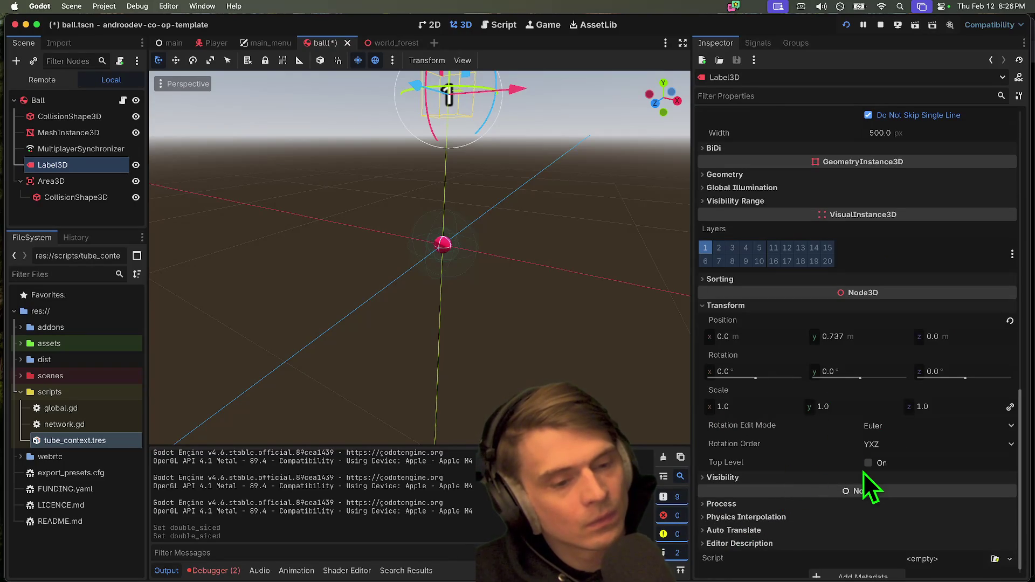
click(868, 462)
click(123, 100)
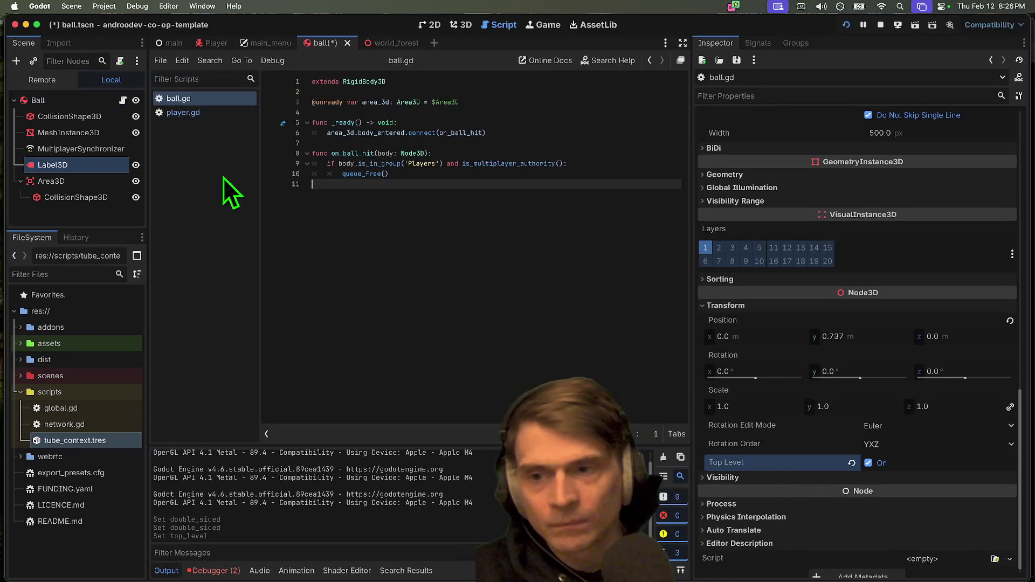
click(582, 254)
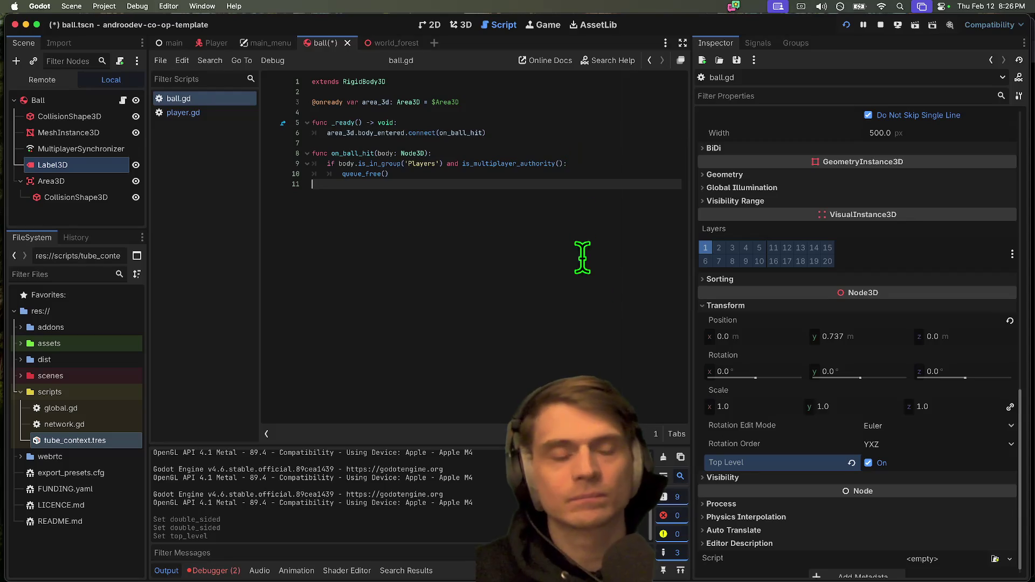
click(914, 458)
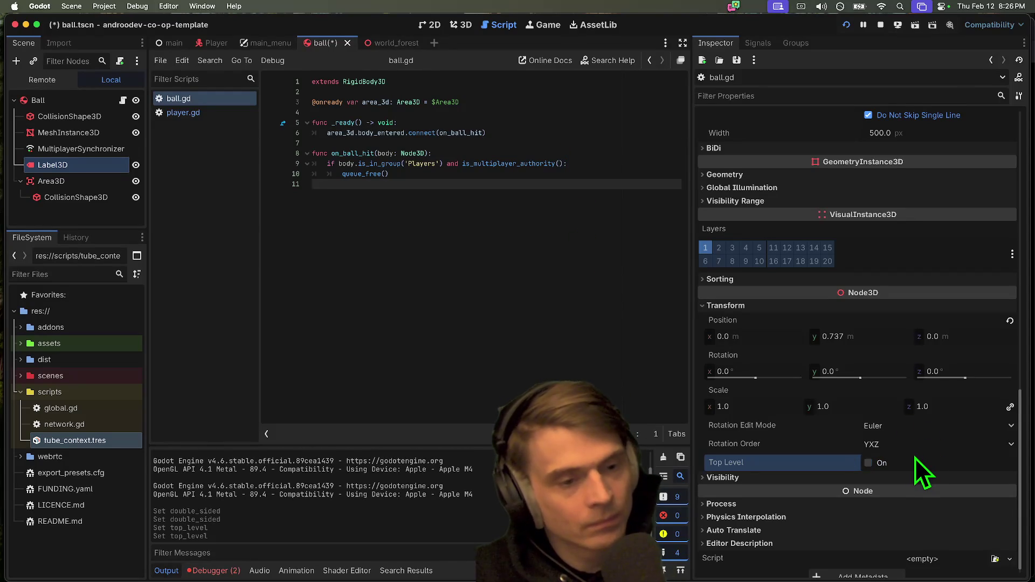
Step: Turn off Use AABB Center under the label's Sorting, save ball.tscn, and launch a debug run
scroll(915, 458, down, 1)
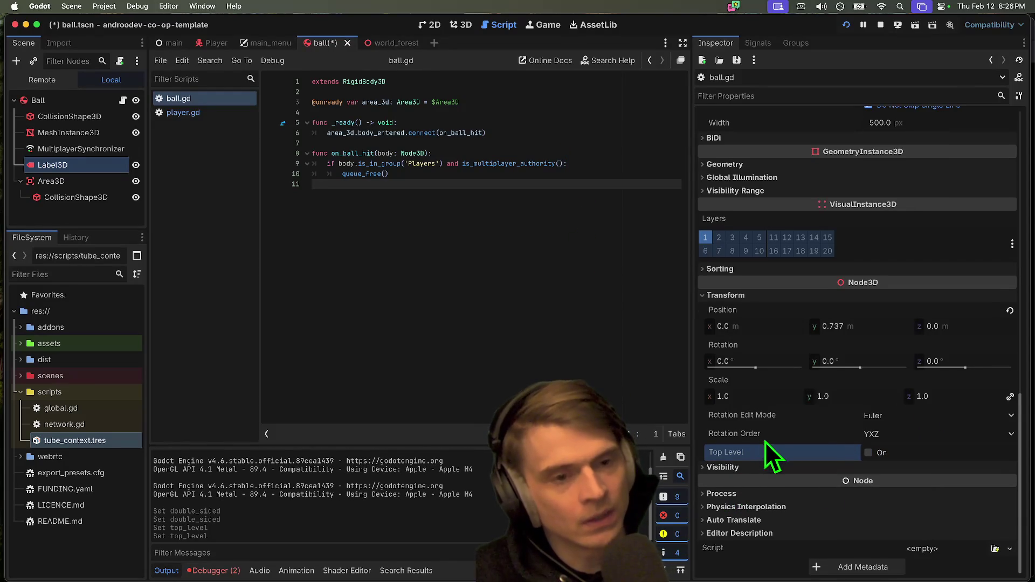
scroll(929, 441, up, 1)
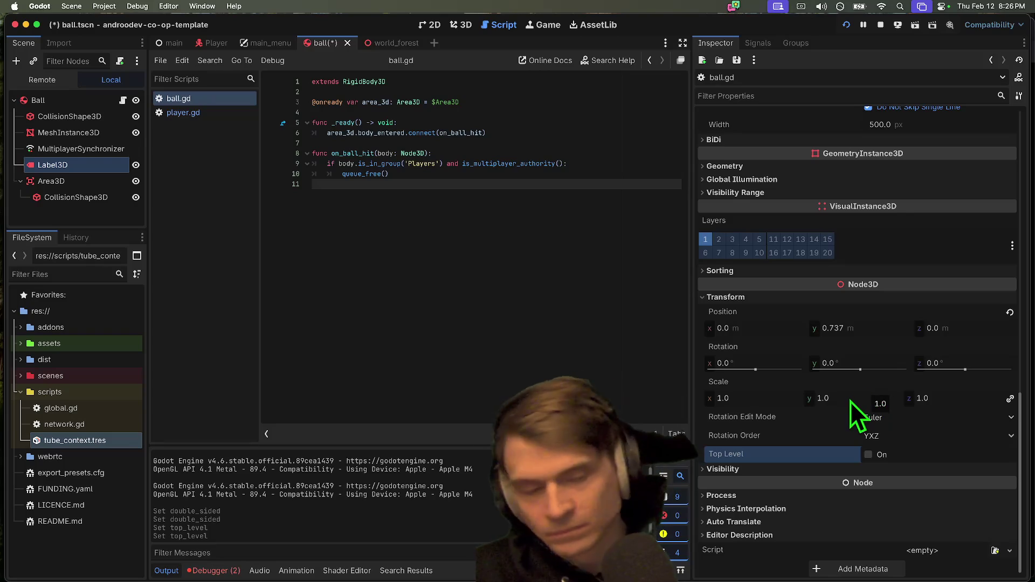
click(840, 273)
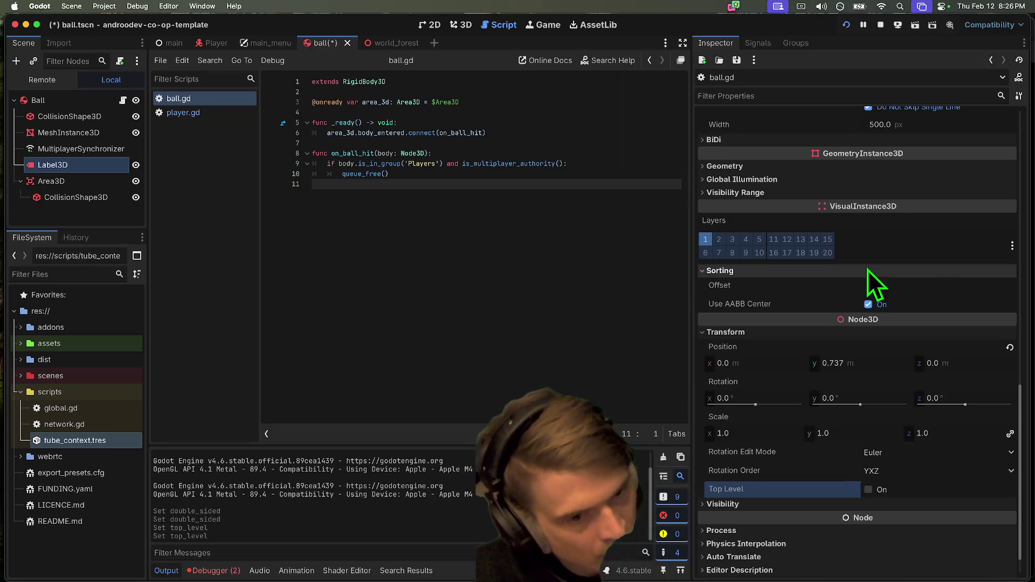
click(933, 310)
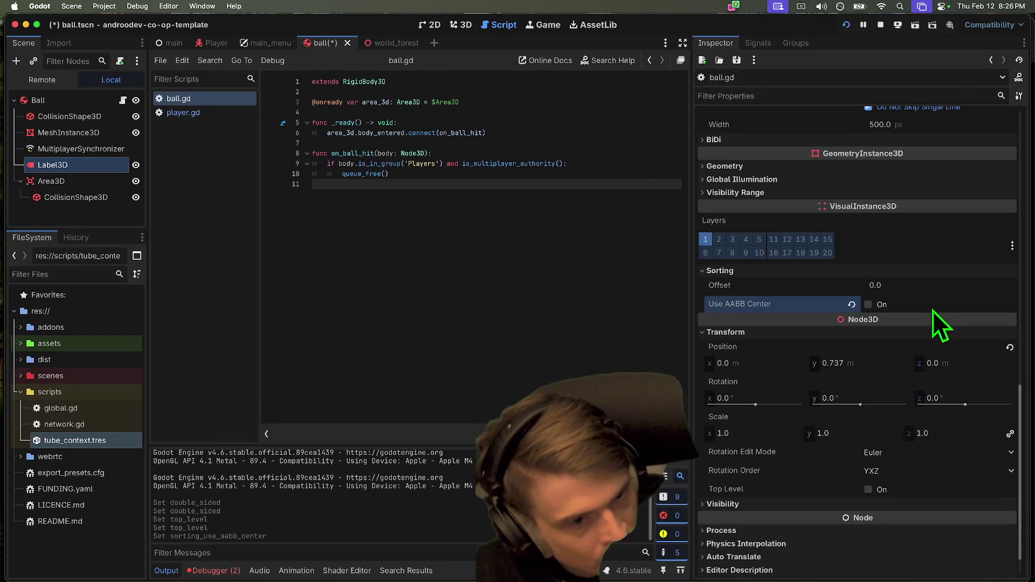
key(super+s)
key(super+b)
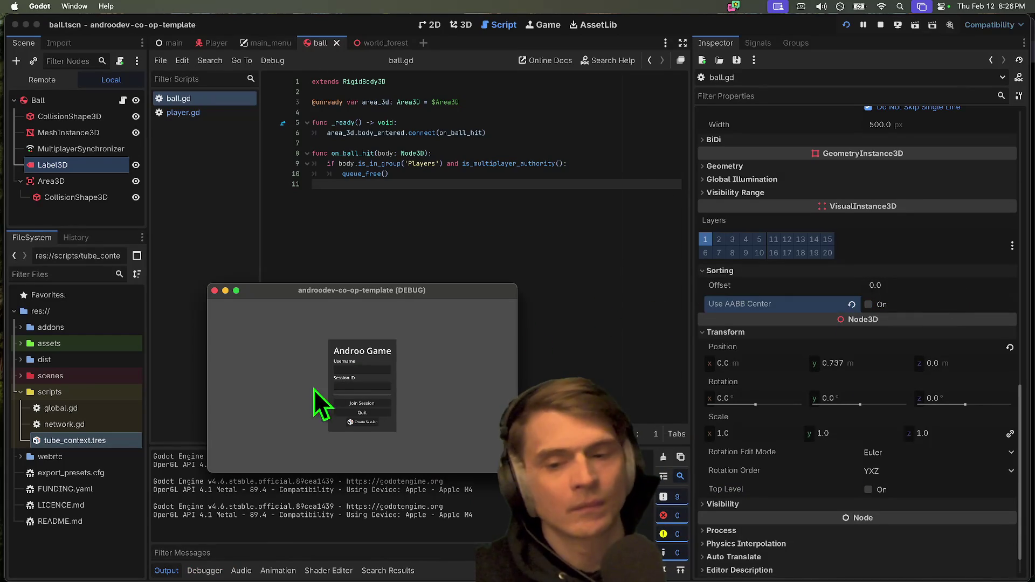
Step: Create a game session, walk the player toward the central pillar, then return to the main menu
click(361, 422)
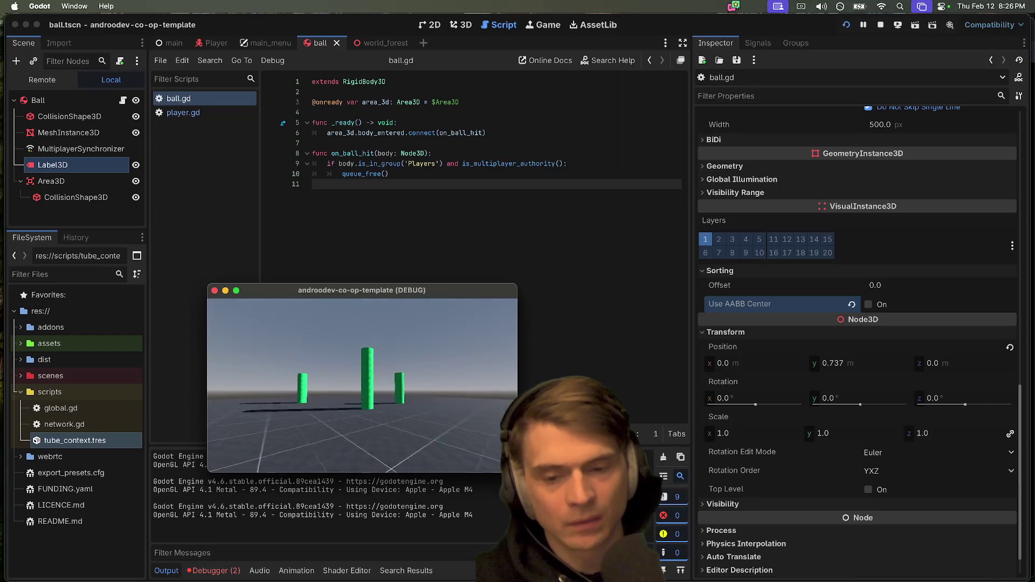
key(w)
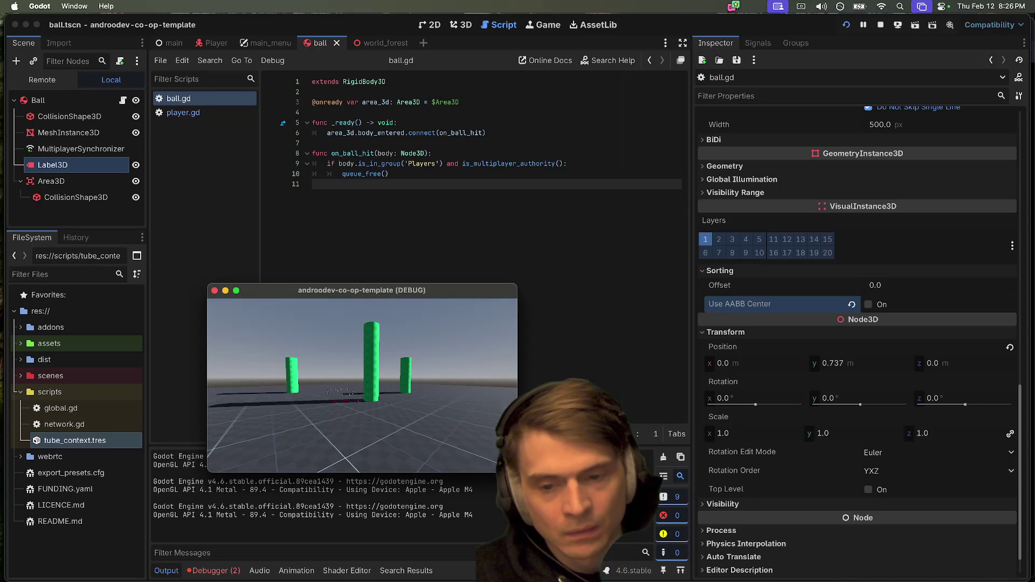
key(Escape)
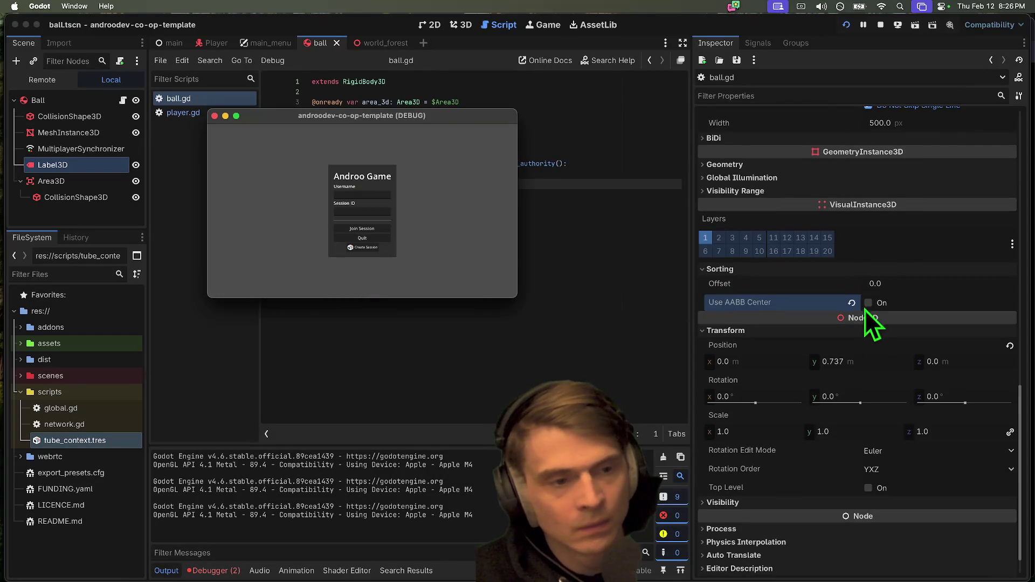
Step: Turn Use AABB Center back on for the ball's label
click(865, 304)
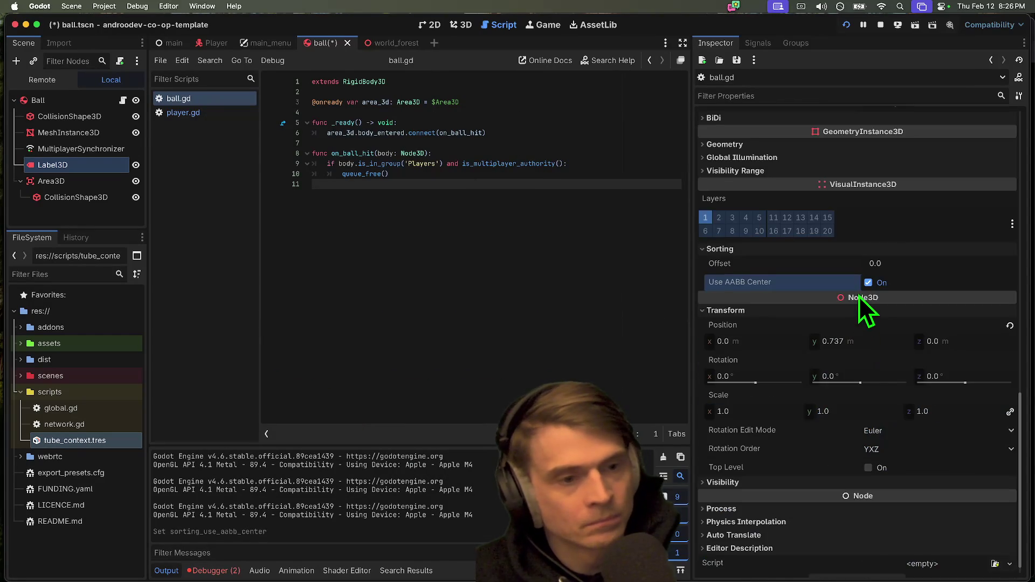
scroll(859, 298, up, 10)
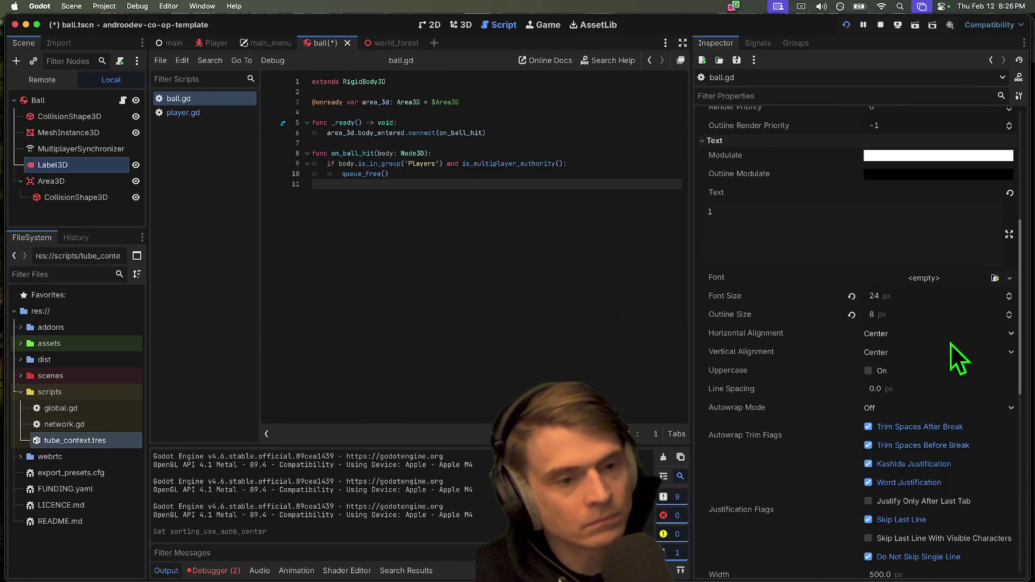
scroll(943, 392, down, 2)
scroll(944, 392, up, 6)
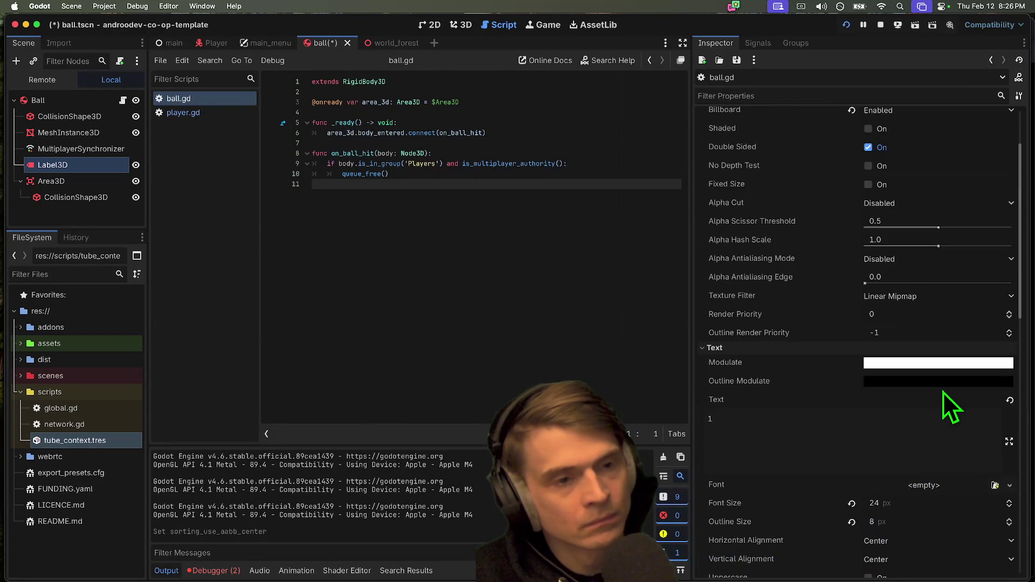
Step: Toggle the label's Fixed Size on then off, and save ball.tscn
click(936, 181)
scroll(936, 214, up, 3)
click(925, 273)
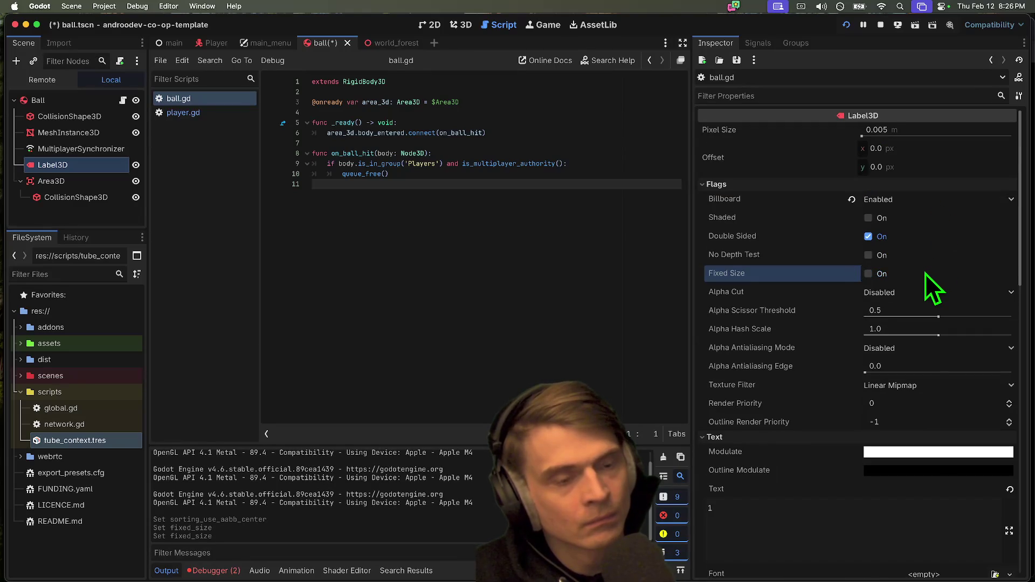
key(super+s)
Step: Inspect the Ball body's physics properties, then switch briefly to the terminal
scroll(921, 276, down, 3)
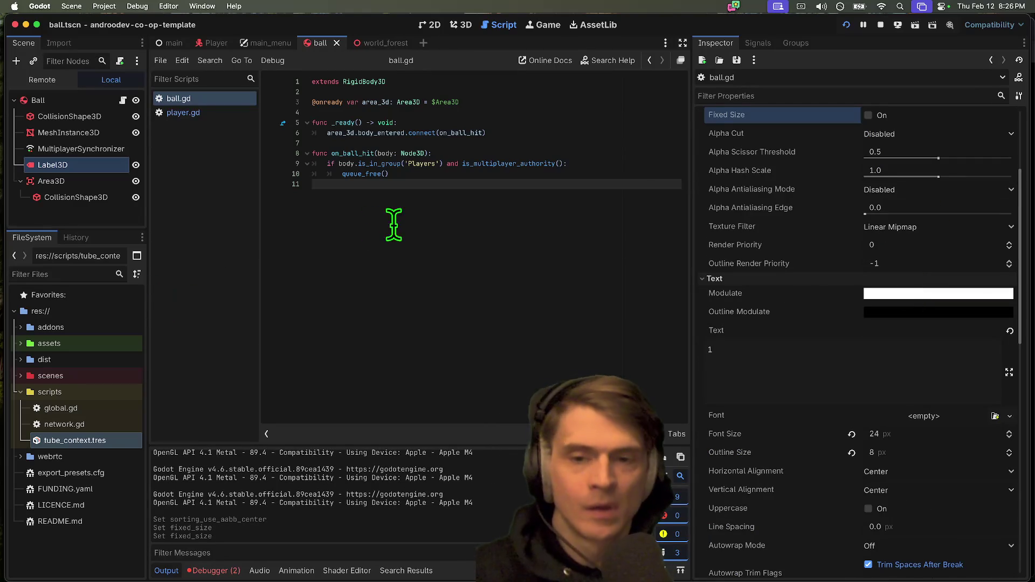
click(54, 100)
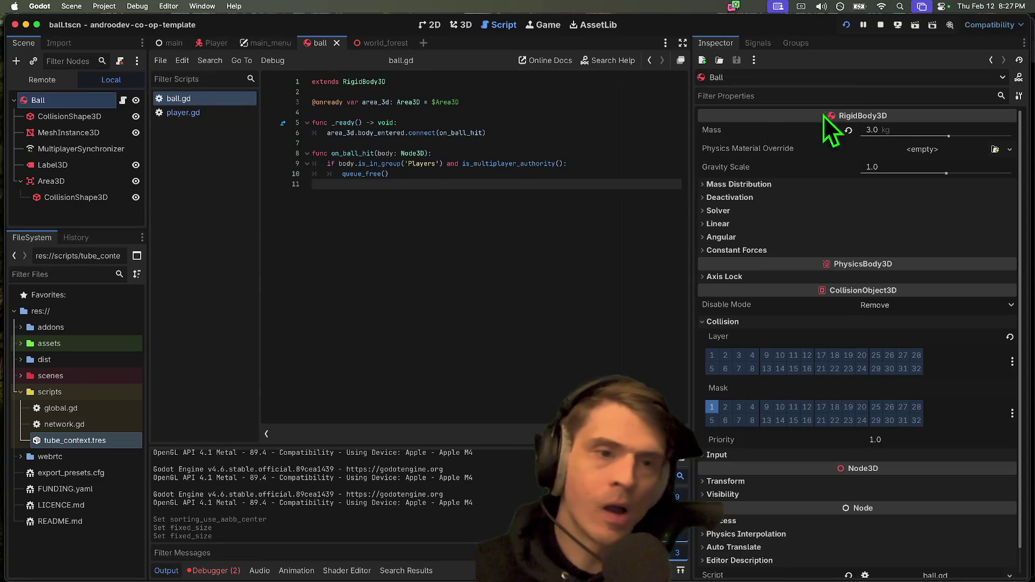
key(super+Tab)
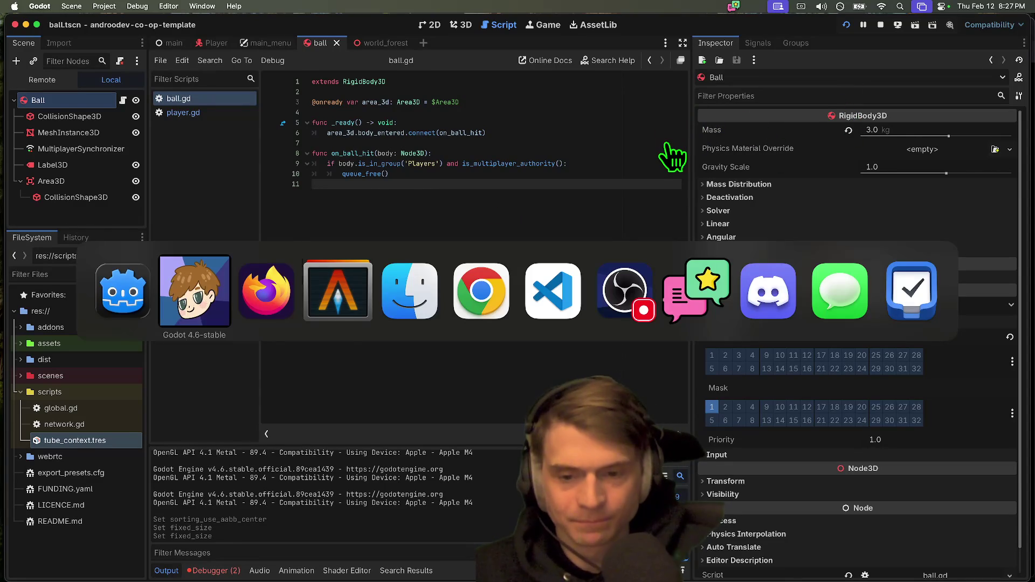
Step: Open the world_forest scene, enlarge and collapse its scene tree, and clear the selection
key(super+Tab)
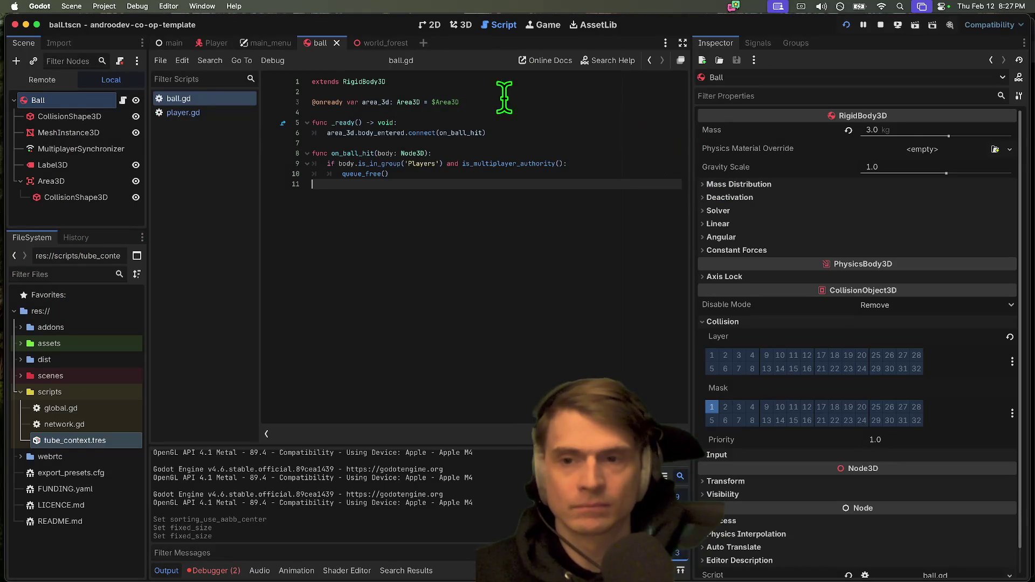
click(364, 41)
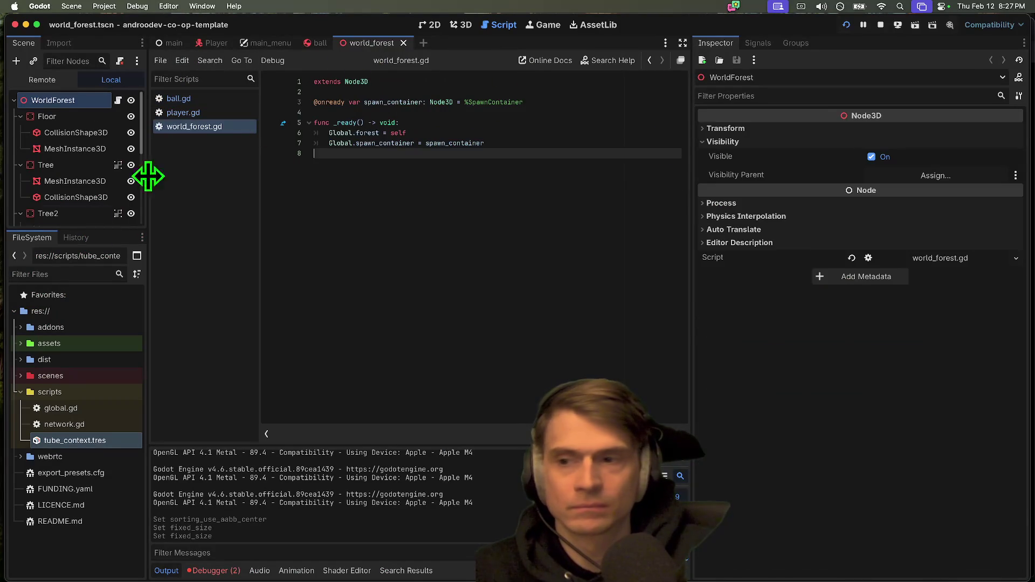
drag(62, 228, 51, 414)
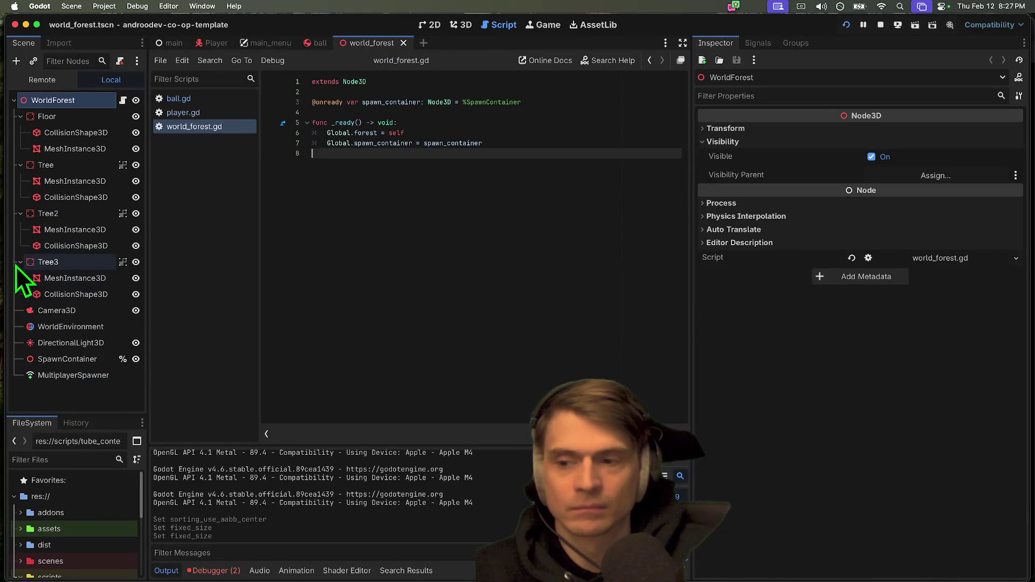
click(20, 165)
click(20, 117)
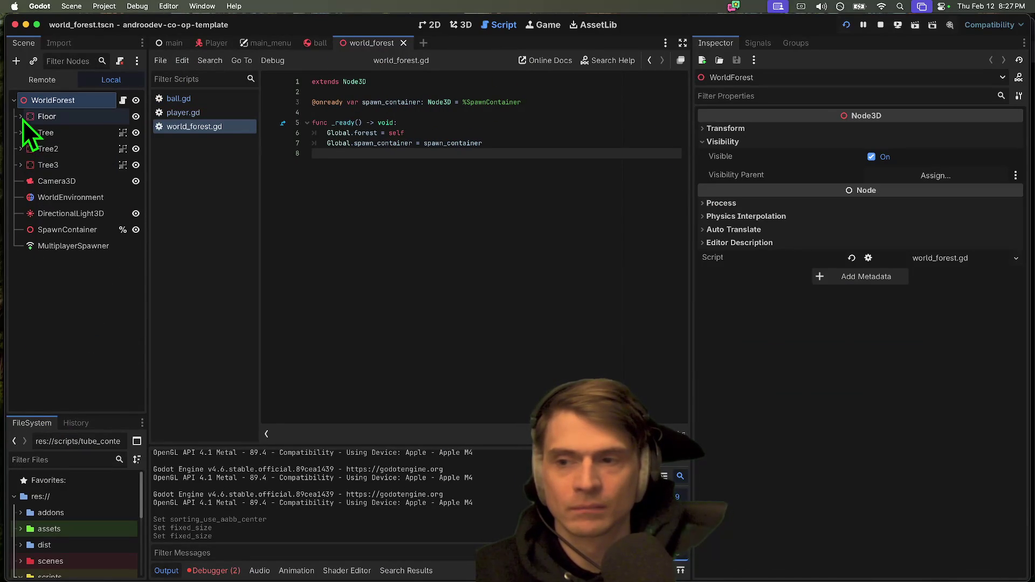
click(67, 267)
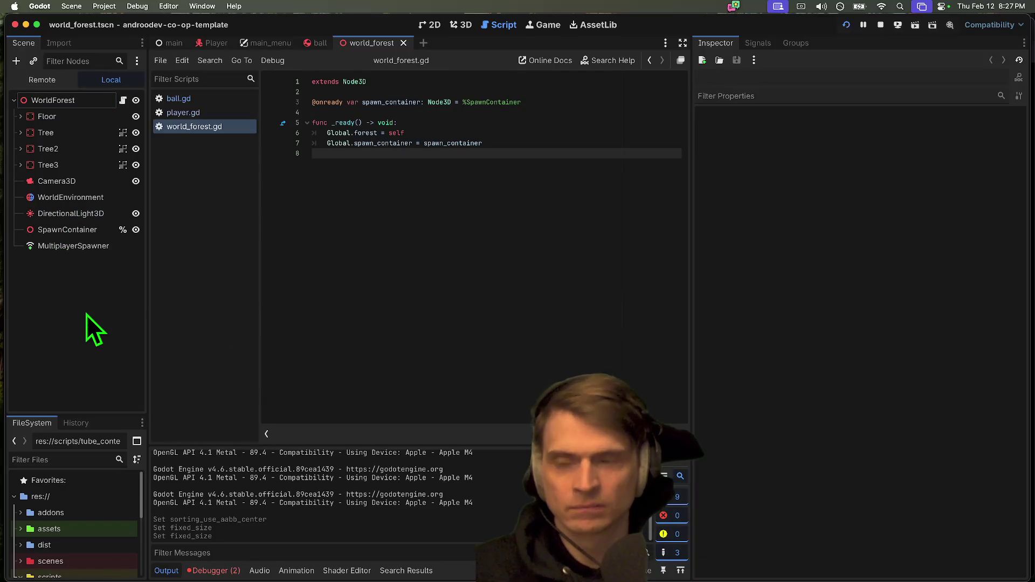
Step: Add a StaticBody3D named Walls with a CollisionShape3D child beneath it
key(super+a)
text(stati)
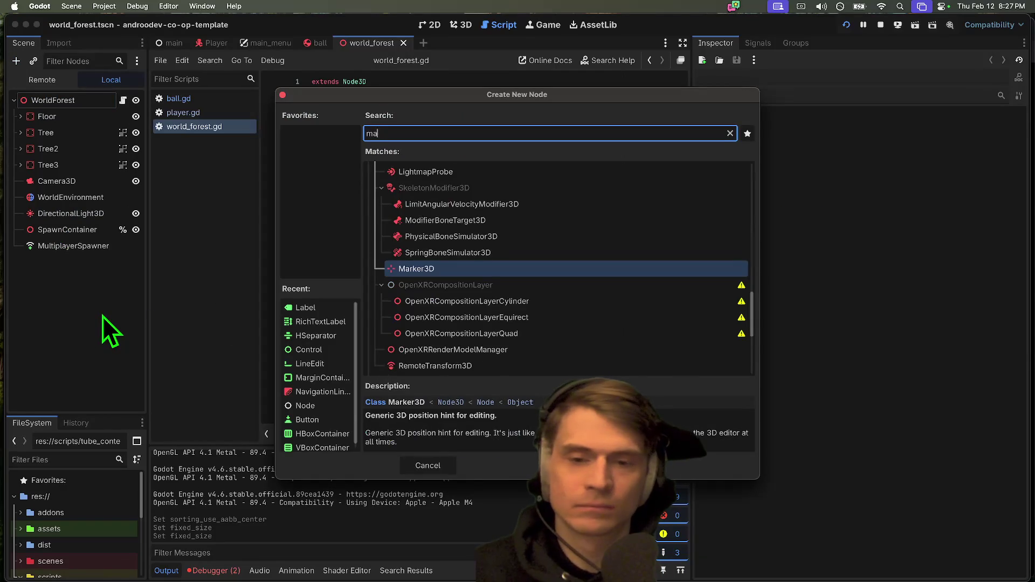
text(c)
key(Return)
text(Walls)
key(Return)
key(super+a)
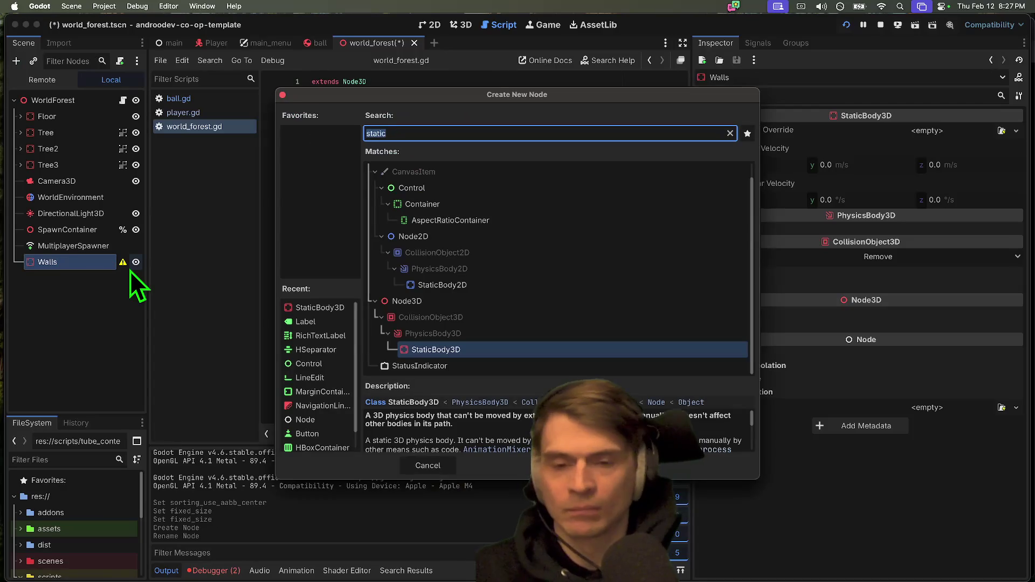
text(collision)
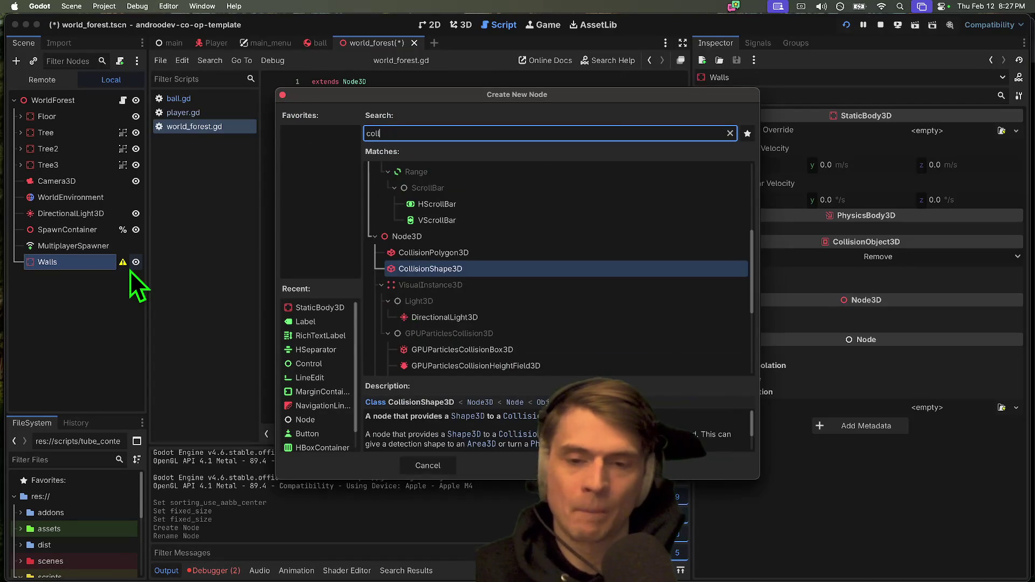
key(Return)
click(67, 265)
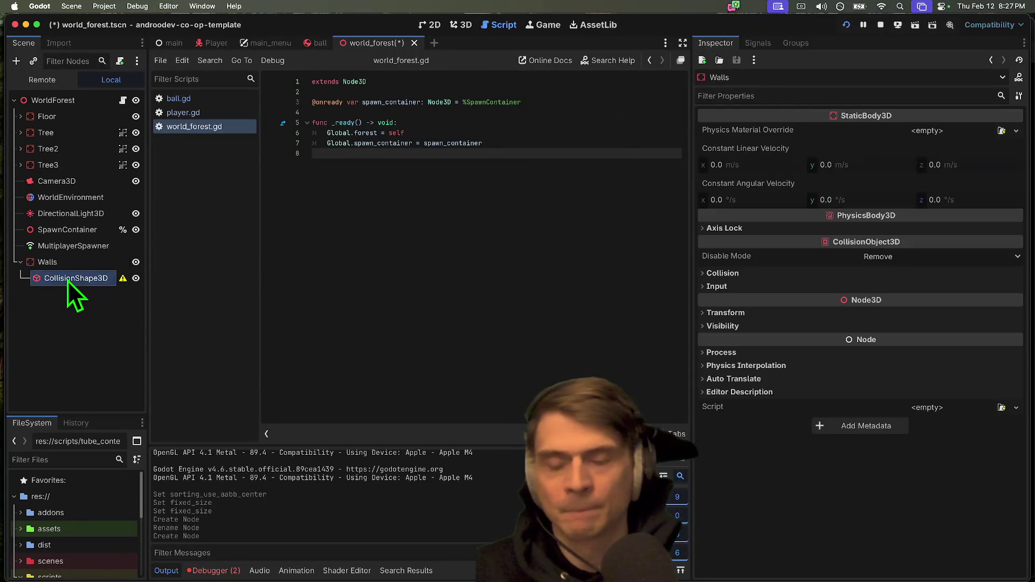
Step: Set the Walls CollisionShape3D's Shape to a new WorldBoundaryShape3D
click(67, 278)
click(962, 131)
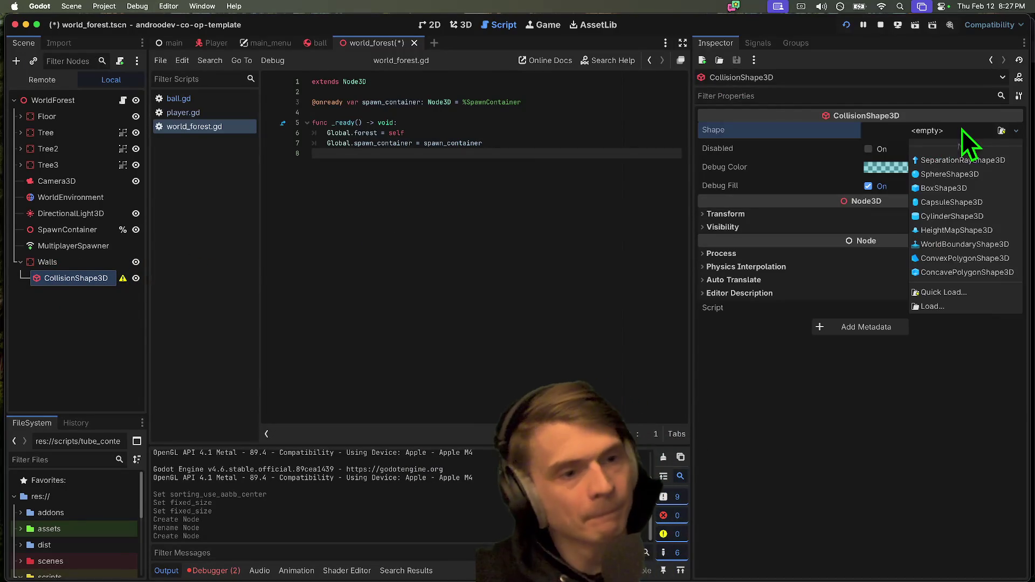
click(953, 245)
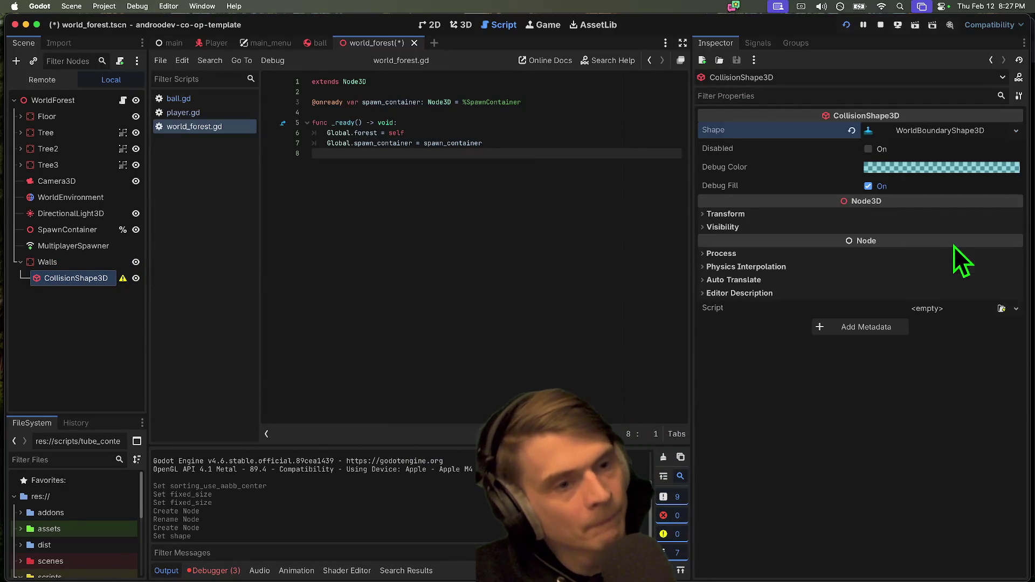
click(910, 132)
click(912, 131)
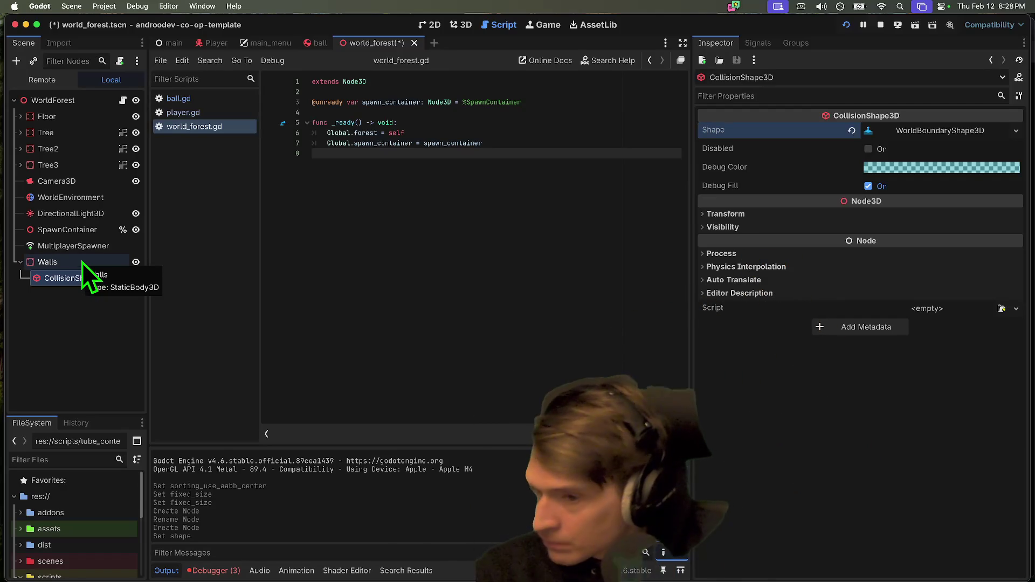
click(122, 303)
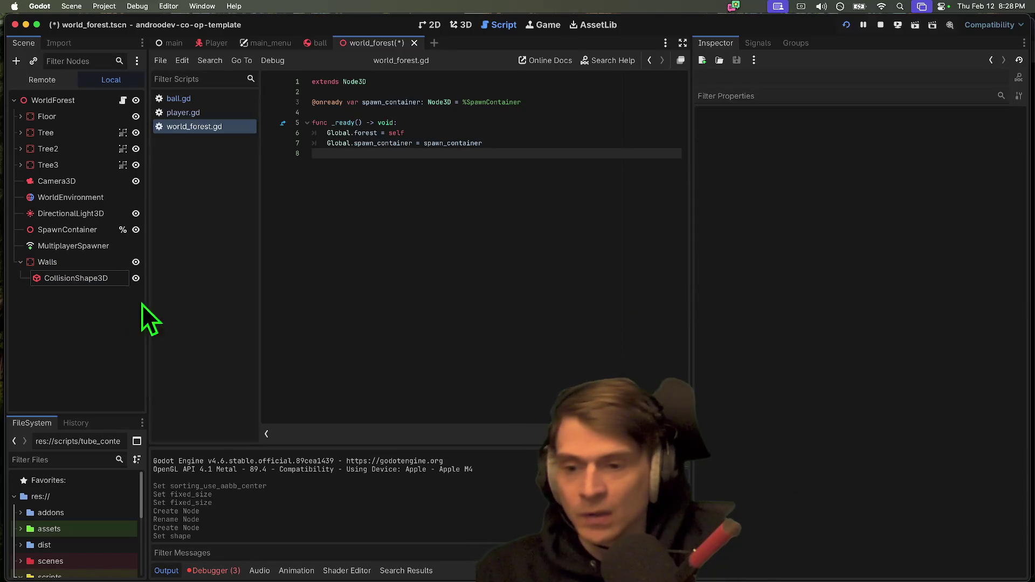
Step: Widen the Scene dock and select the Walls node, staying in the Godot editor
drag(148, 304, 168, 306)
click(114, 264)
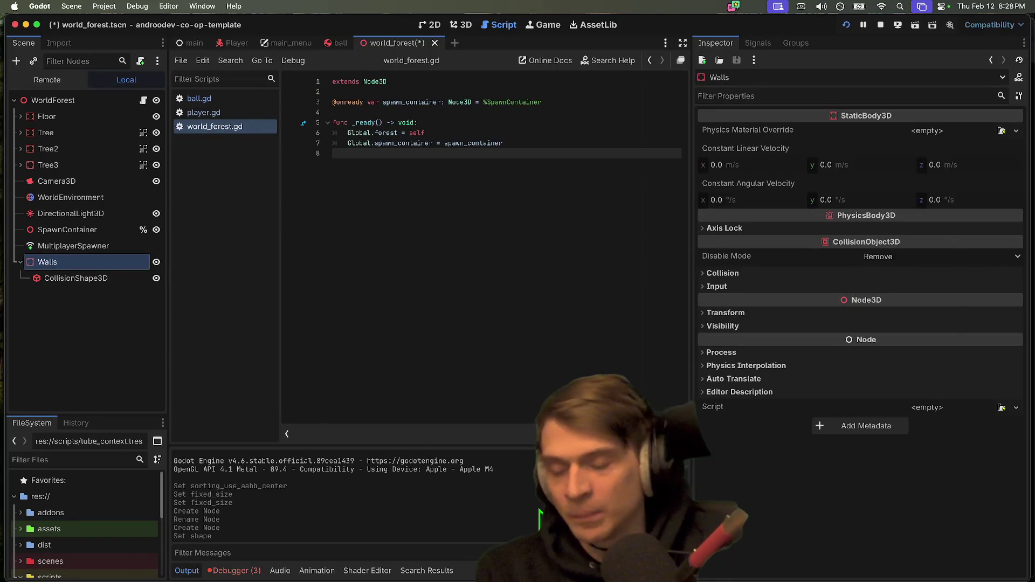
key(super+Tab)
key(super+shift+Tab)
key(super+Tab)
key(super+Tab)
key(super+Tab)
key(super+shift+Tab)
key(super+shift+Tab)
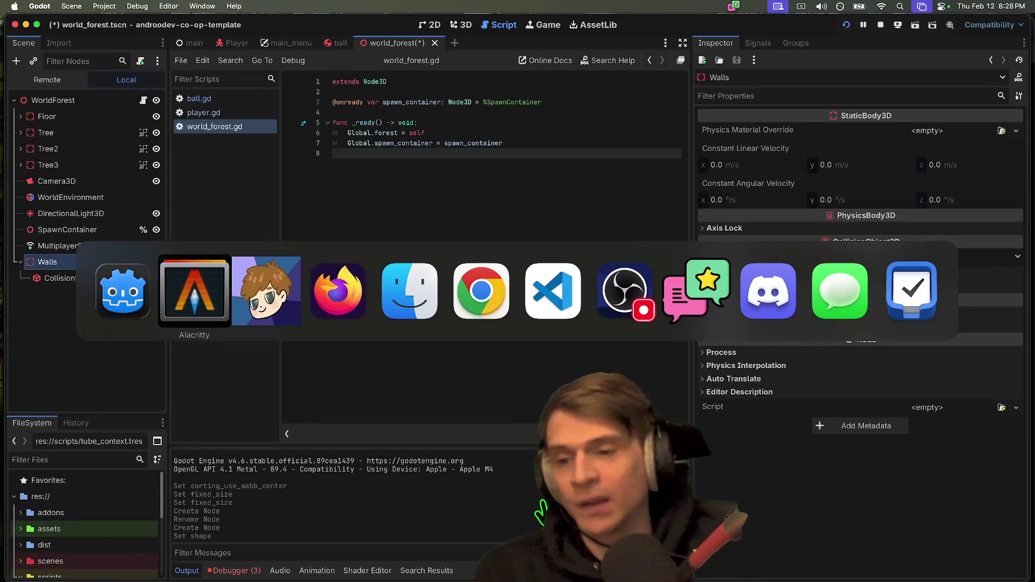
key(super+shift+Tab)
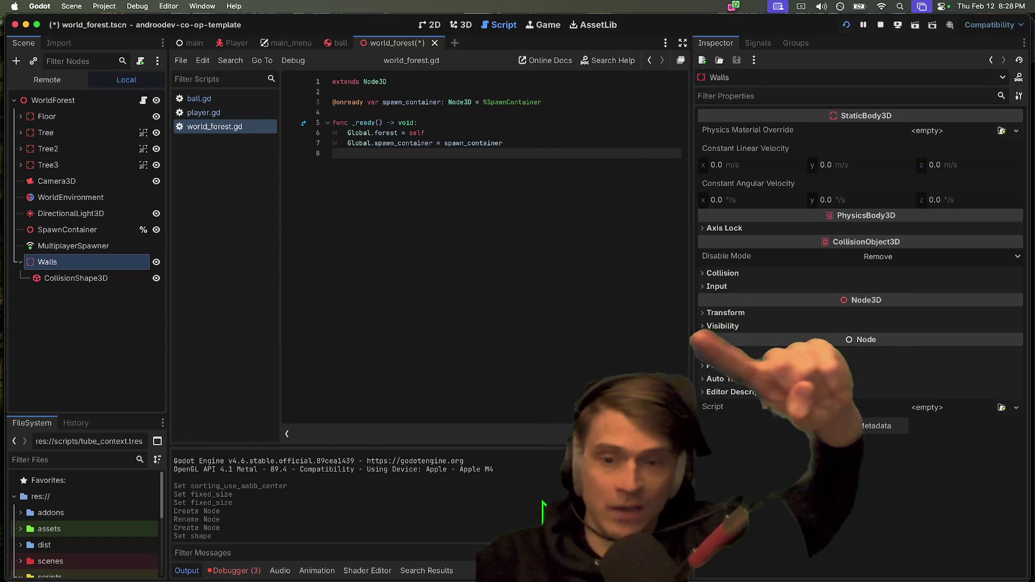
key(super+Tab)
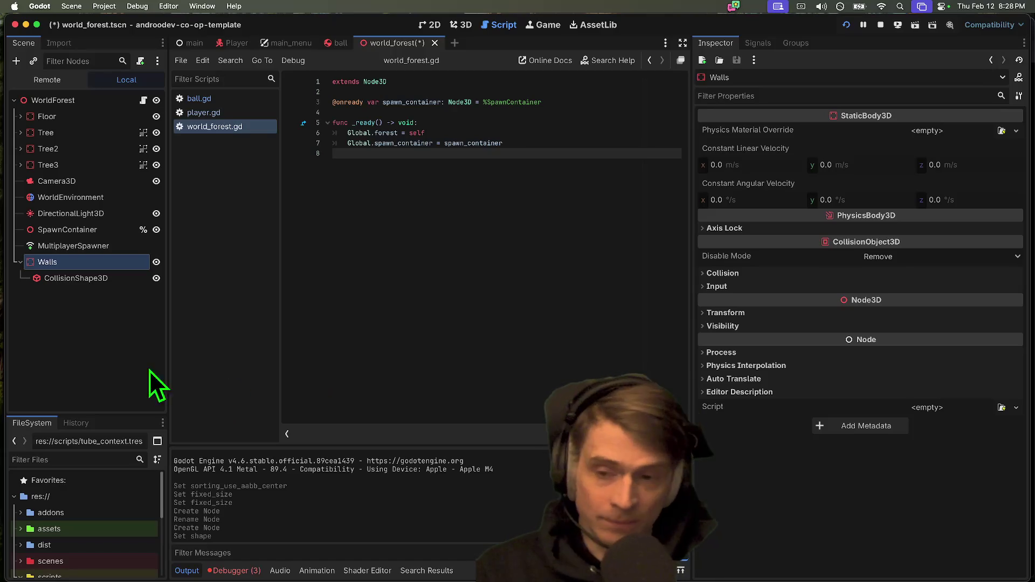
Step: Resize the Output panel, save the world_forest scene and script, and run the debug instances
drag(361, 444, 368, 415)
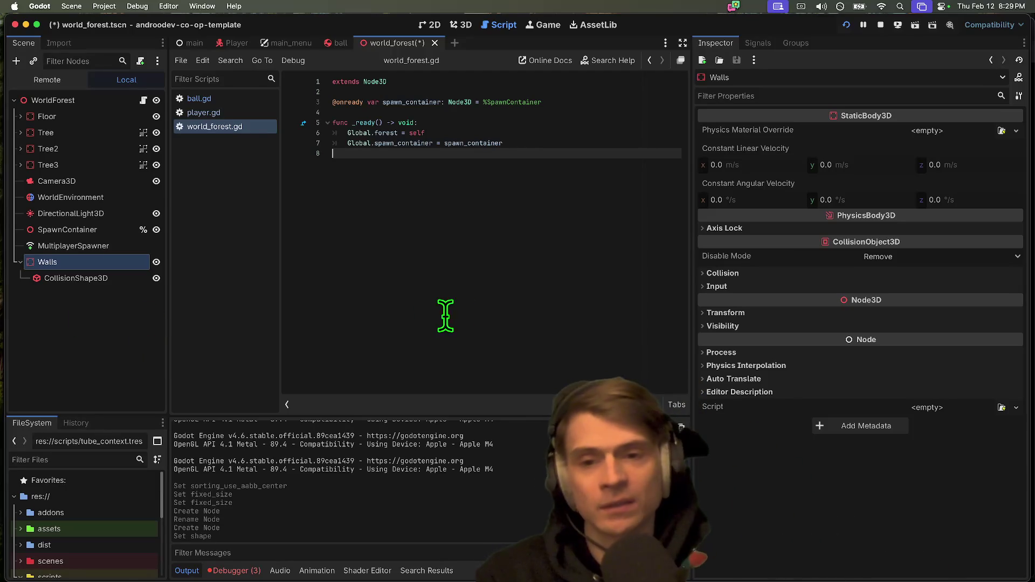
key(Return)
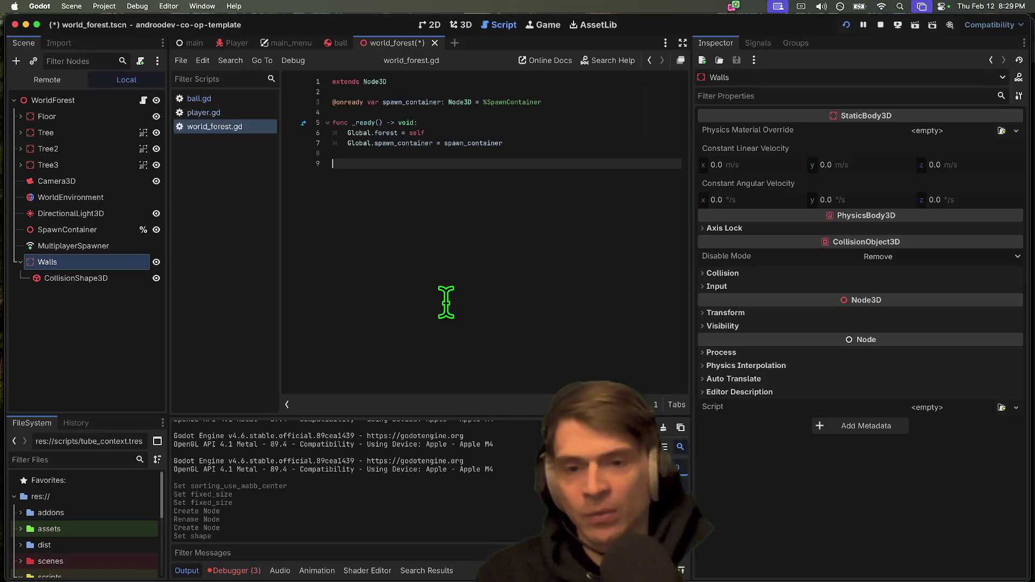
key(BackSpace)
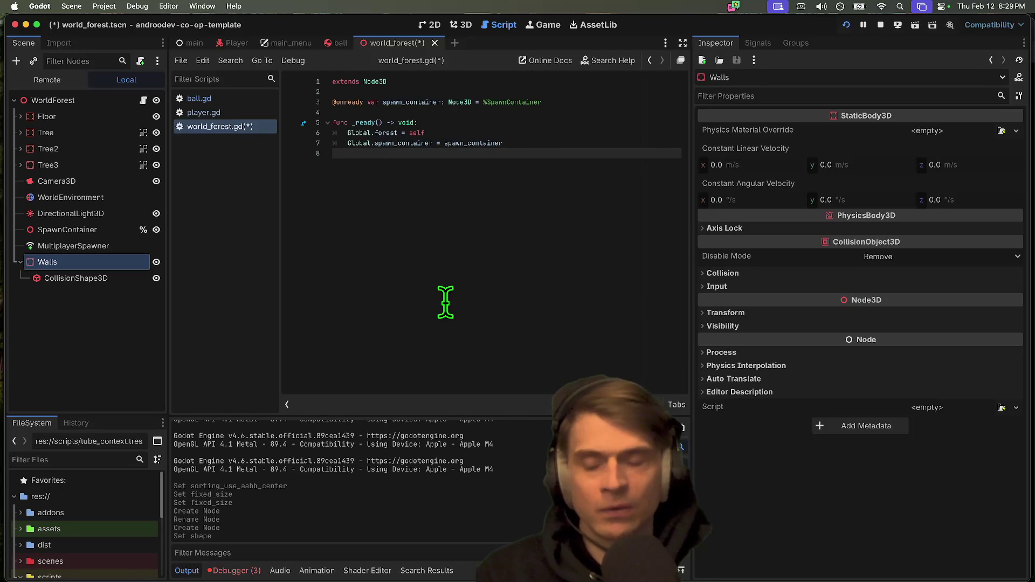
key(super+s)
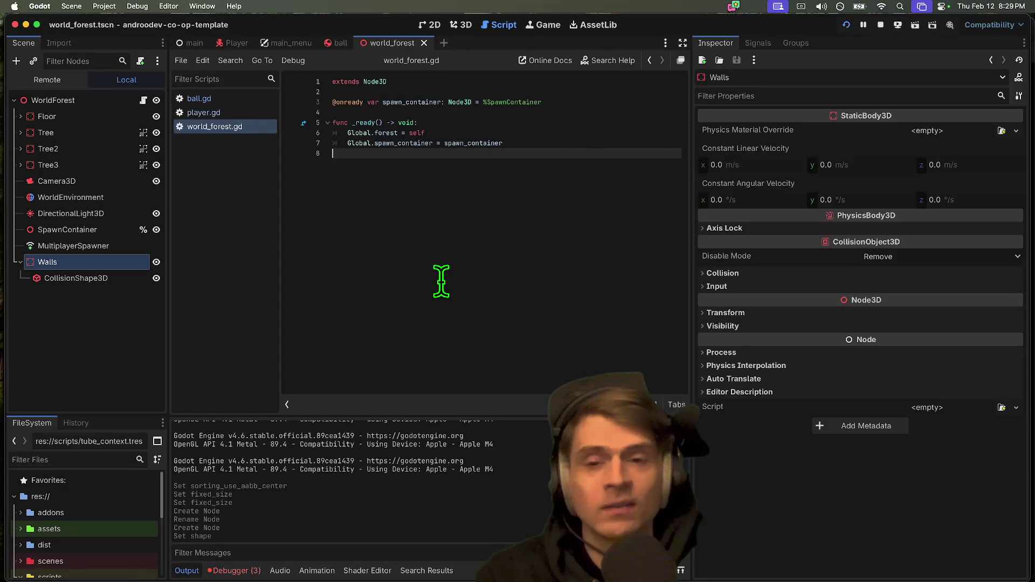
click(67, 336)
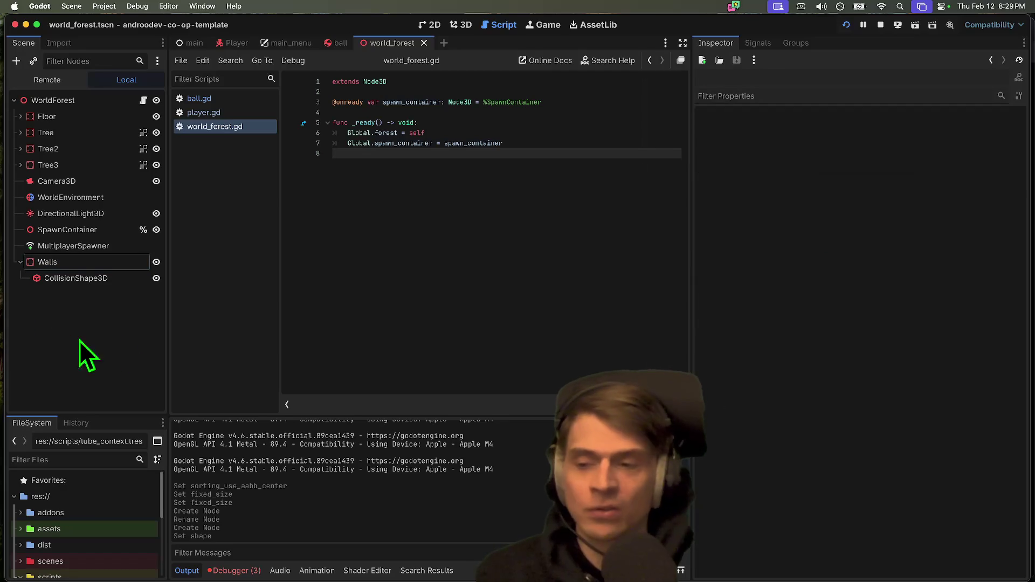
mouse_move(289, 416)
mouse_down()
mouse_move(287, 441)
mouse_move(310, 420)
mouse_up()
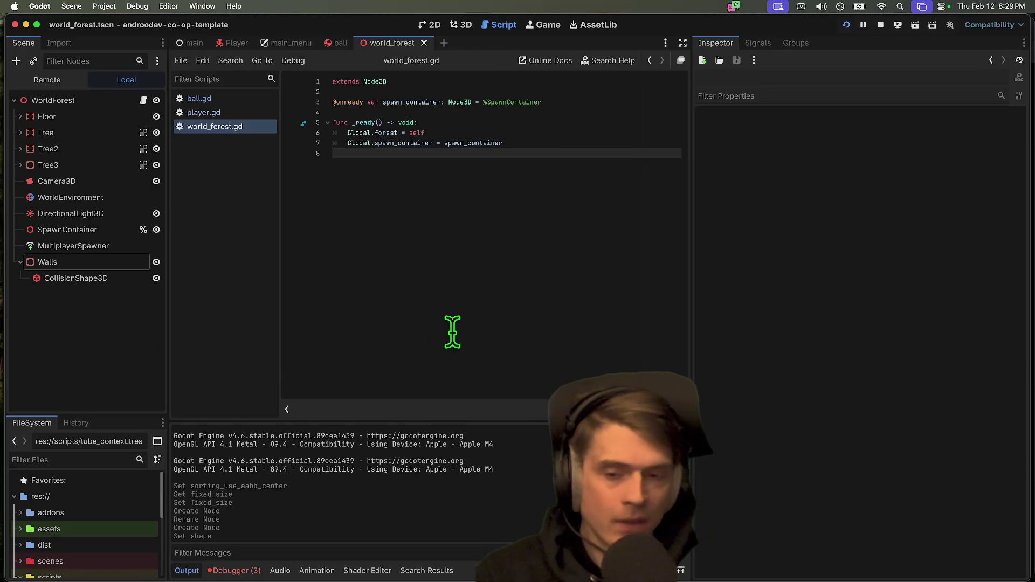
key(super+b)
Step: Create a session in one debug window and join it from another instance
key(super+Tab)
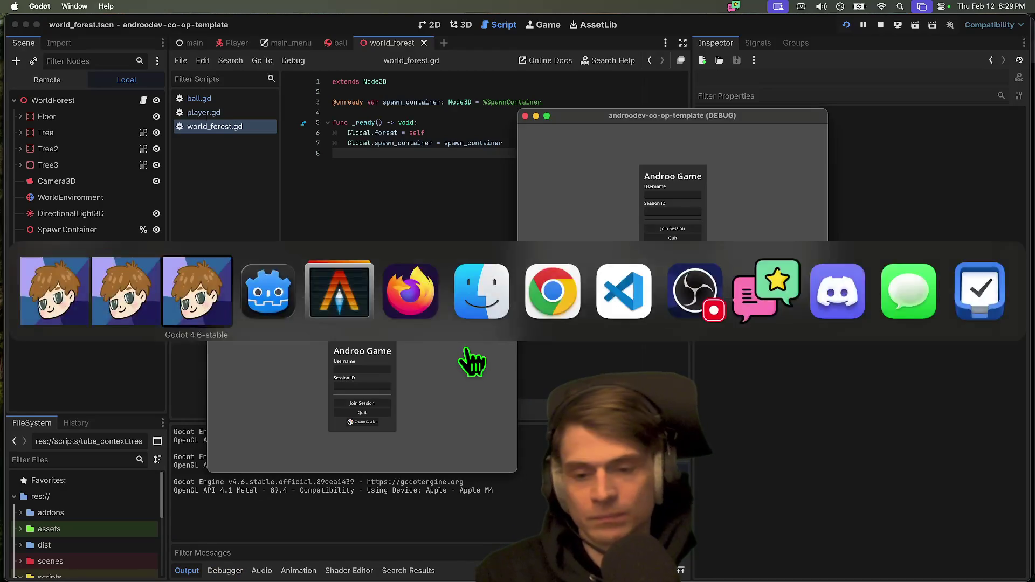
click(371, 426)
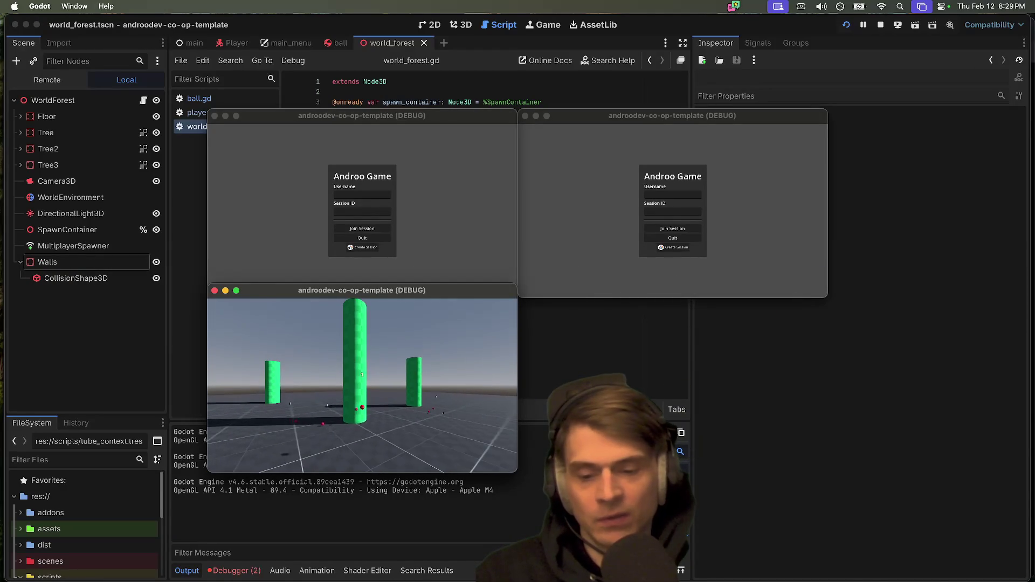
click(374, 190)
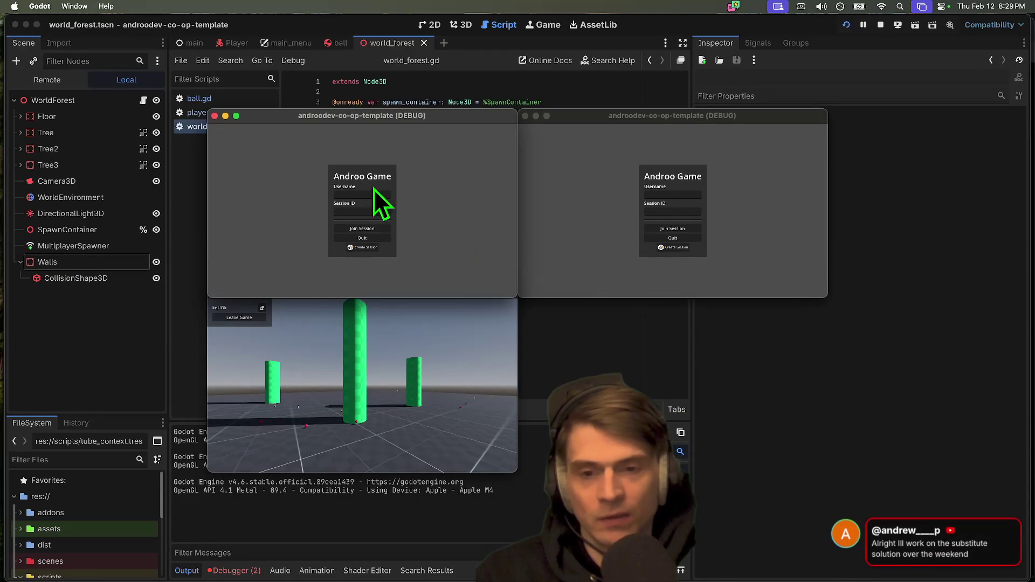
click(370, 229)
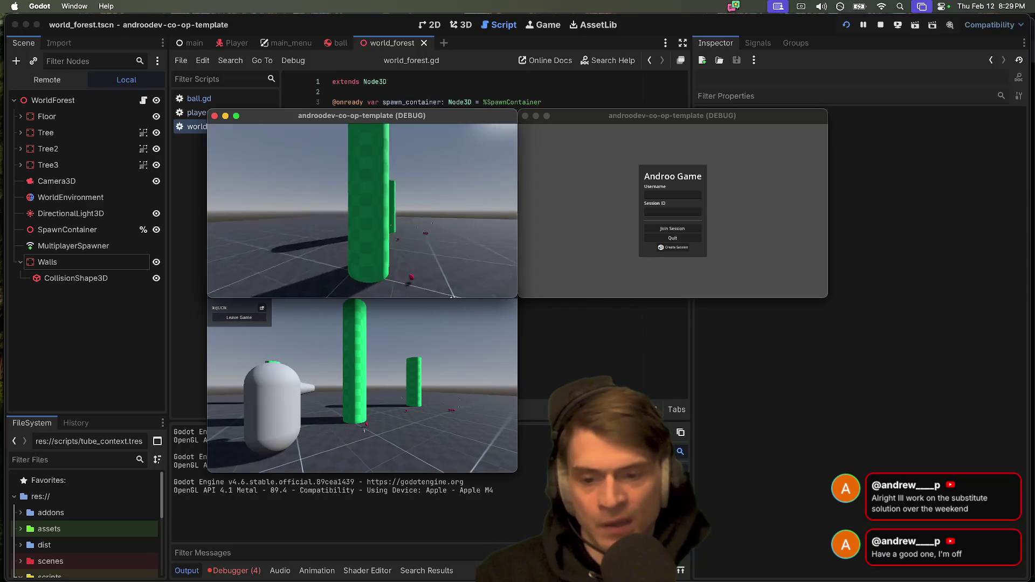
Step: Quit all debug game instances to stop debugging, then open the Player scene's script
key(super+q)
key(super+q)
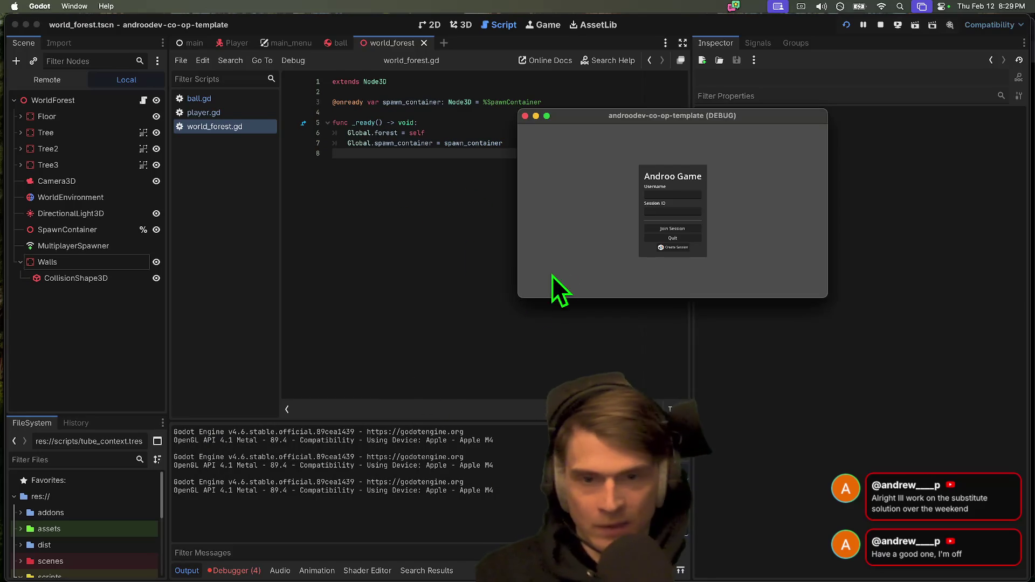
key(super+q)
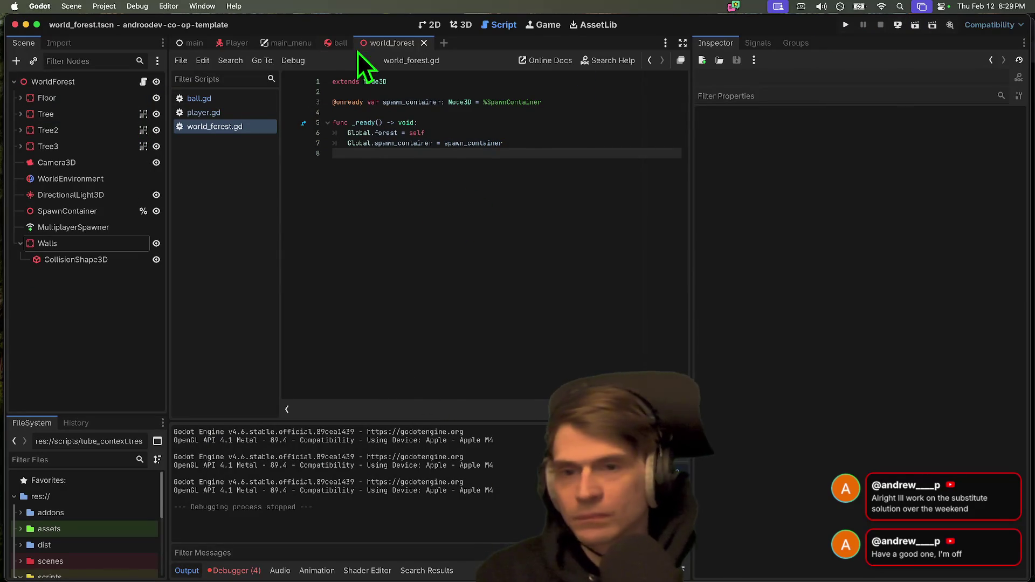
click(231, 46)
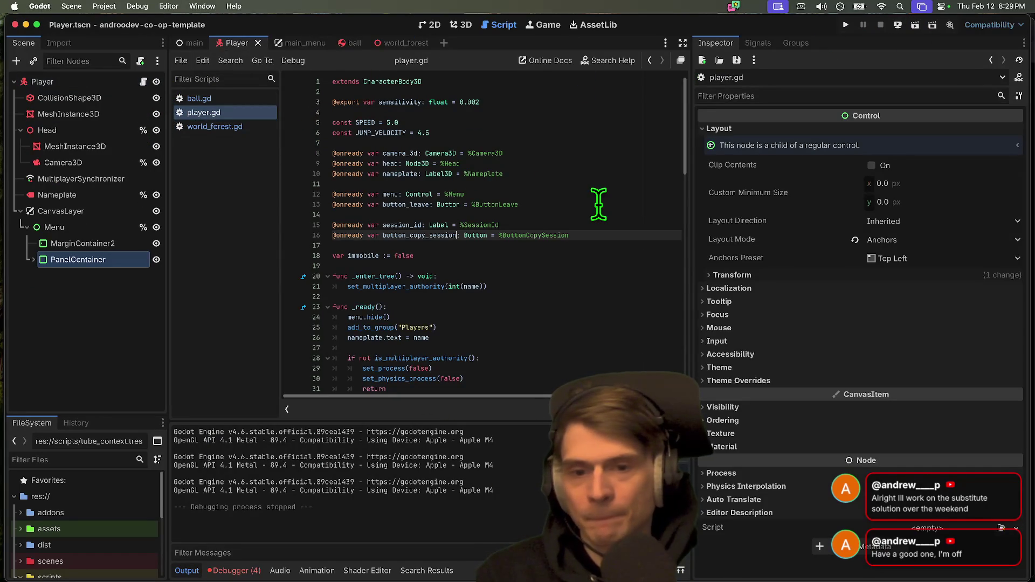
Step: Wrap the nameplate assignment in player.gd's _ready in 'if Global.username:', then save and run
click(619, 266)
scroll(630, 268, down, 3)
scroll(628, 261, down, 4)
click(432, 295)
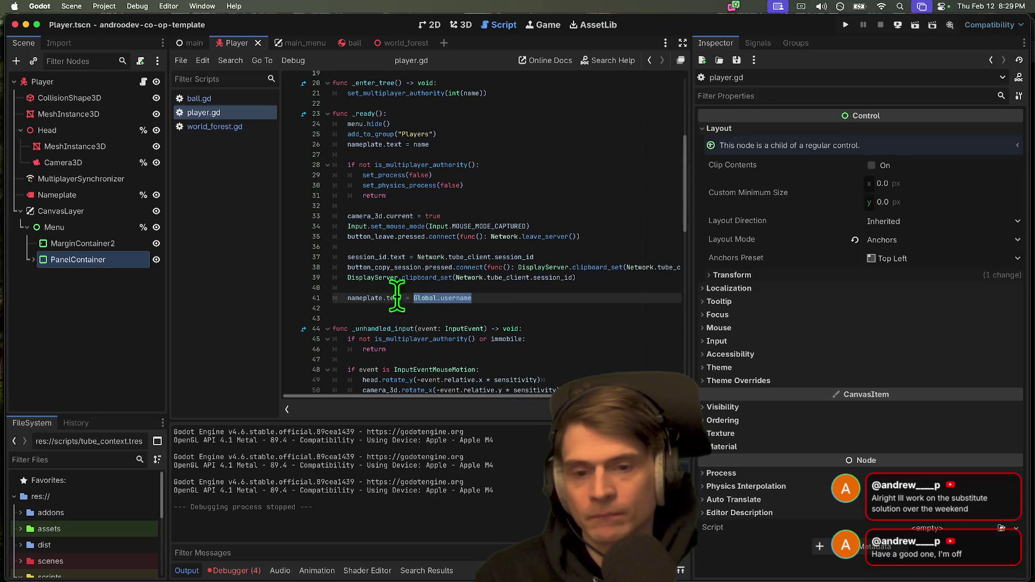
click(349, 290)
click(348, 298)
text(if)
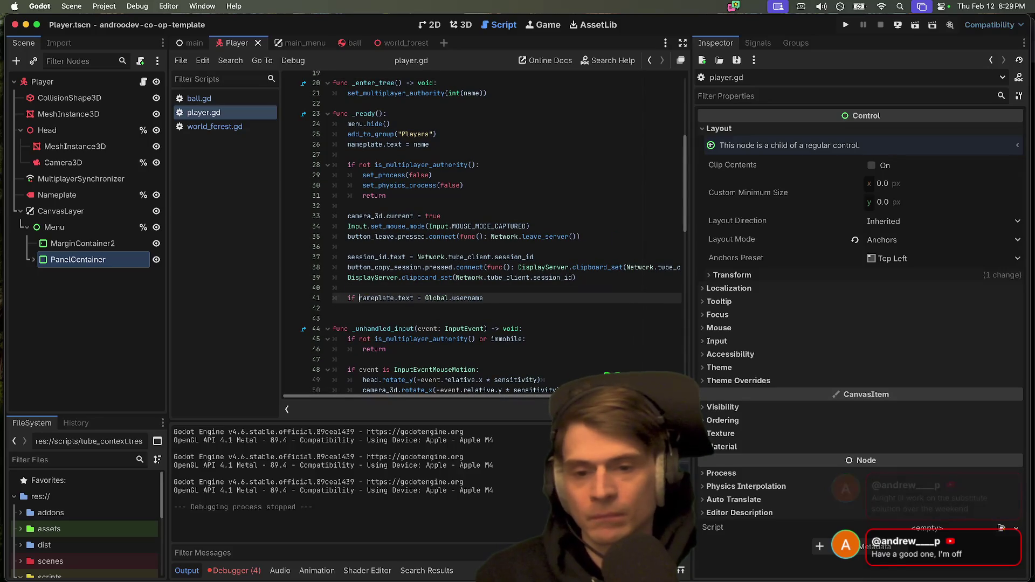
key(alt+Delete)
text(Global.)
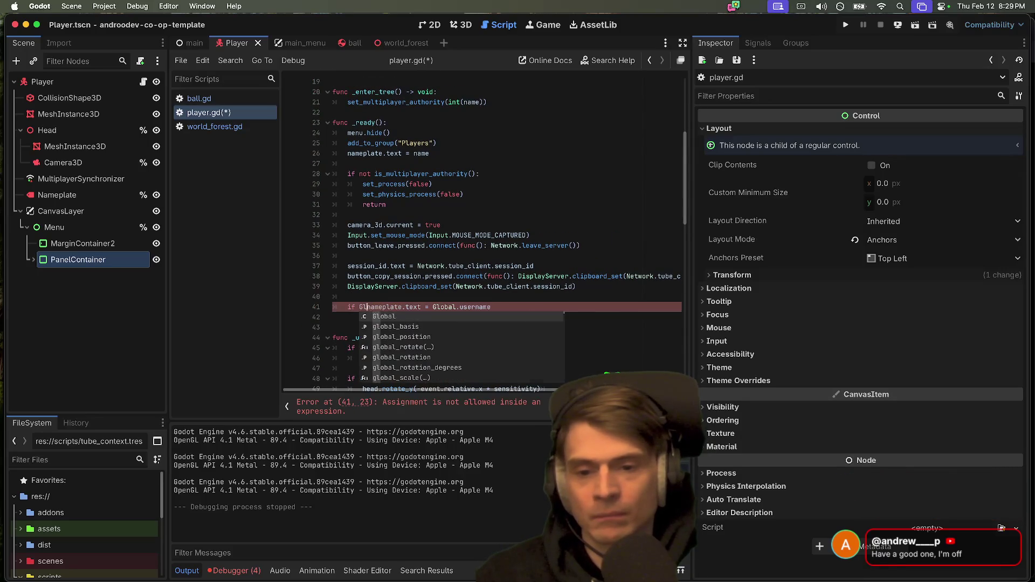
text(username)
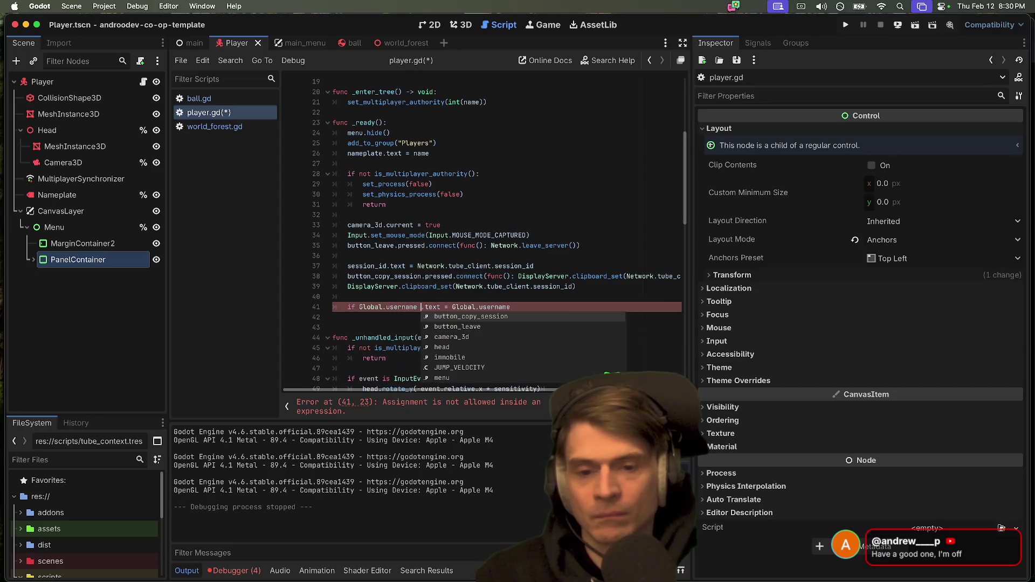
text(:)
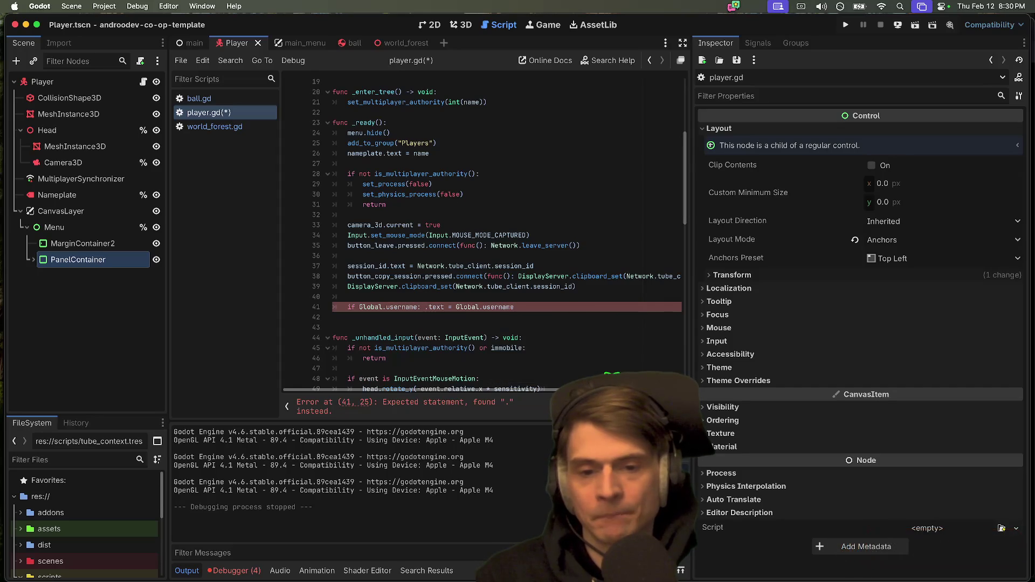
key(Return)
key(Down)
key(super+b)
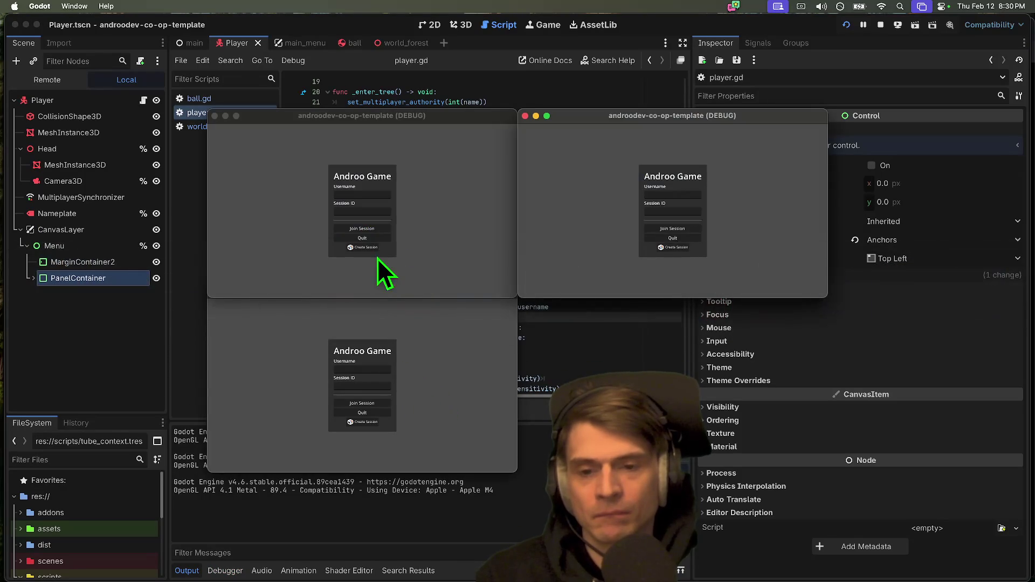
Step: Join the session from the top-left and bottom instances and walk the bottom player toward the pillars
click(362, 247)
click(399, 386)
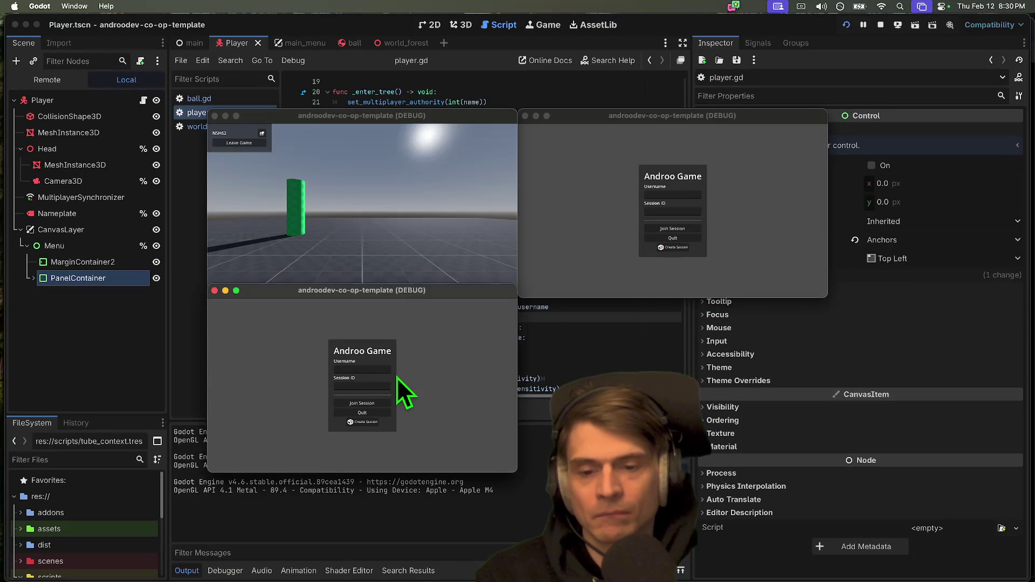
click(376, 403)
key(w)
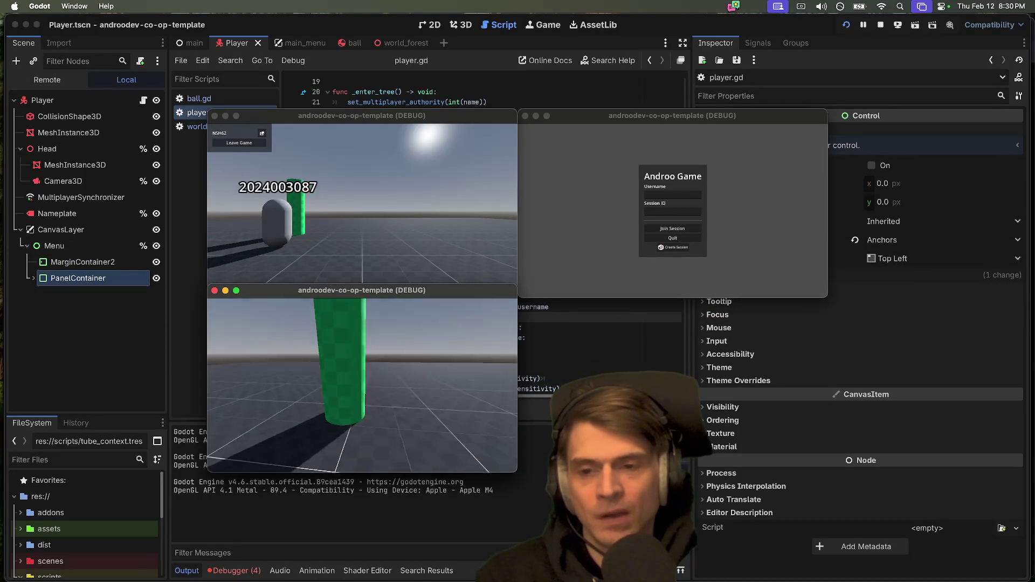
key(w)
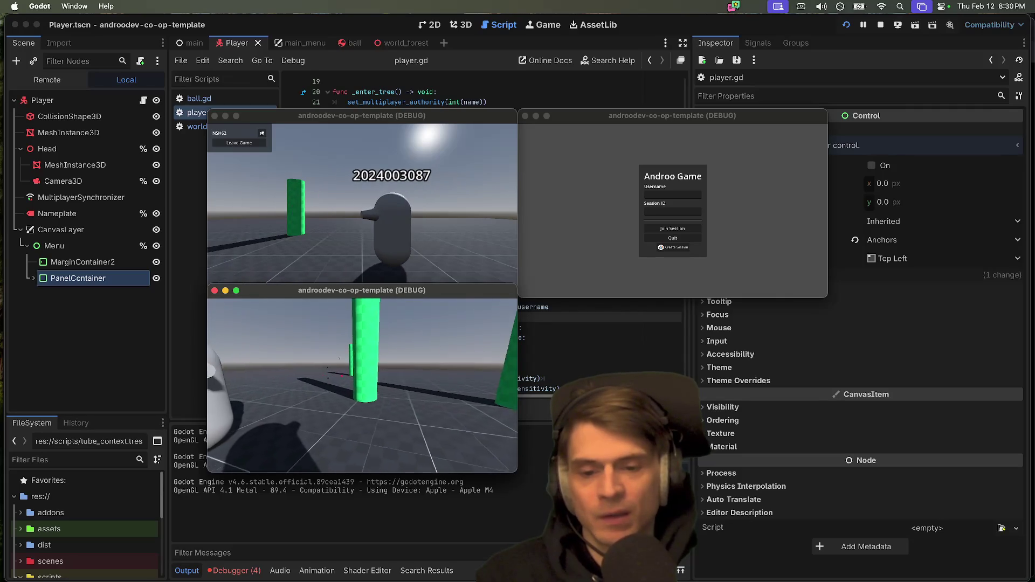
key(w)
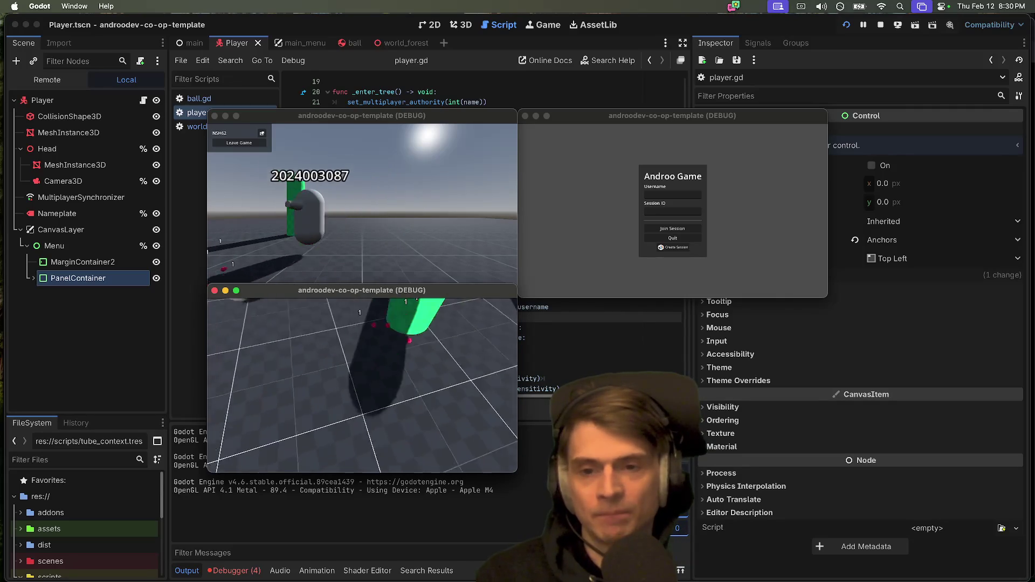
Step: Paste the session ID into the right instance, join, and walk that player around
click(672, 211)
key(super+v)
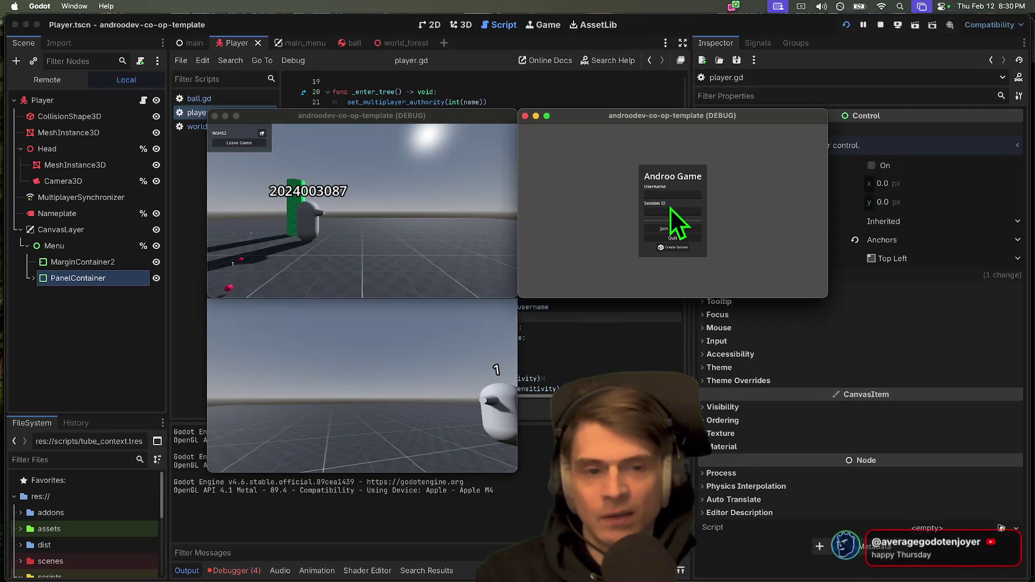
click(671, 229)
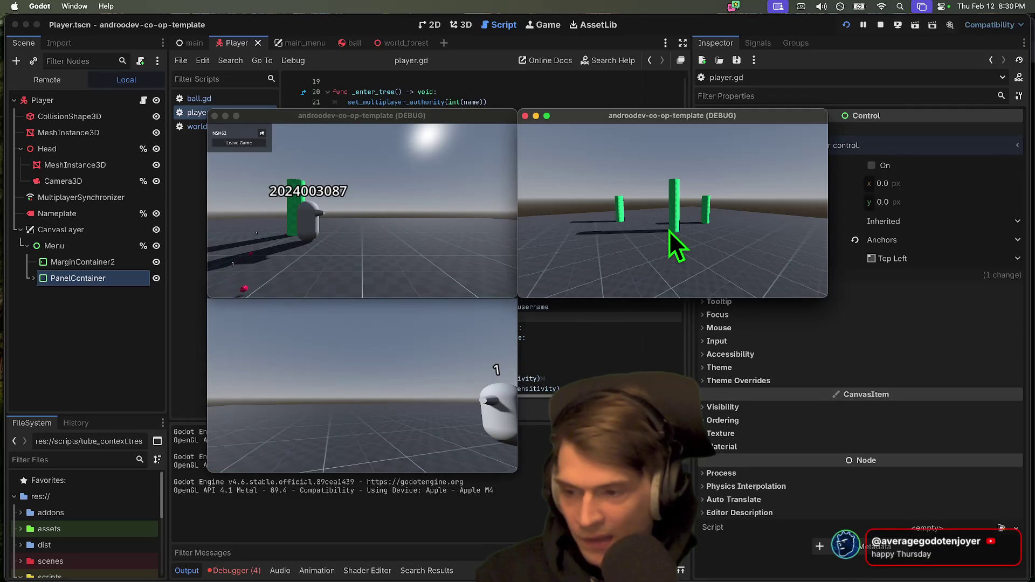
key(w)
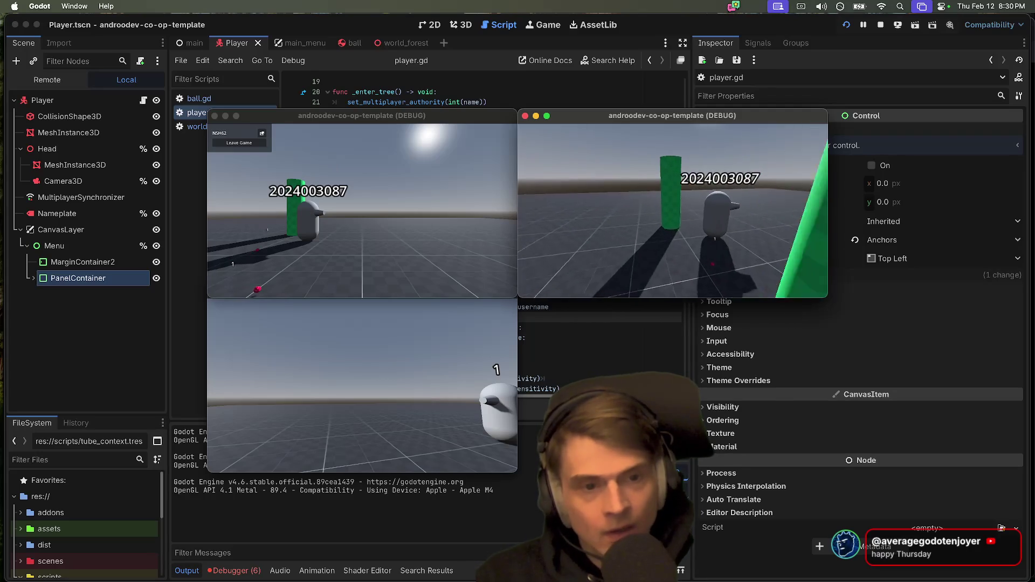
key(w)
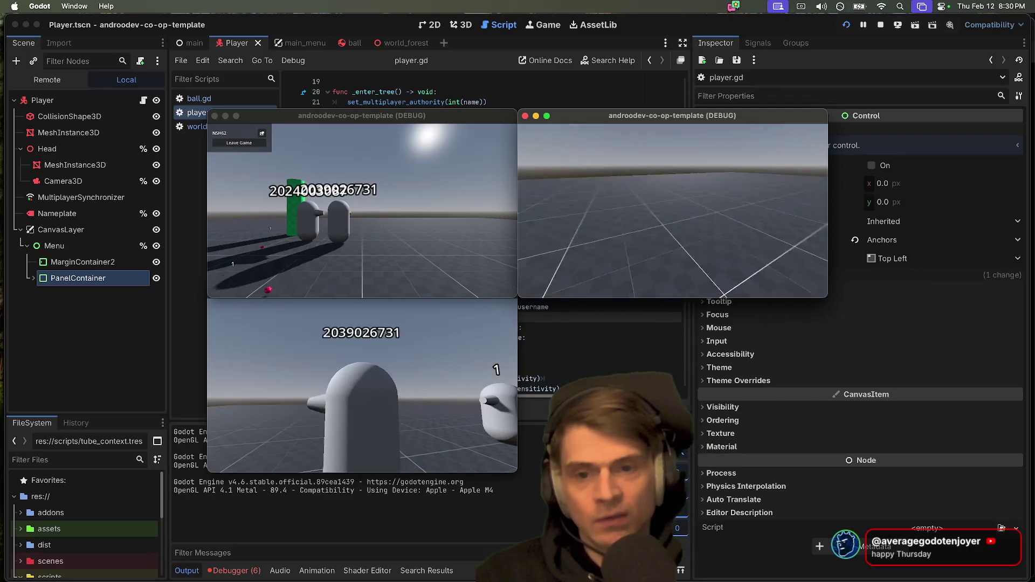
key(w)
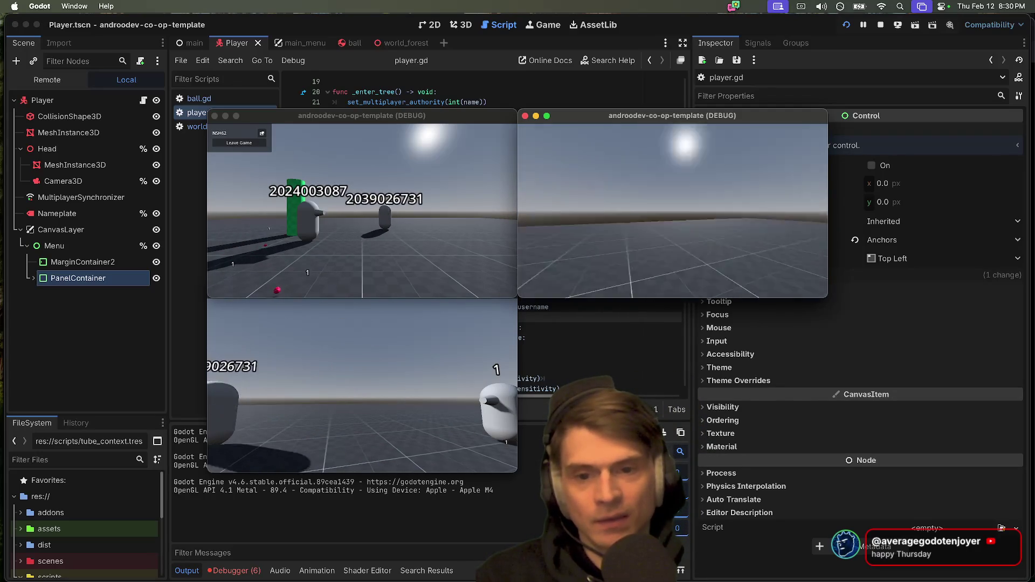
mouse_move(672, 210)
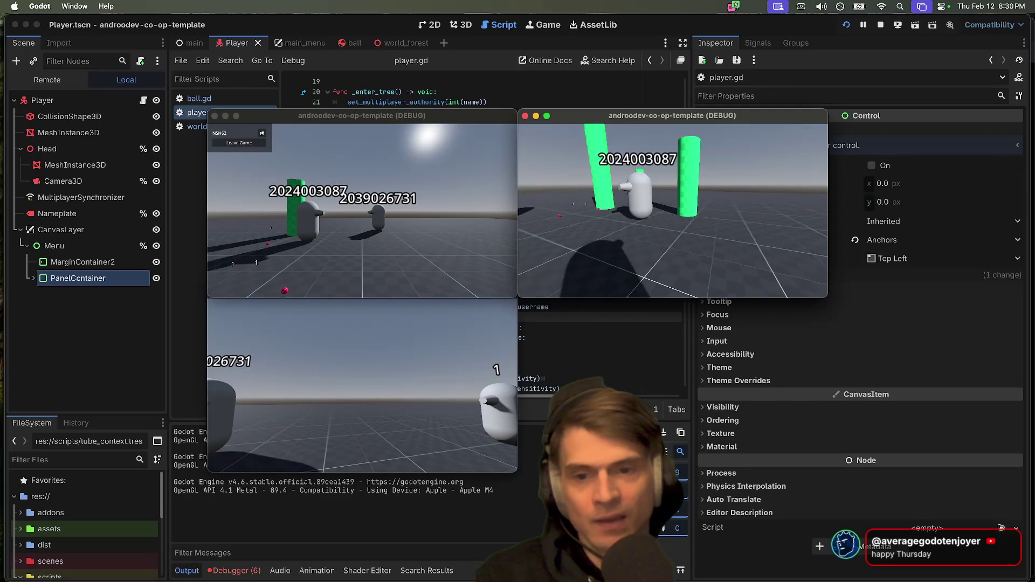
Step: Check each game window, then walk the right player up to the other capsules and green pillars
click(413, 237)
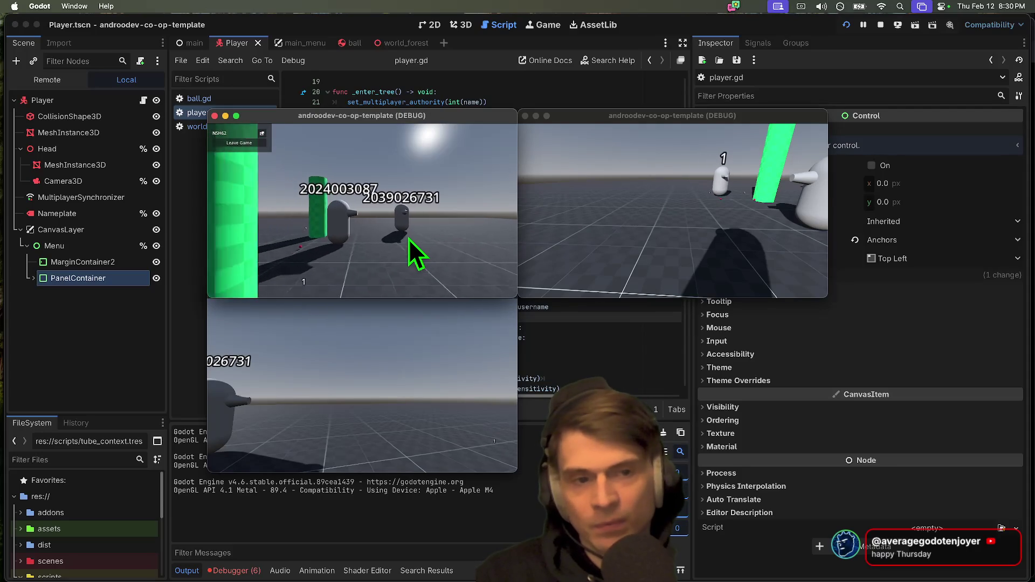
click(439, 397)
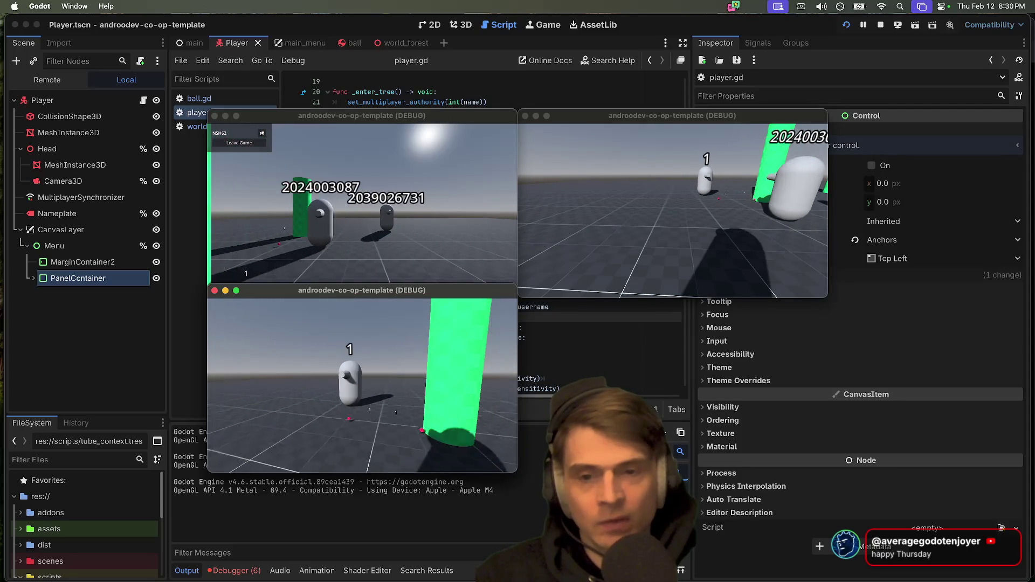
click(485, 269)
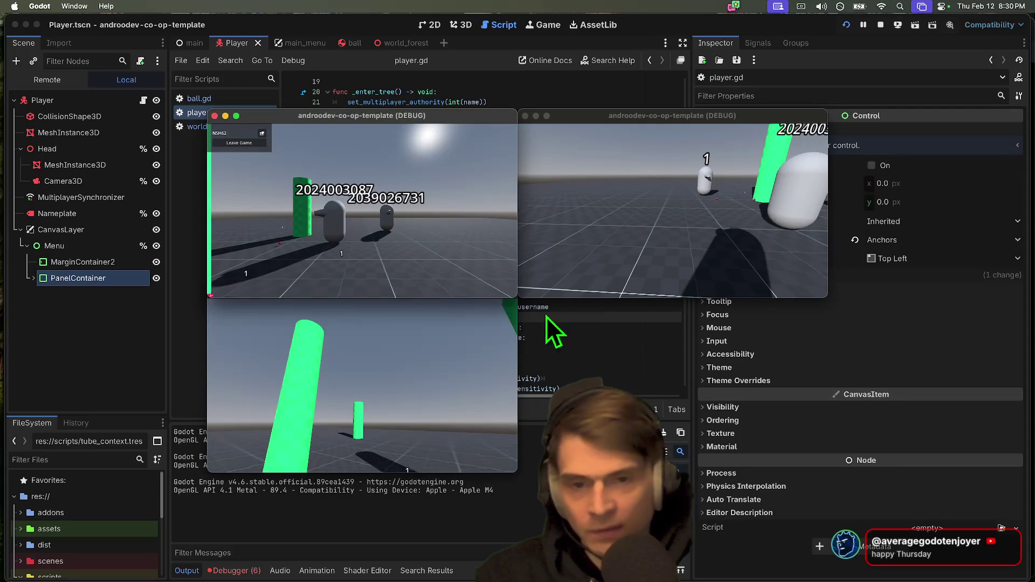
click(593, 243)
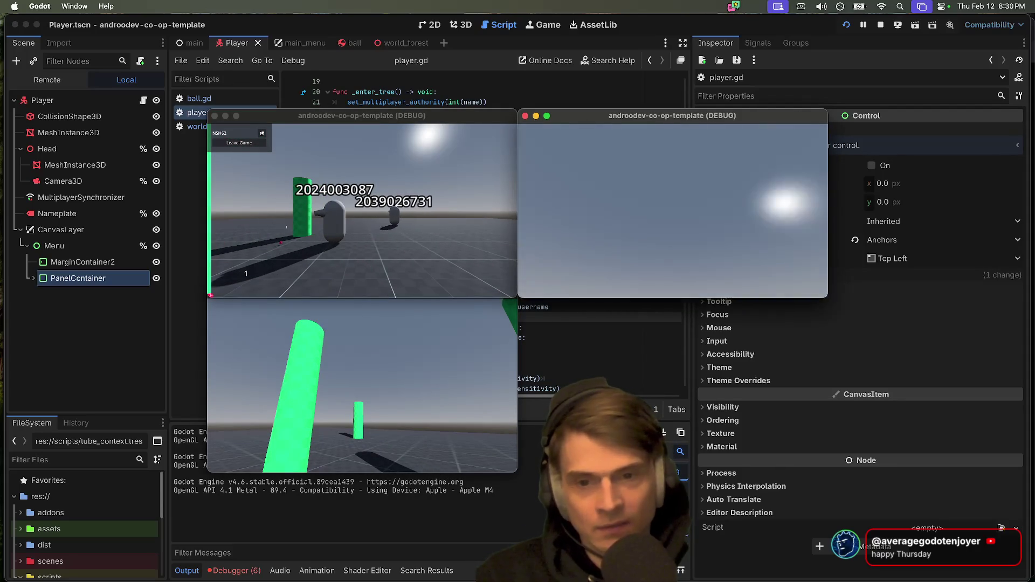
key(w)
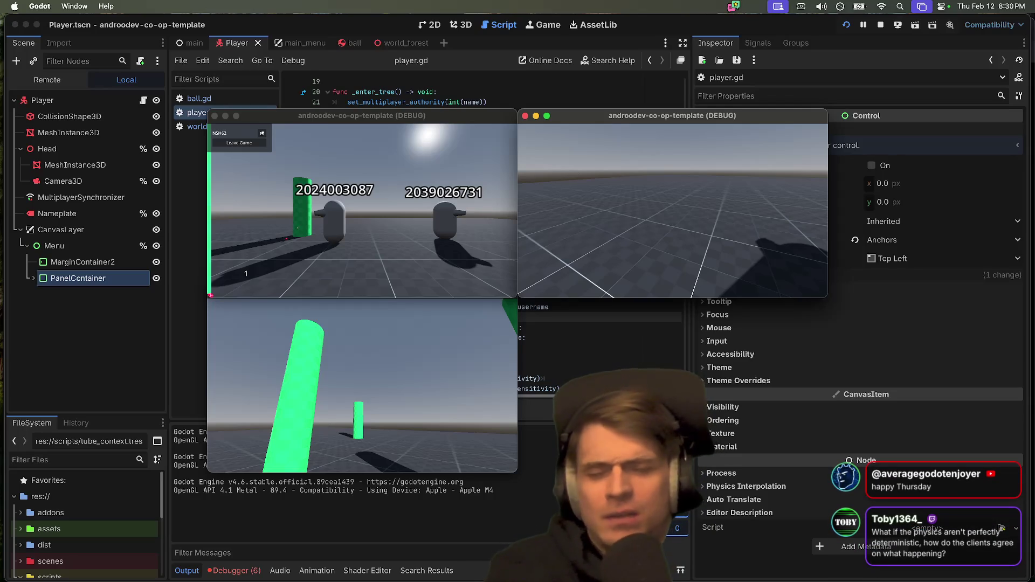
key(w)
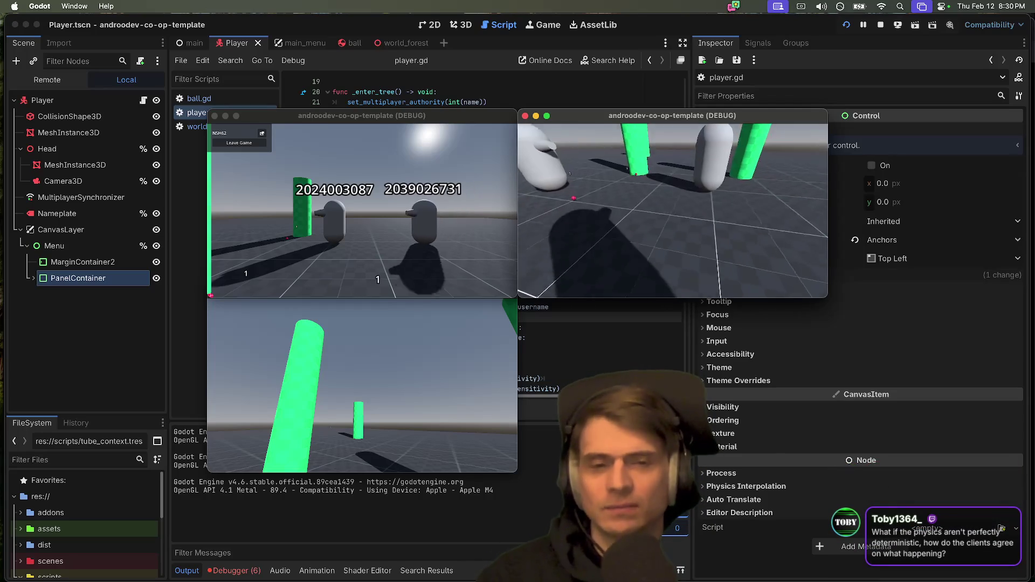
key(w)
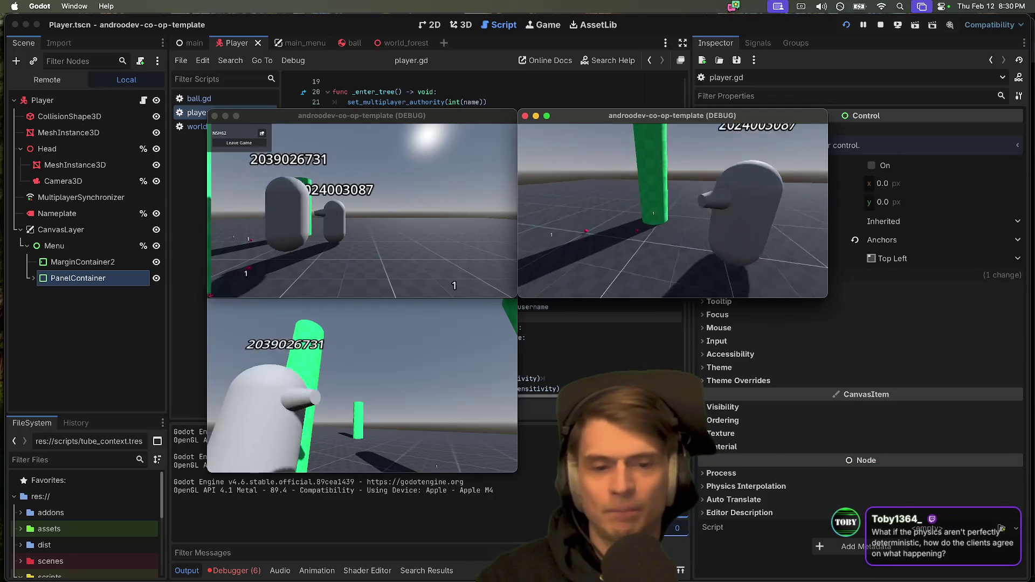
key(w)
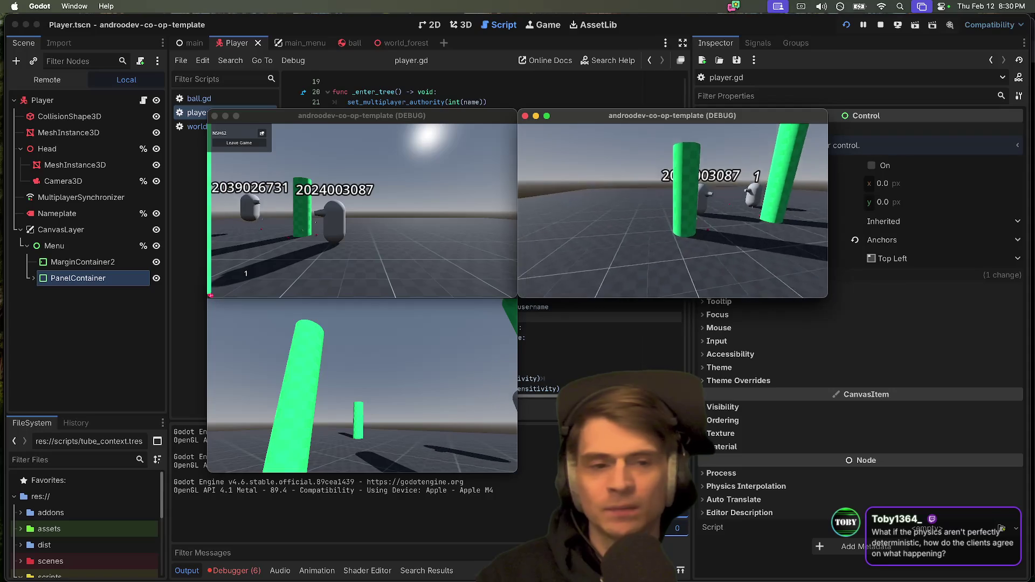
key(w)
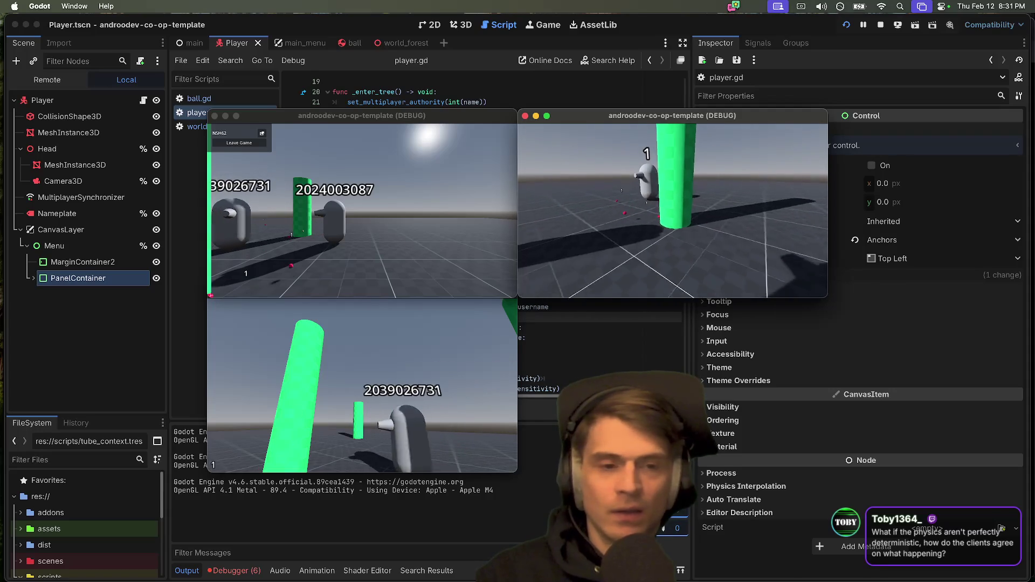
key(w)
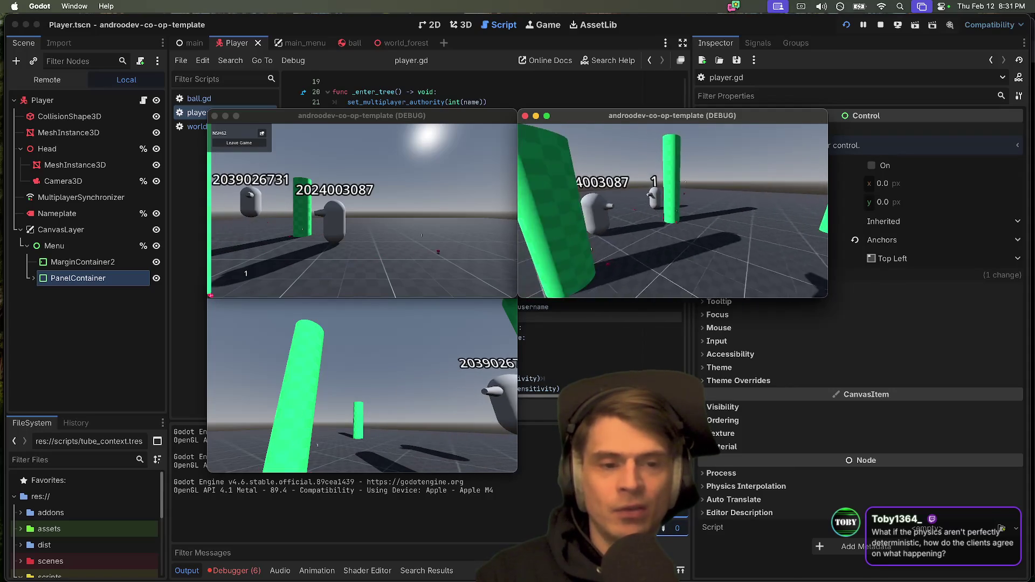
key(w)
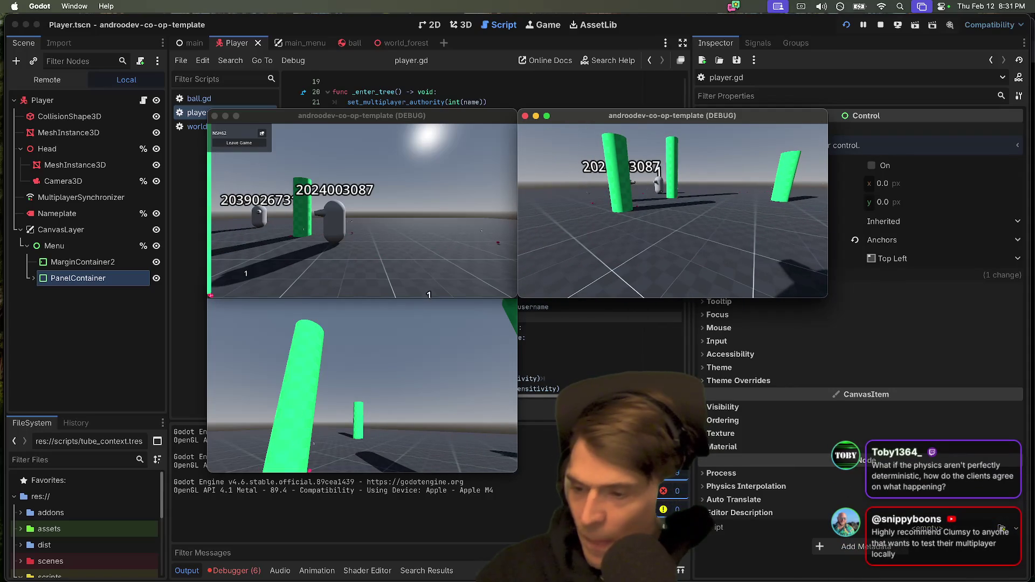
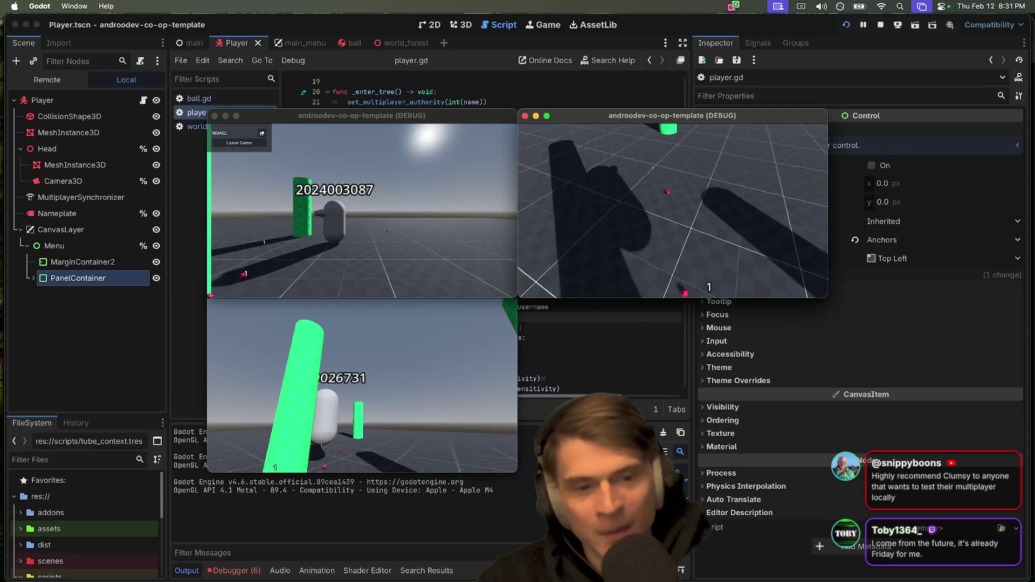
Step: Close both running debug game windows and deselect the PanelContainer node
key(super+q)
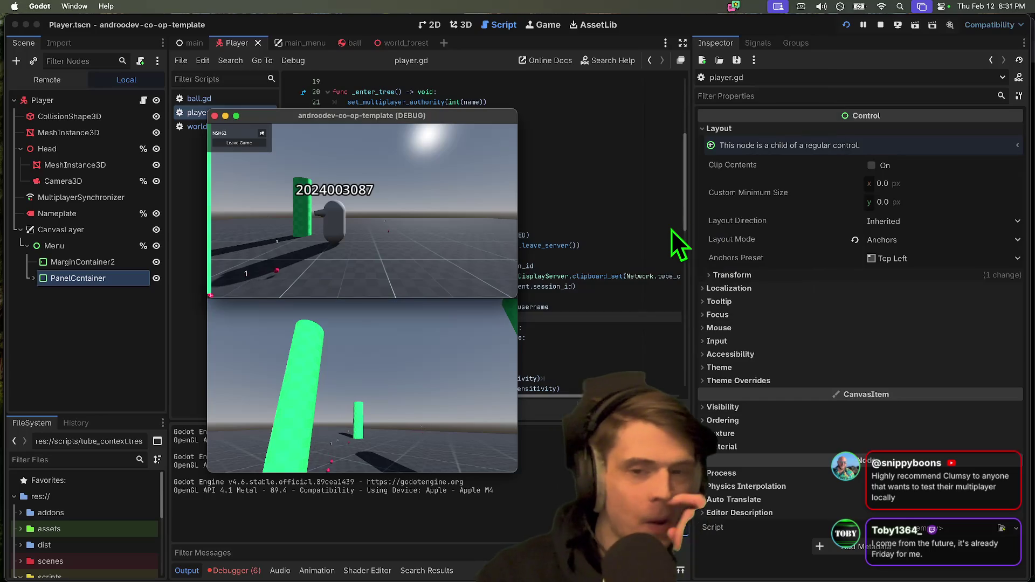
key(super+q)
click(46, 369)
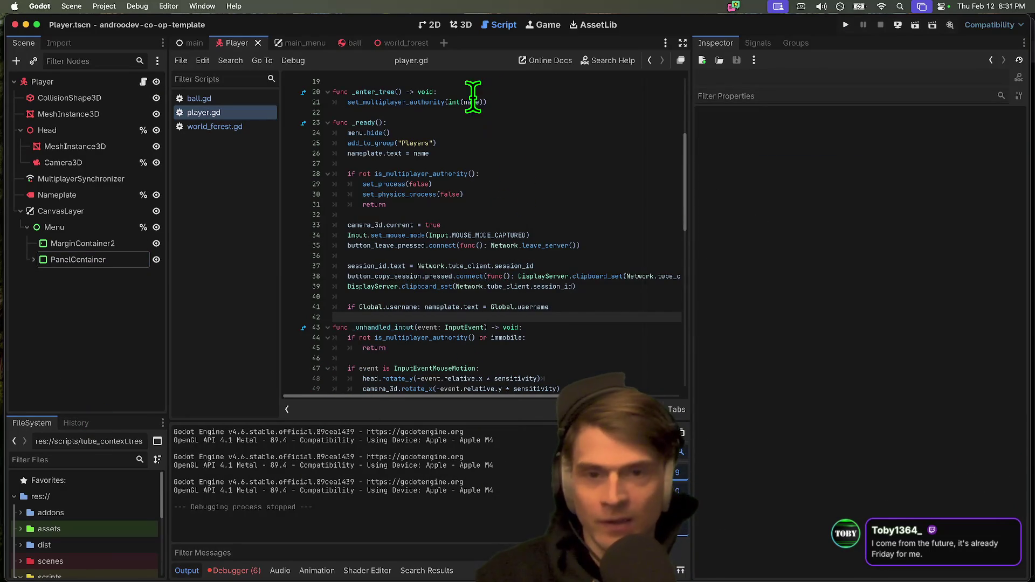
Step: Switch Godot to the 2D workspace and bring the Alacritty terminal forward
click(431, 25)
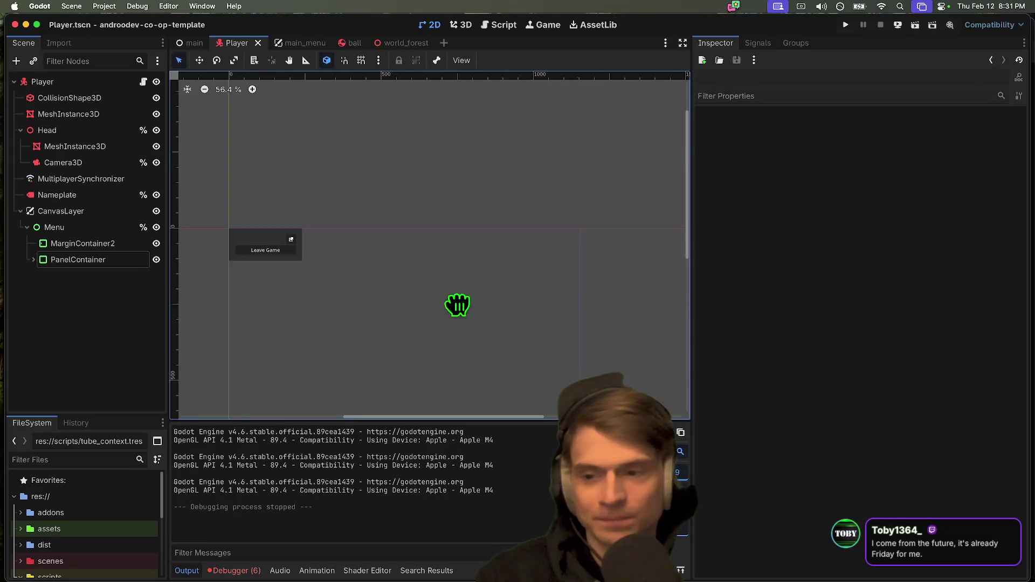
scroll(471, 261, down, 5)
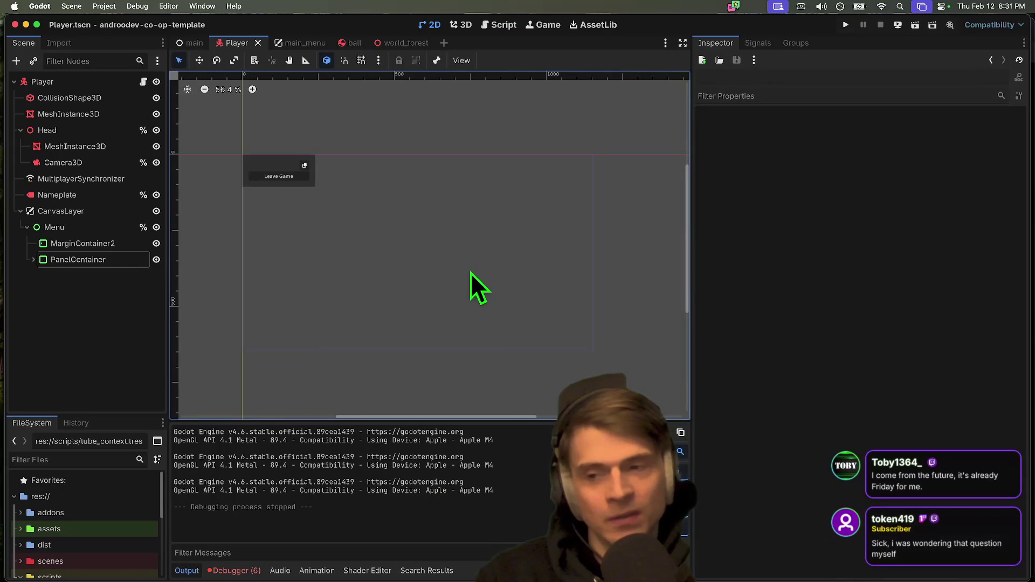
mouse_move(566, 580)
click(372, 563)
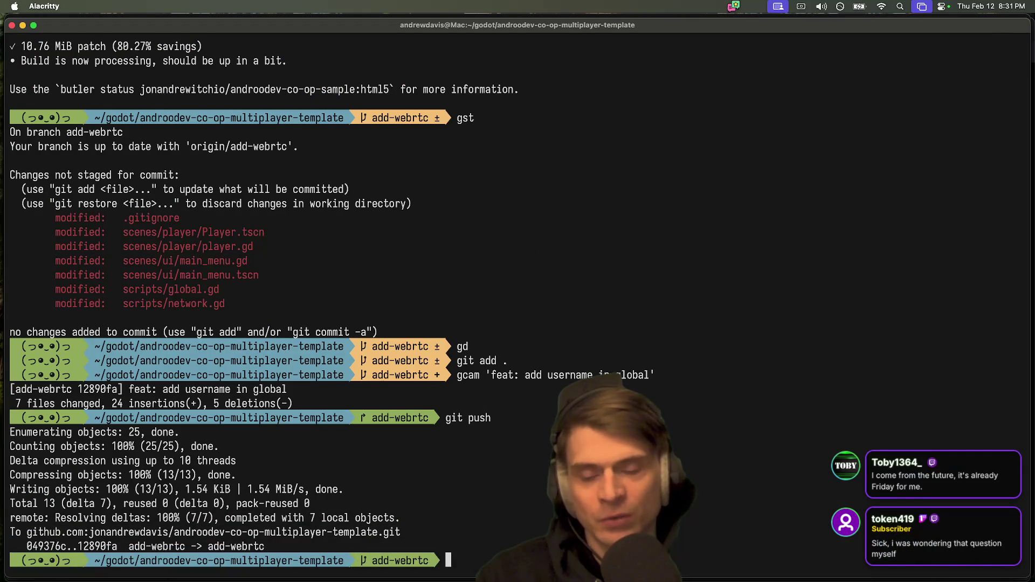
Step: In a new Firefox tab, search for 'mac simulate network lag'
mouse_move(531, 563)
click(298, 560)
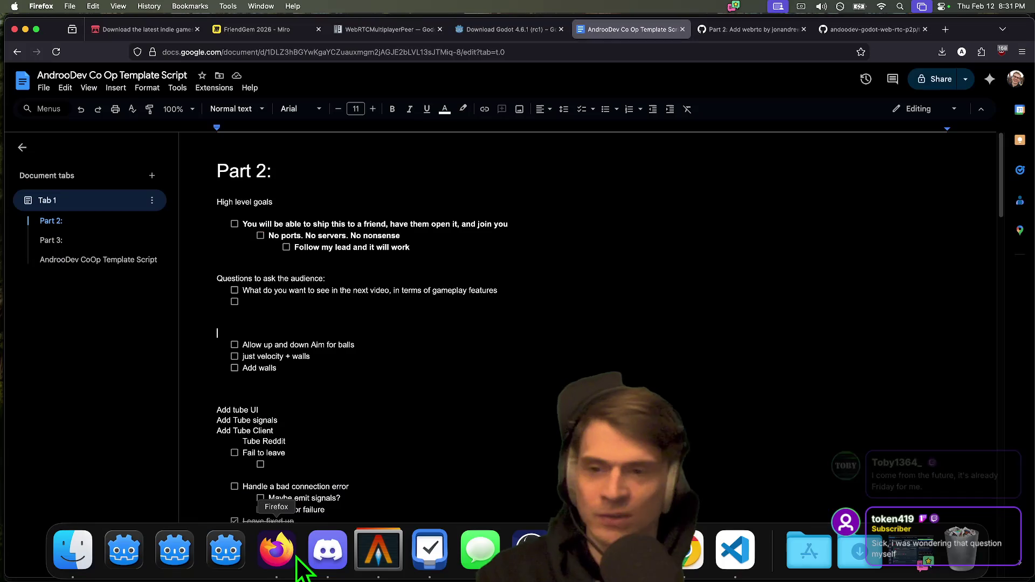
key(super+t)
text(mac n)
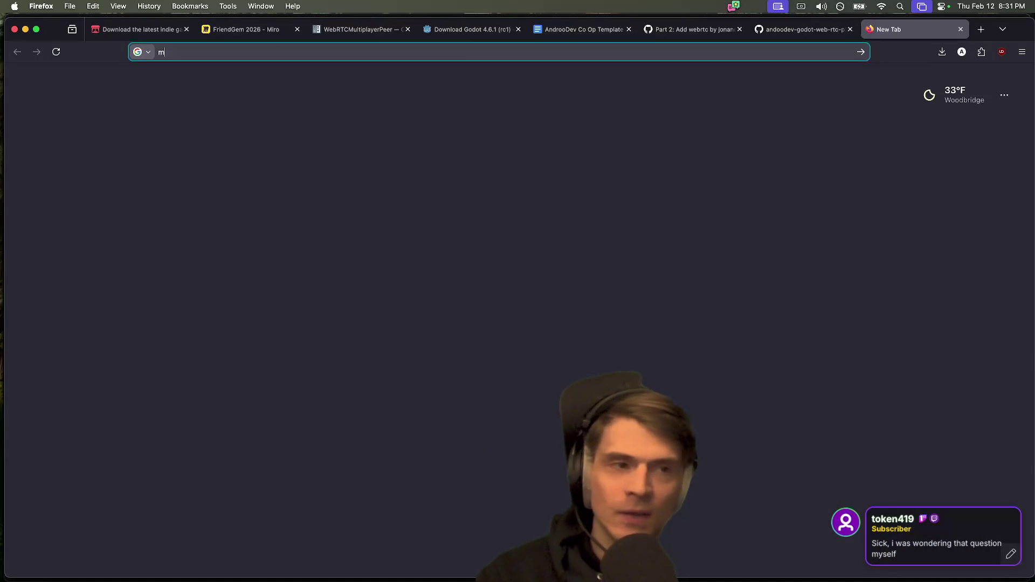
key(BackSpace)
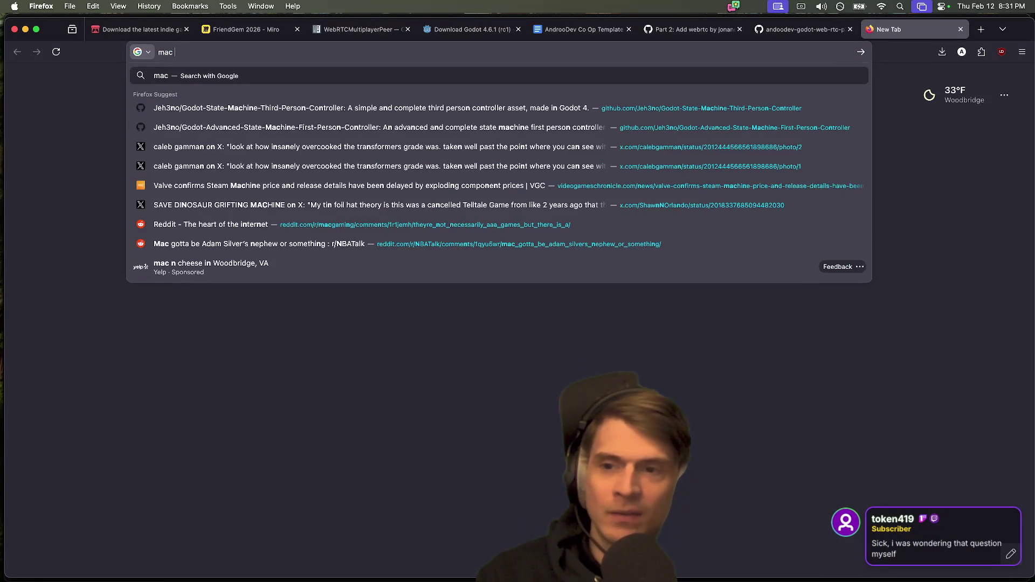
text(simu)
text(k lag)
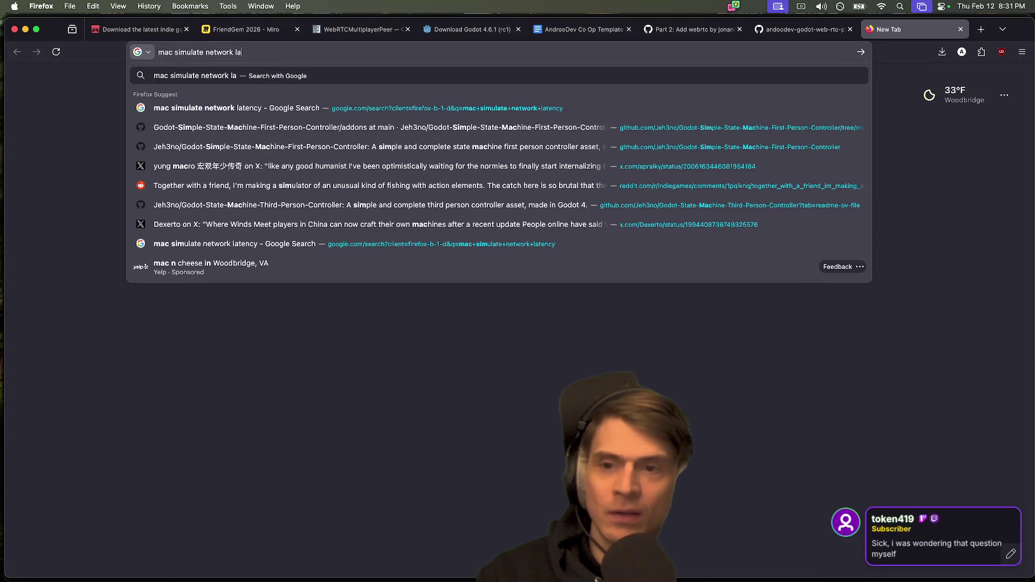
key(Return)
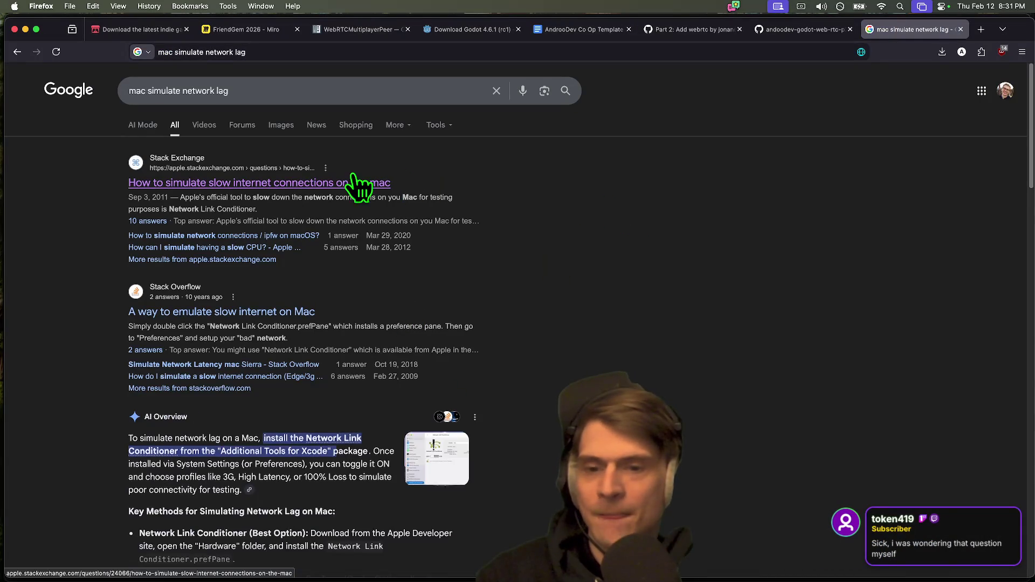
Step: Open the StackExchange answer, the Reddit latency-tools thread and the comcast GitHub repo
middle_click(358, 184)
scroll(830, 201, down, 5)
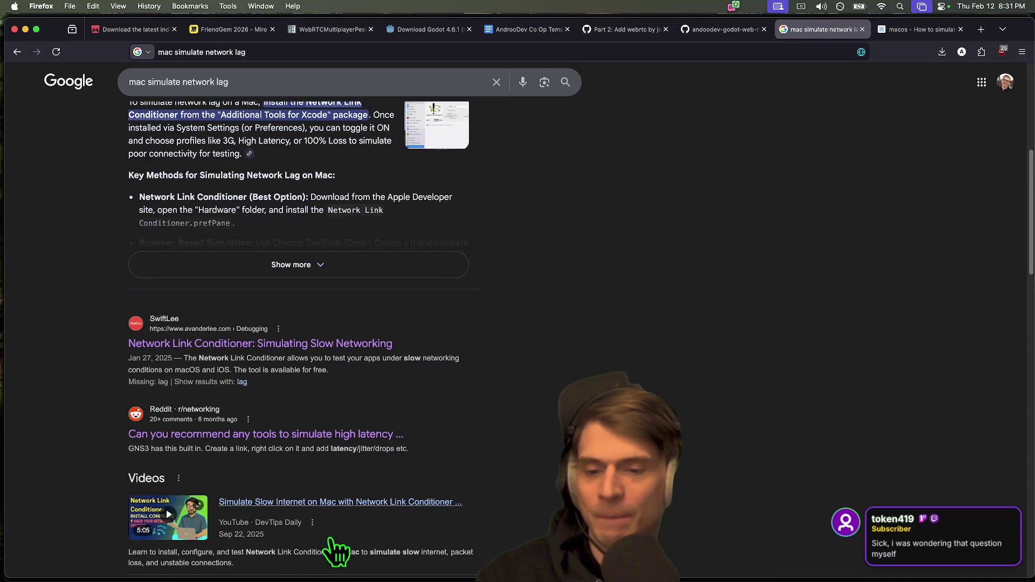
click(352, 432)
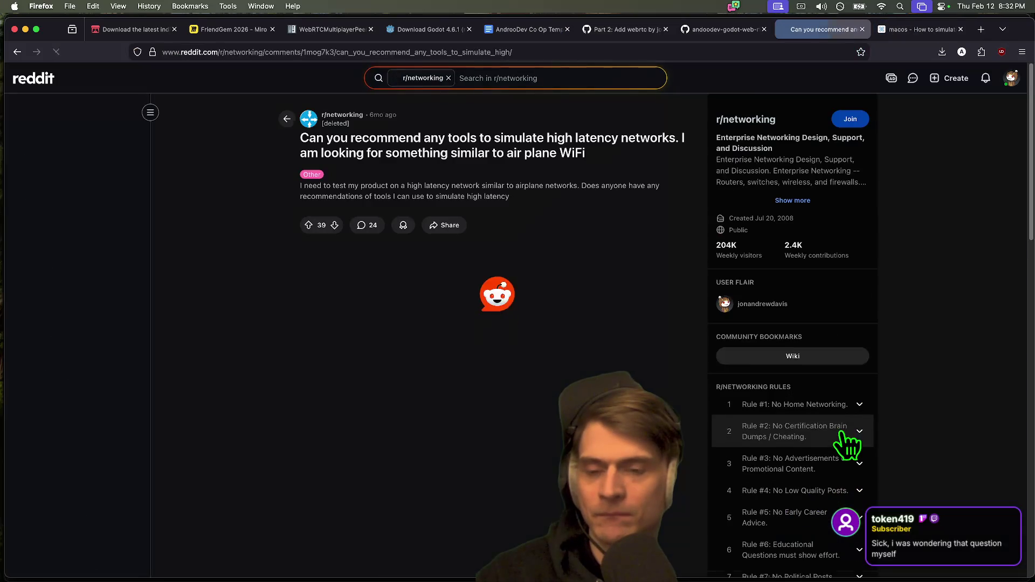
middle_click(420, 356)
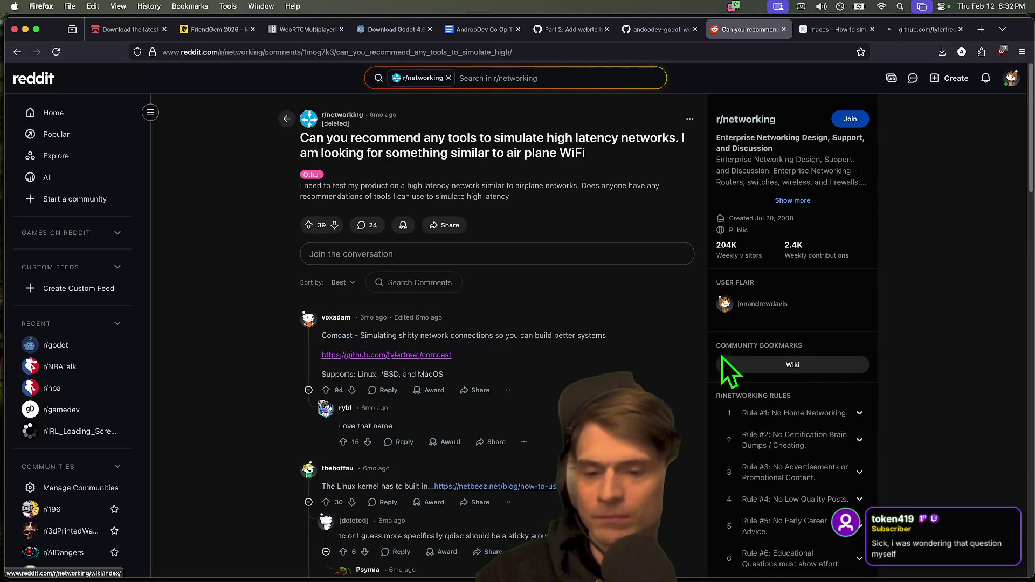
scroll(633, 357, down, 3)
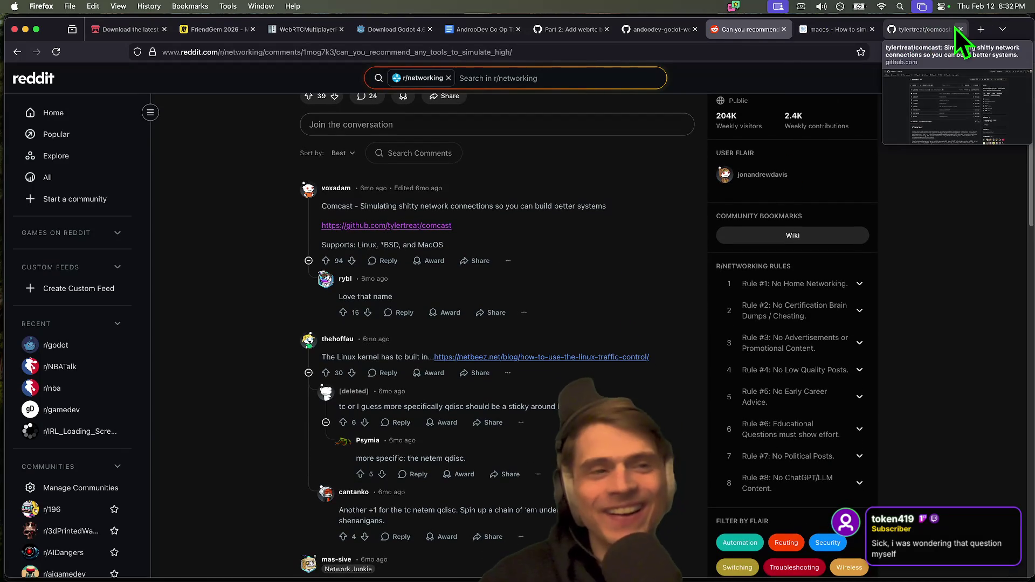
click(936, 25)
Step: Read through the comcast repository README on GitHub
scroll(669, 200, down, 2)
scroll(668, 202, down, 5)
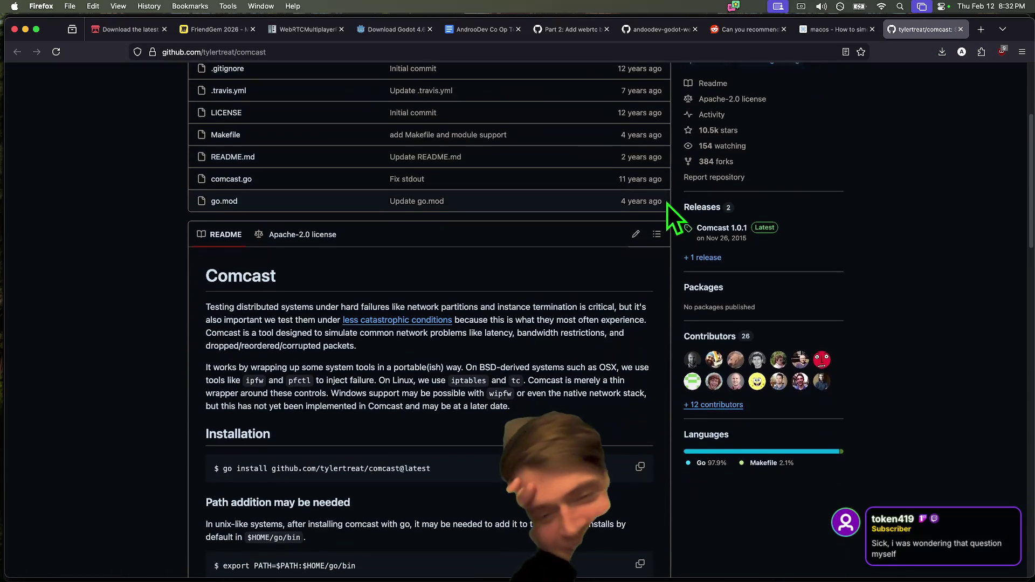
scroll(661, 218, down, 2)
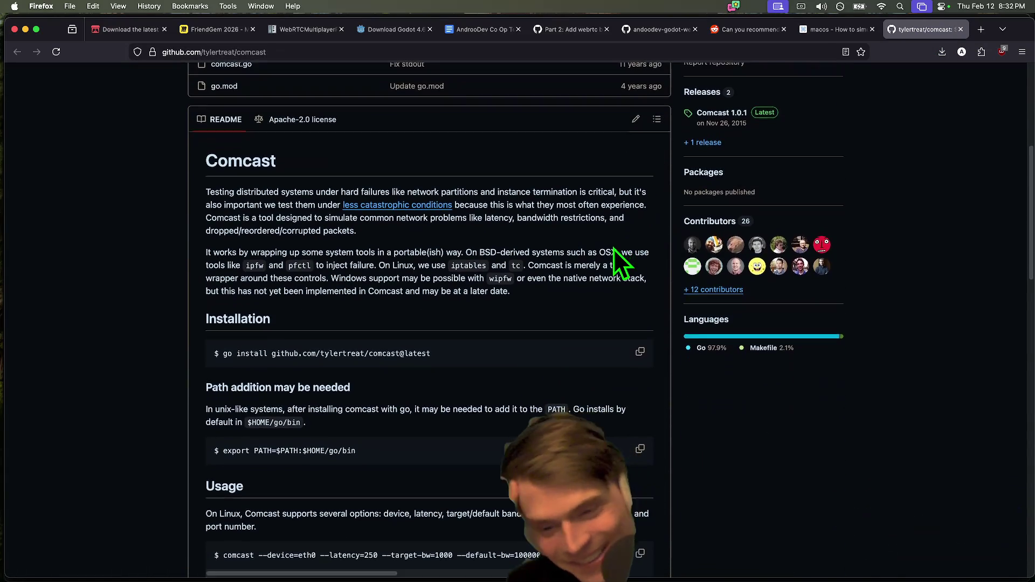
scroll(614, 248, down, 2)
scroll(612, 251, down, 10)
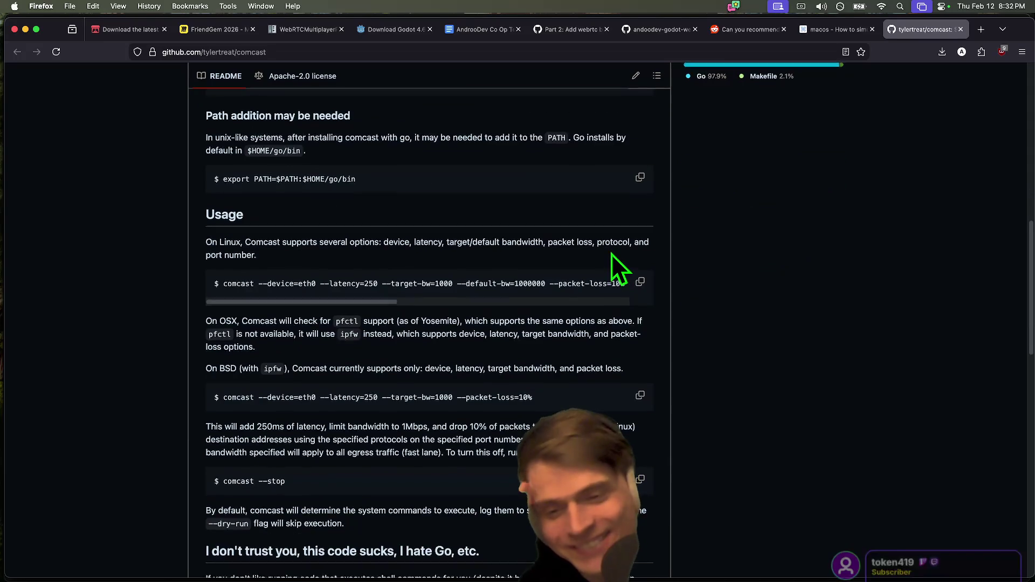
scroll(959, 311, up, 10)
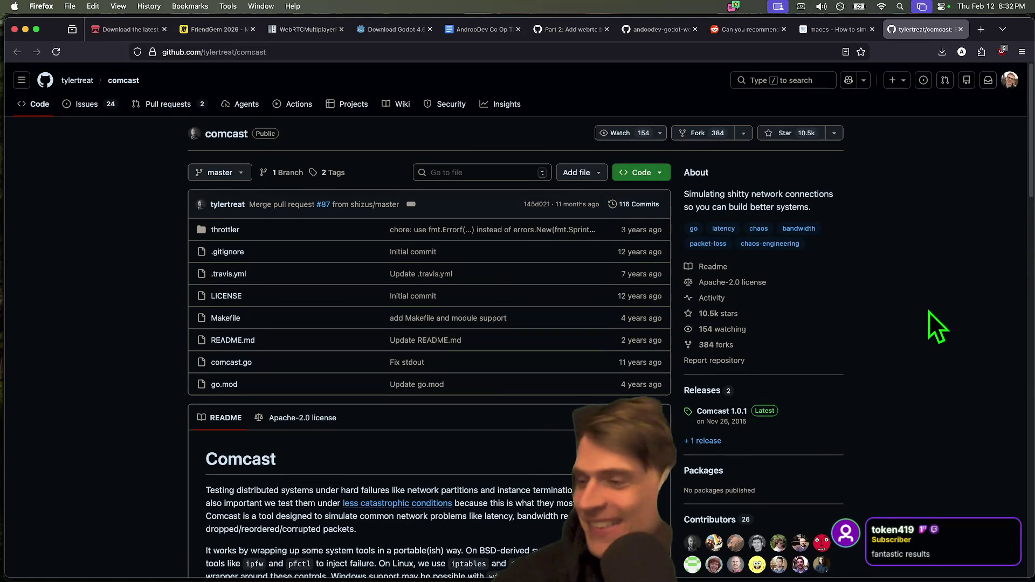
scroll(943, 304, down, 1)
scroll(940, 306, up, 1)
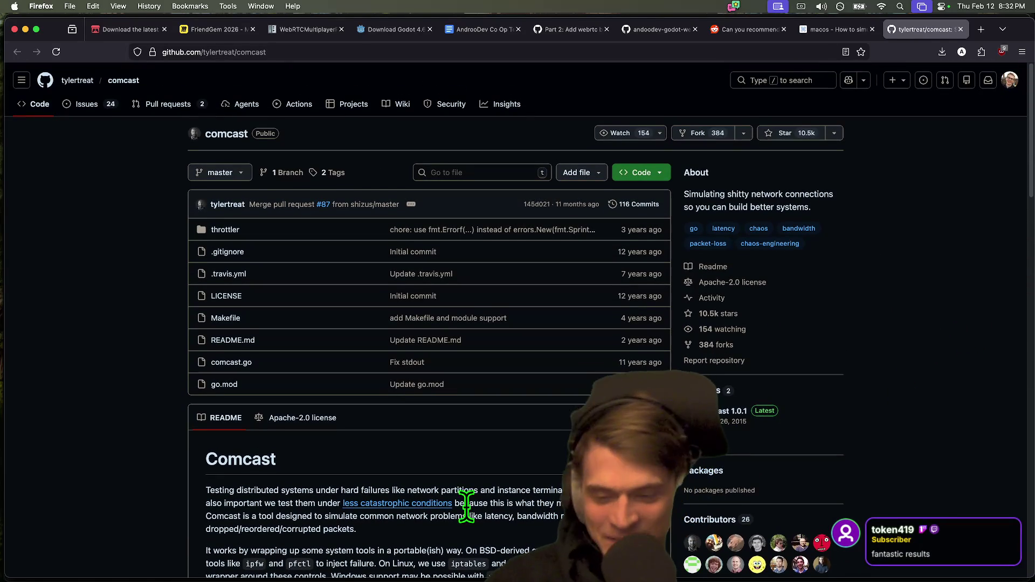
drag(464, 526, 172, 507)
click(172, 507)
scroll(649, 355, down, 1)
scroll(769, 300, down, 1)
scroll(510, 335, up, 2)
scroll(432, 388, down, 8)
scroll(871, 164, up, 5)
scroll(878, 208, down, 20)
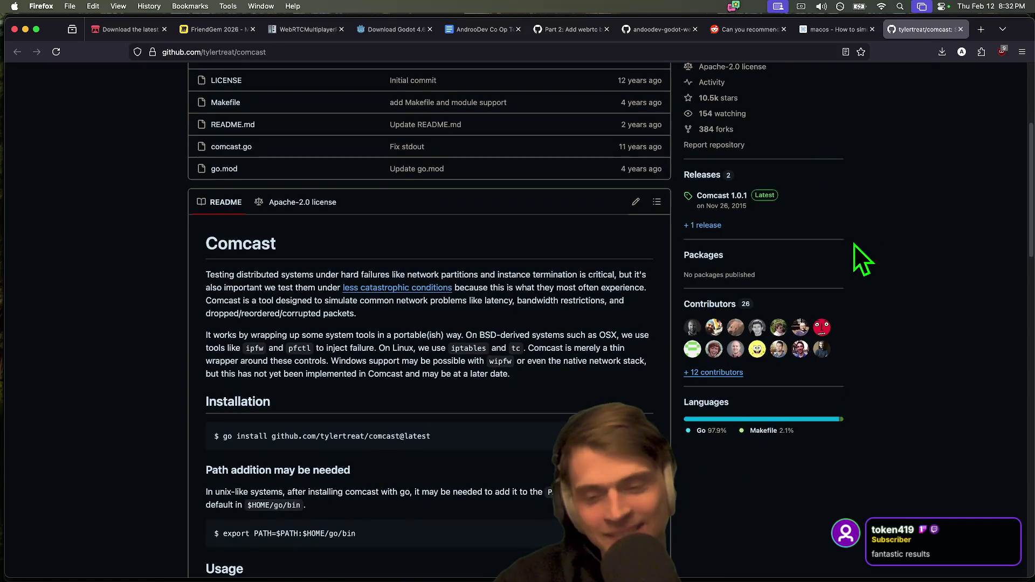
scroll(852, 301, down, 15)
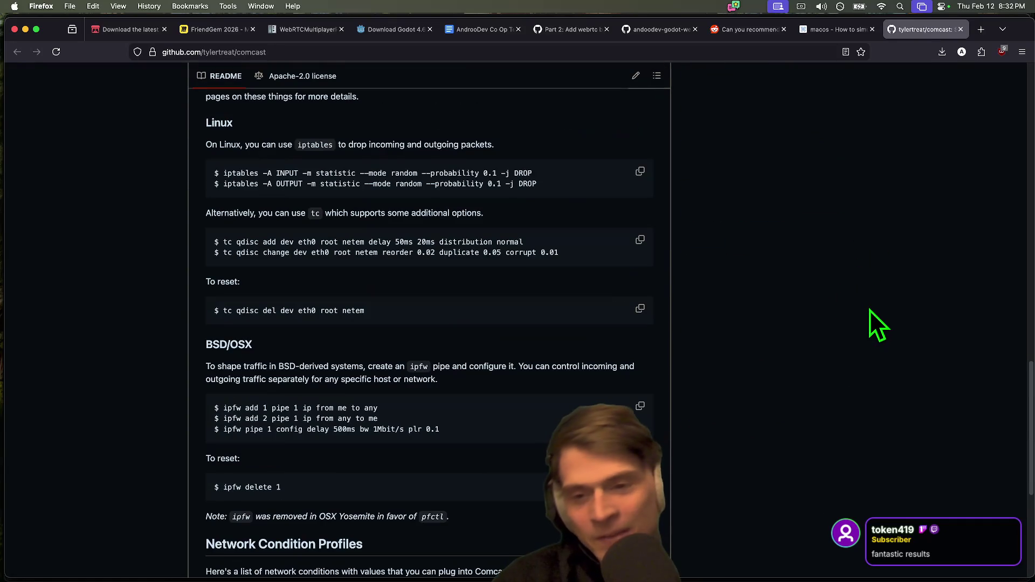
scroll(869, 310, down, 6)
scroll(869, 309, up, 13)
Step: Skim the StackExchange answers, close that tab and return to the Reddit thread
key(ctrl+shift+Tab)
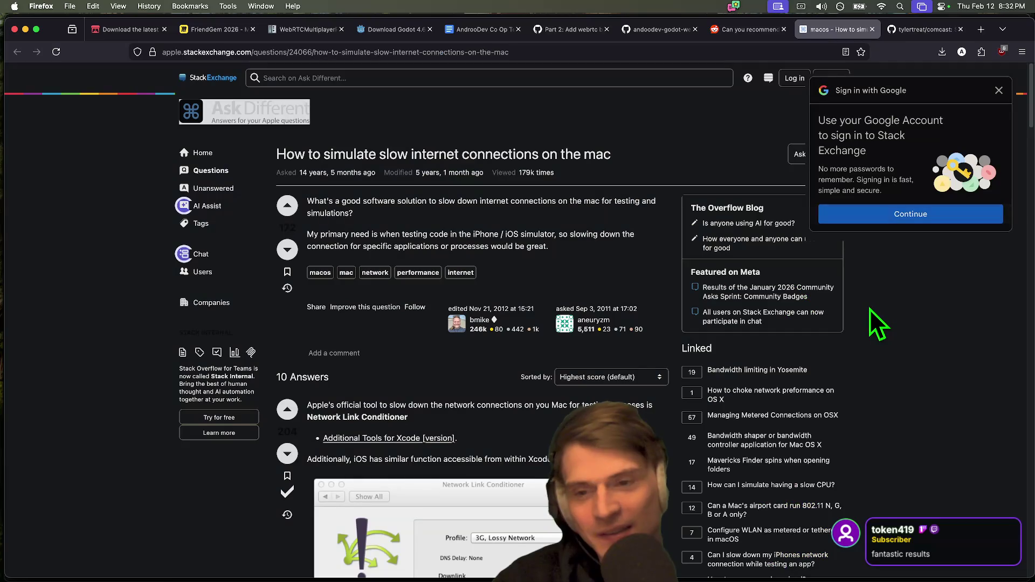
scroll(964, 313, down, 3)
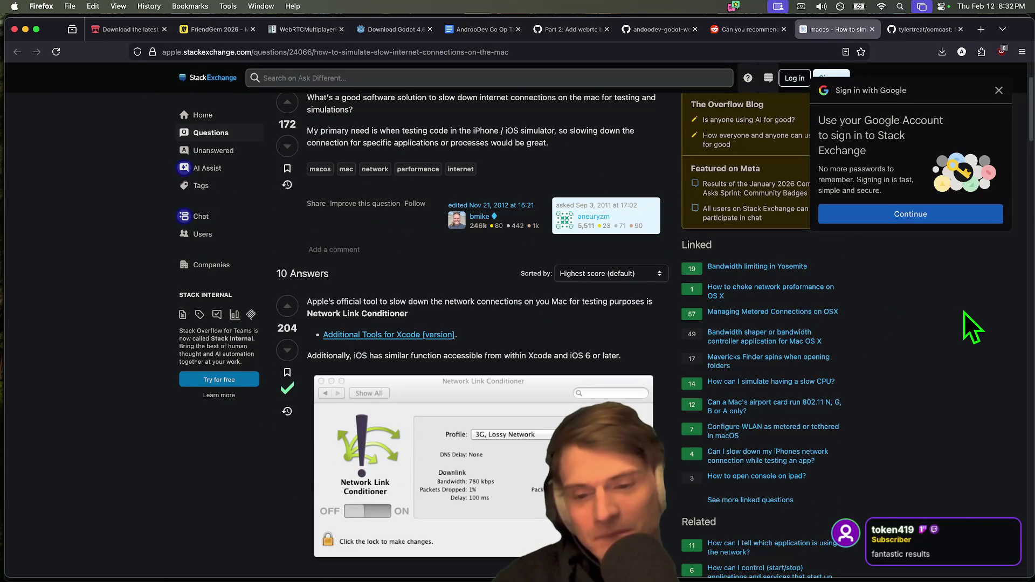
scroll(554, 377, down, 20)
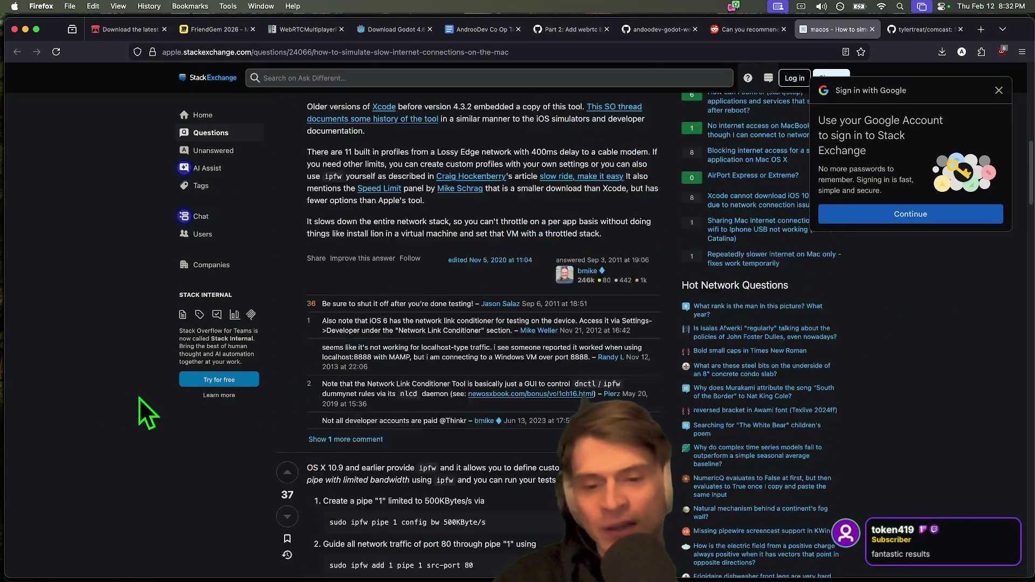
scroll(158, 393, down, 15)
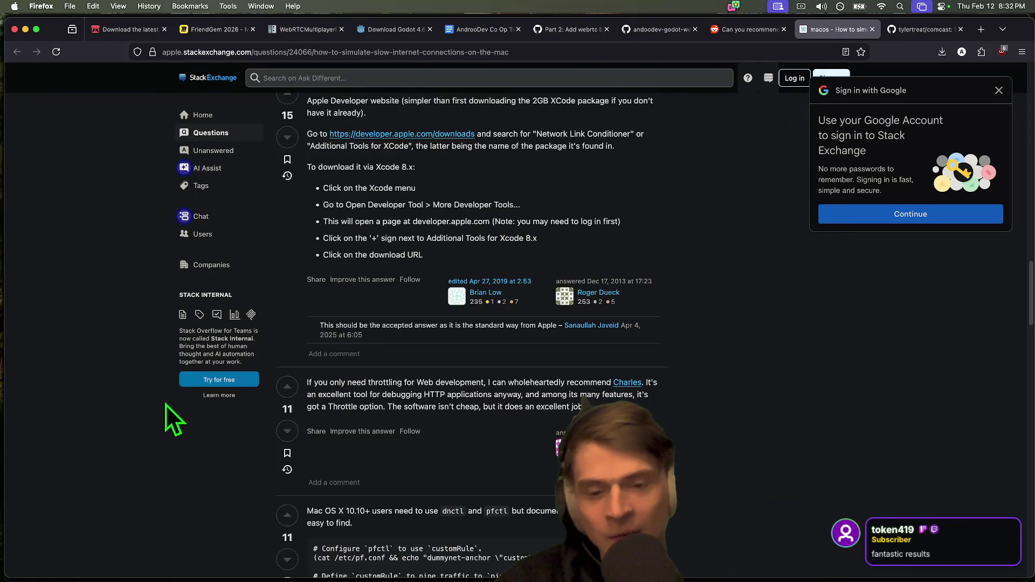
scroll(147, 420, down, 10)
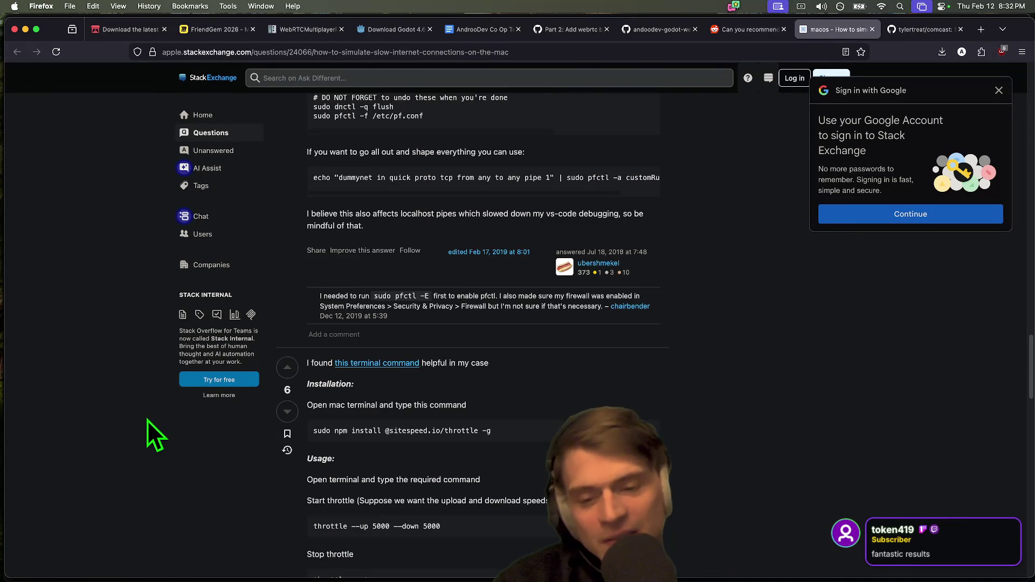
key(super+w)
key(ctrl+shift+Tab)
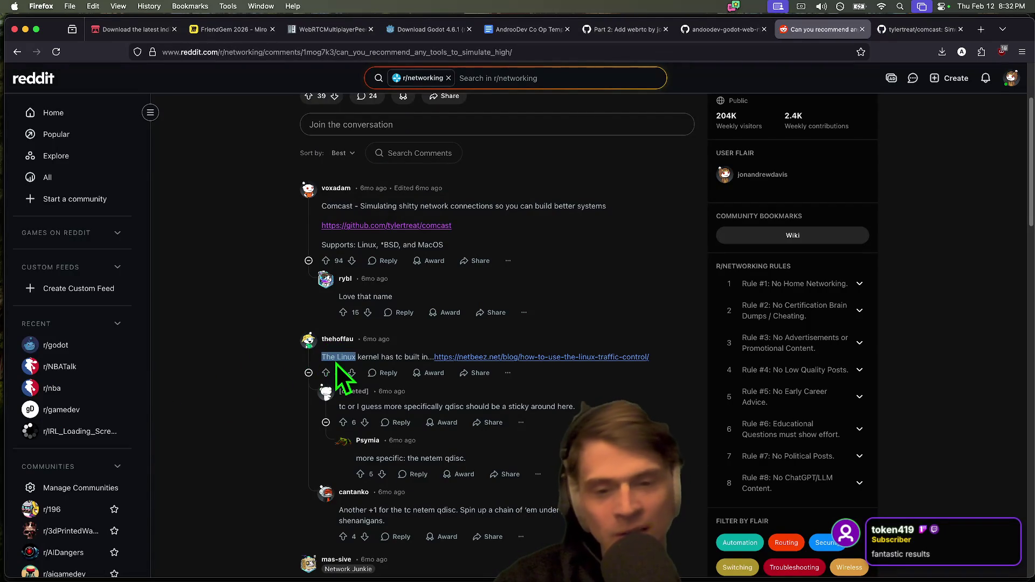
Step: Try running tc in the terminal, then return to the Reddit thread
key(super+Tab)
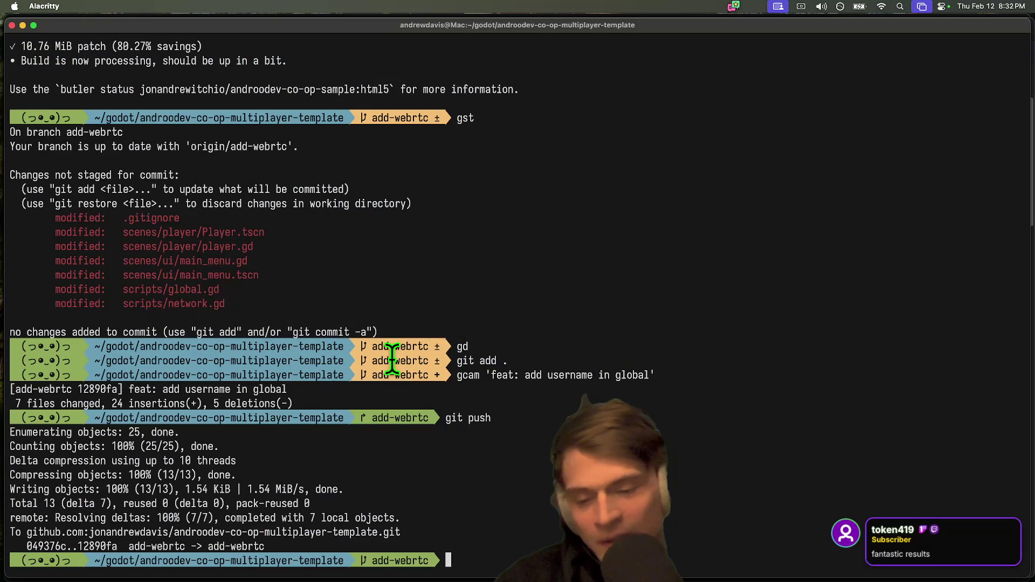
text(tc)
key(Return)
key(super+Tab)
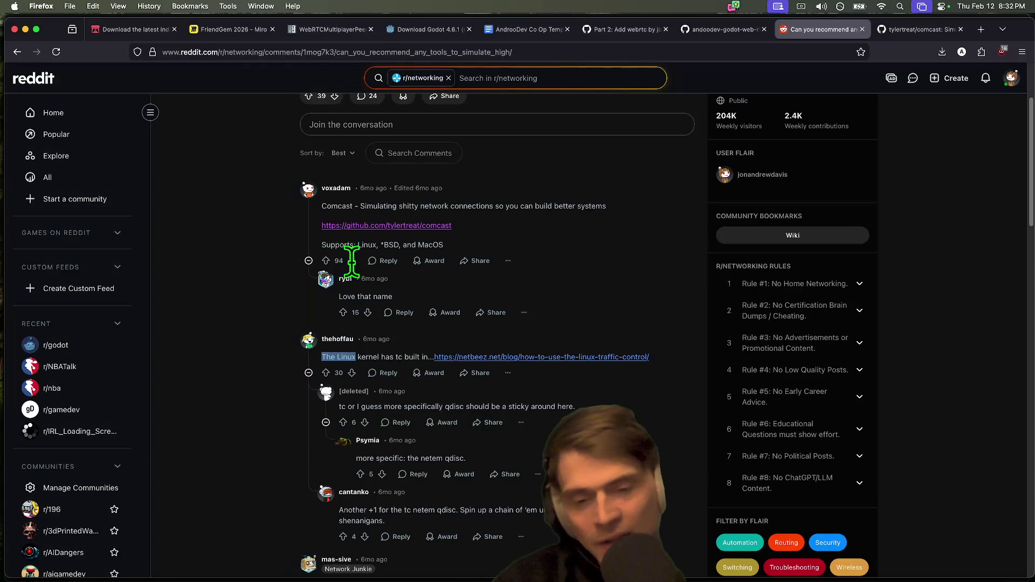
Step: Open the WANulator website, read its About section, then return to the web-rtc-p2p repo tab
scroll(499, 491, down, 3)
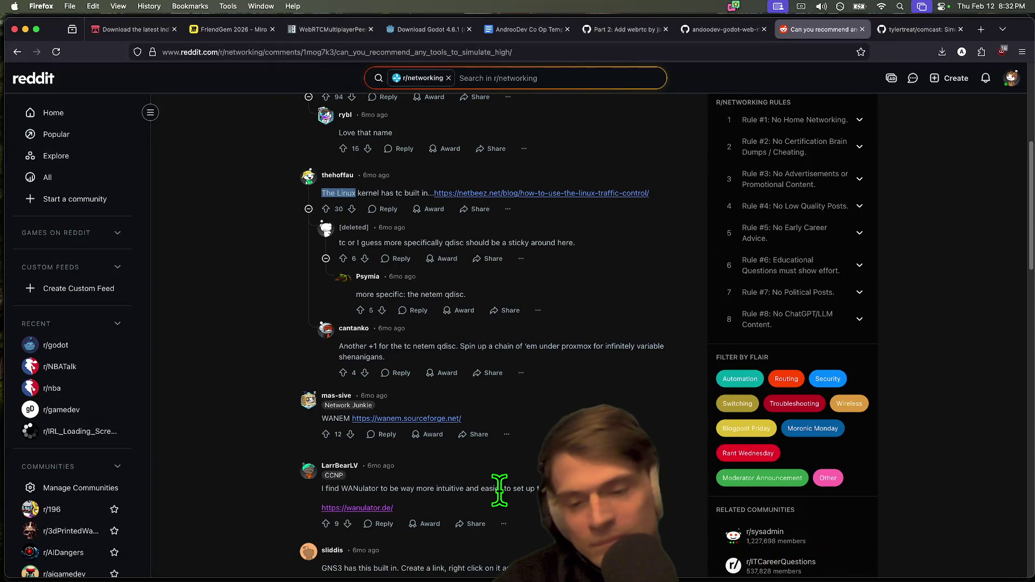
scroll(499, 490, down, 1)
click(383, 457)
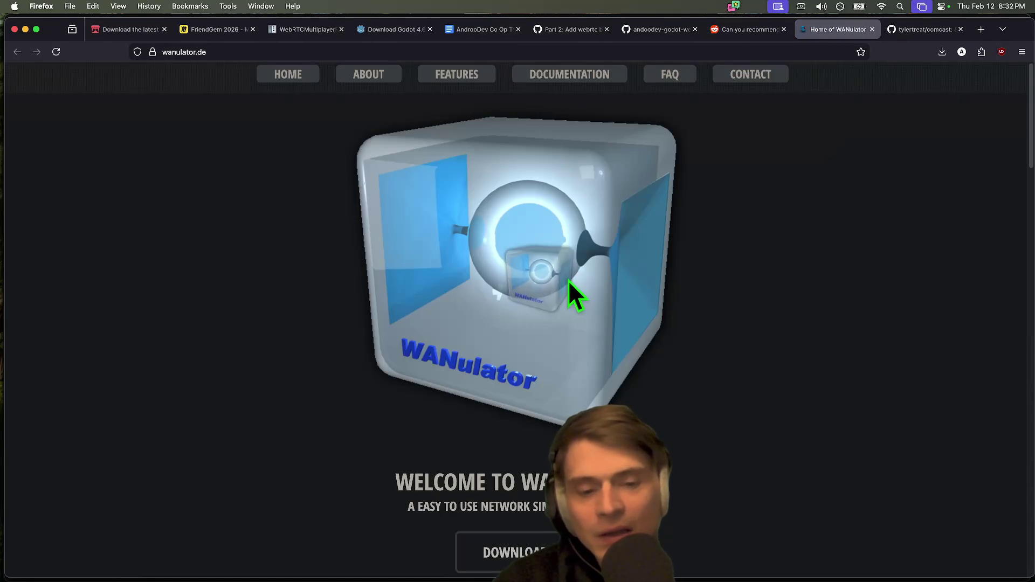
click(373, 76)
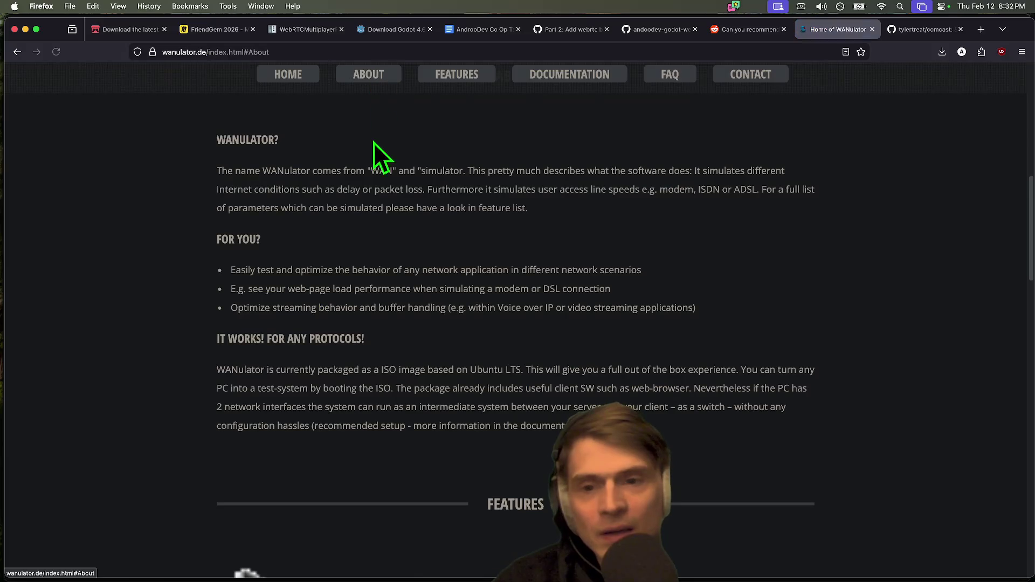
scroll(678, 351, down, 12)
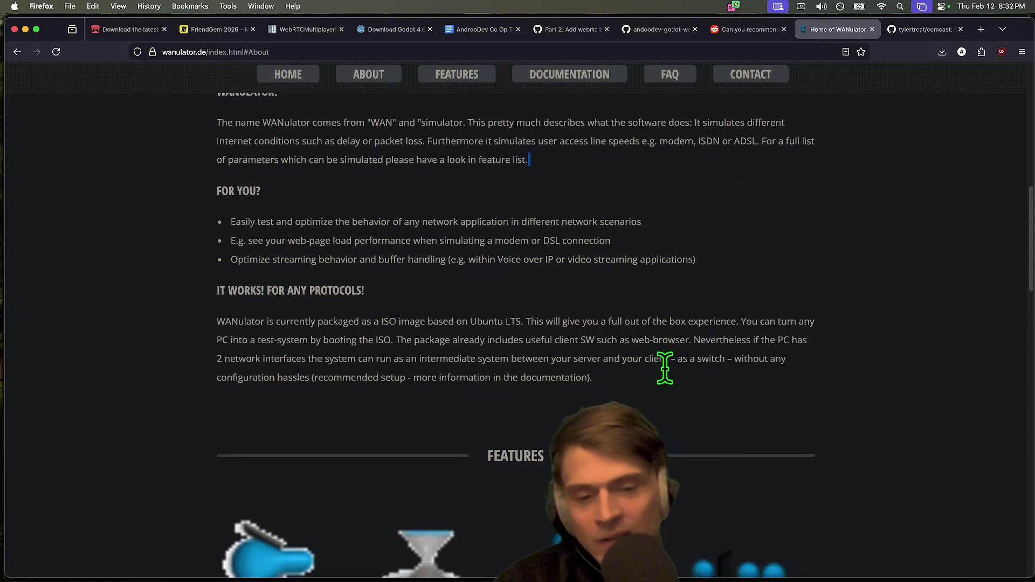
scroll(975, 361, up, 15)
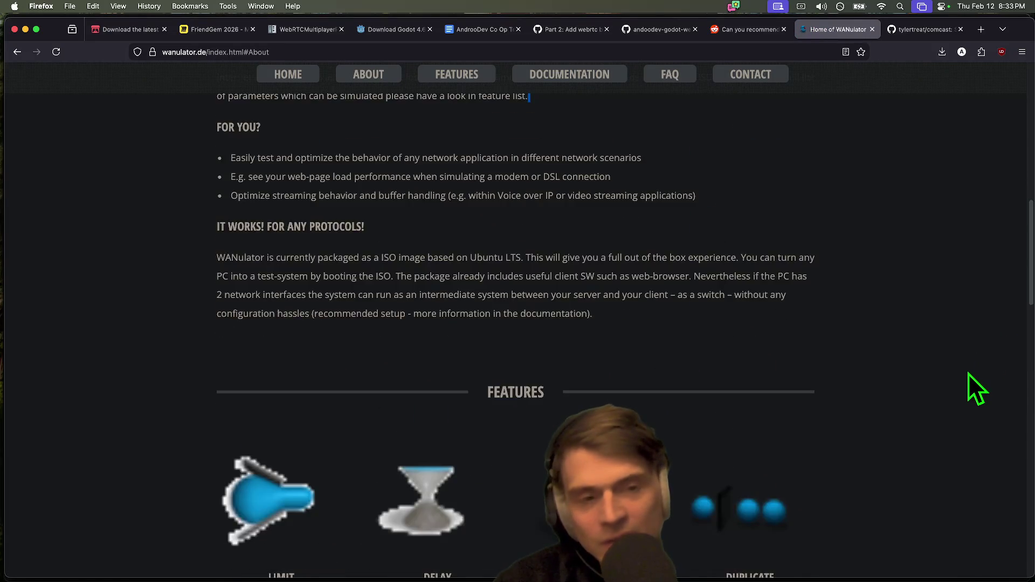
scroll(535, 510, down, 2)
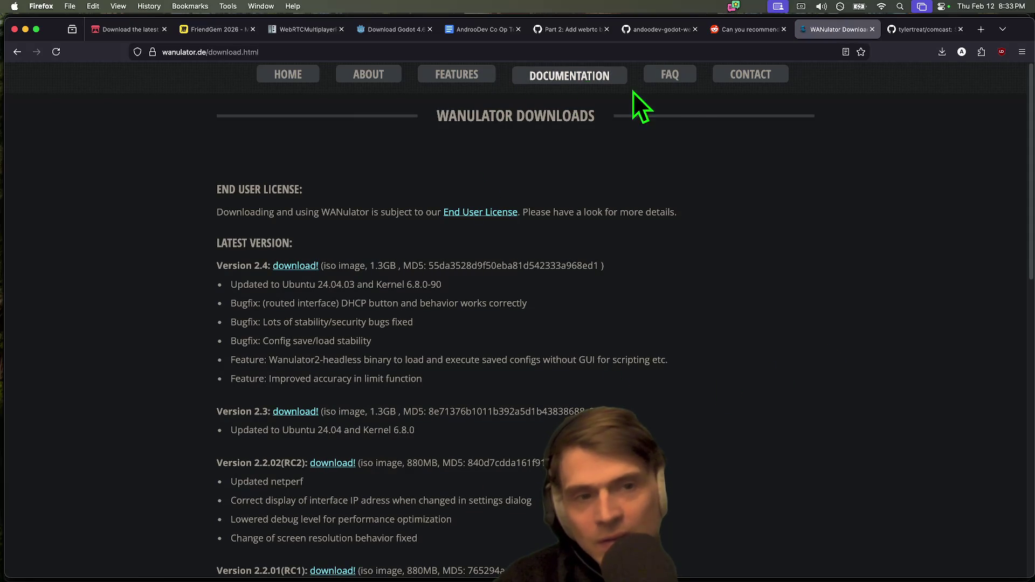
key(ctrl+shift+Tab)
key(ctrl+shift+Tab)
key(ctrl+shift+Tab)
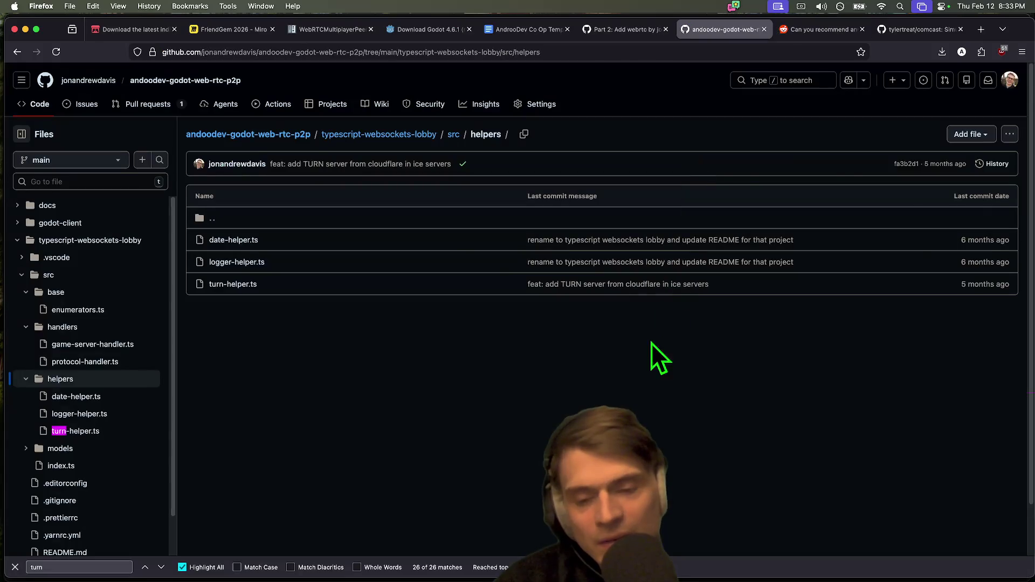
Step: Scroll through the Reddit thread and glance back at the comcast README
key(ctrl+Tab)
key(ctrl+Tab)
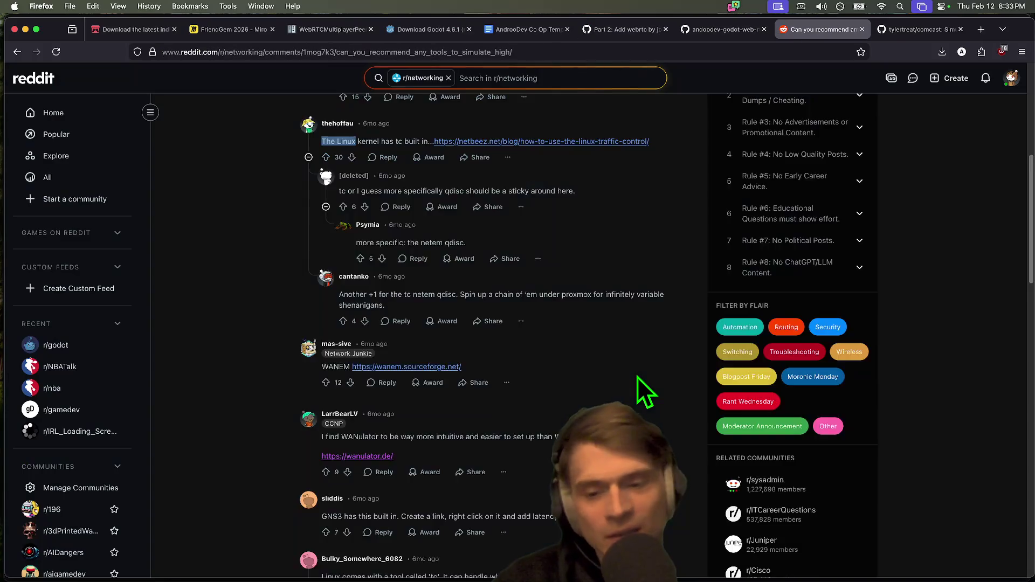
scroll(637, 377, down, 7)
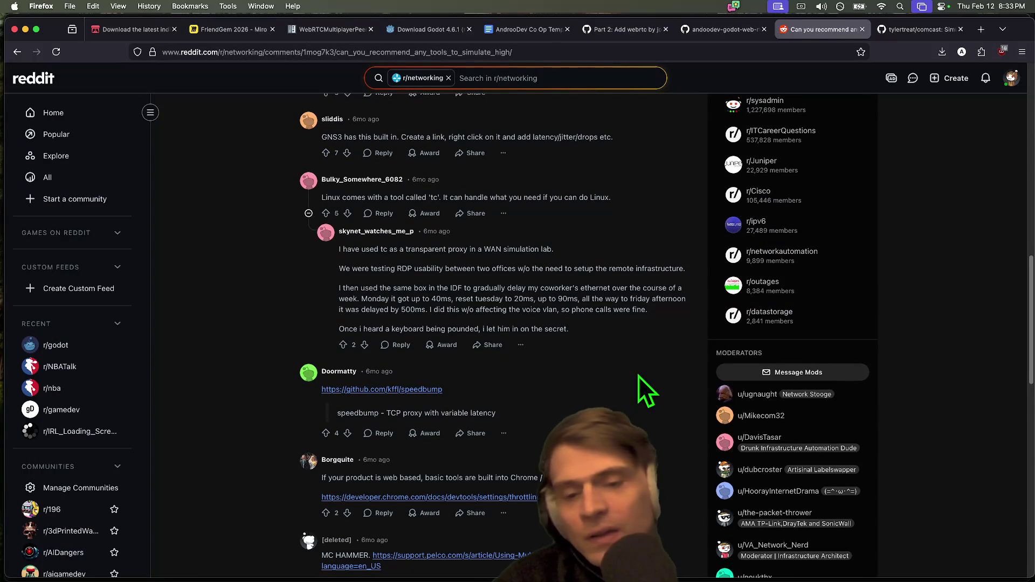
scroll(639, 376, down, 1)
scroll(638, 377, down, 3)
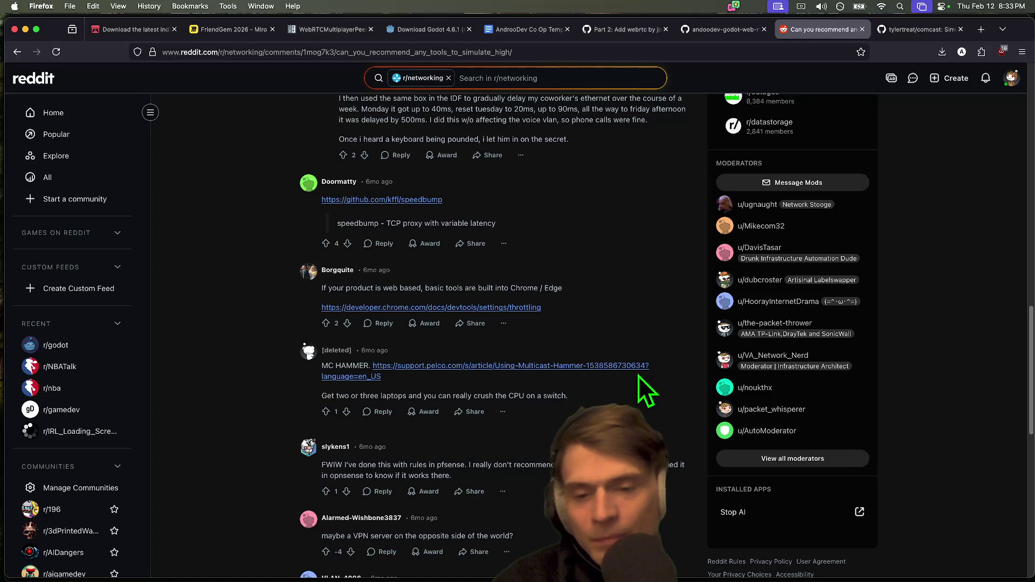
scroll(639, 376, down, 4)
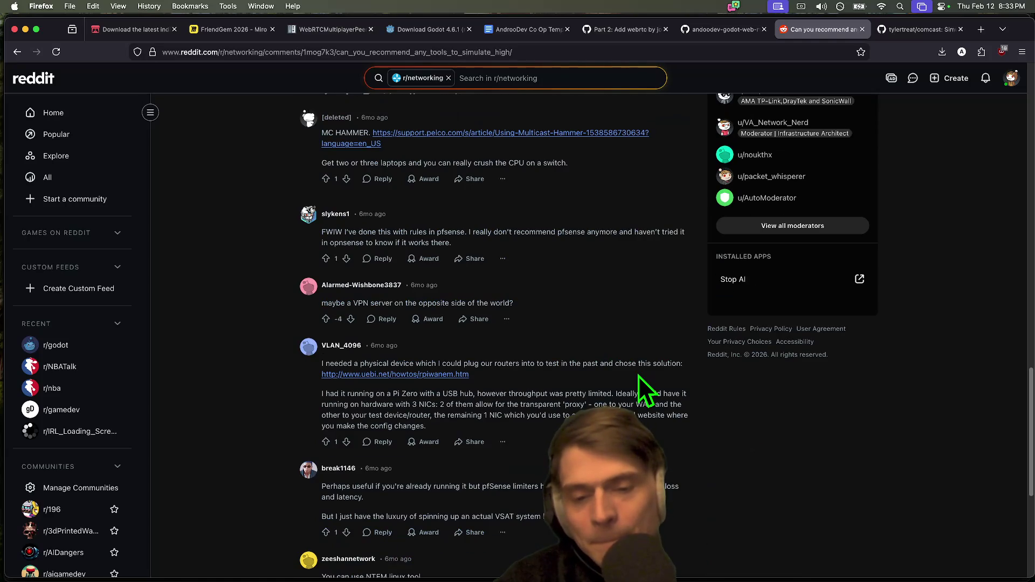
key(Home)
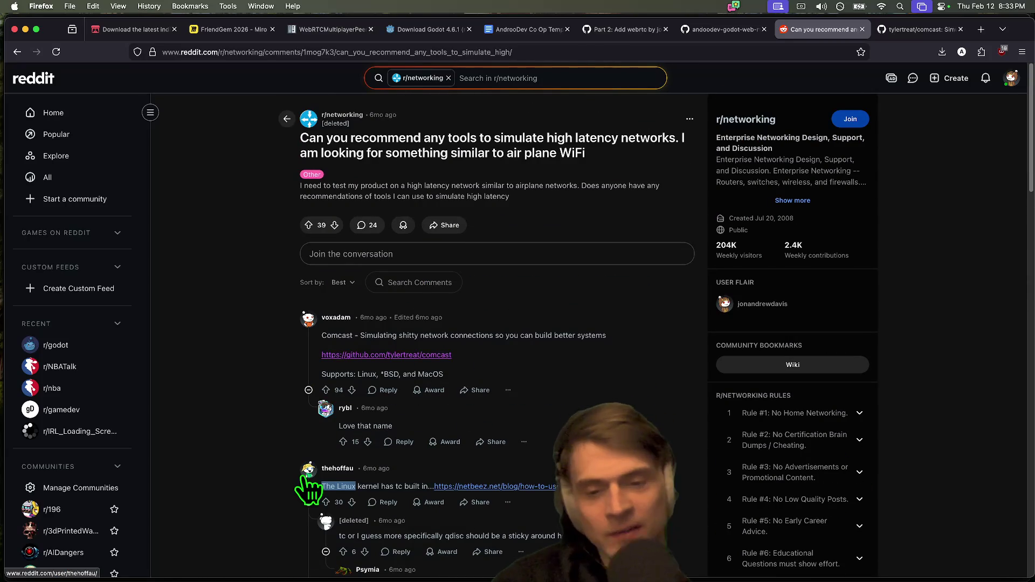
key(ctrl+Tab)
scroll(785, 311, up, 3)
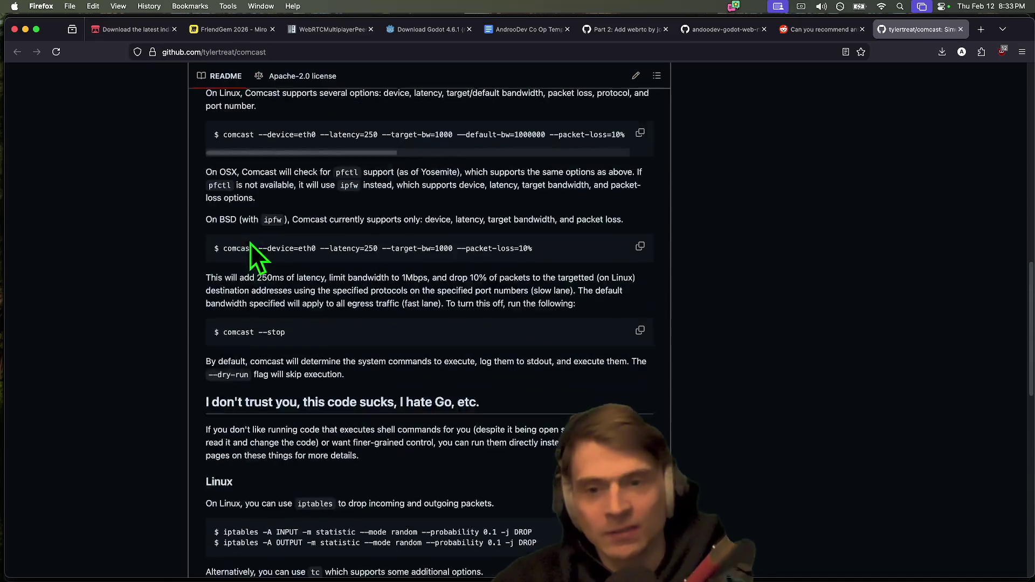
key(ctrl+shift+Tab)
Step: Save the Reddit post, close the Reddit and comcast tabs, and switch to the terminal
click(690, 118)
click(695, 163)
key(super+w)
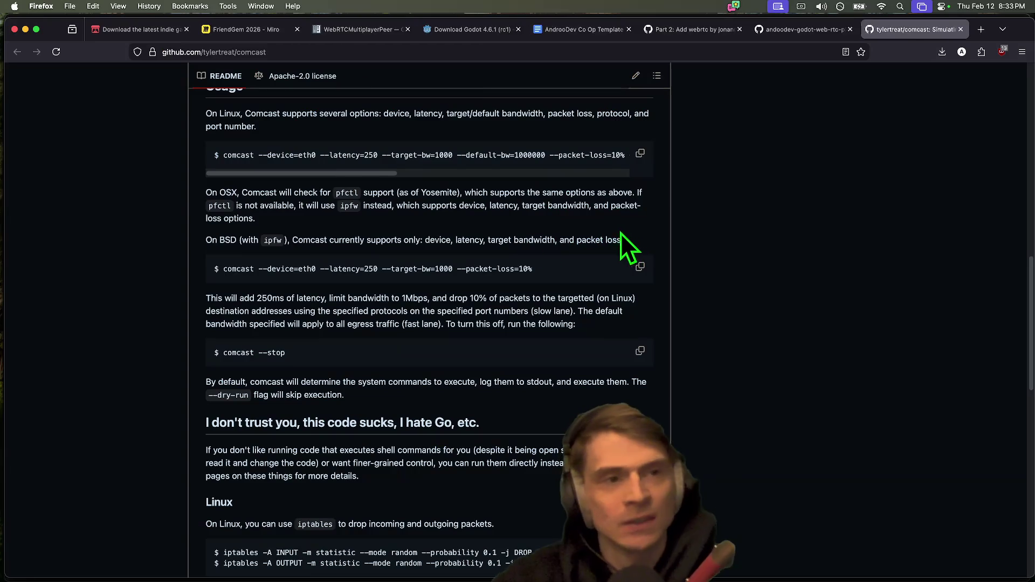
key(super+w)
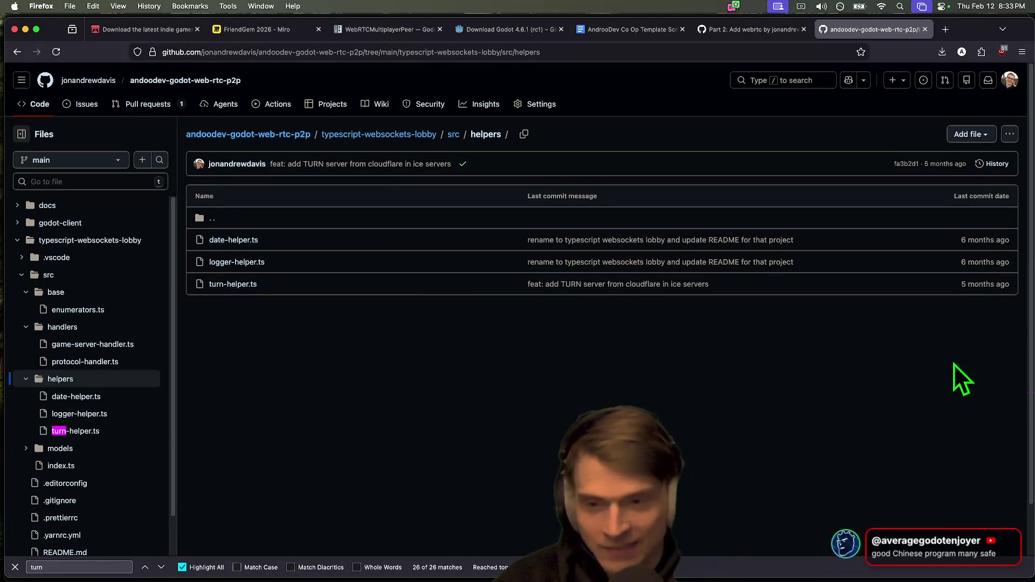
right_click(949, 345)
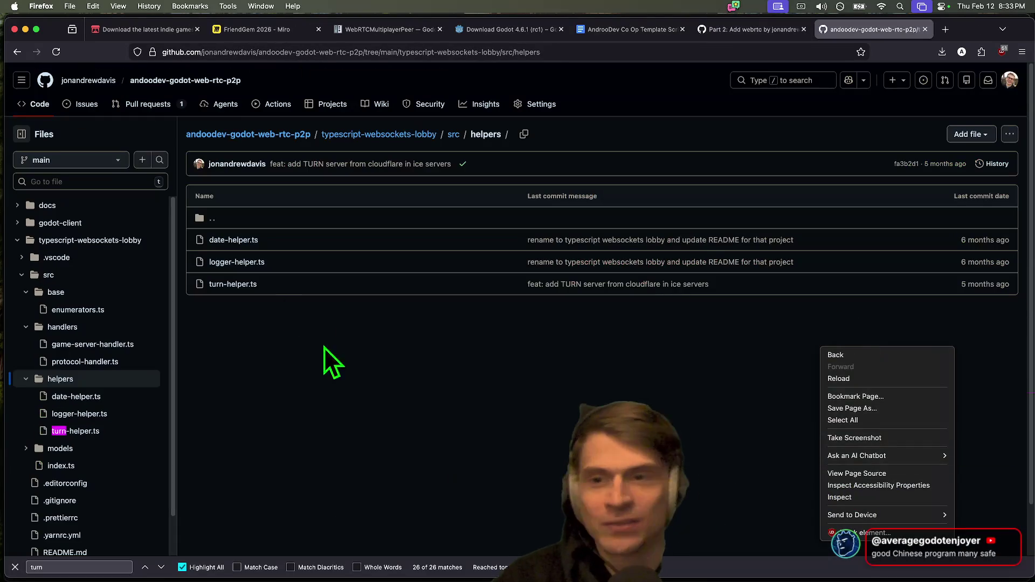
key(ctrl+Tab)
key(super+Tab)
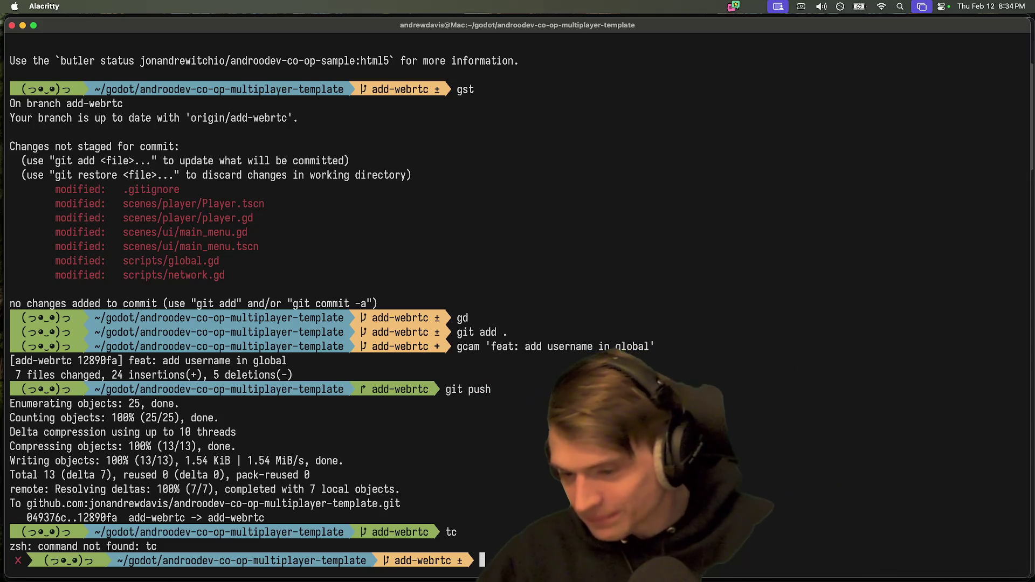
Step: Run gst to list modified ball.tscn, world_forest.tscn and player.gd, then open world_forest in Godot
text(st)
key(Return)
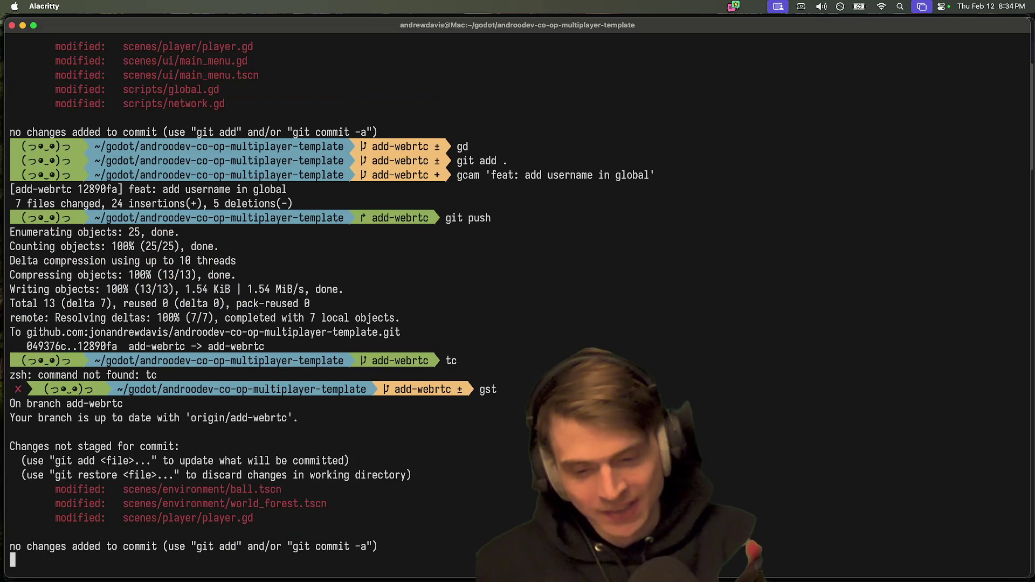
key(super+Tab)
key(super+Tab)
key(super+Tab)
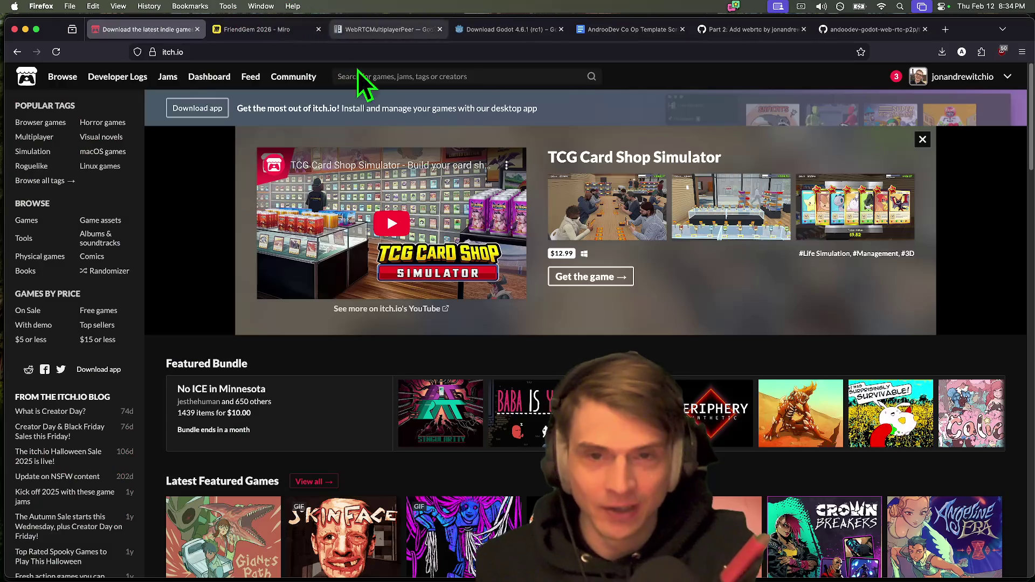
key(ctrl+Tab)
key(ctrl+Tab)
key(ctrl+Tab)
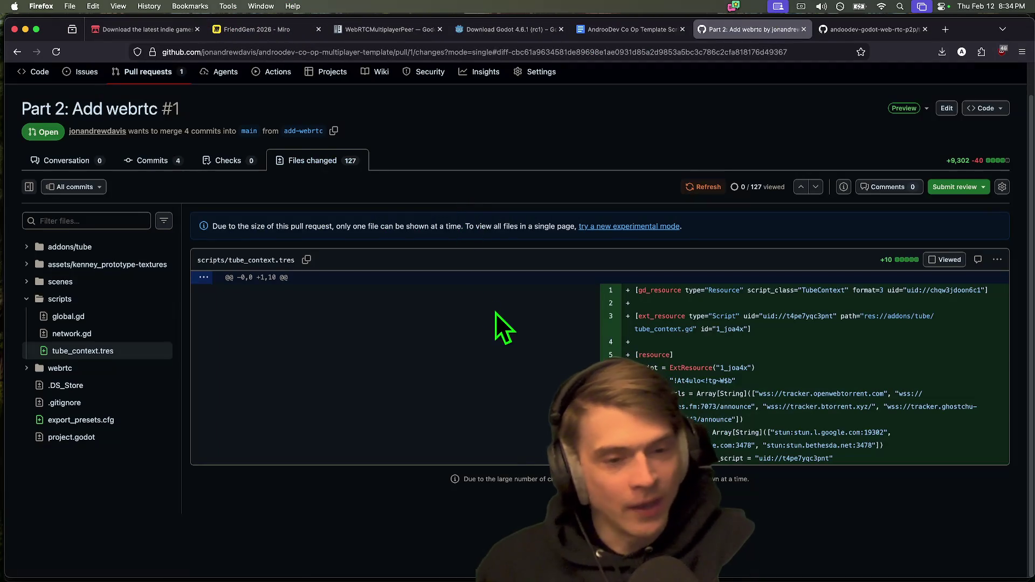
key(super+Tab)
key(super+Tab)
key(super+Tab)
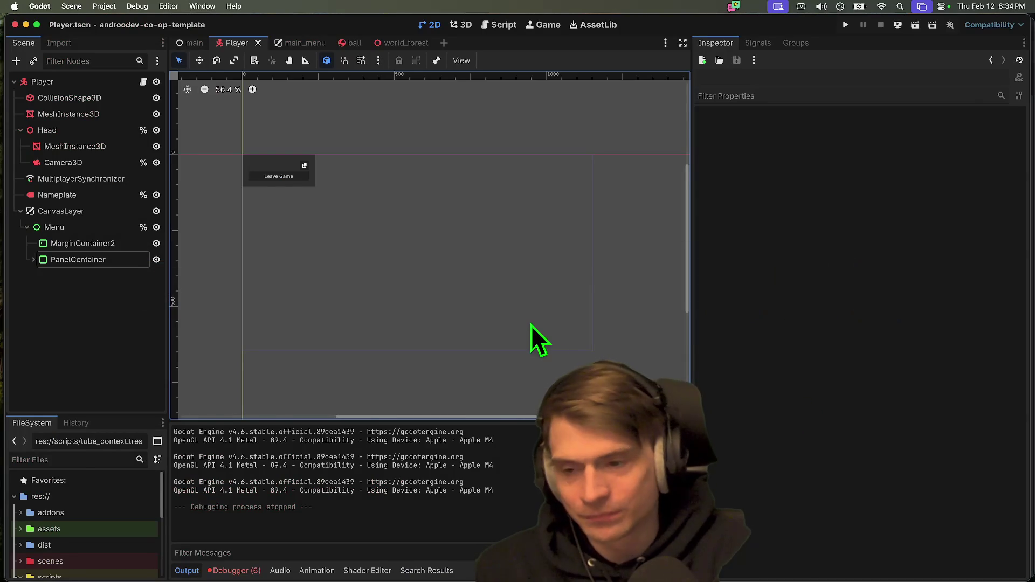
key(super+Tab)
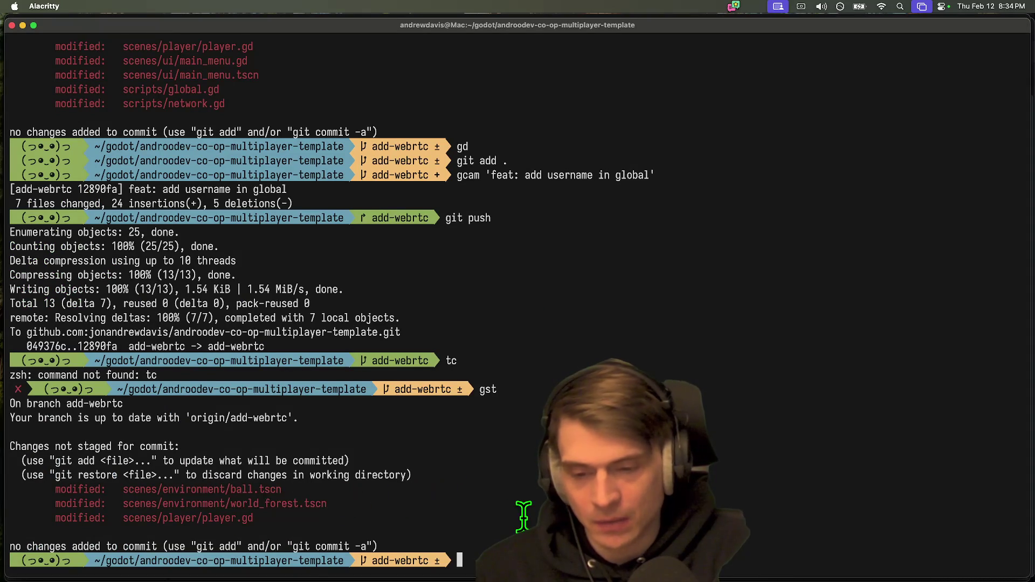
key(super+Tab)
key(ctrl+Tab)
key(ctrl+Tab)
key(ctrl+Tab)
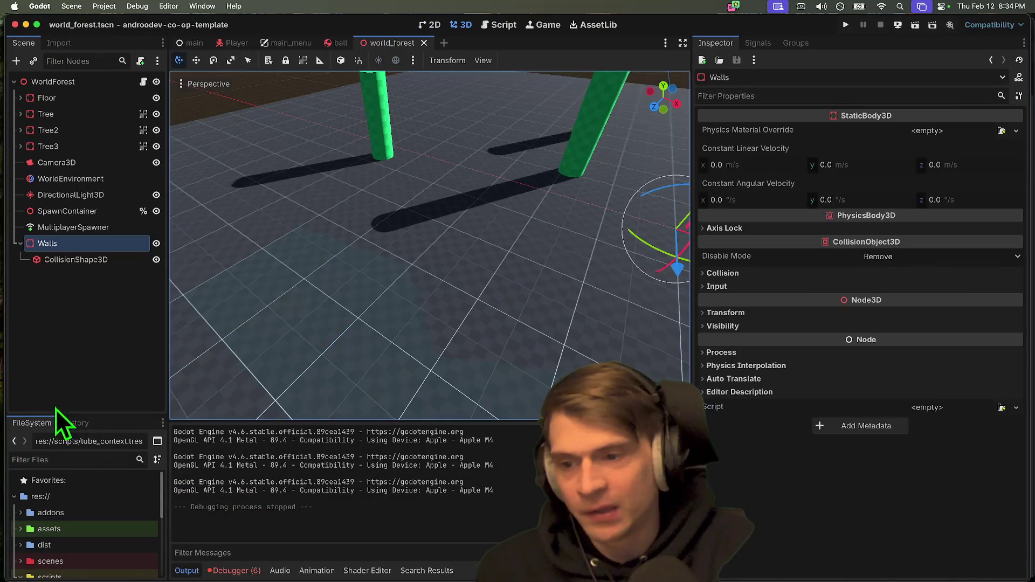
Step: Select the Walls CollisionShape3D and set its WorldBoundaryShape3D plane to y 0, x -1
click(67, 296)
click(104, 258)
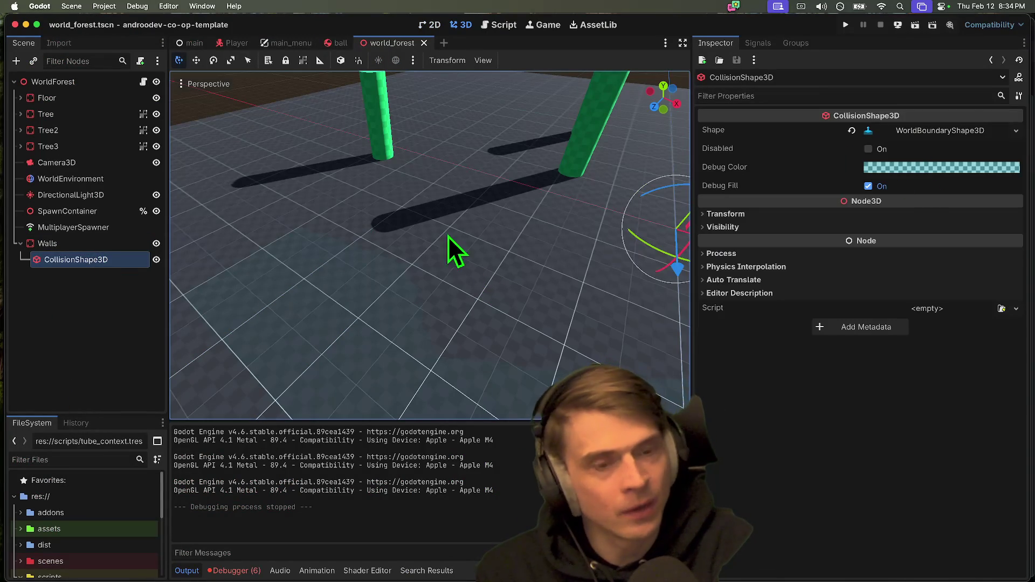
key(super+d)
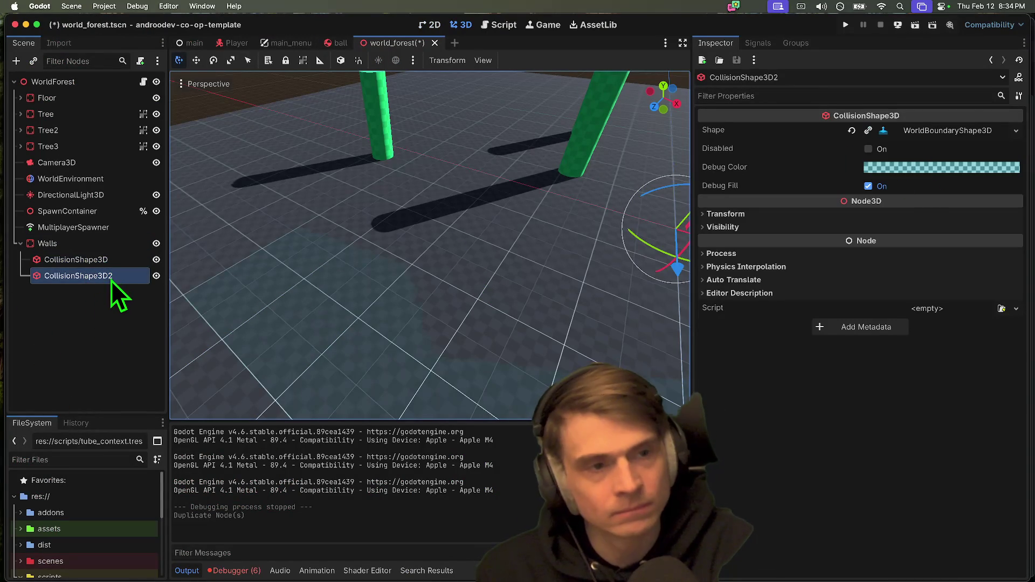
key(super+z)
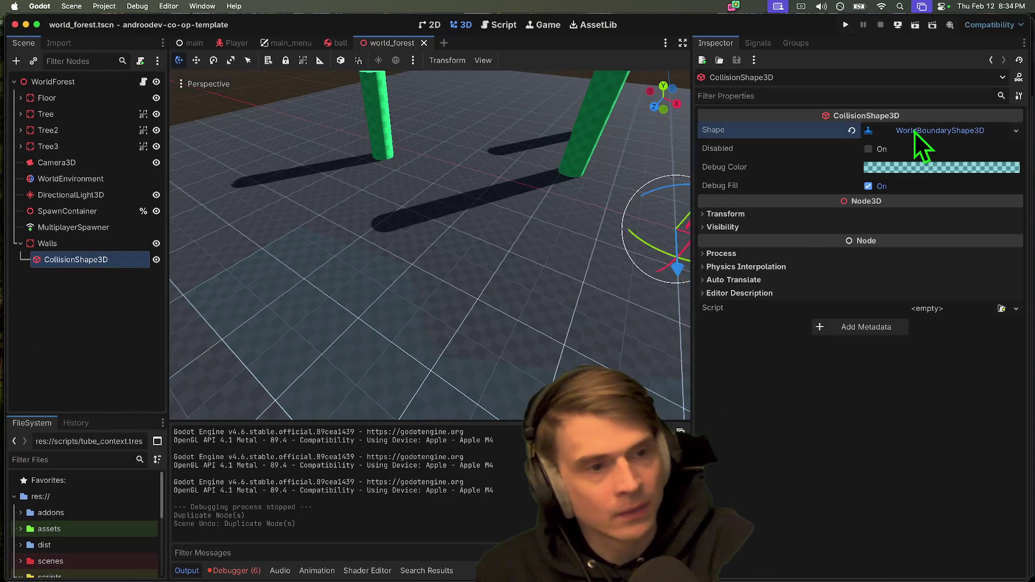
click(914, 132)
key(f)
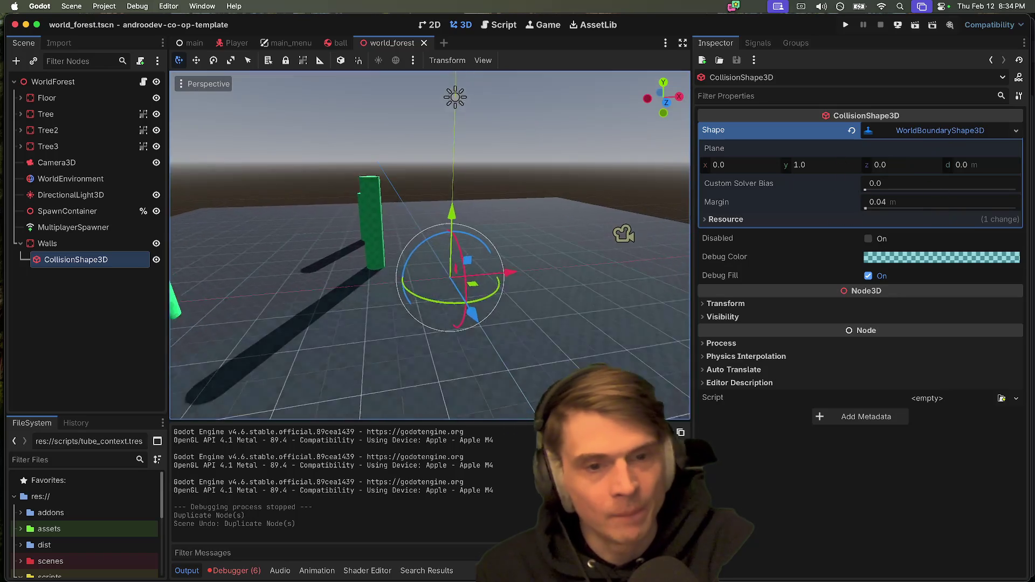
scroll(429, 288, right, 5)
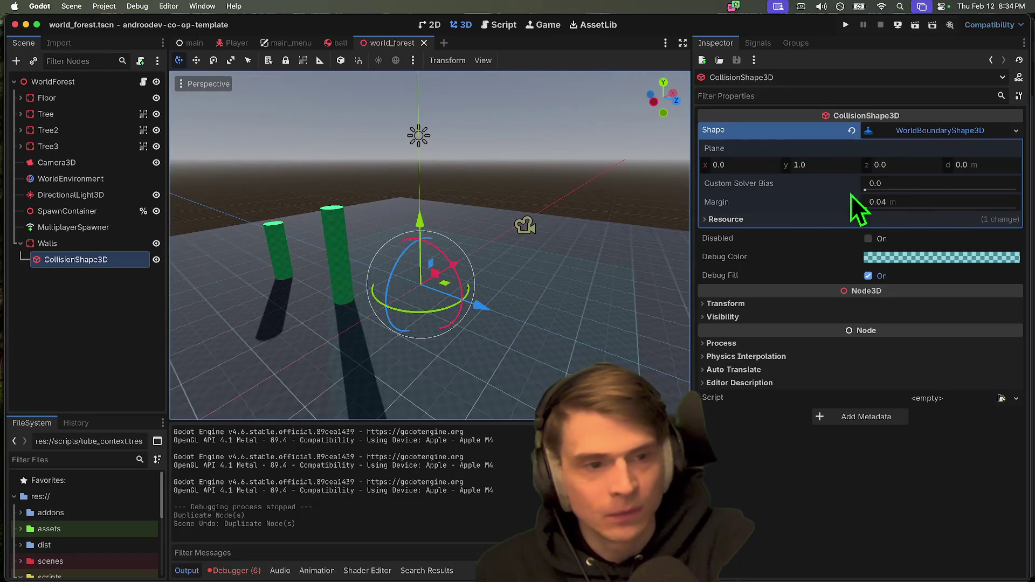
click(856, 165)
text(0)
key(shift+Tab)
text(-1)
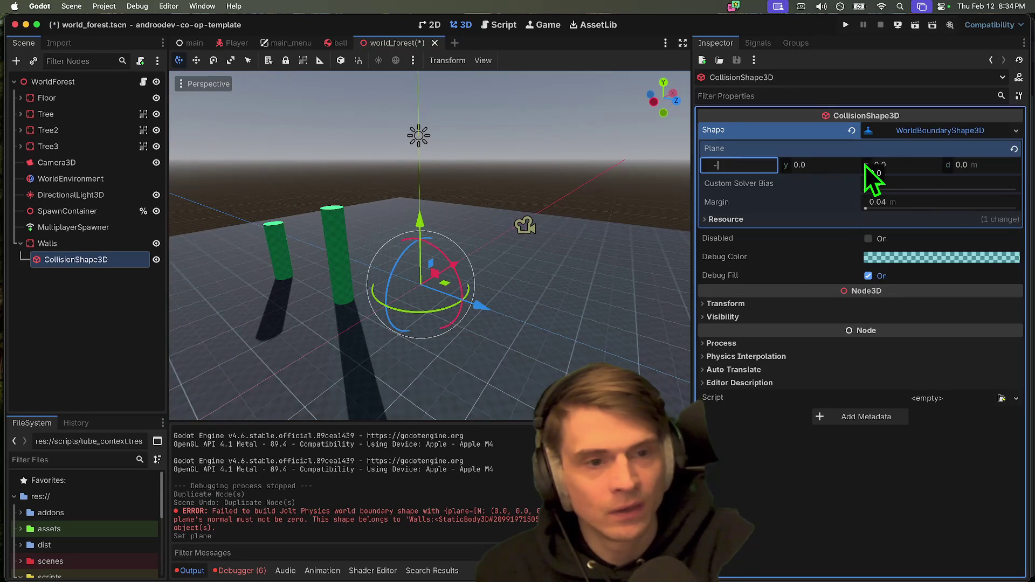
key(Return)
scroll(429, 246, right, 5)
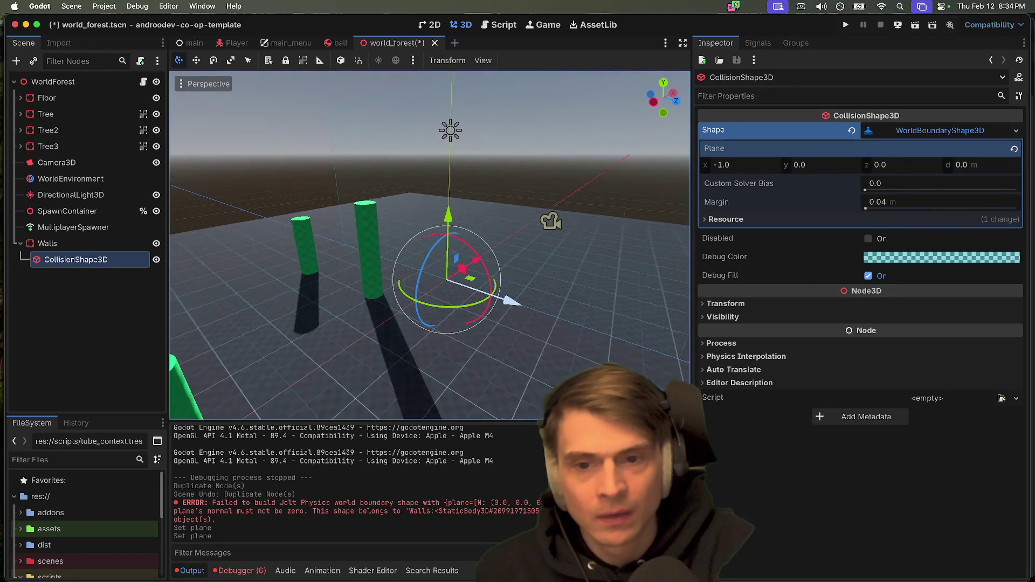
scroll(430, 245, right, 3)
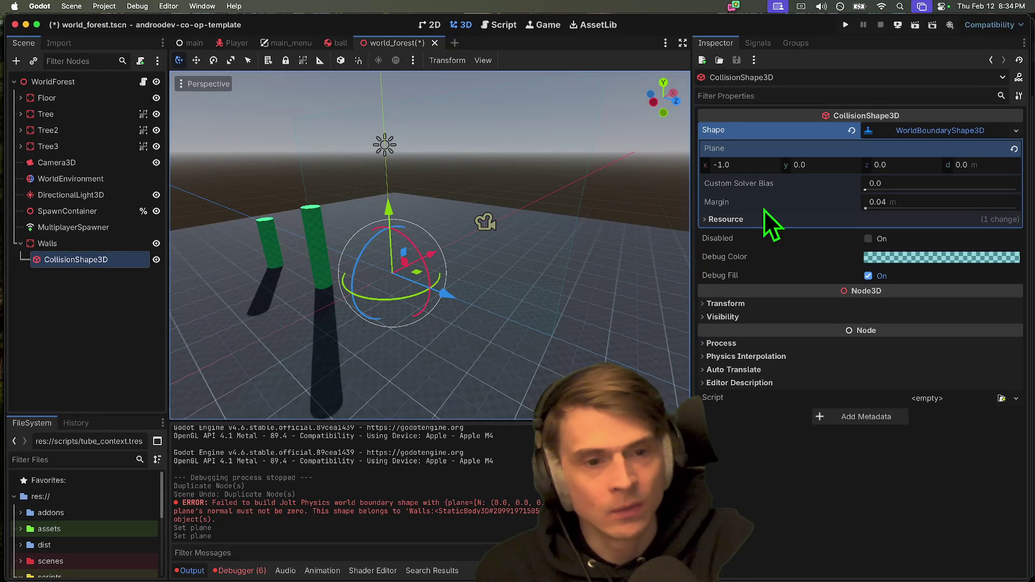
Step: Move the wall to position x -25, set plane x to 1, and duplicate the shape
click(802, 304)
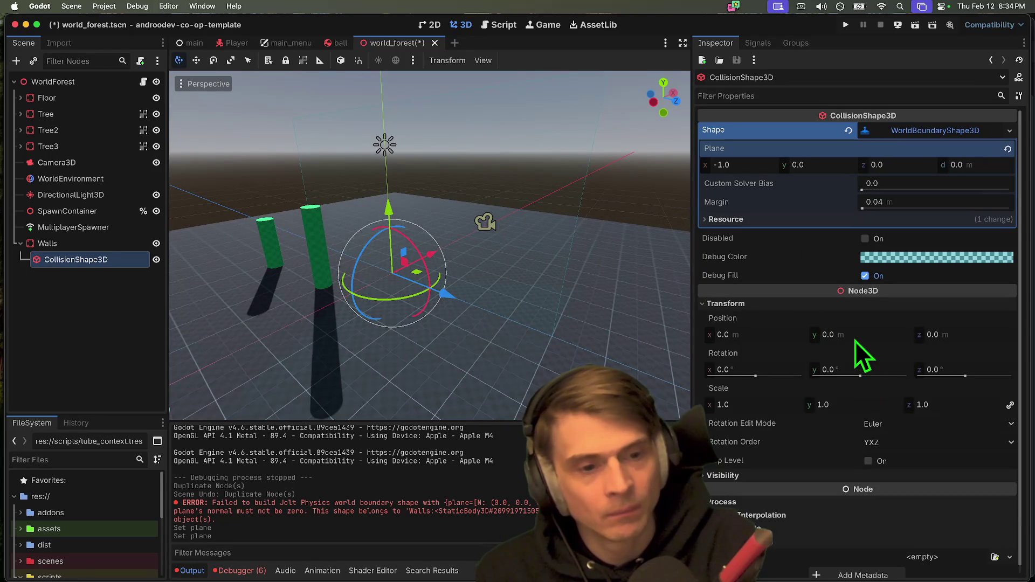
click(723, 335)
text(-50)
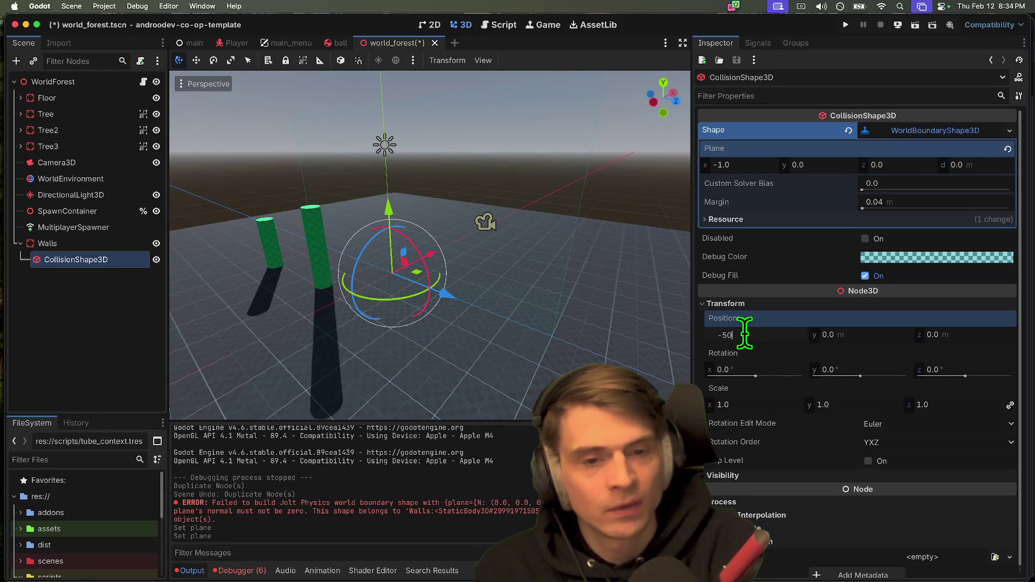
key(Return)
scroll(430, 246, right, 5)
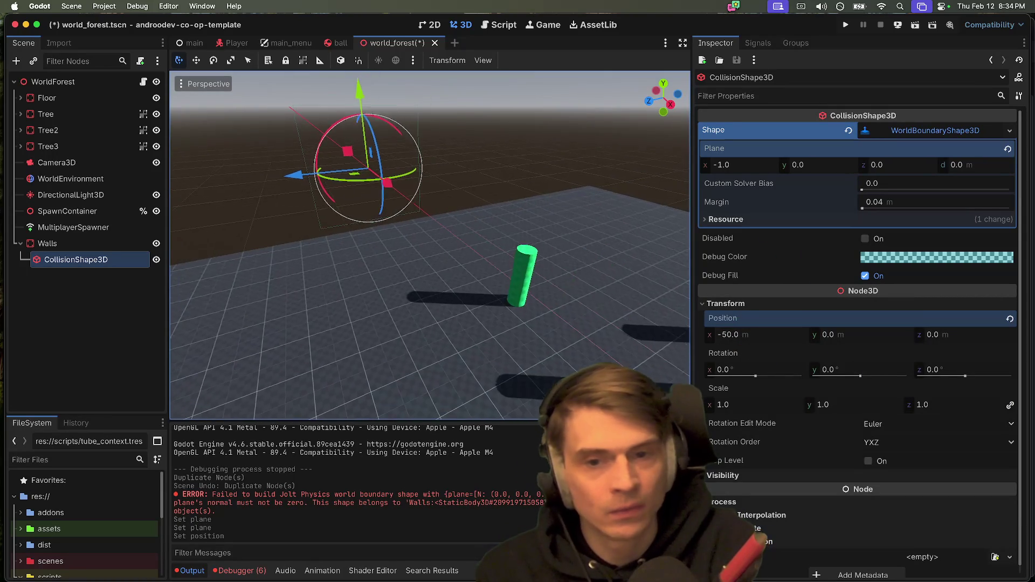
scroll(300, 196, left, 3)
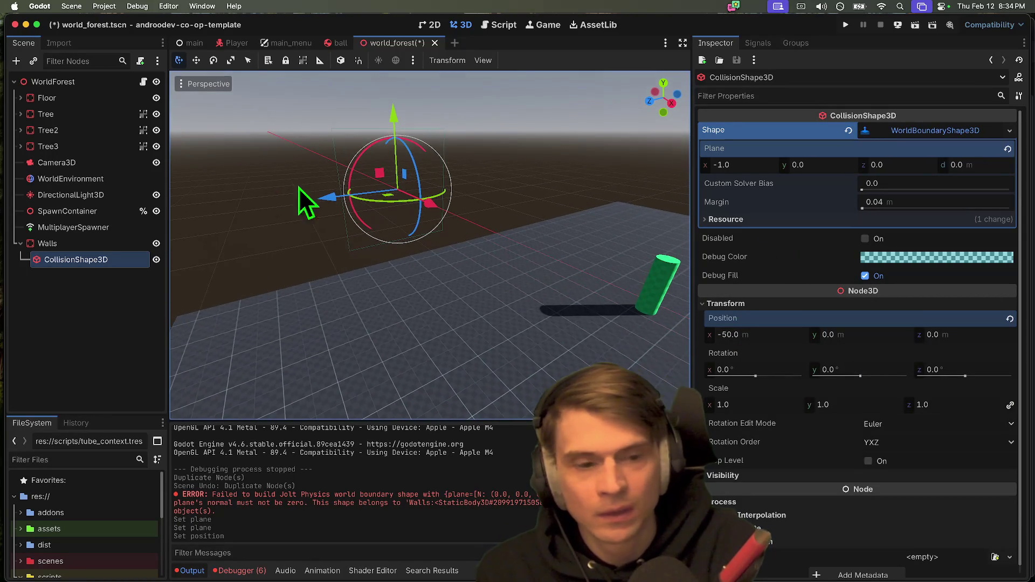
click(758, 336)
text(-25)
key(Return)
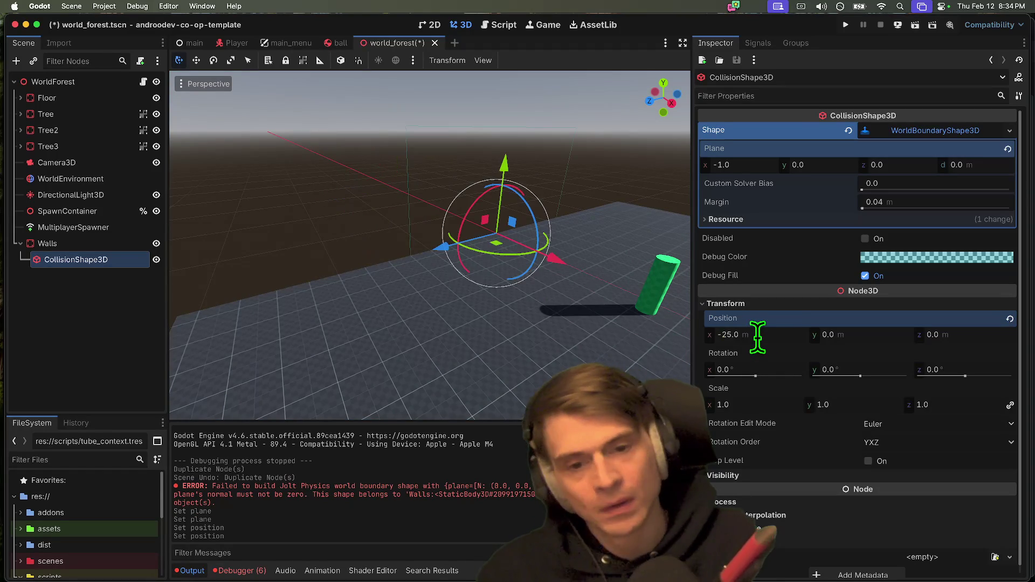
click(750, 165)
text(1)
key(Return)
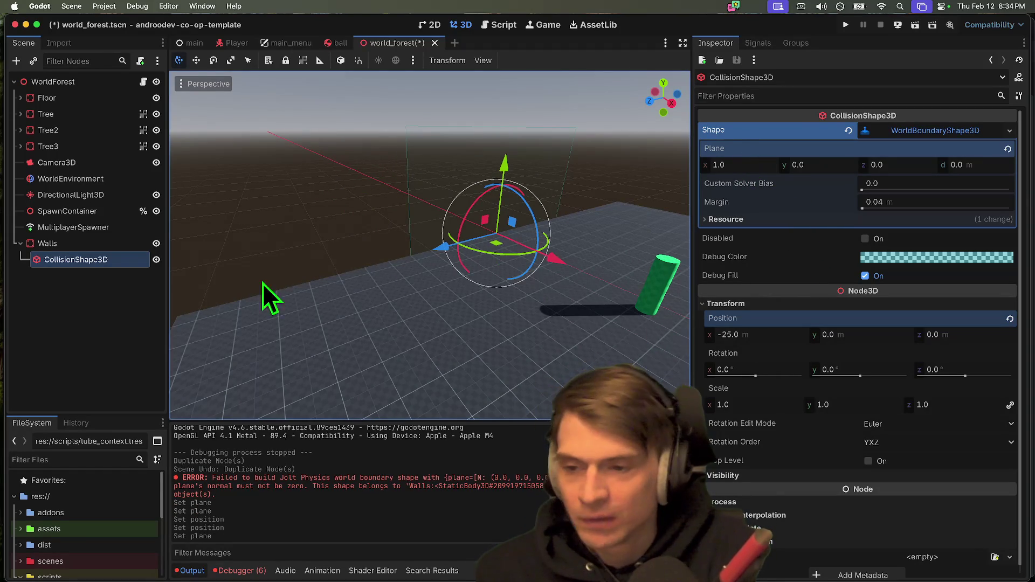
key(super+d)
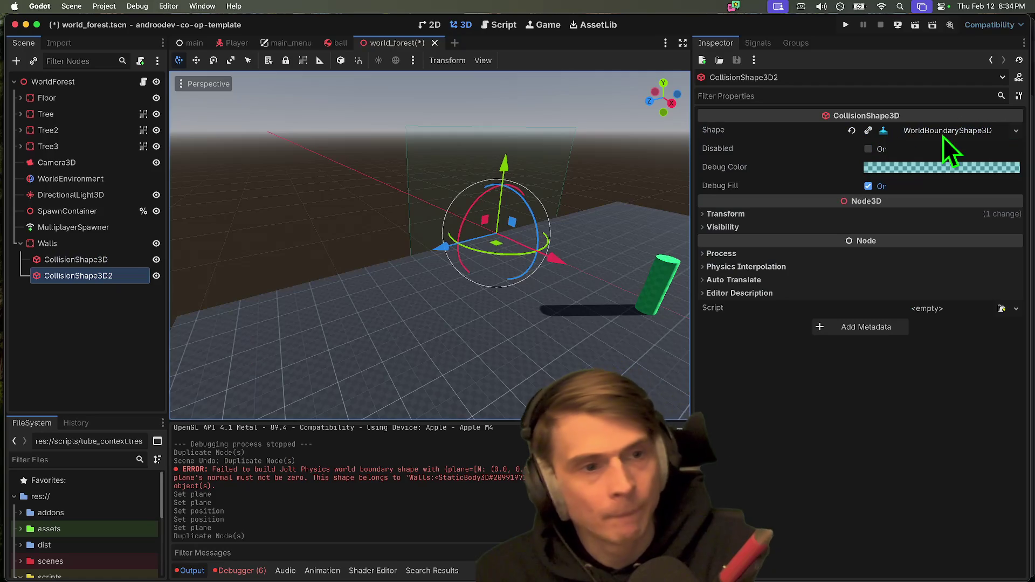
Step: Make the second wall's boundary shape unique and move it to position x 25
click(868, 131)
click(844, 213)
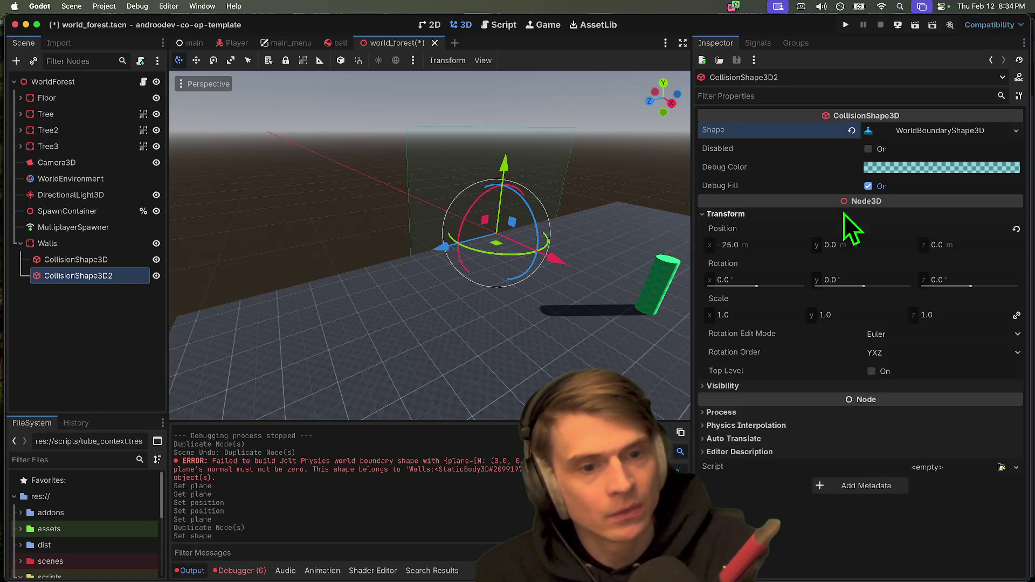
click(767, 244)
text(25)
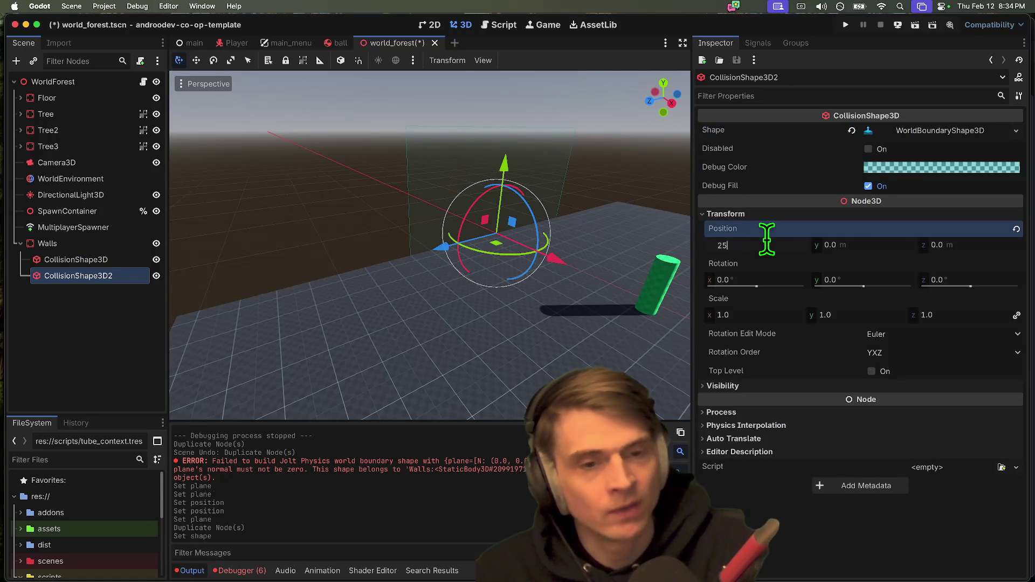
key(Return)
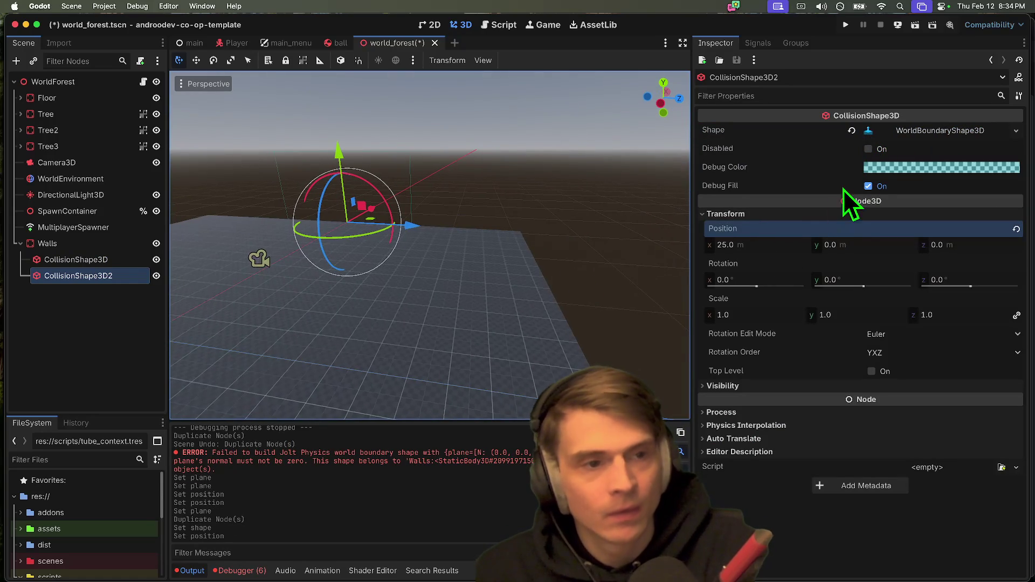
Step: Set the second wall's plane x to -1, then duplicate both wall shapes
click(875, 135)
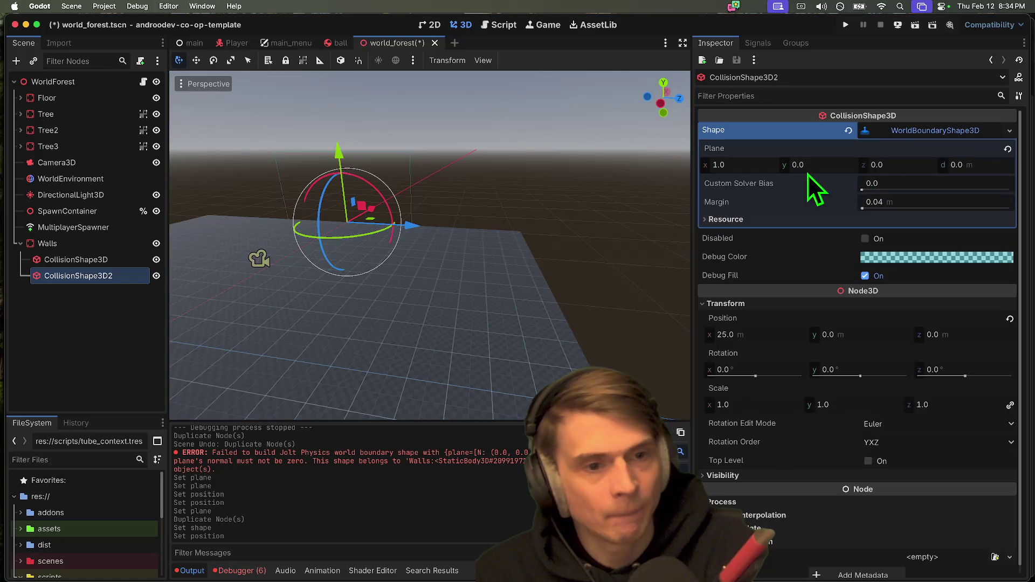
click(762, 170)
text(-1)
key(Return)
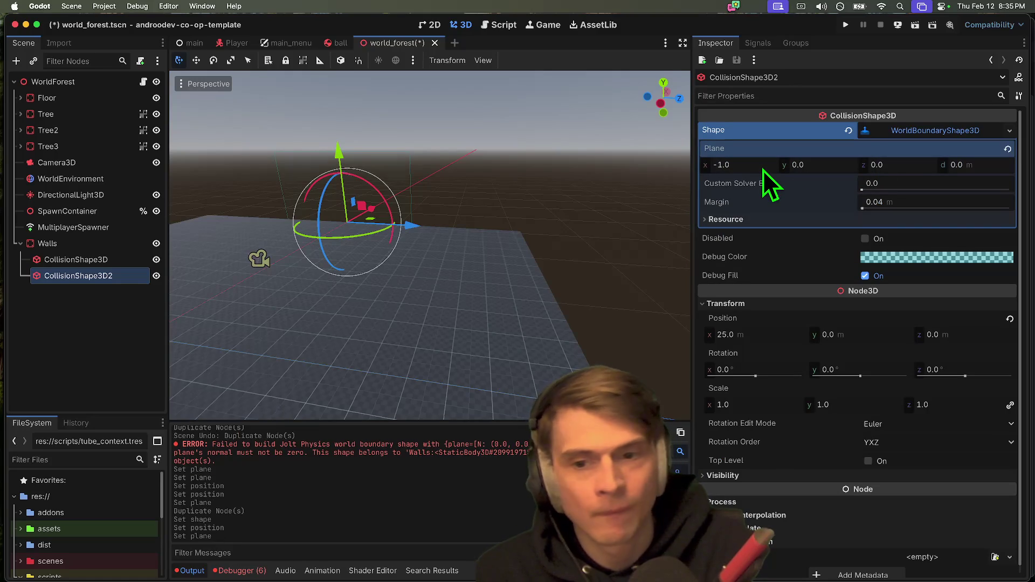
drag(424, 231, 323, 234)
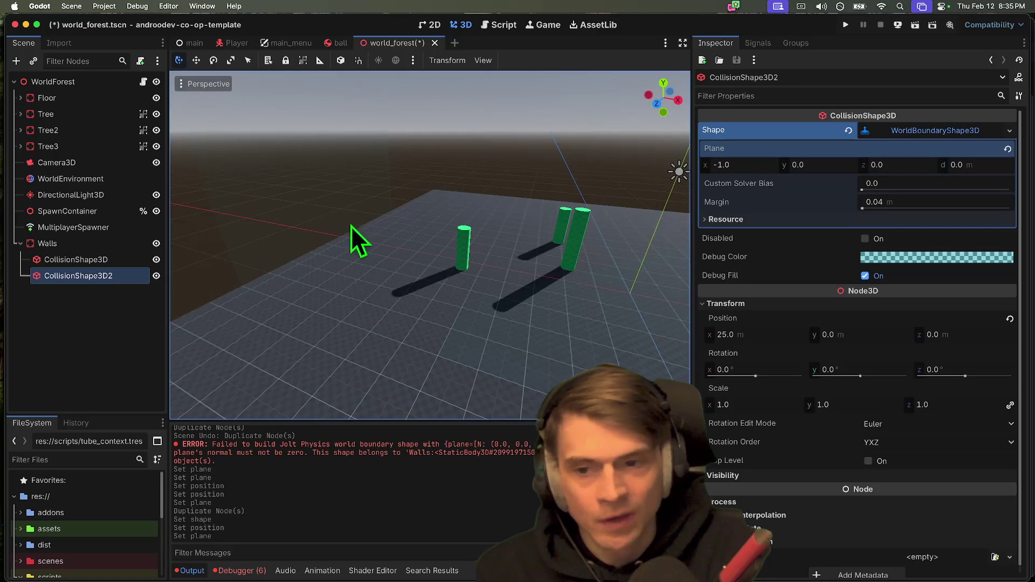
click(130, 264)
shift+click(111, 277)
key(ctrl+d)
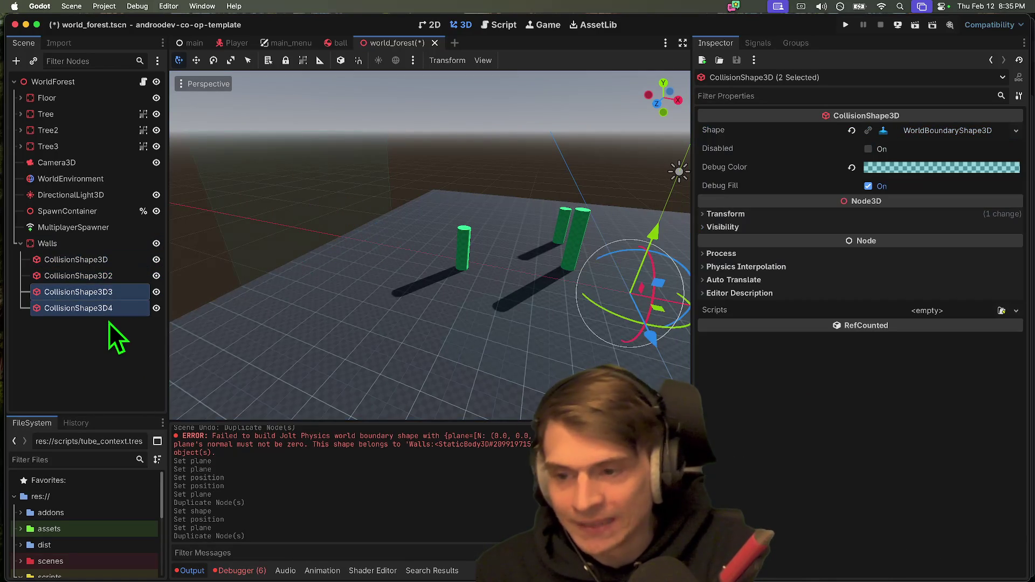
Step: Delete CollisionShape3D4 from the scene tree
click(108, 307)
right_click(110, 312)
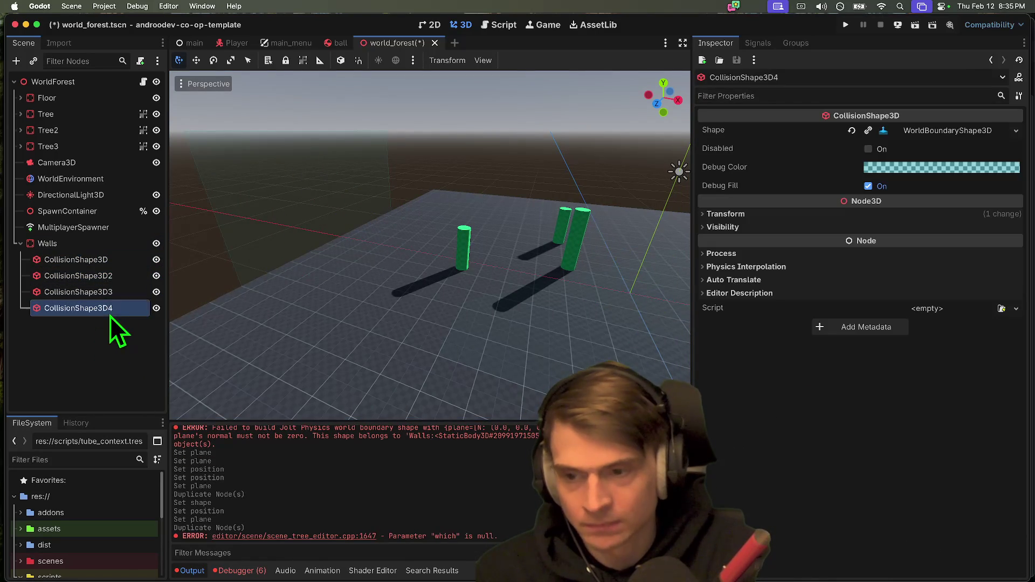
click(143, 573)
click(555, 302)
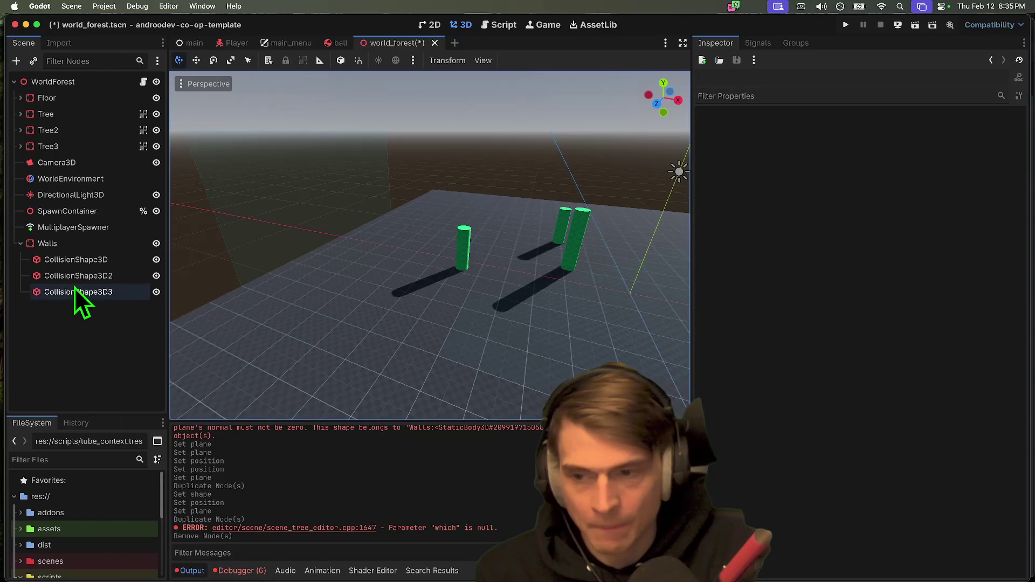
Step: Make CollisionShape3D3's boundary shape unique and move it to position z -25
drag(445, 237, 610, 208)
click(868, 130)
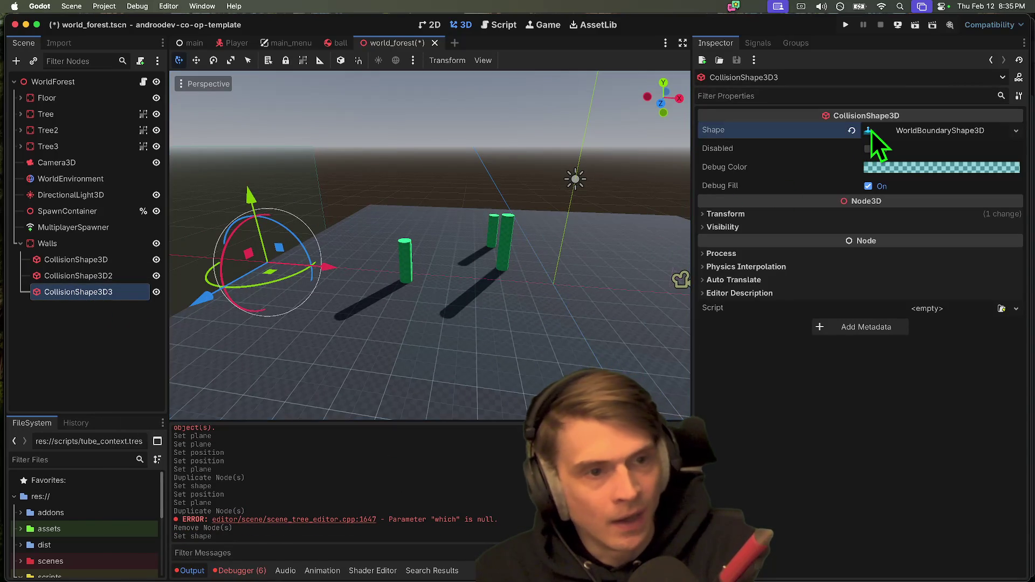
click(895, 213)
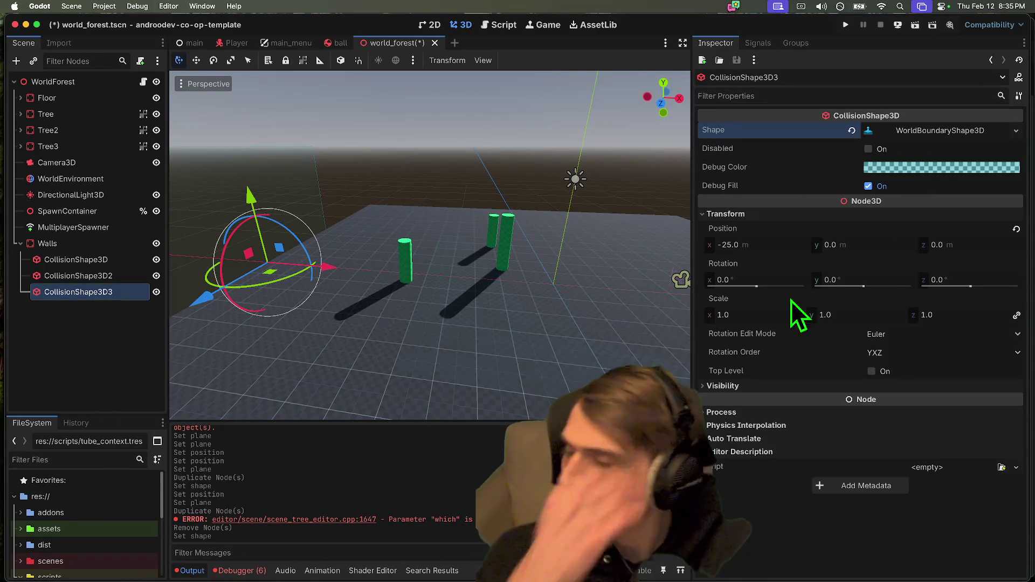
click(765, 257)
text(0)
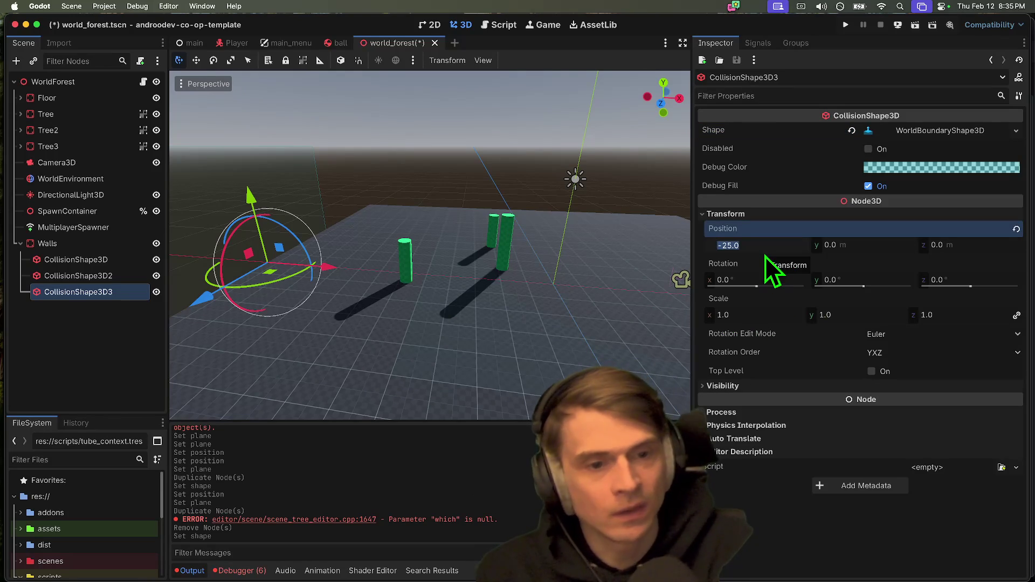
key(Tab)
text(-25)
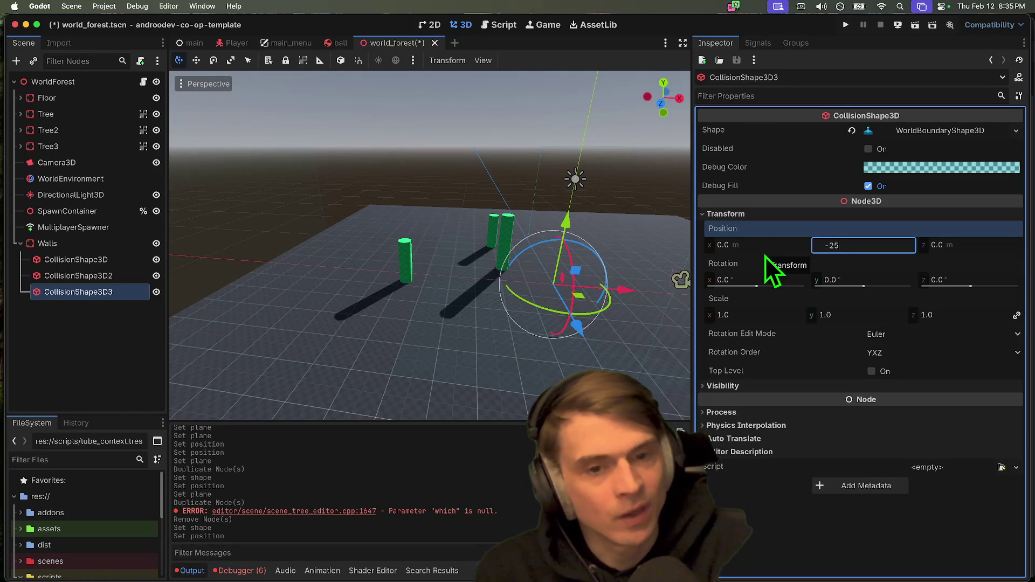
key(Return)
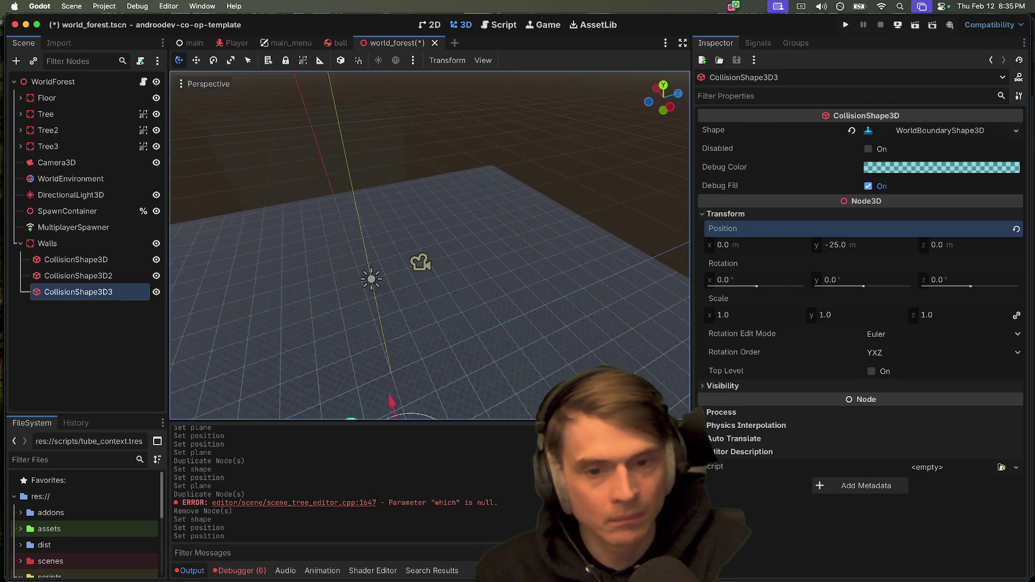
key(Tab)
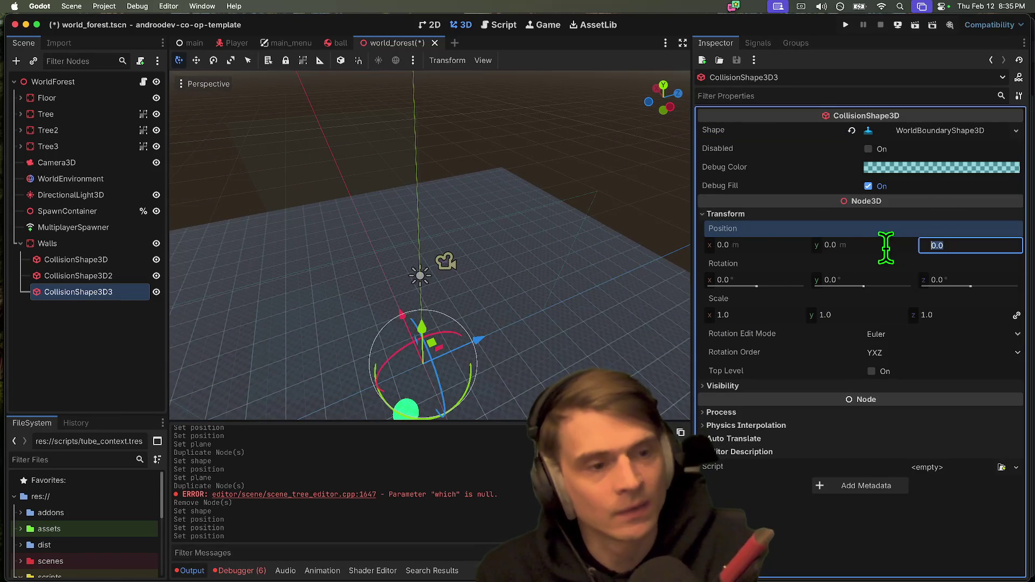
text(25)
key(Return)
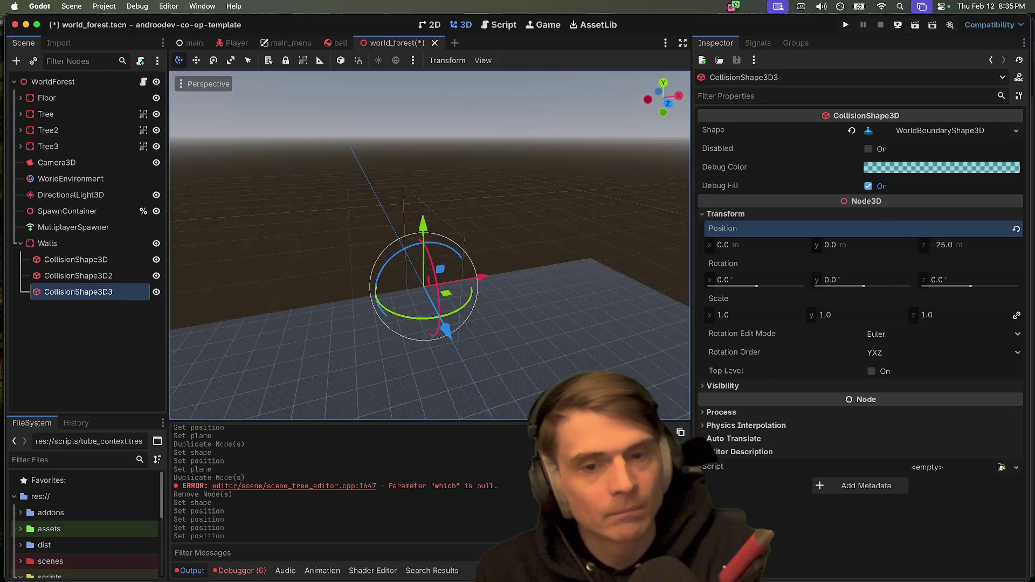
Step: Set CollisionShape3D3's plane normal to (0, 0, 1) so it faces inward
click(943, 135)
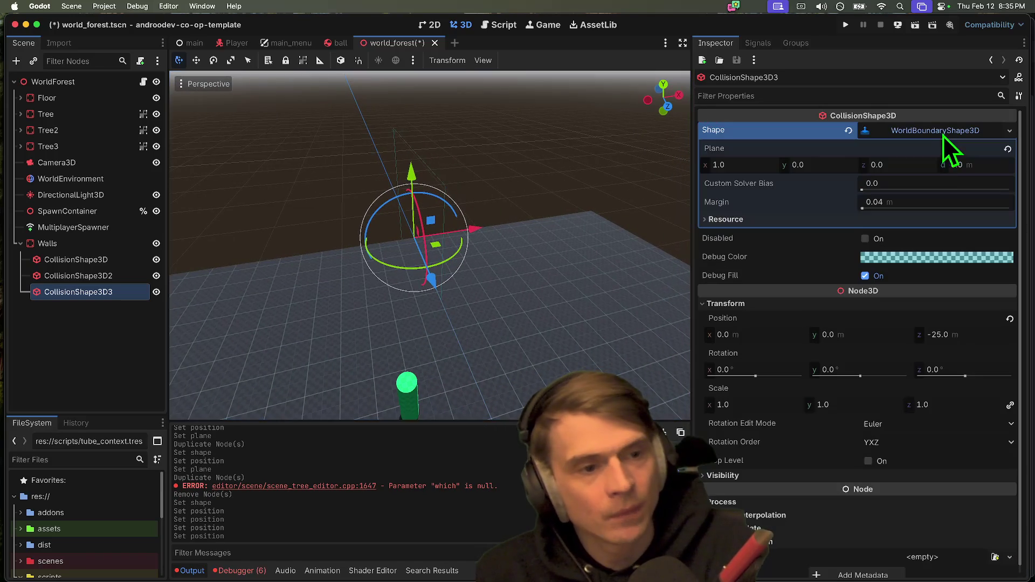
click(836, 166)
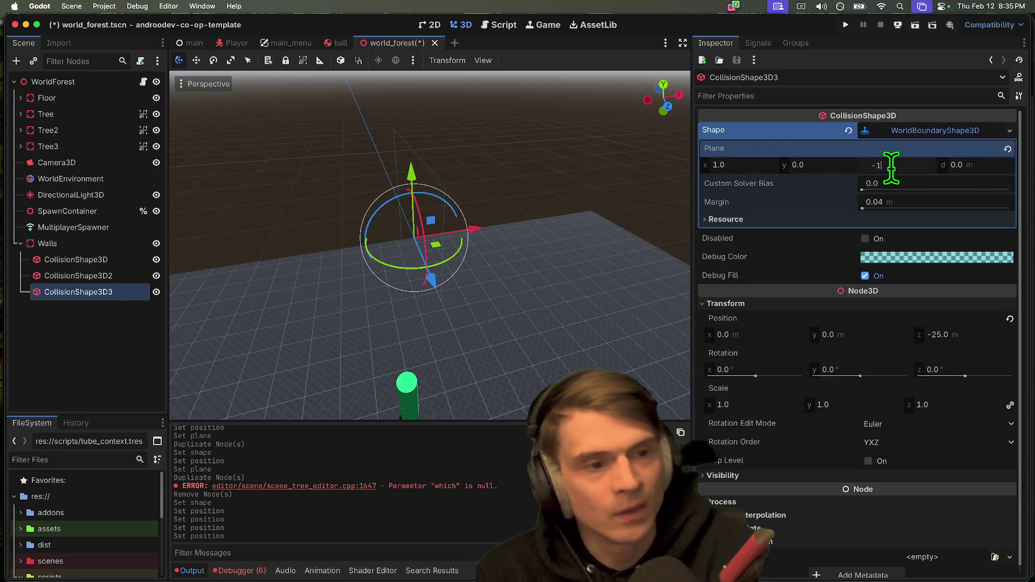
key(Return)
key(shift+Tab)
key(shift+Tab)
text(0)
key(Return)
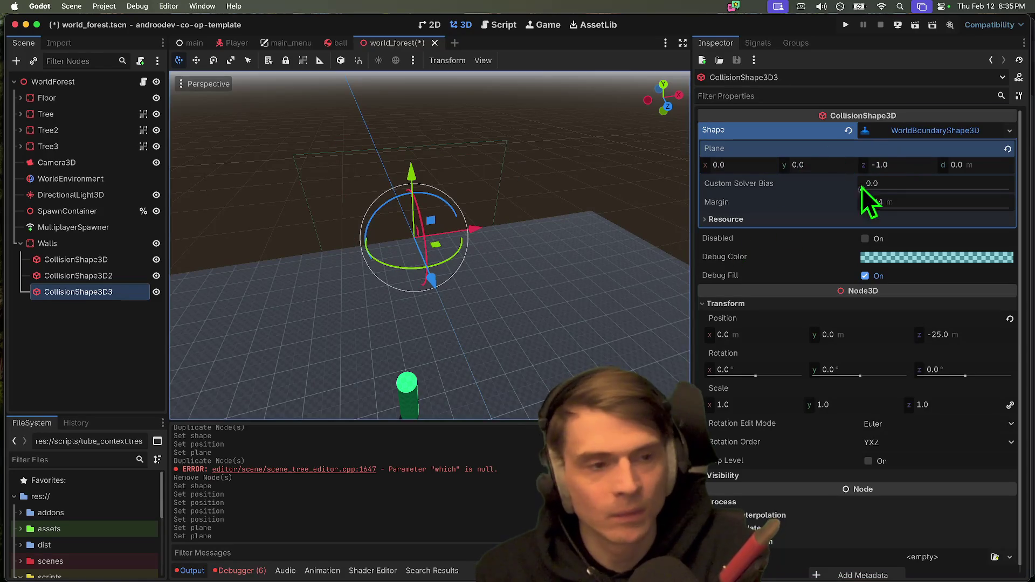
click(870, 170)
text(1)
key(Return)
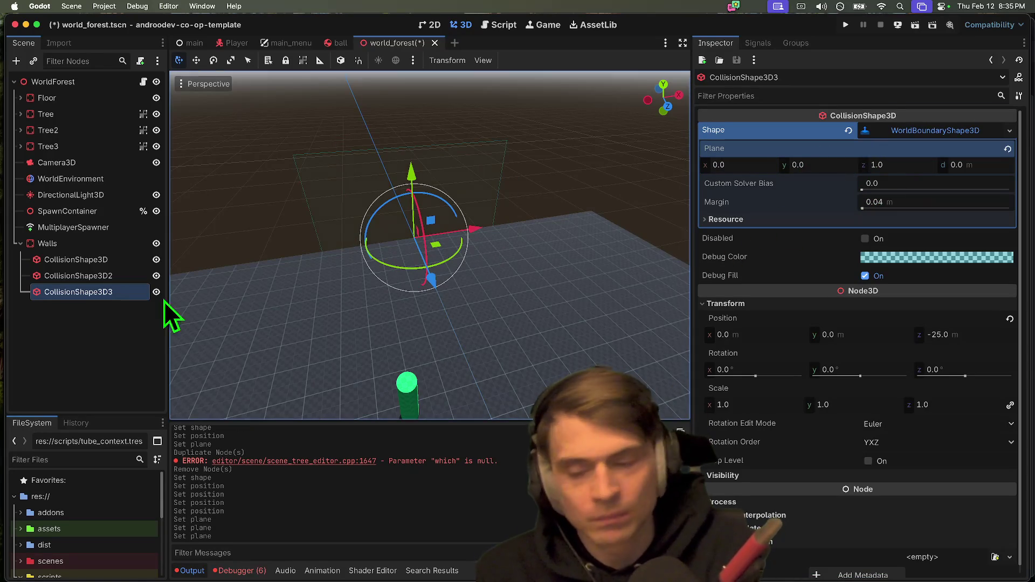
Step: Duplicate CollisionShape3D3 as CollisionShape3D4, make its shape unique, and set plane z to -1
click(116, 326)
click(108, 294)
key(super+d)
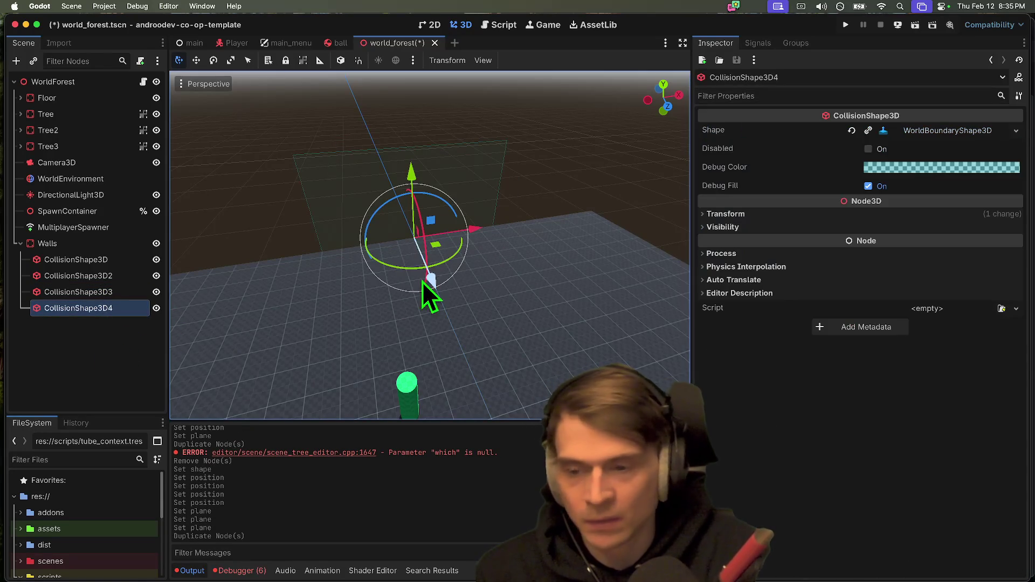
click(867, 131)
click(926, 133)
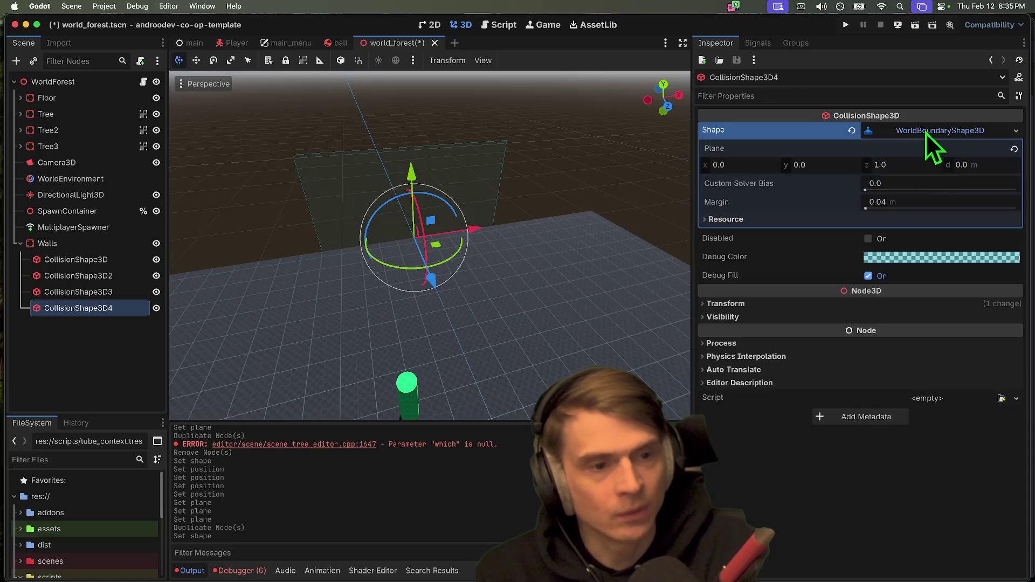
click(908, 166)
text(-1)
key(Return)
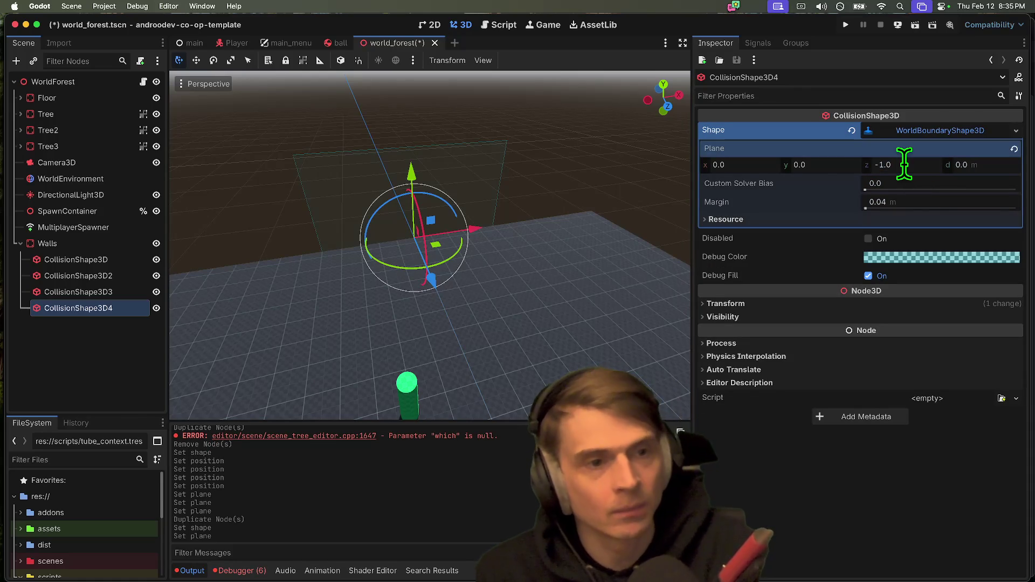
Step: Move CollisionShape3D4 to position z 25
scroll(672, 213, down, 10)
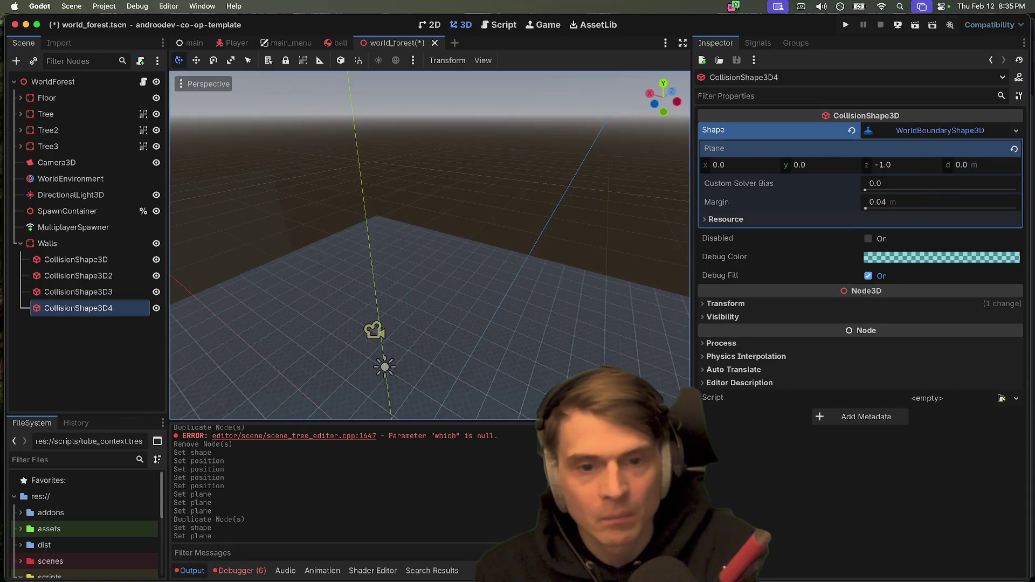
scroll(398, 249, down, 5)
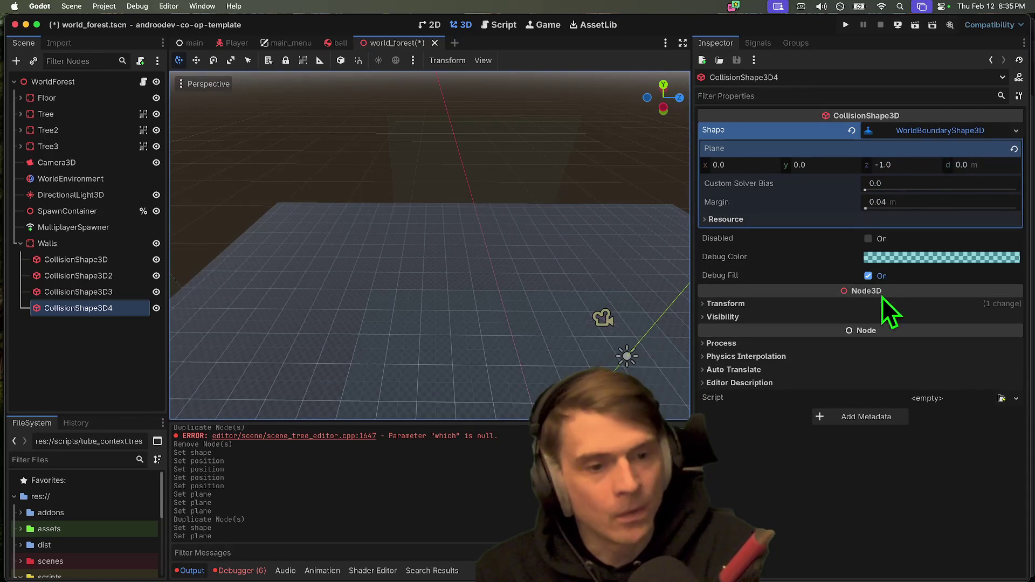
click(845, 303)
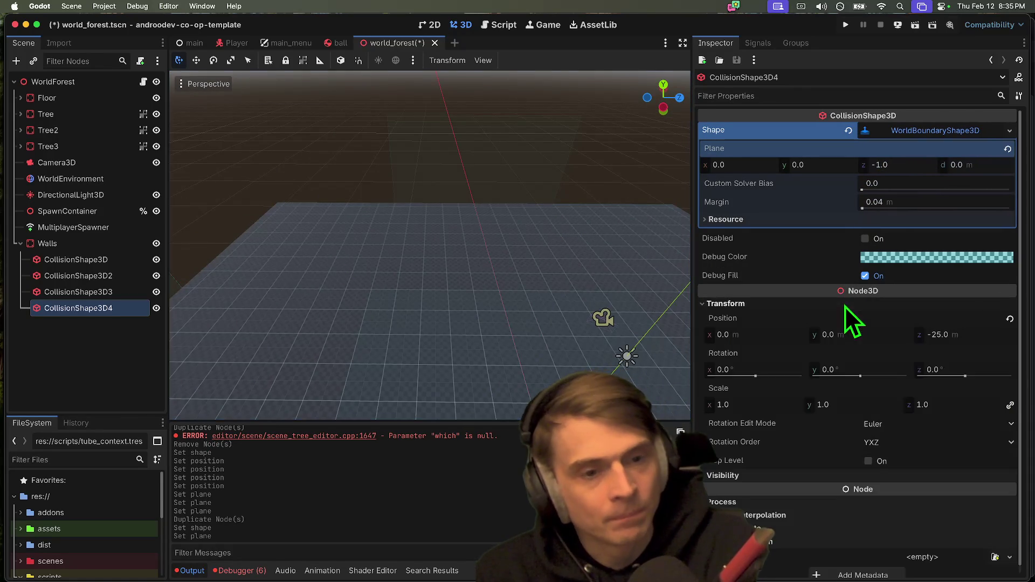
click(939, 334)
key(Return)
Step: Save and run the game, create a session to enter the forest world, then stop it
key(f)
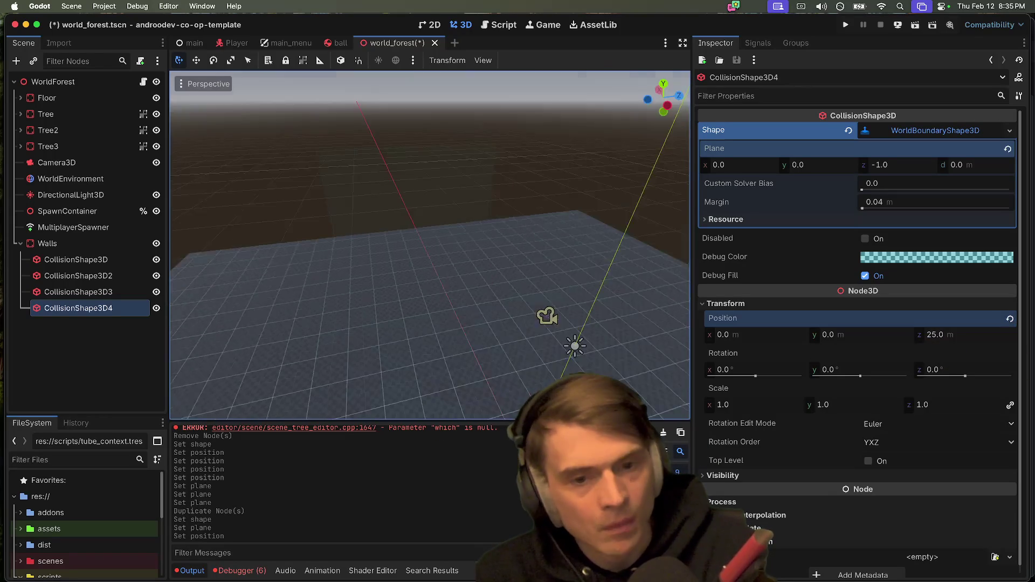
key(Escape)
scroll(430, 245, down, 5)
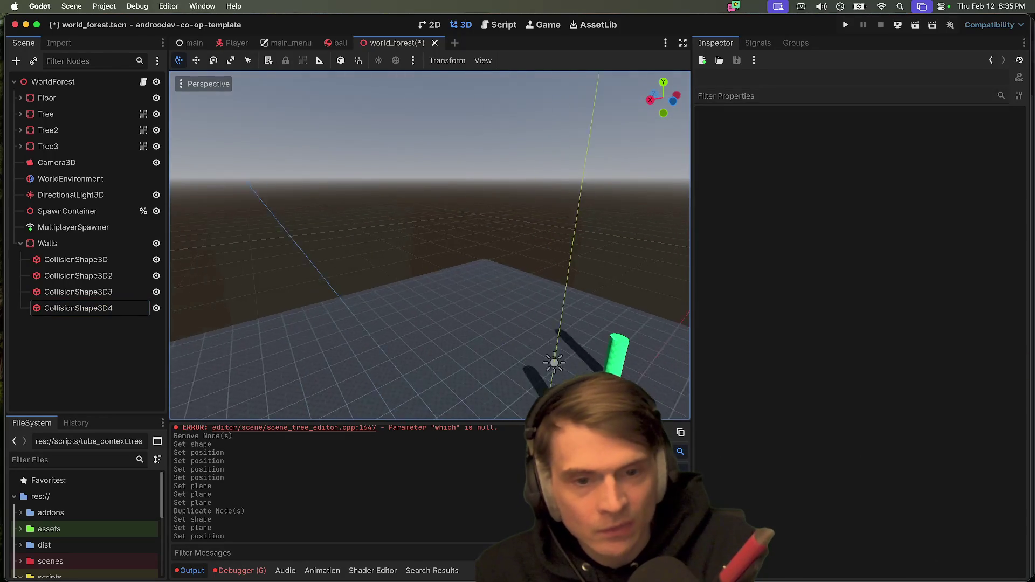
key(super+b)
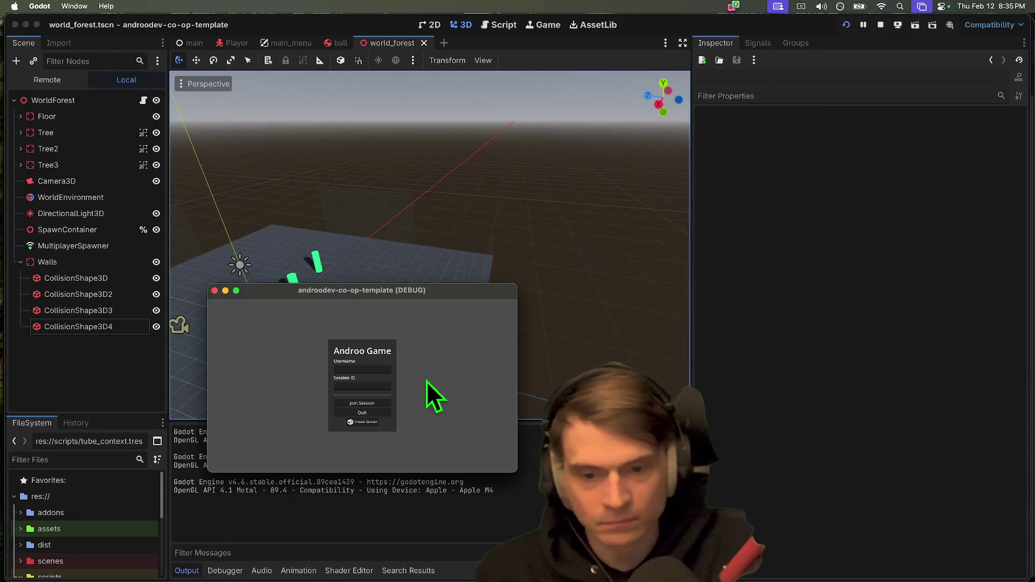
click(378, 422)
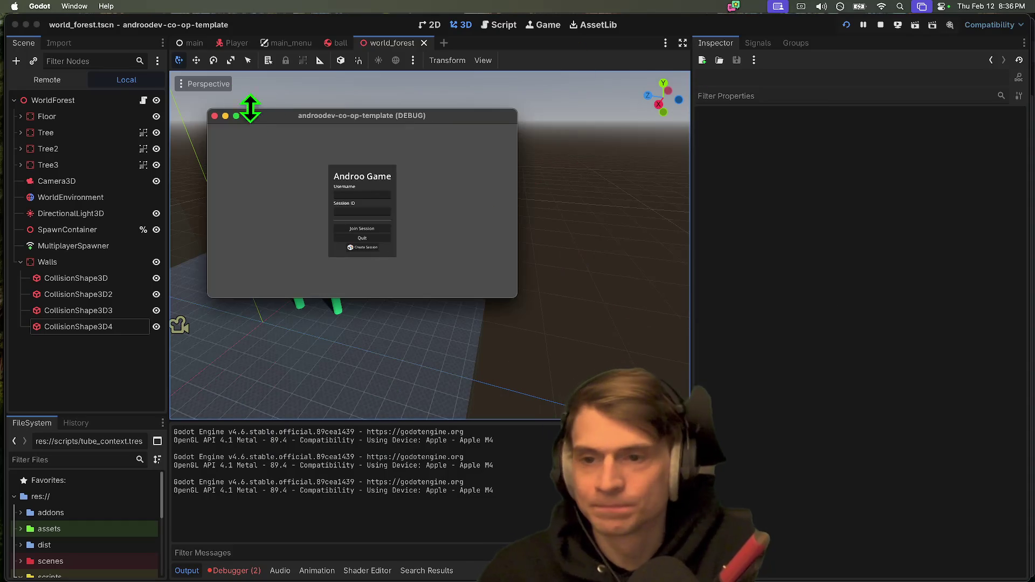
click(216, 111)
Step: In the ball scene, set the Area3D CollisionShape3D sphere radius to 0.4
click(340, 45)
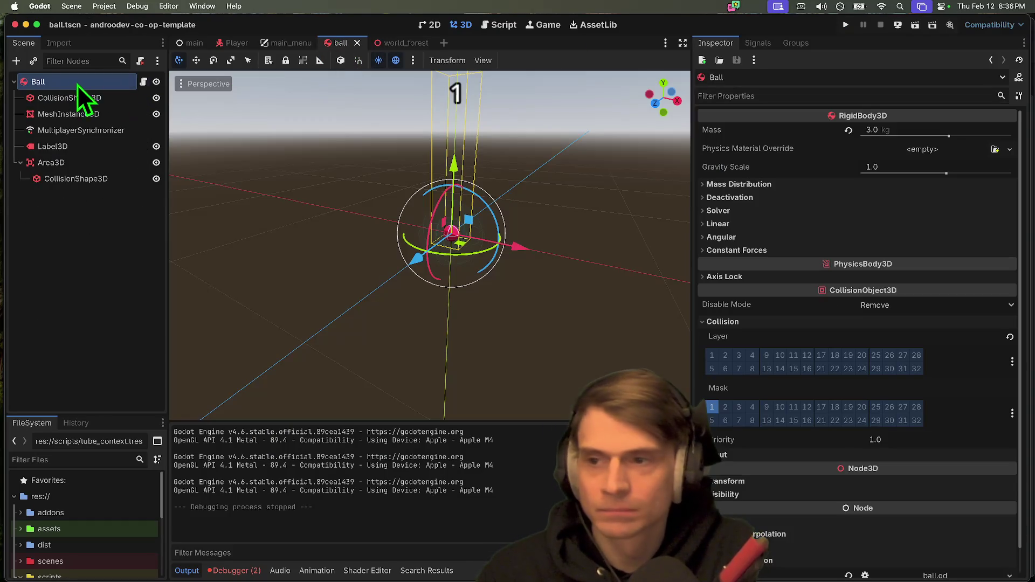
click(53, 175)
click(51, 162)
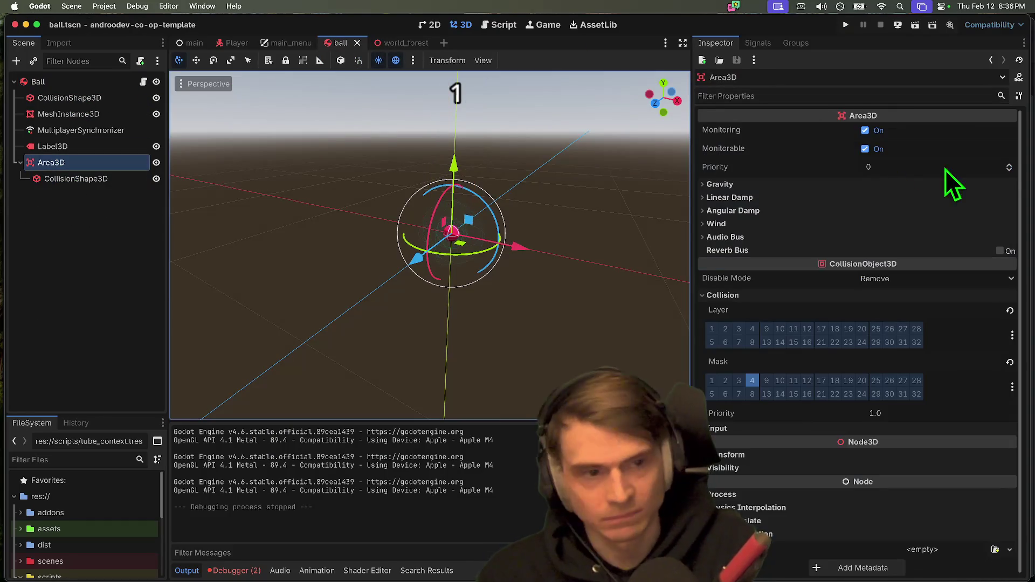
click(92, 180)
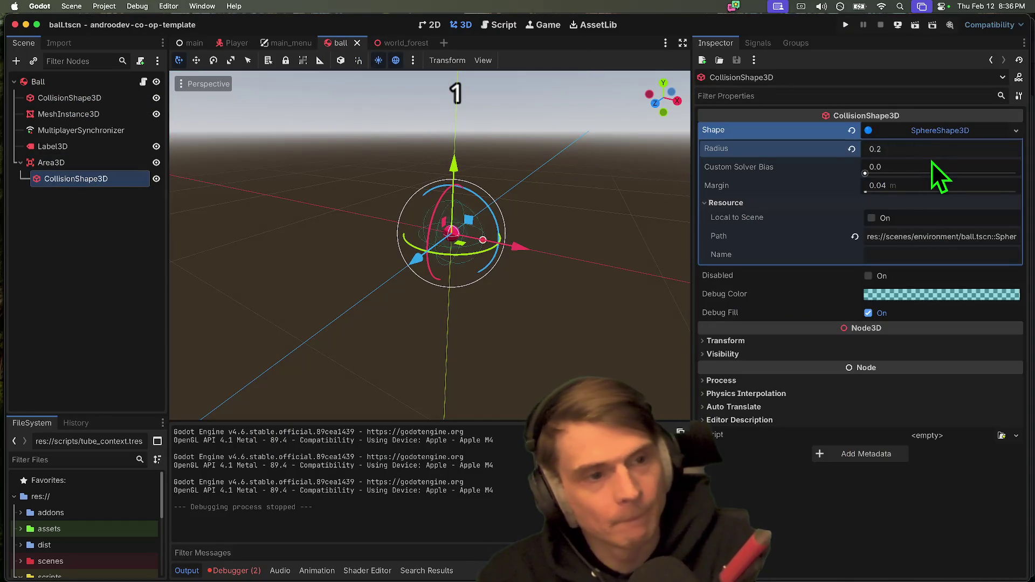
key(BackSpace)
text(4)
key(Return)
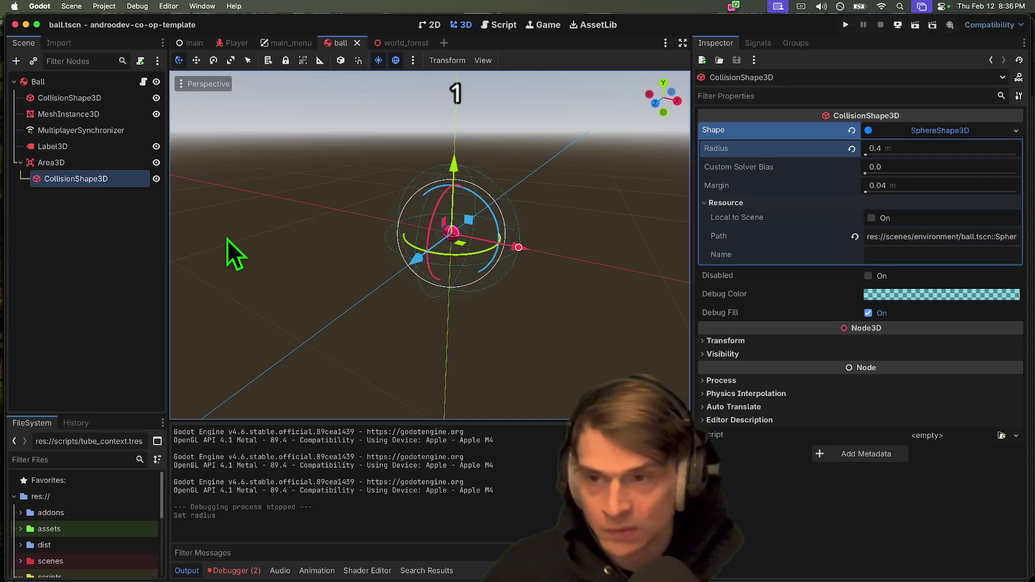
click(105, 6)
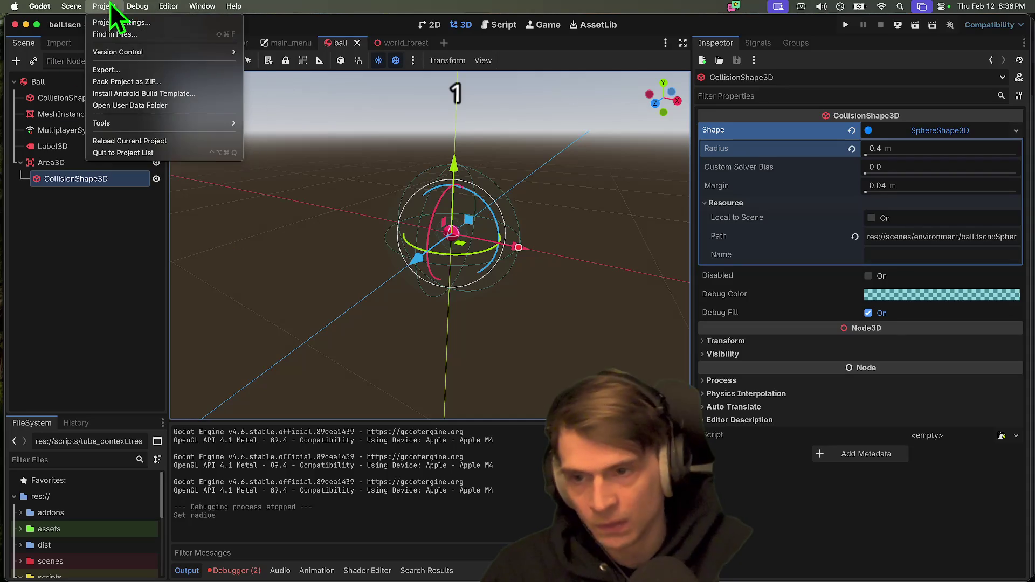
Step: Quit to the project list, open Friend Gem, and type 'unit' in a new Firefox tab
click(126, 153)
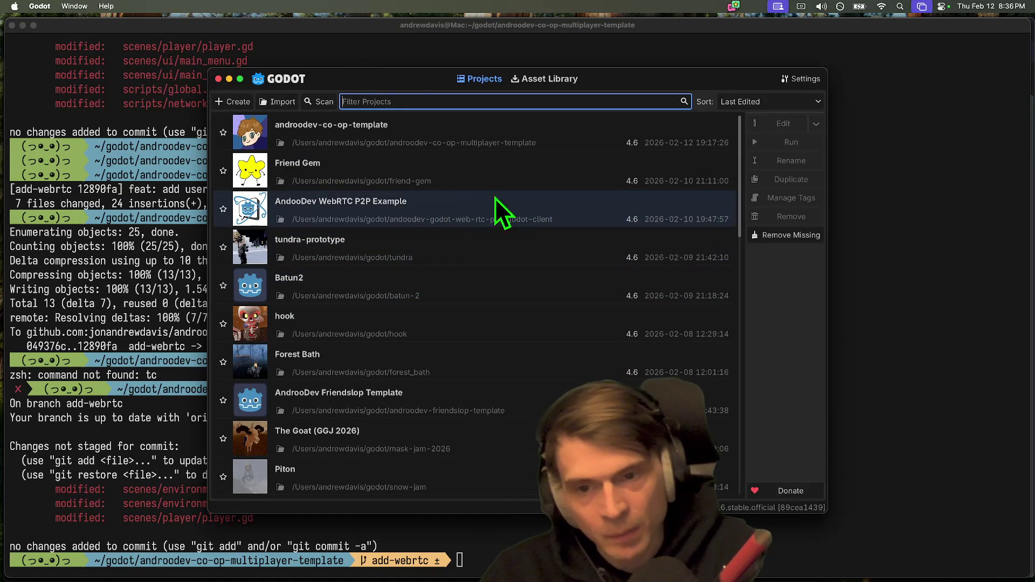
double_click(507, 185)
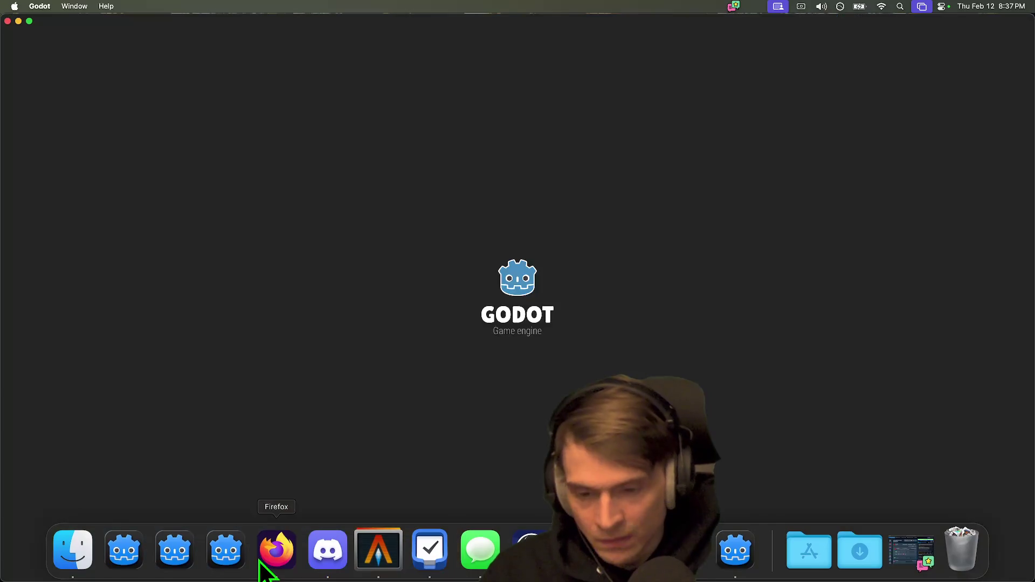
click(278, 553)
key(super+t)
text(unit)
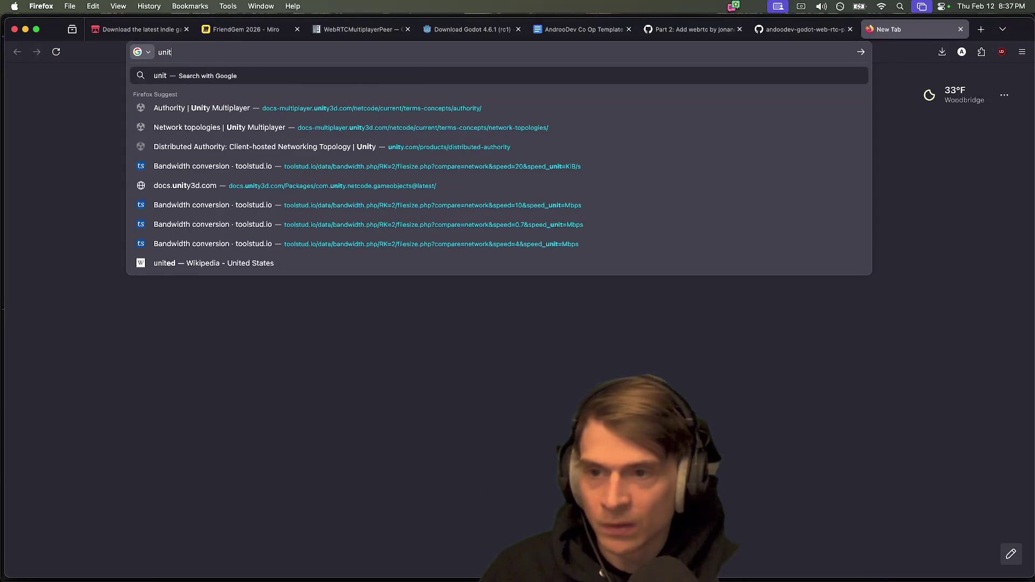
Step: Open the suggested docs.unity3d.com networking page
key(Down)
key(Return)
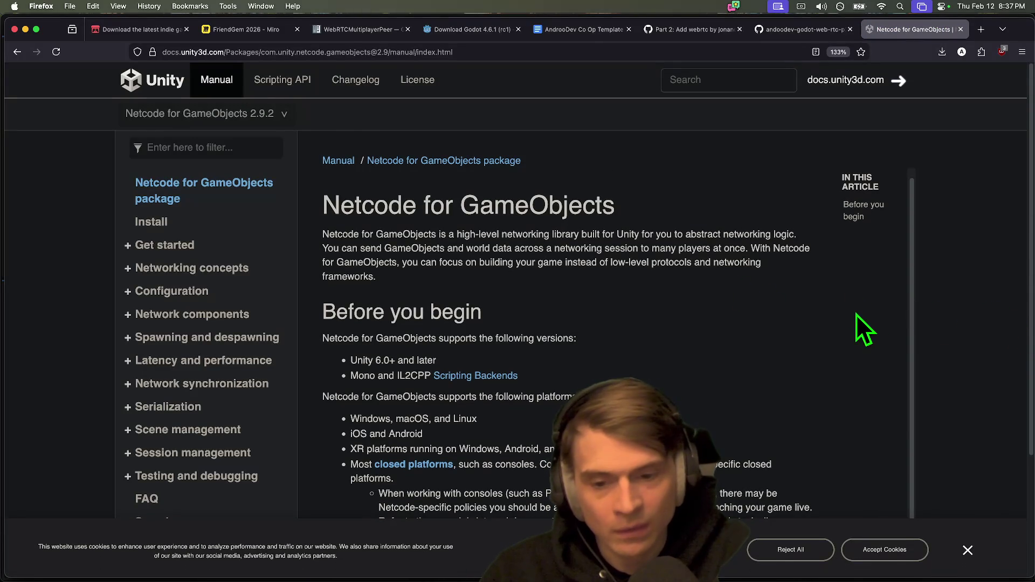
scroll(641, 327, down, 5)
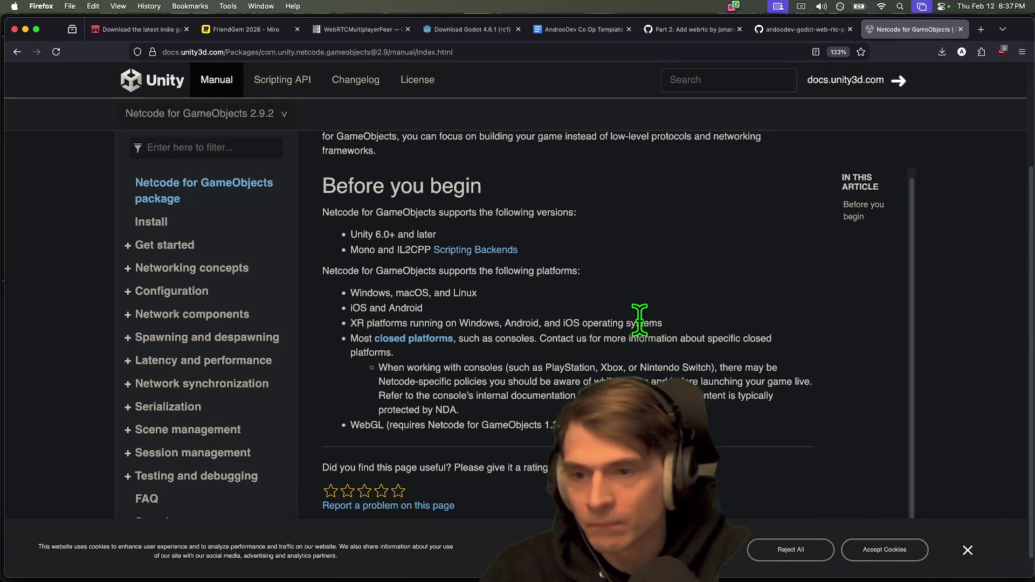
Step: In a new tab, search 'unity' and load the Netcode for GameObjects manual
key(super+t)
text(unity)
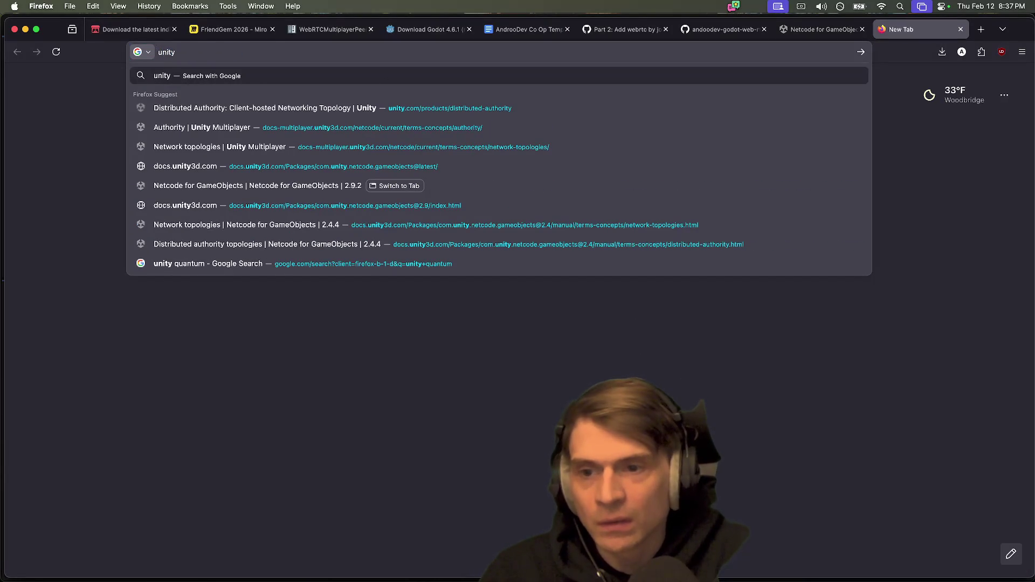
key(Down)
key(Down)
key(Down)
key(Up)
key(Down)
key(Down)
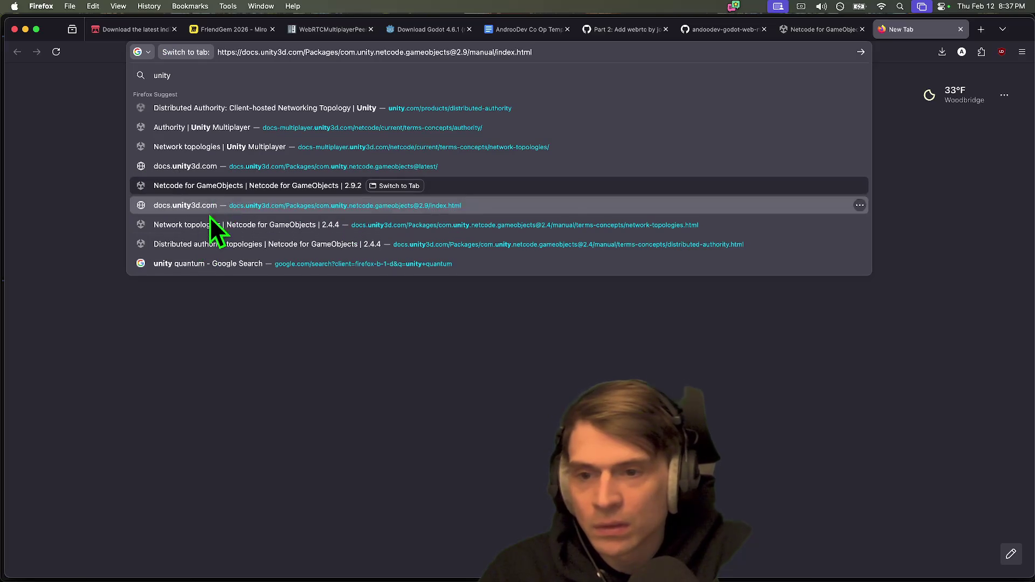
key(alt+Return)
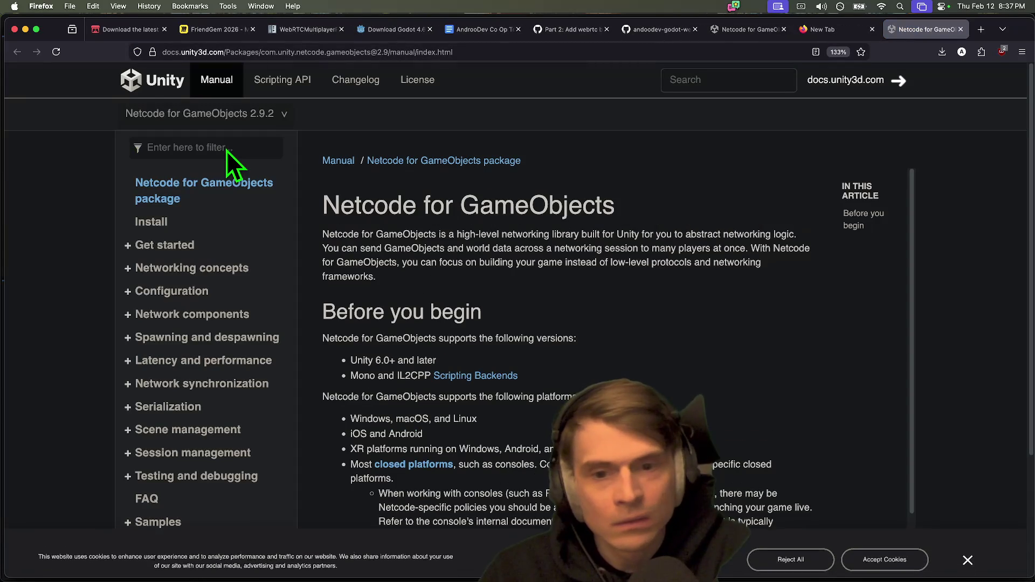
scroll(705, 223, down, 5)
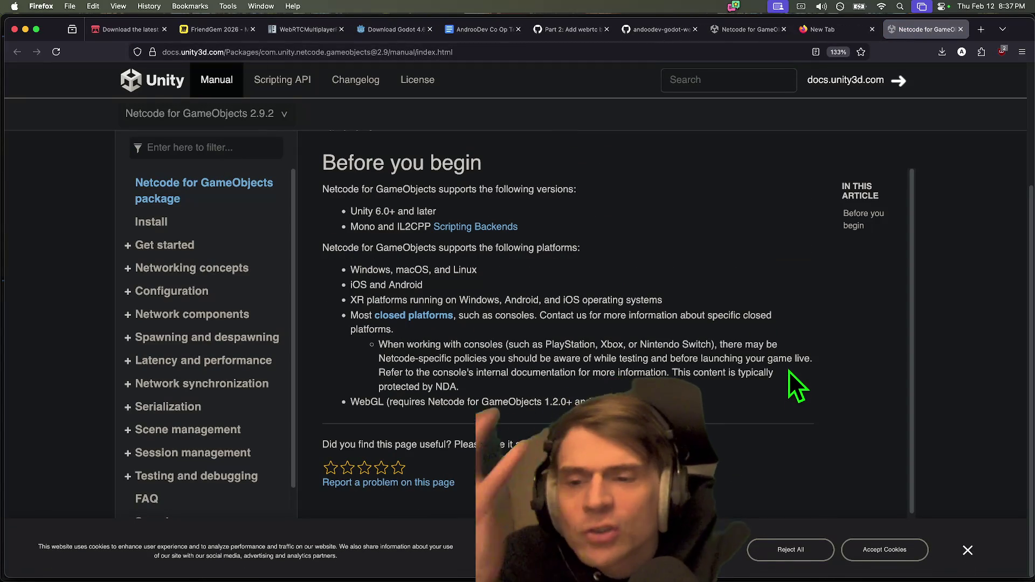
scroll(620, 302, up, 5)
Step: Search the docs for 'authority', open the Authority page, and highlight its defining paragraph
click(727, 80)
text(auth)
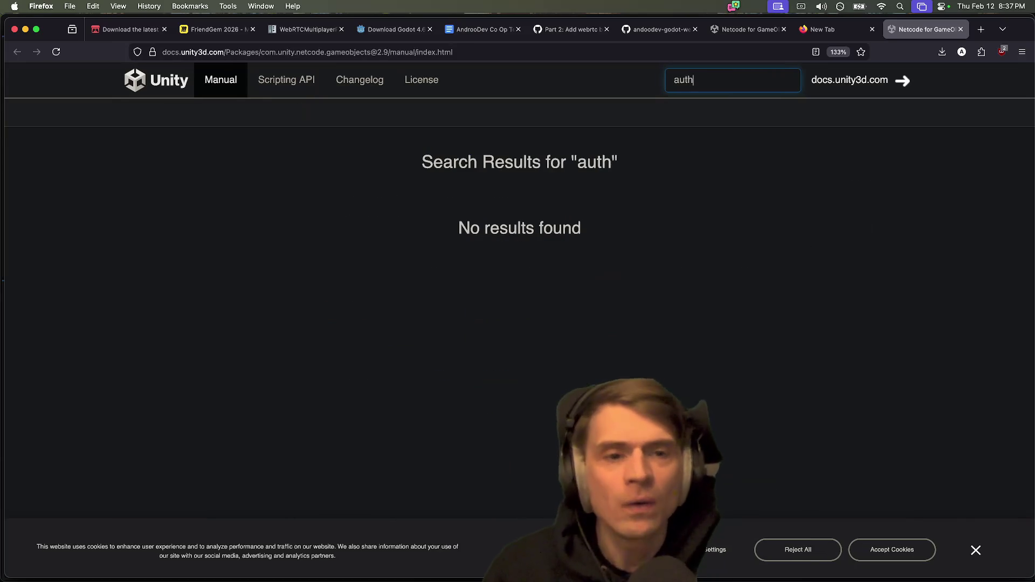
text(ority)
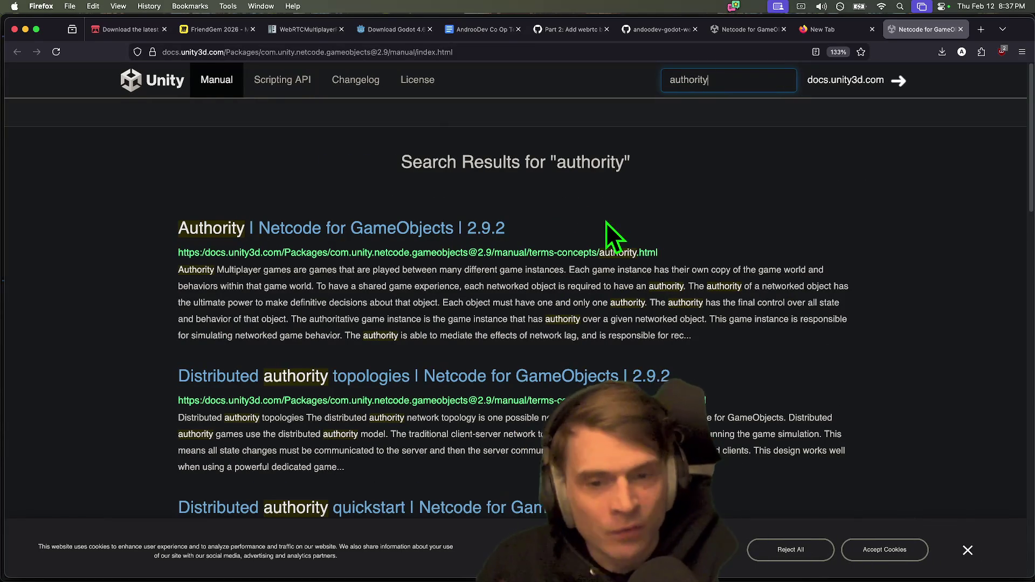
click(422, 223)
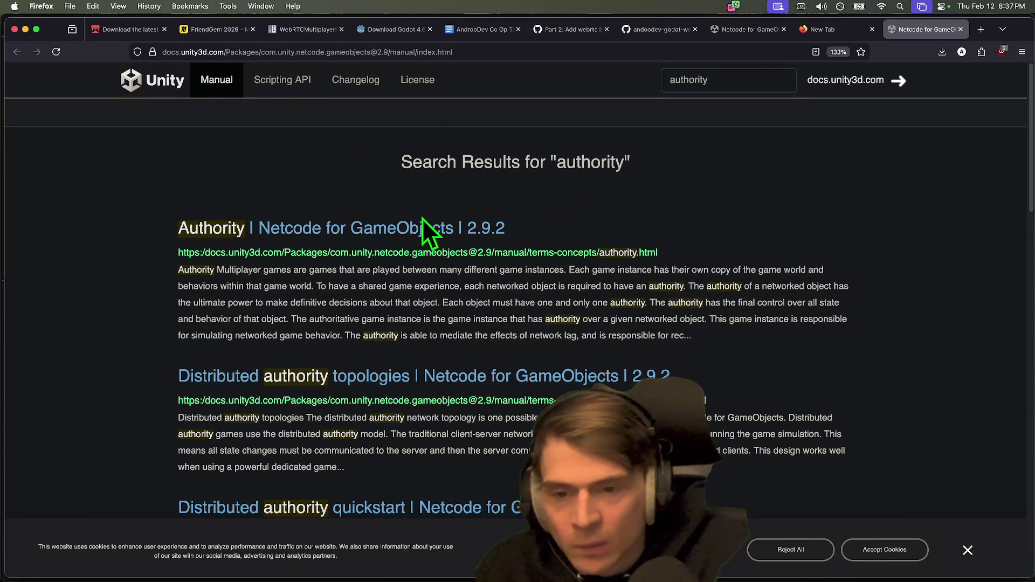
click(366, 221)
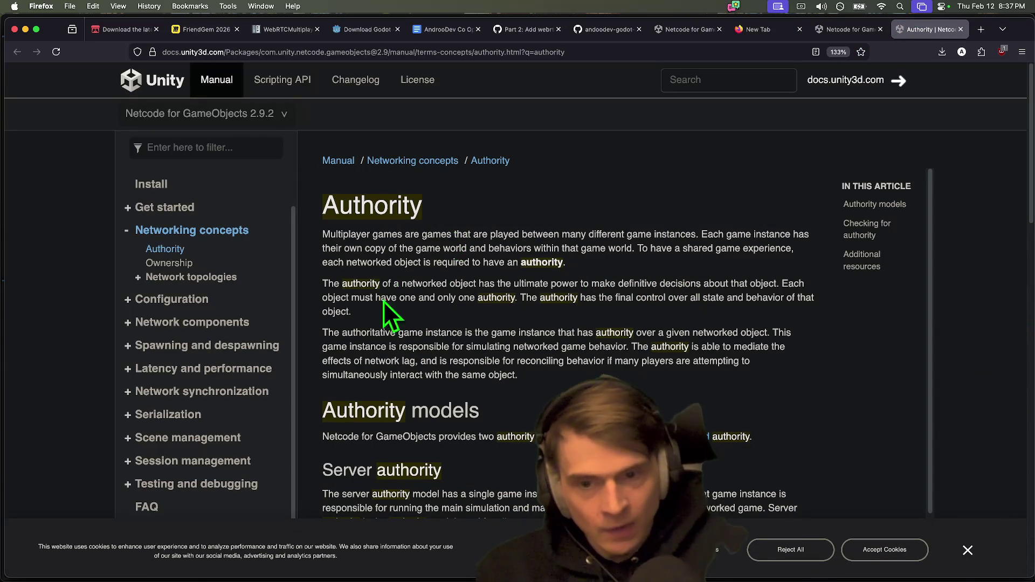
drag(321, 285, 776, 283)
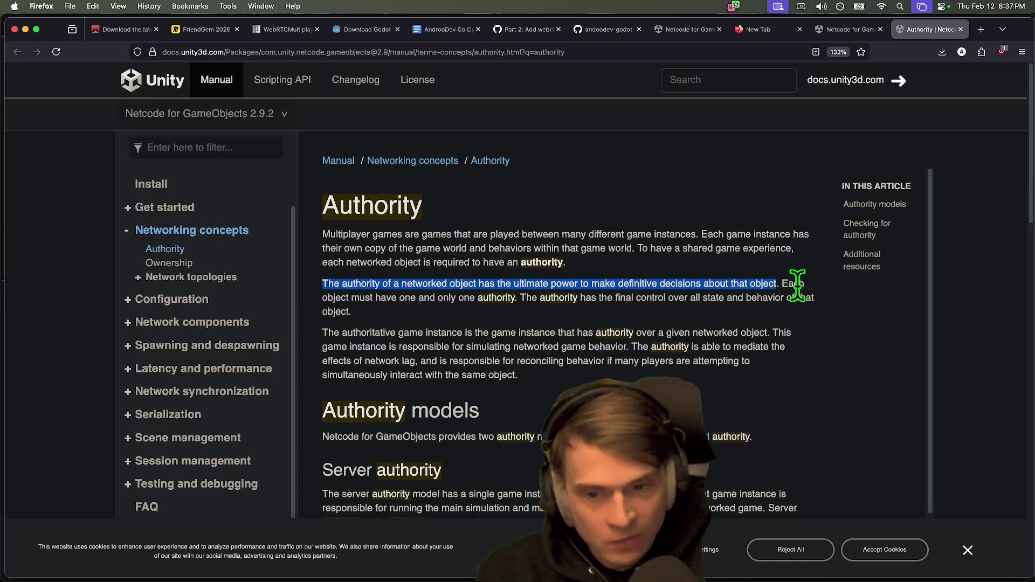
mouse_move(322, 283)
mouse_down()
mouse_move(520, 311)
mouse_move(815, 318)
mouse_move(817, 332)
mouse_up()
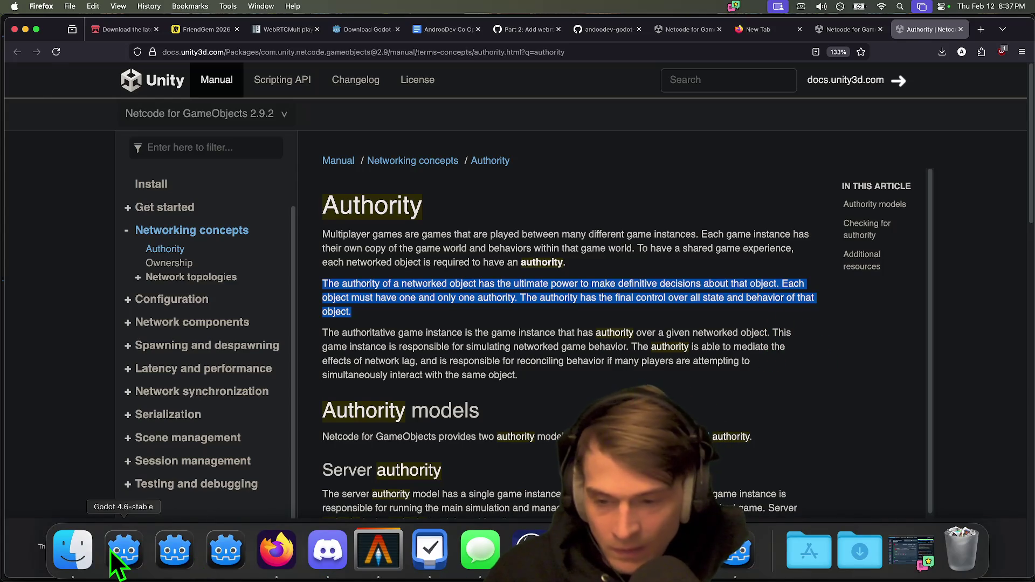
click(124, 555)
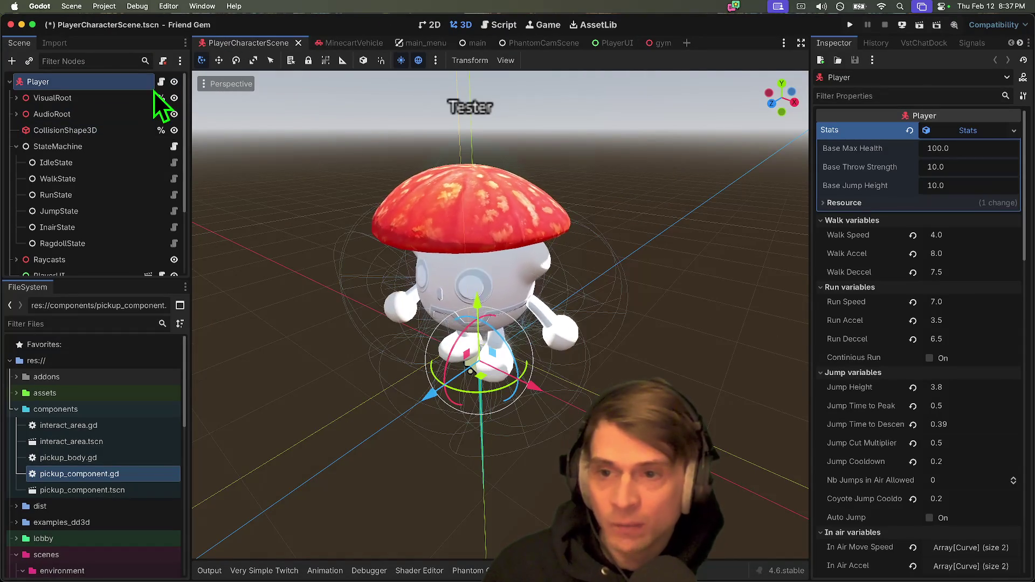
Step: Open player_character_script.gd, select the authority-check lines 130–136, then save and run
click(161, 82)
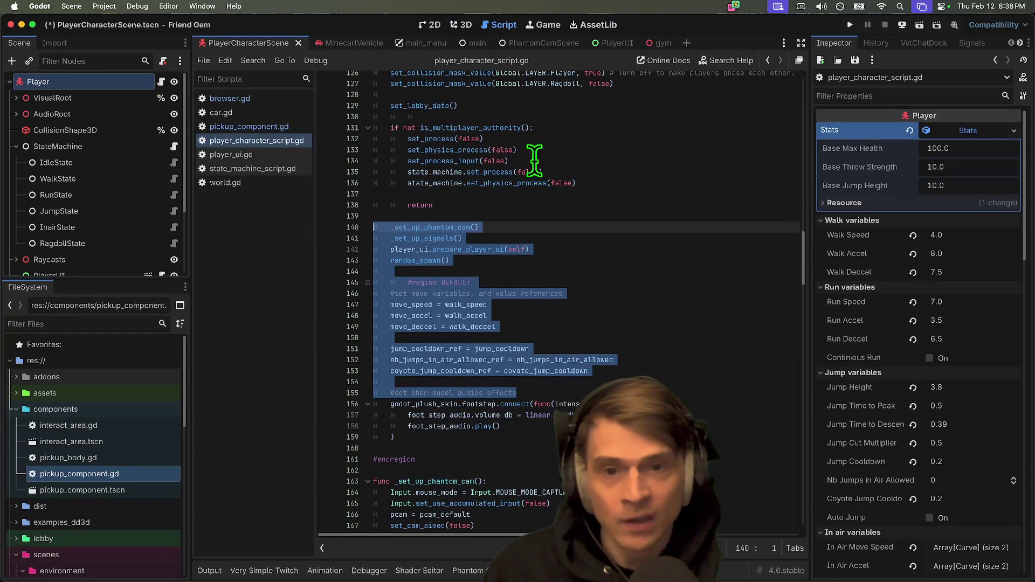
click(579, 107)
drag(579, 106, 719, 180)
click(722, 191)
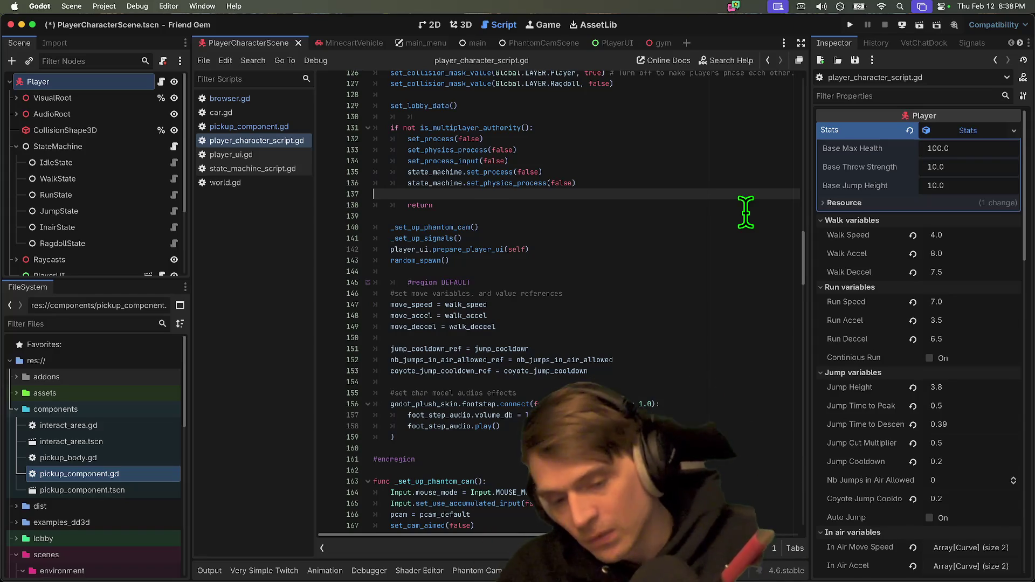
key(cmd+s)
key(super+s)
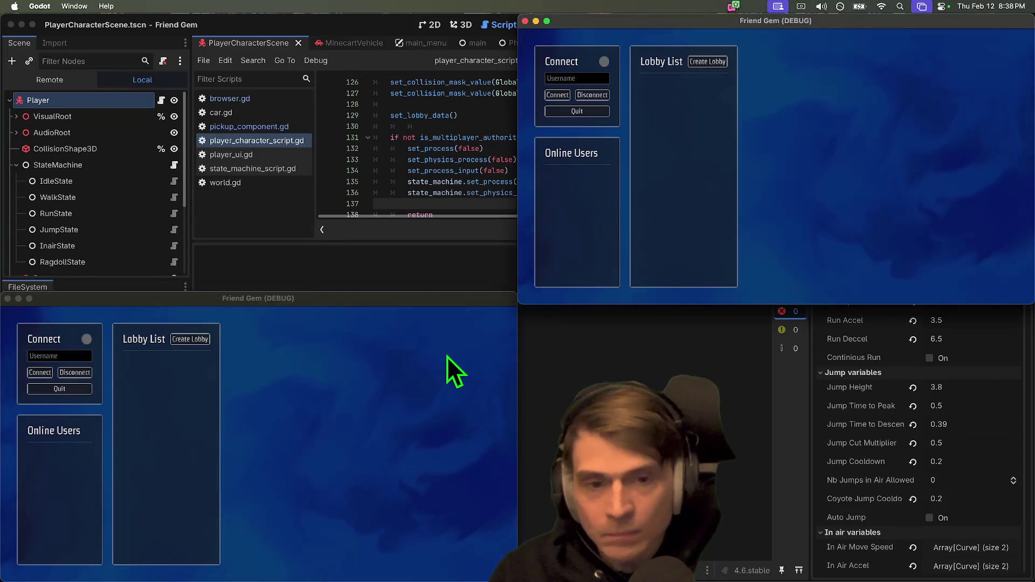
Step: Connect both clients, host a lobby and join it, set the host blue, and start
click(310, 494)
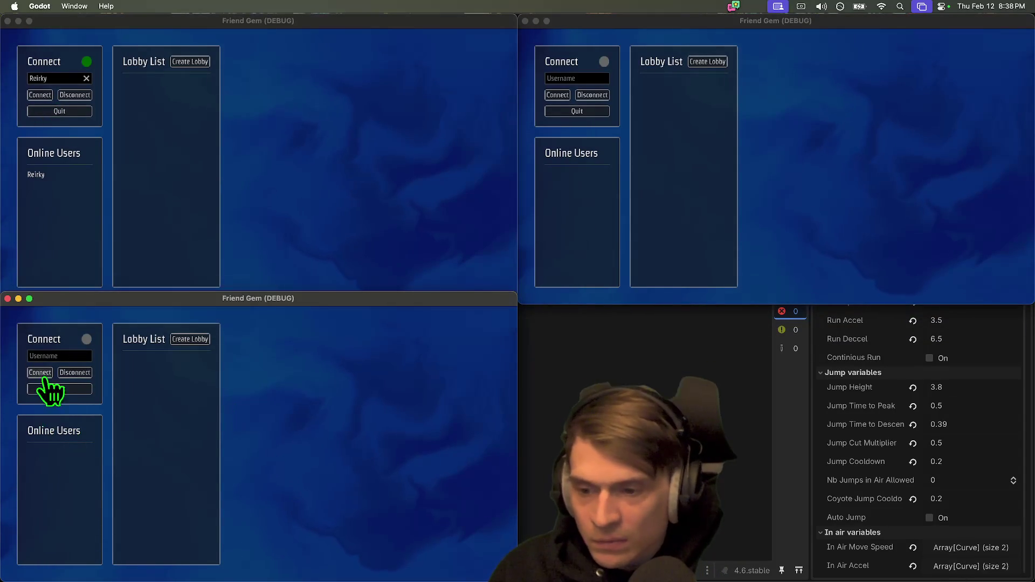
click(264, 96)
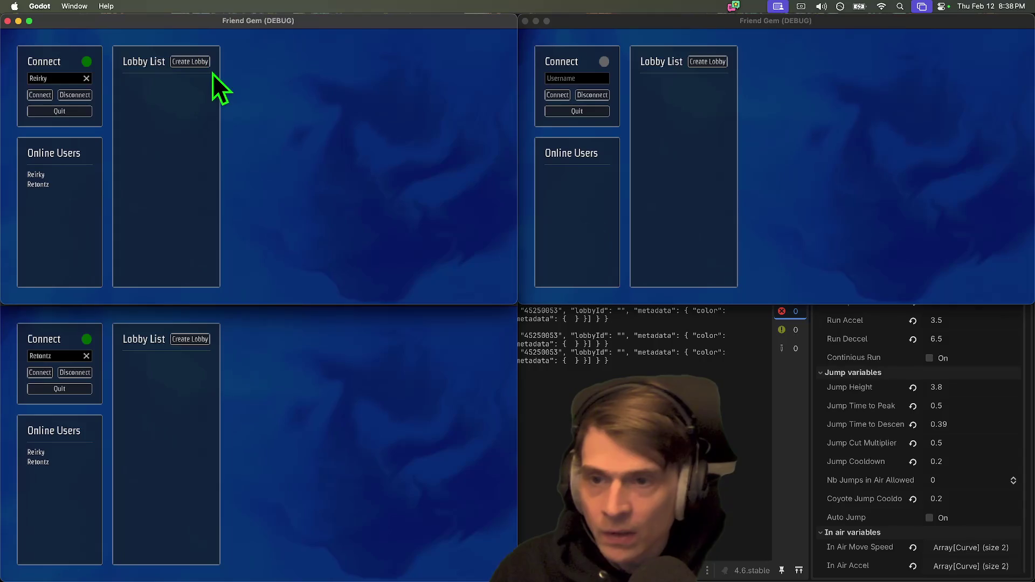
click(435, 432)
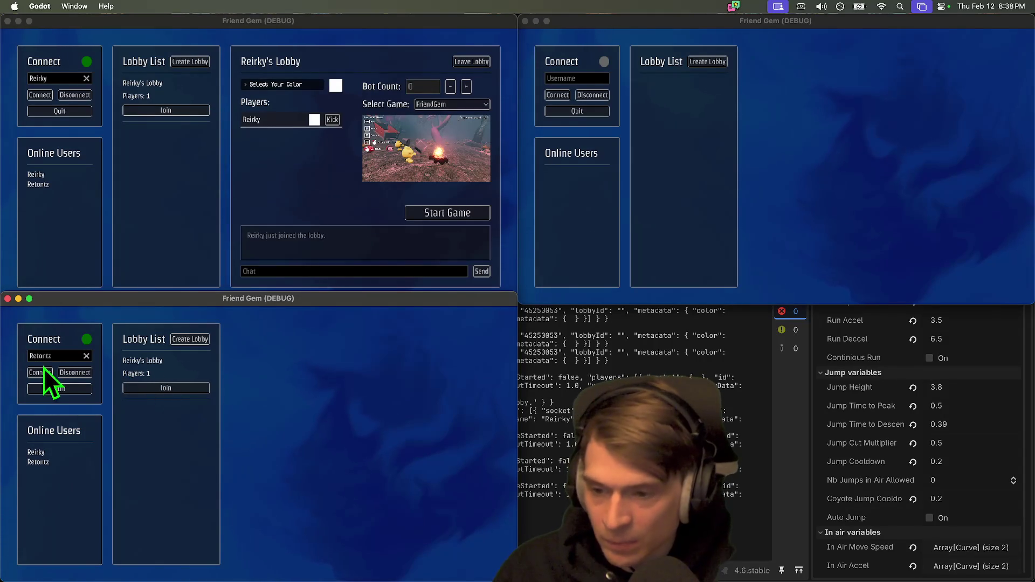
click(151, 389)
click(324, 229)
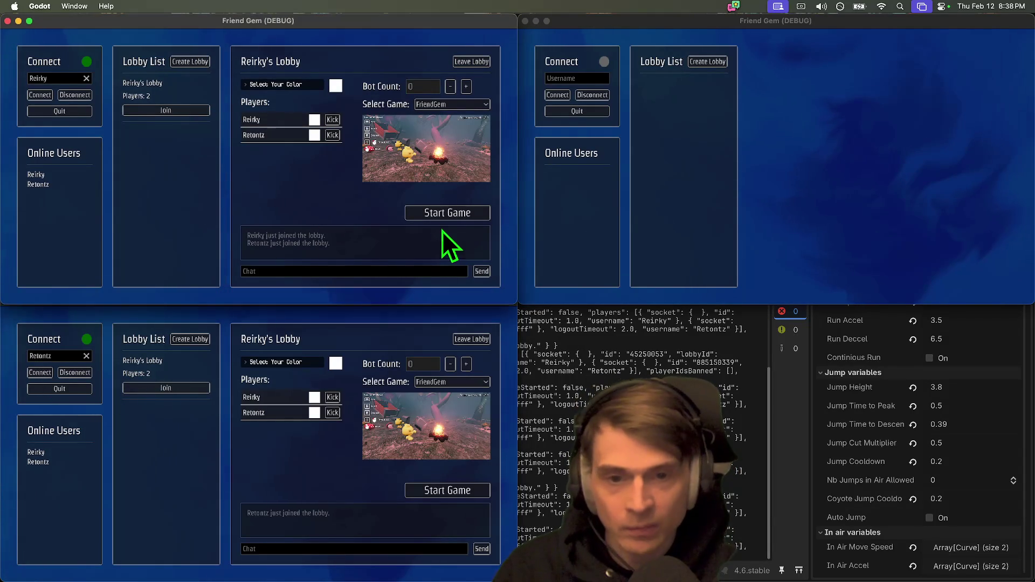
click(310, 88)
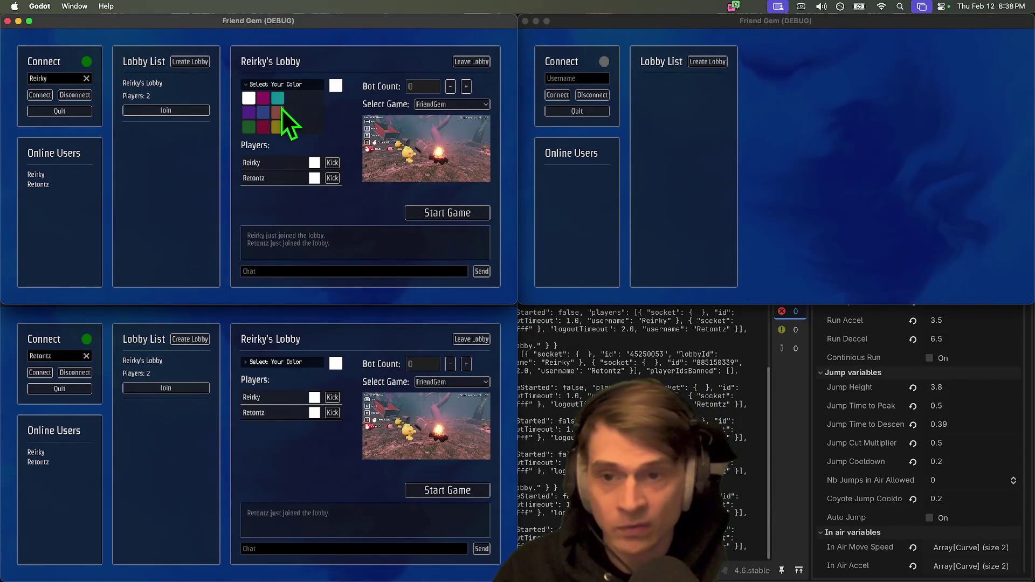
click(264, 113)
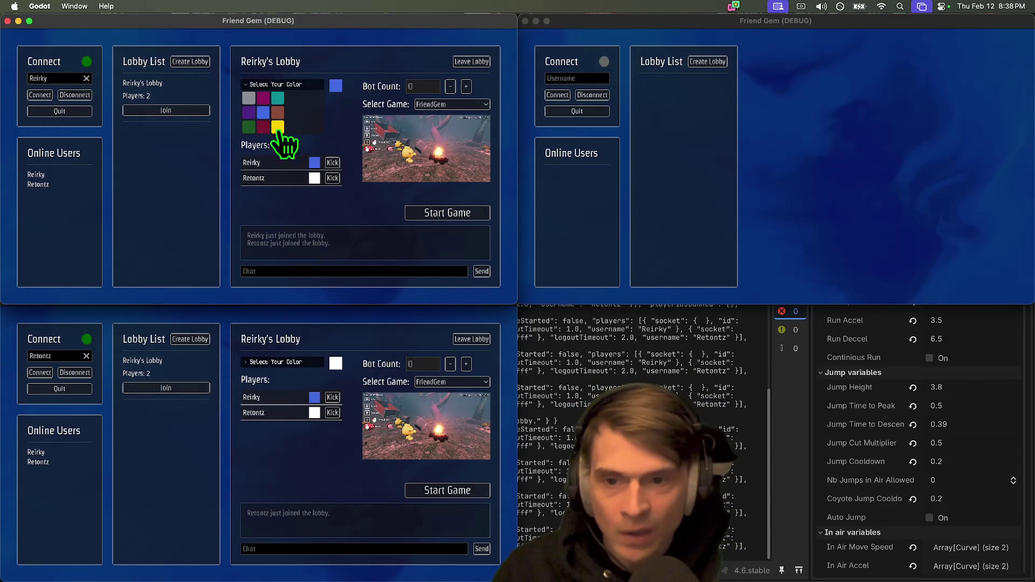
click(447, 216)
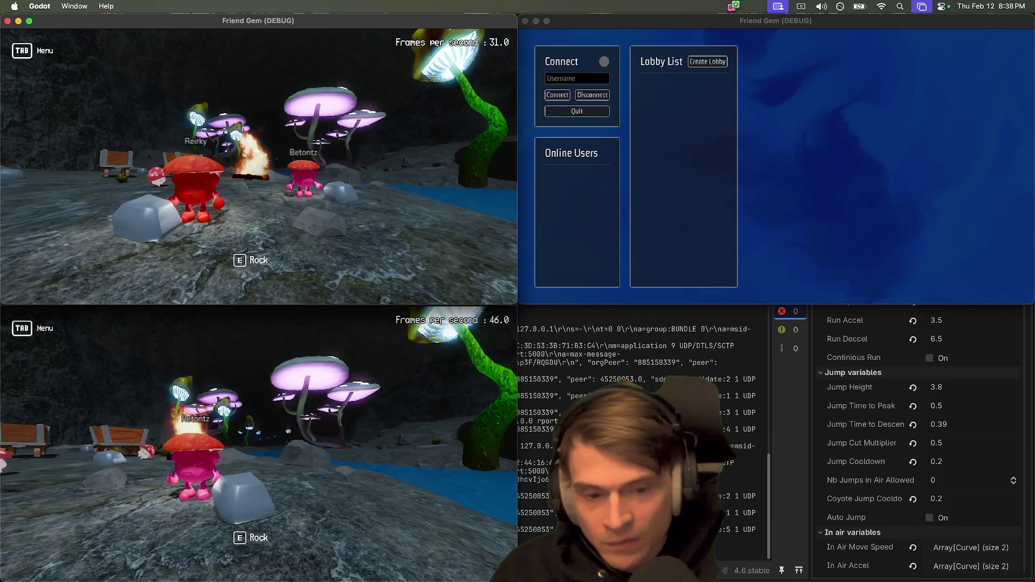
Step: Walk both players toward the carts, pick up a rock and drop it
key(w)
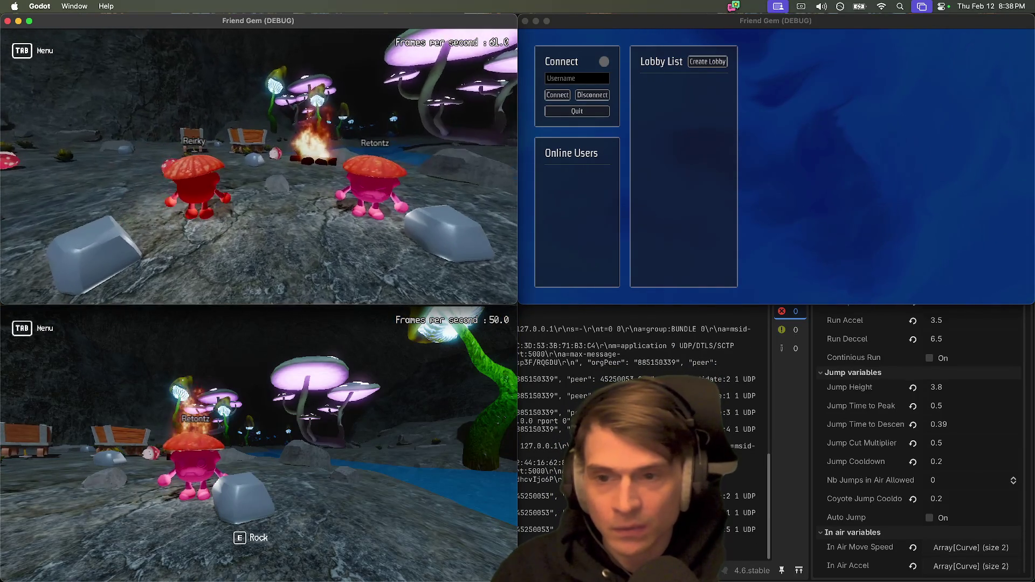
key(Tab)
click(259, 404)
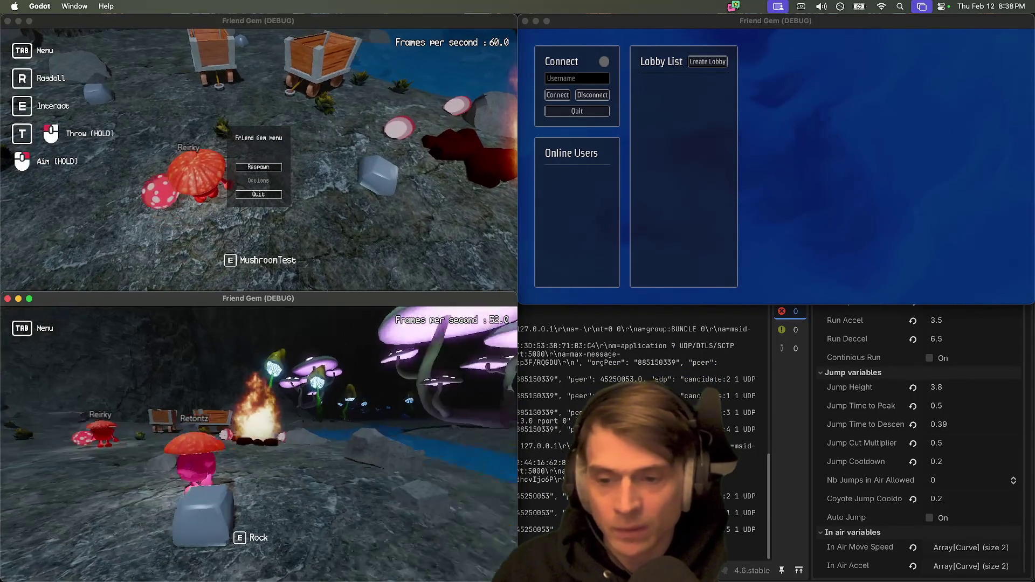
key(w)
key(Tab)
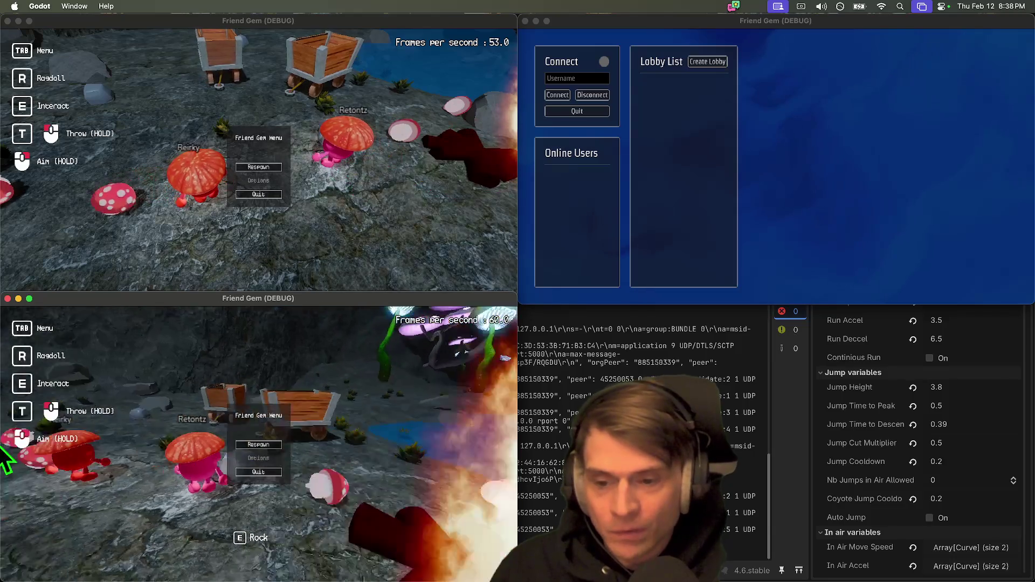
key(Tab)
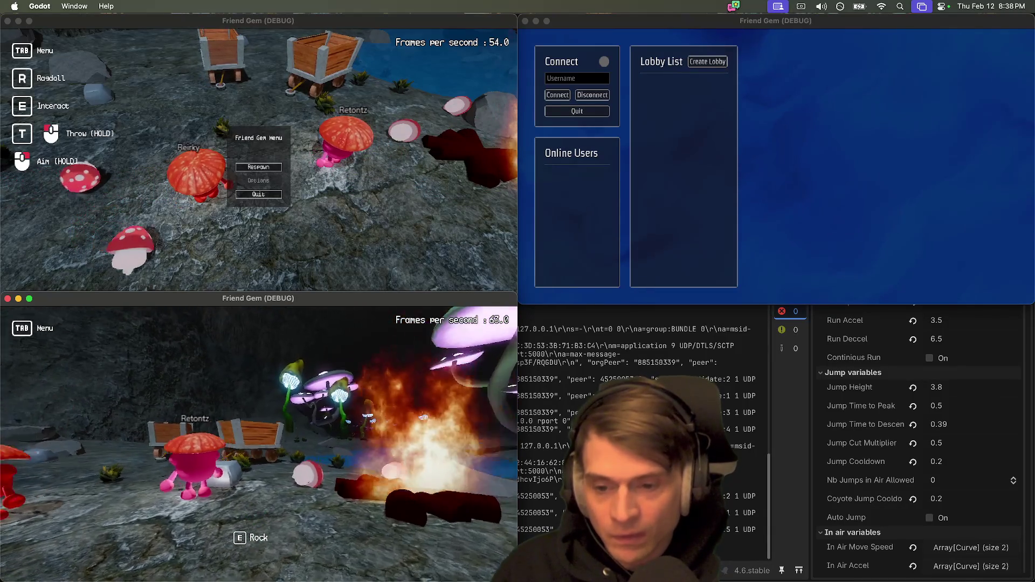
key(w)
key(e)
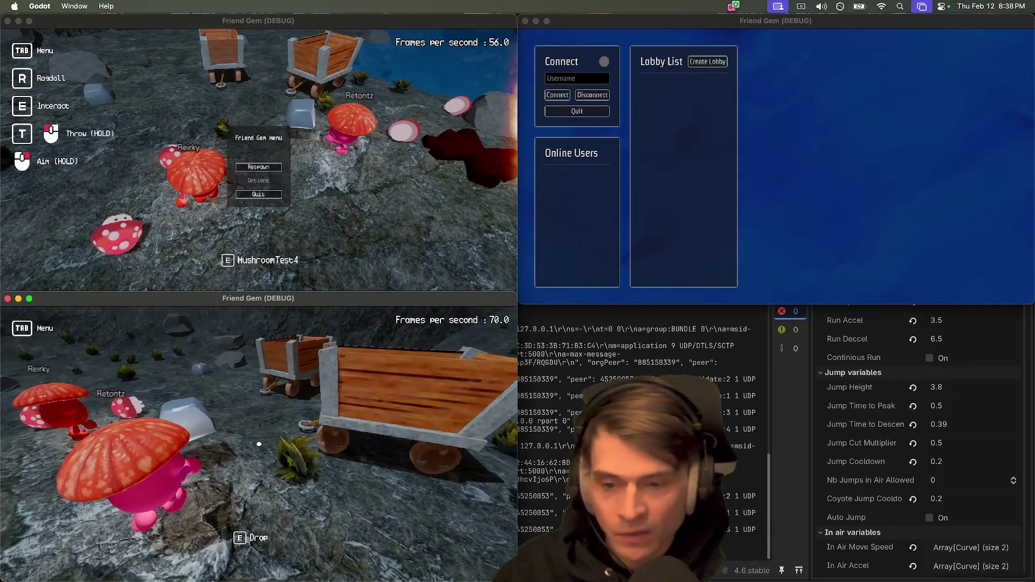
key(w)
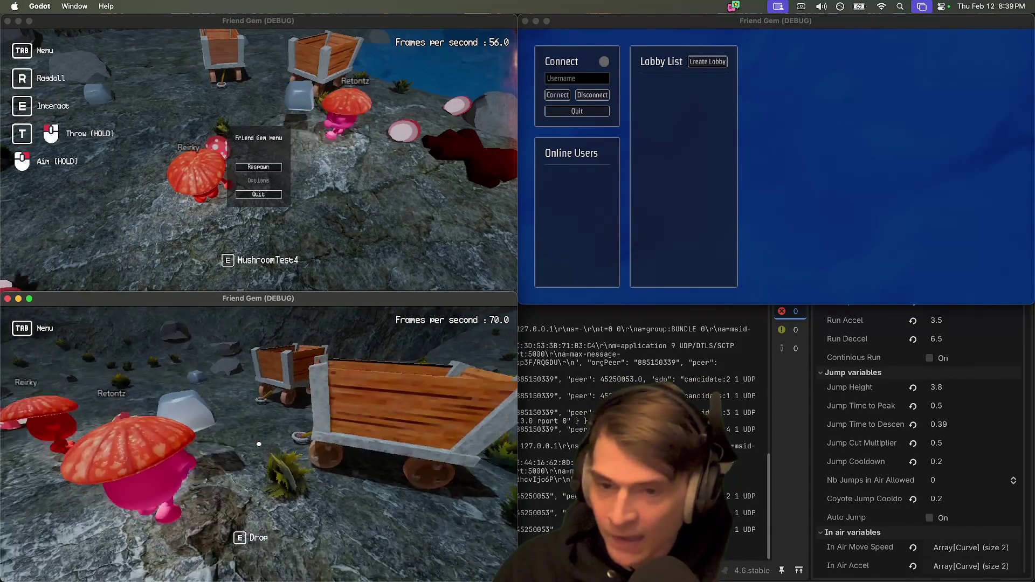
key(w)
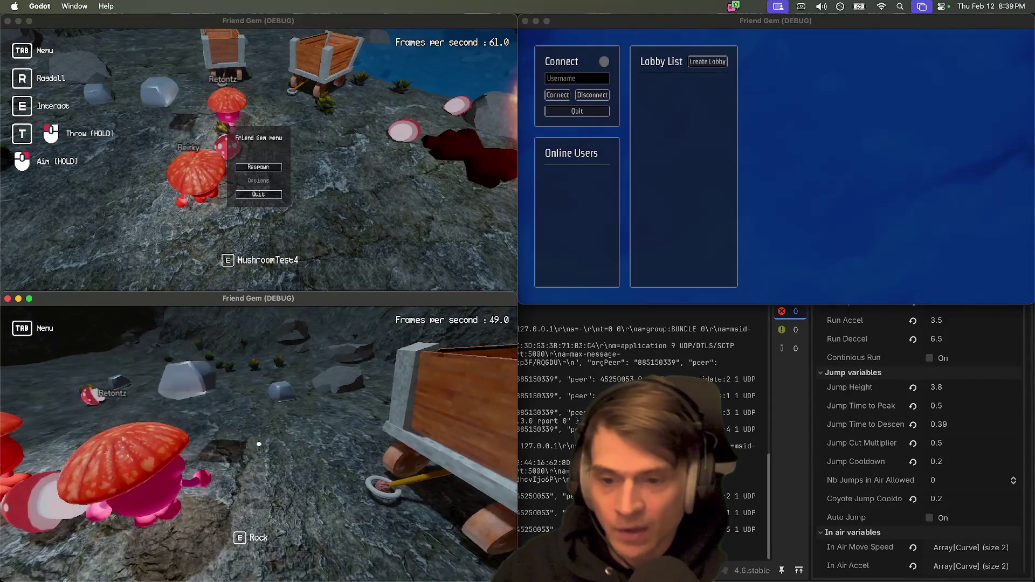
key(e)
Step: Move the top player around and have the bottom player grab an item and reach the cart
click(282, 266)
key(Tab)
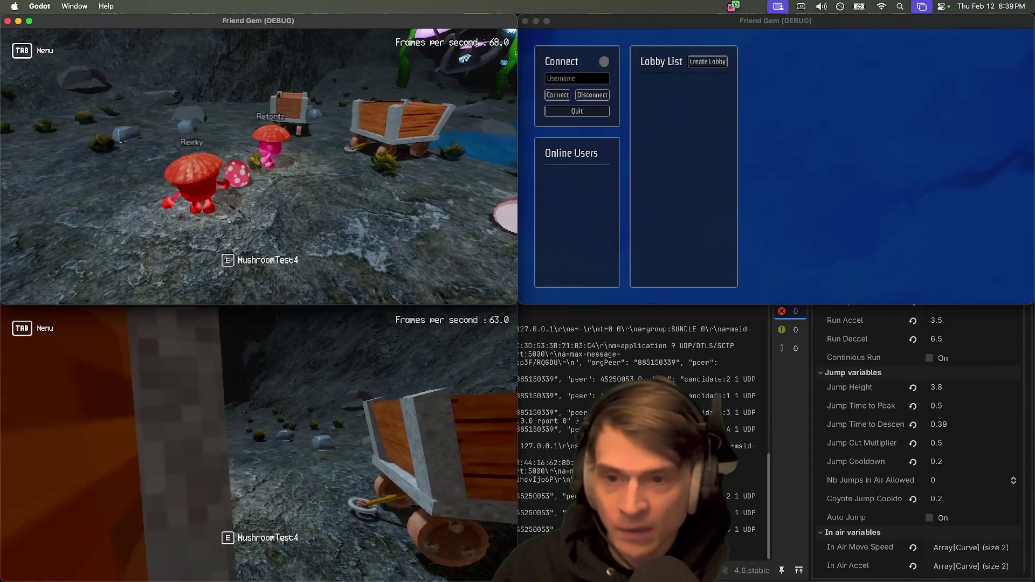
key(w)
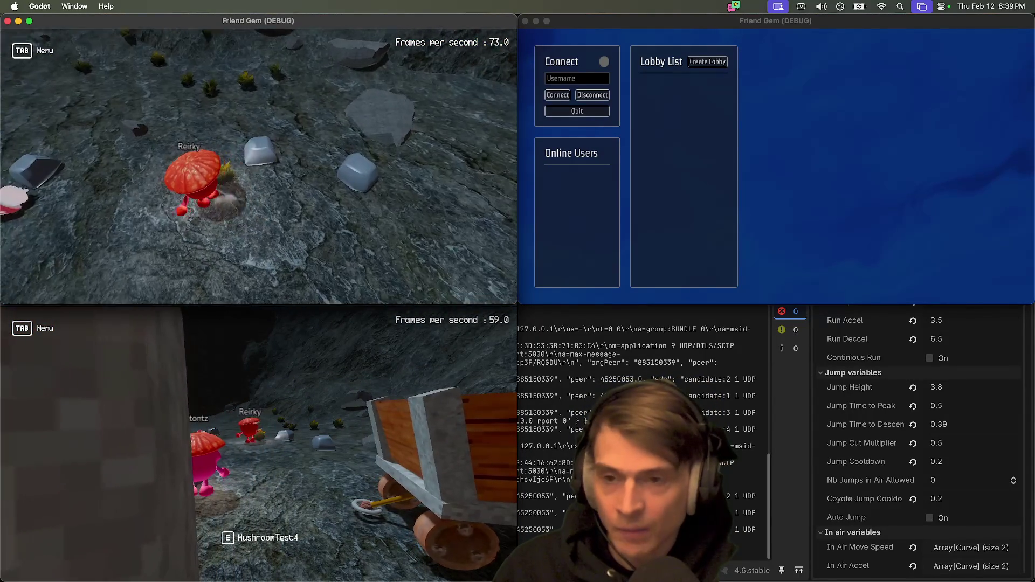
key(super+grave)
key(e)
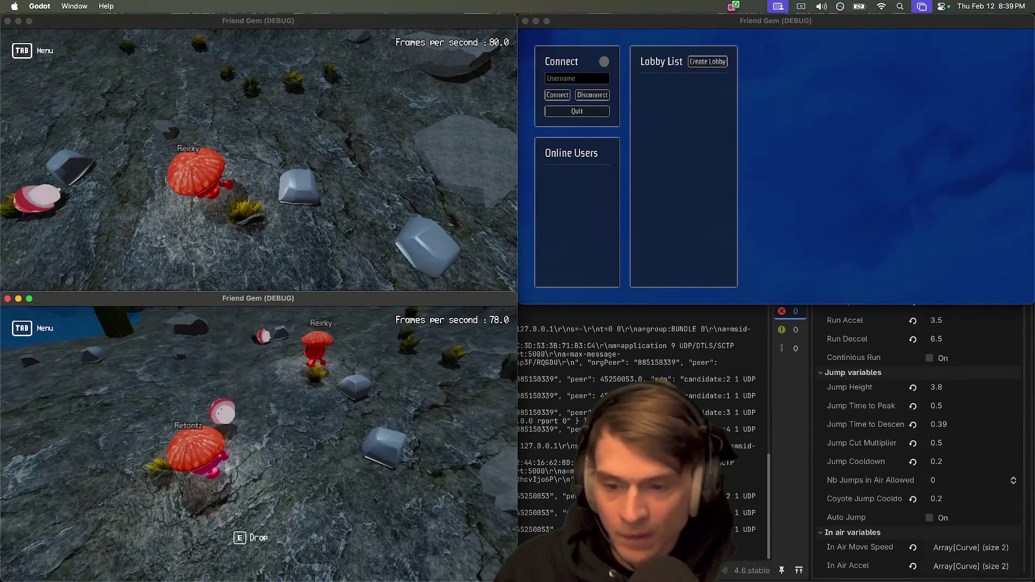
key(w)
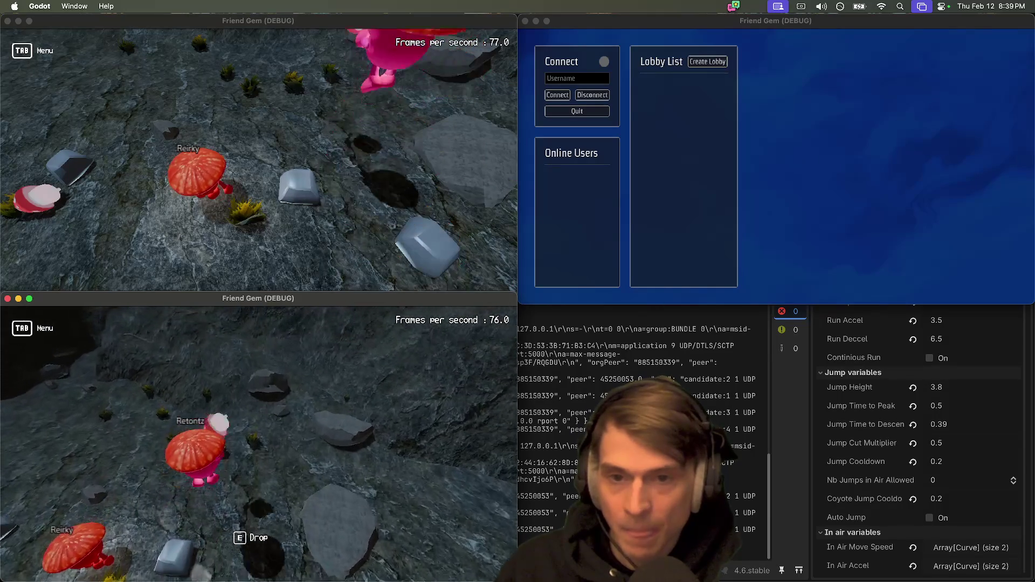
key(e)
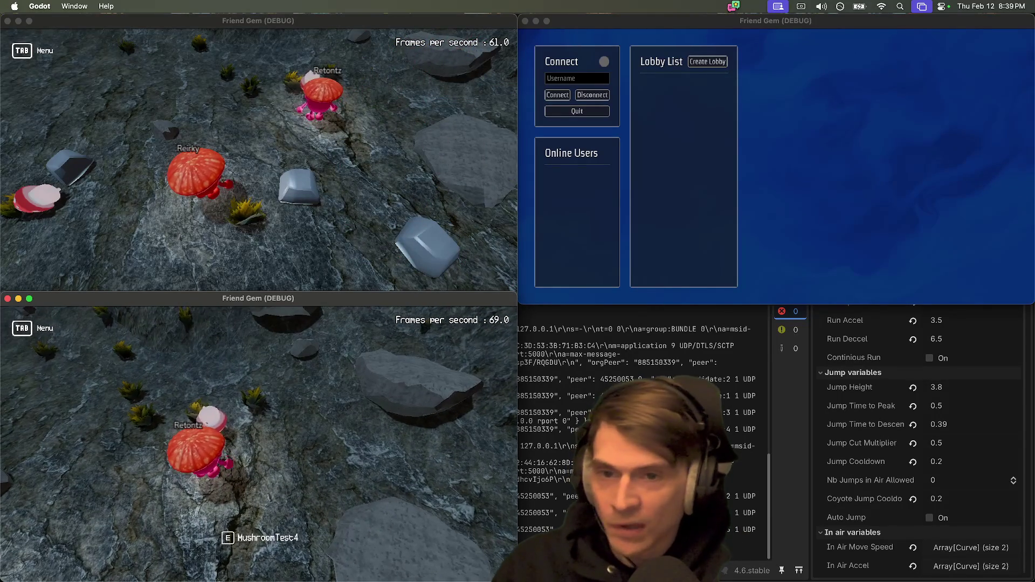
key(e)
key(w)
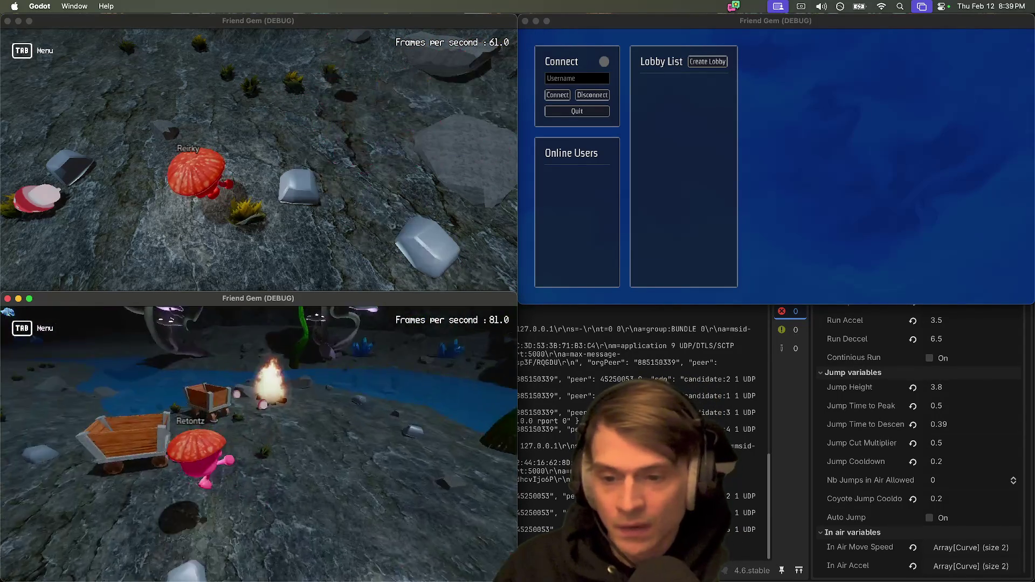
key(w)
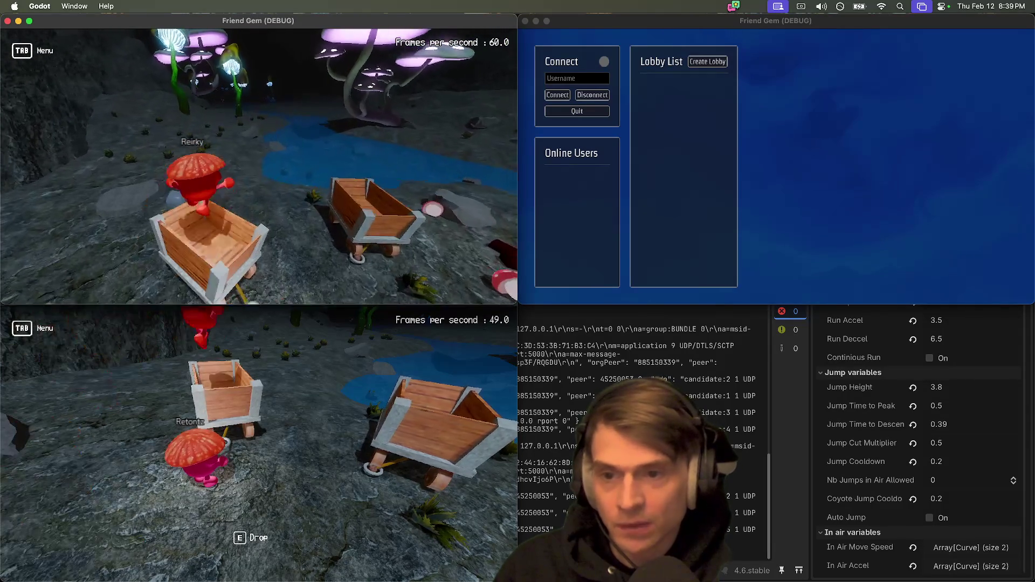
key(w)
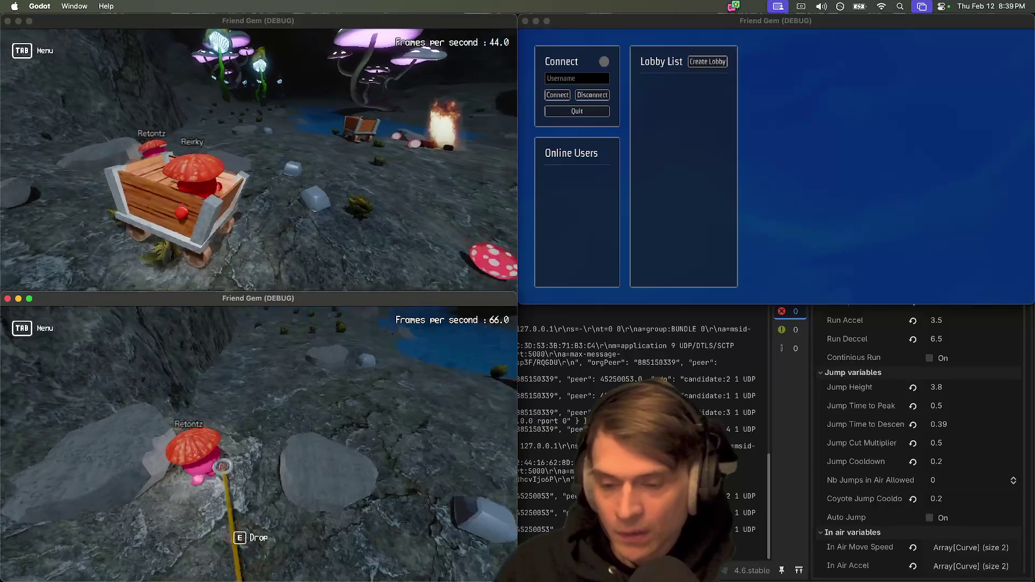
Step: Pull the roped cart along the water past the campfire, then stop the game instances
key(a)
key(a)
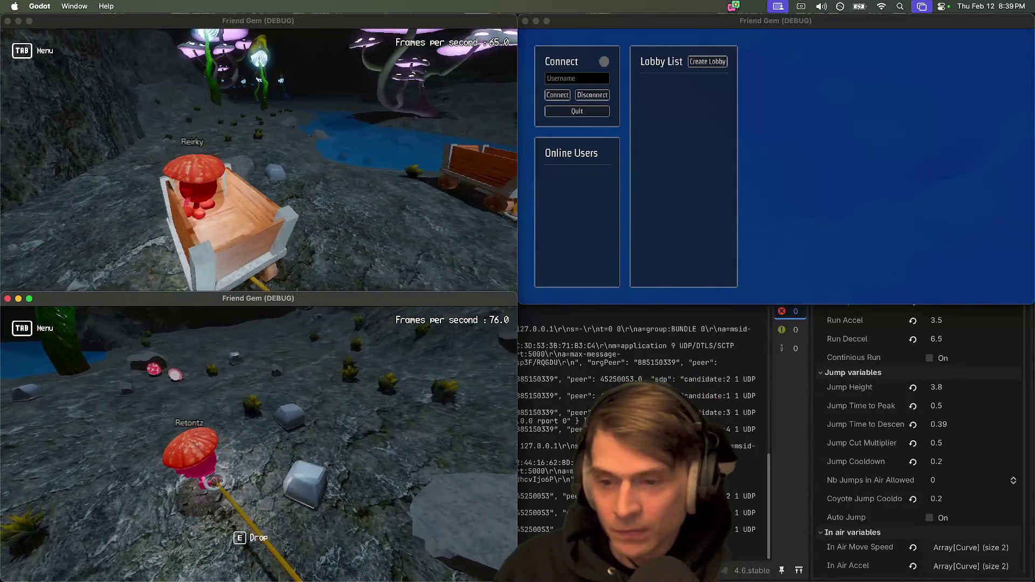
key(w)
key(w)
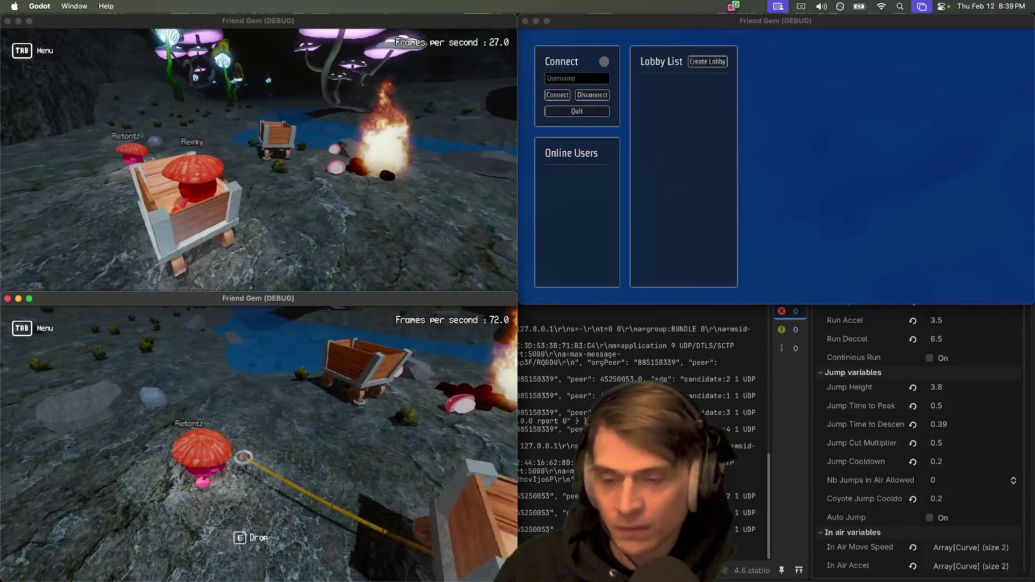
key(w)
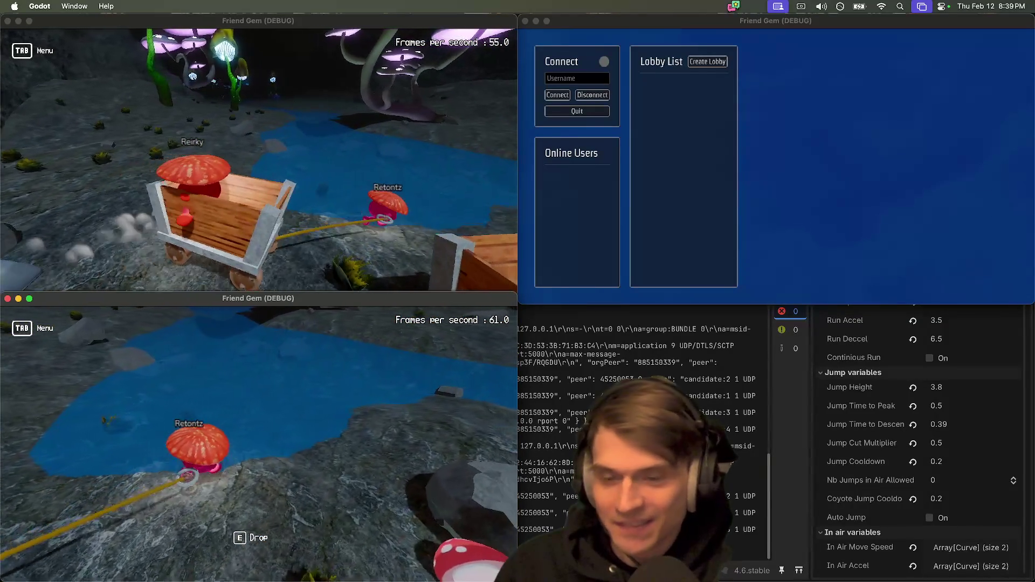
key(w)
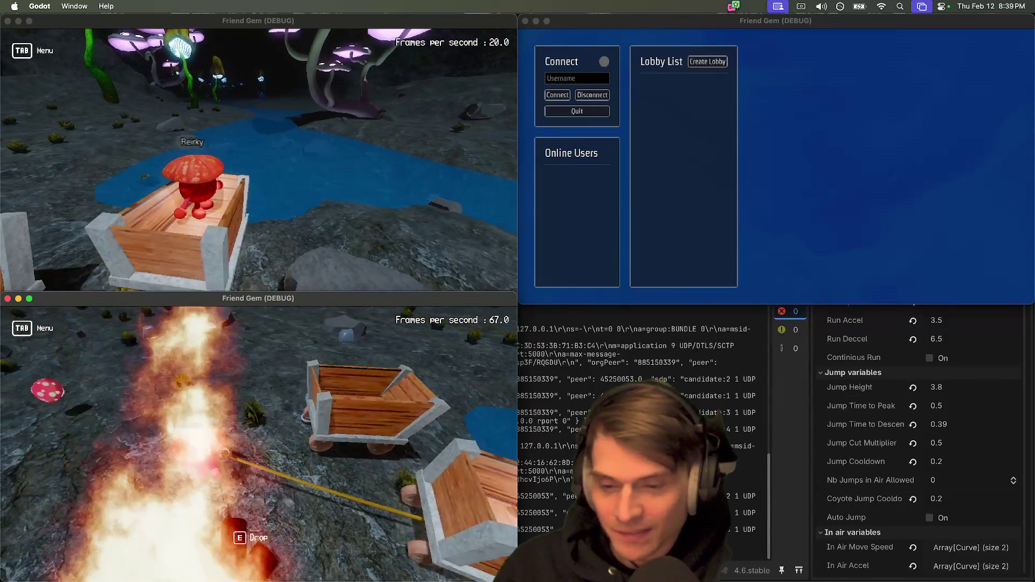
key(w)
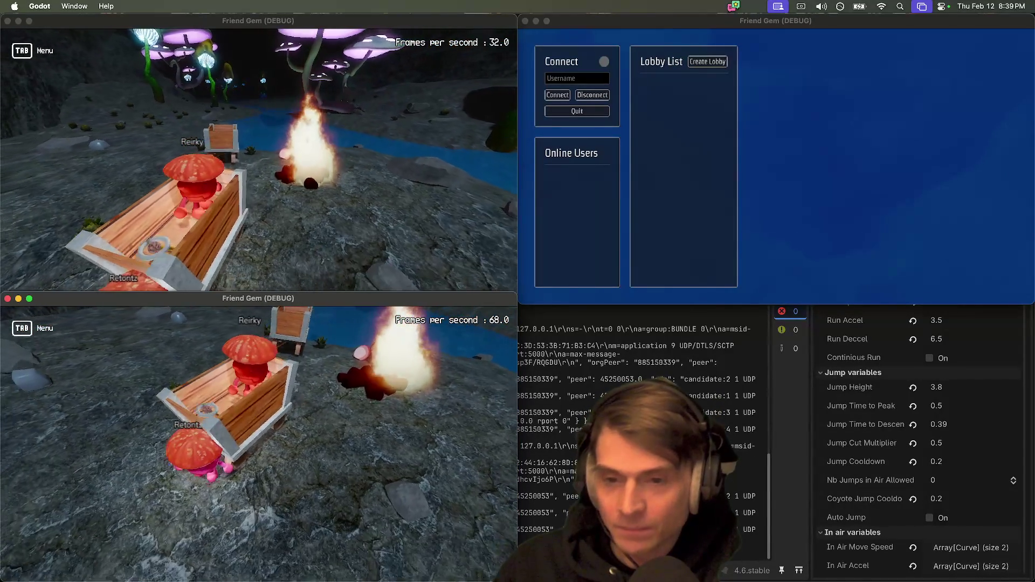
key(super+period)
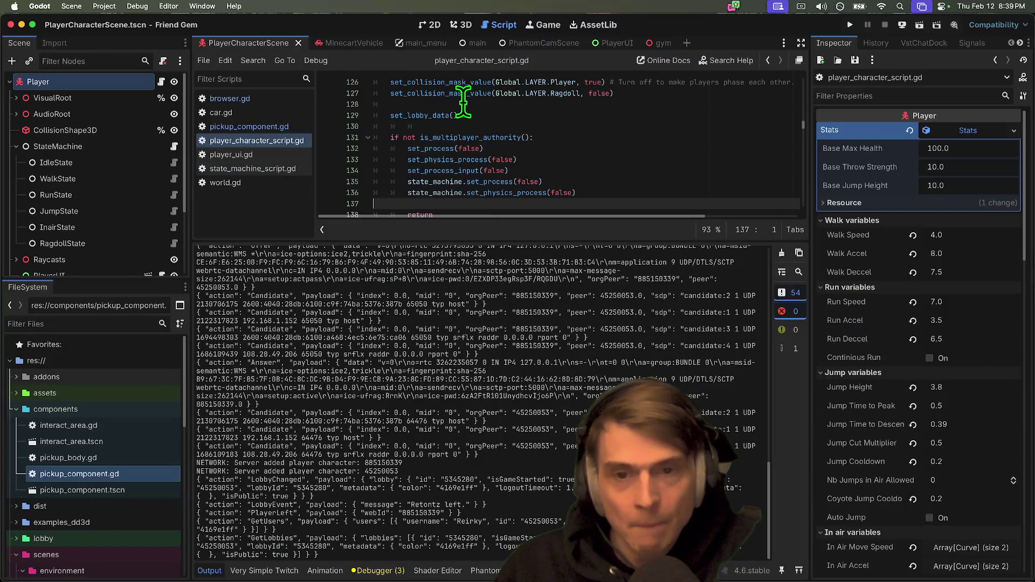
Step: In Customize Run Instances, tag the three instances server, join and join, and apply
click(104, 6)
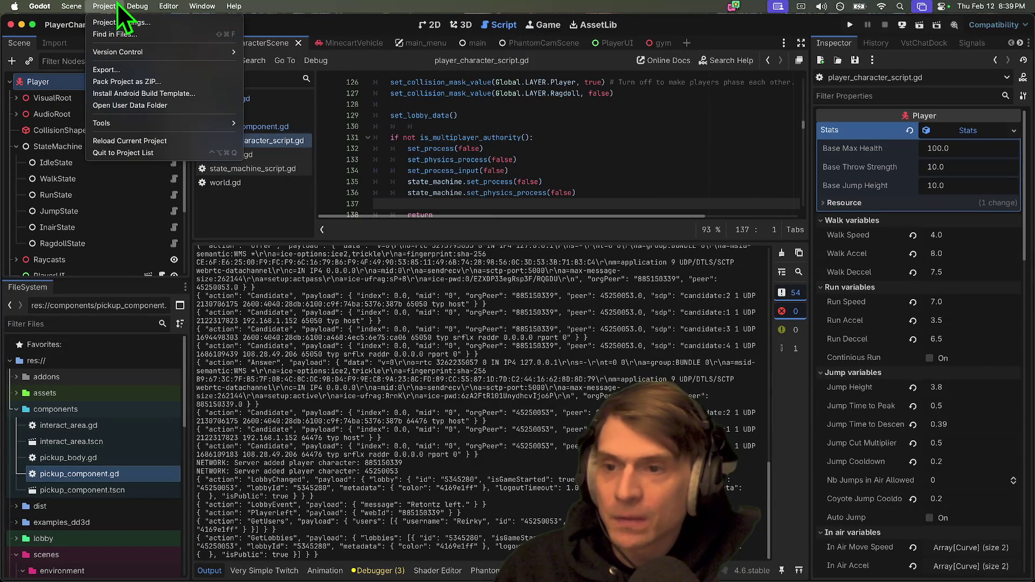
mouse_move(137, 6)
click(161, 164)
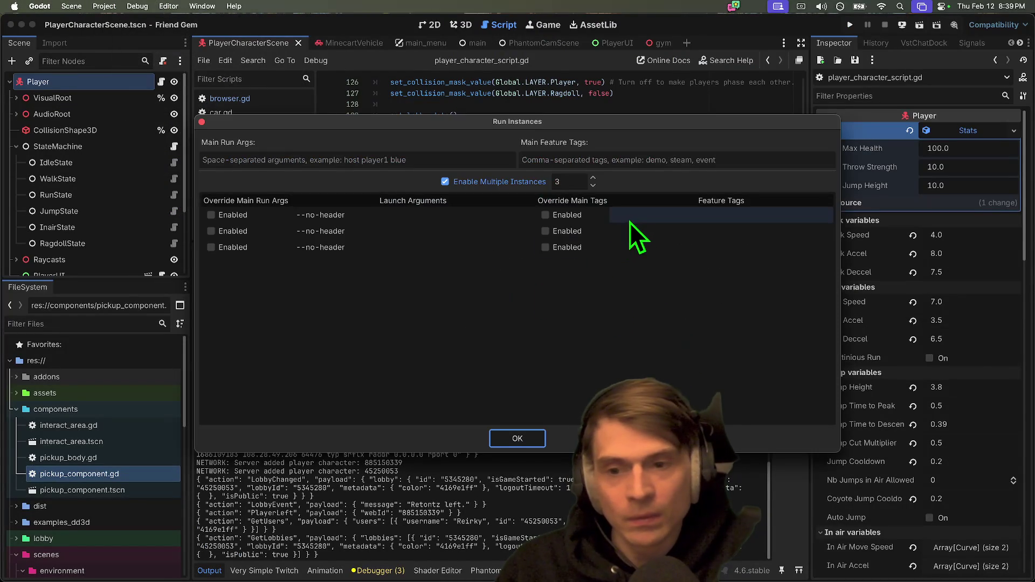
click(641, 206)
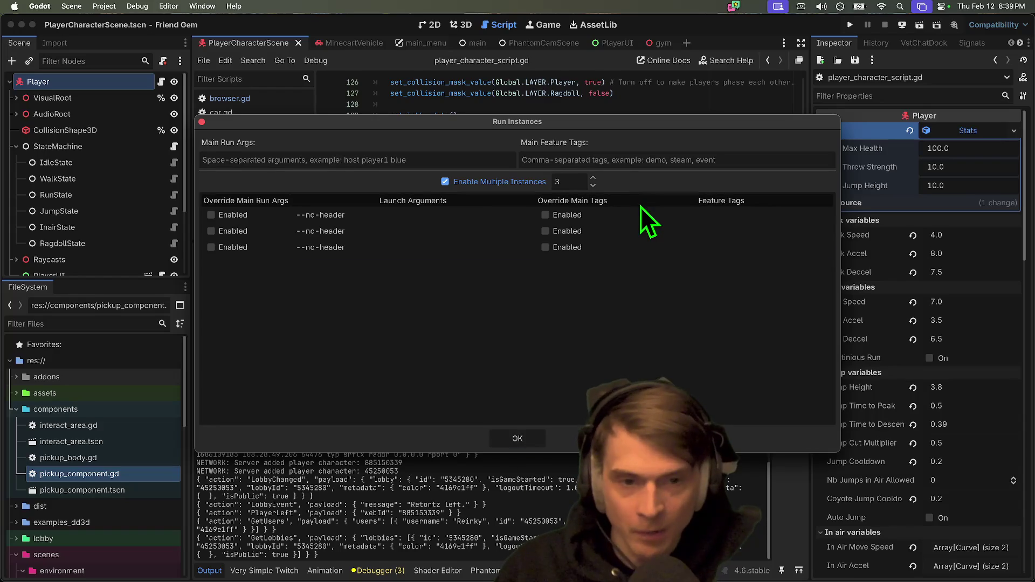
double_click(641, 214)
text(server)
key(Return)
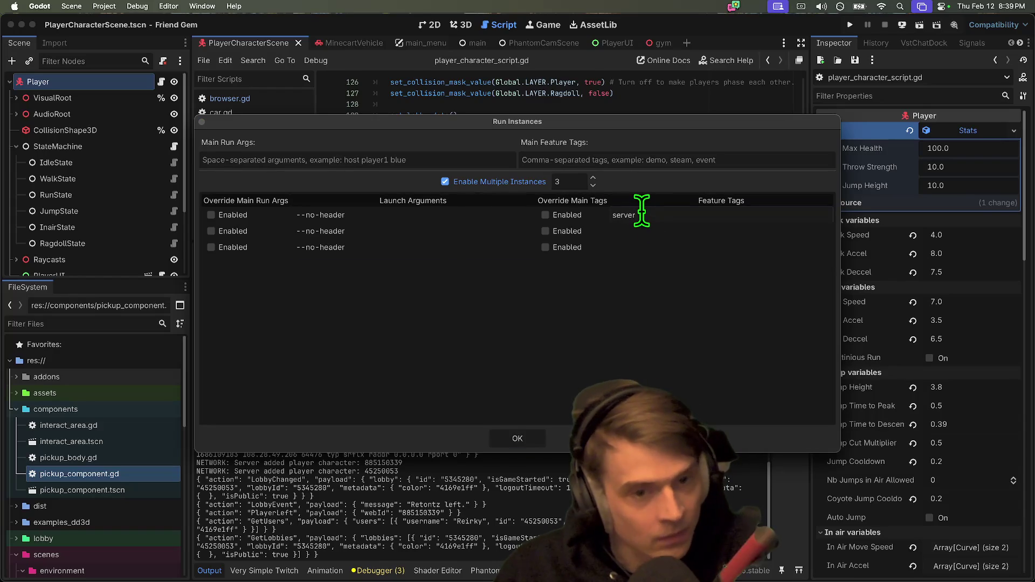
double_click(650, 231)
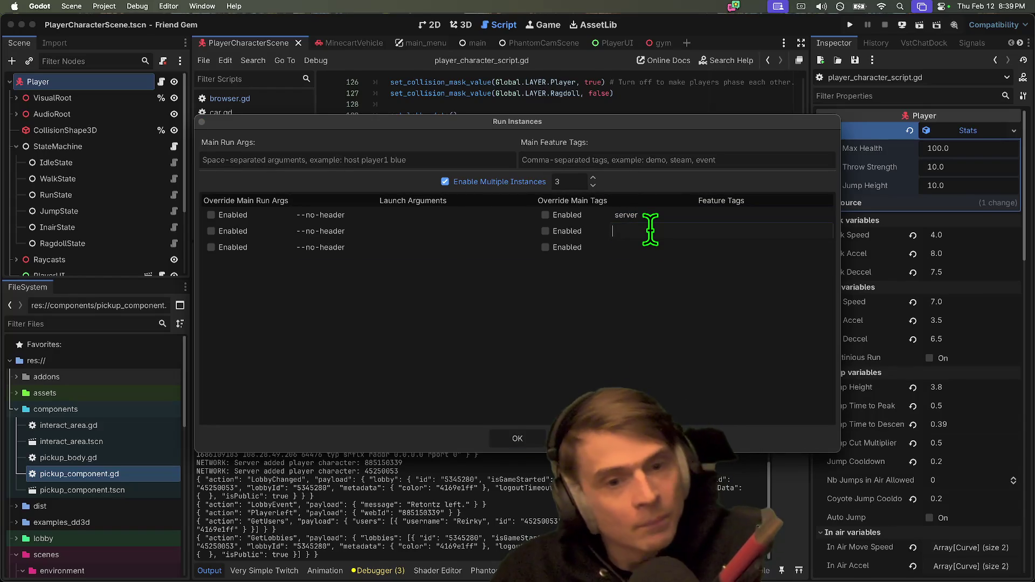
text(join)
key(Return)
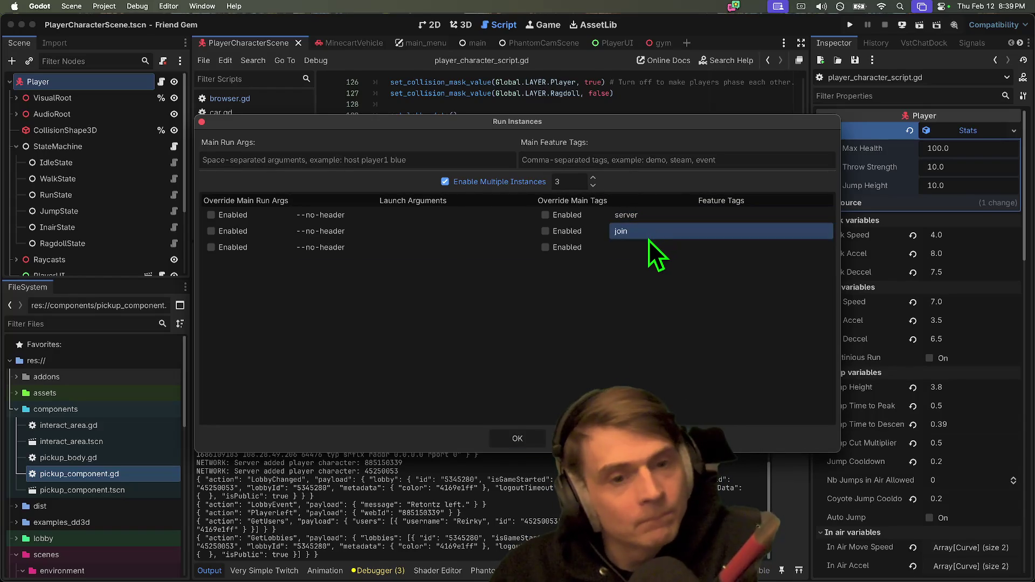
double_click(647, 243)
text(join)
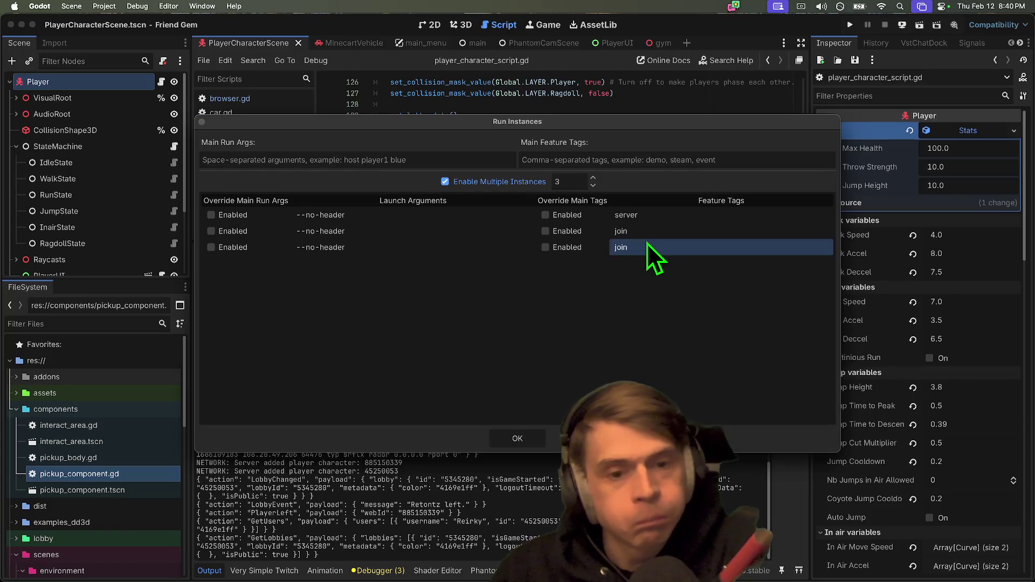
click(509, 438)
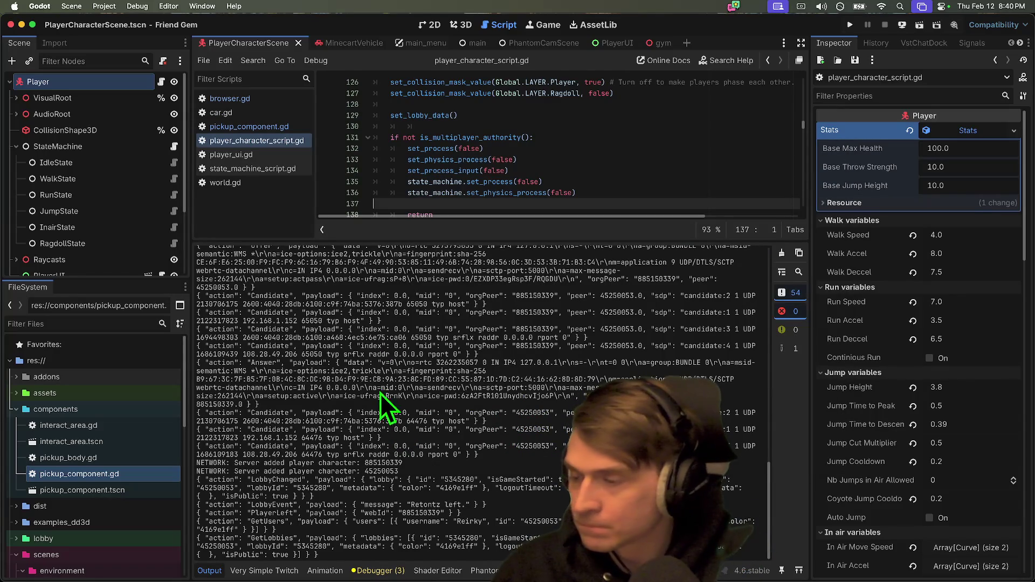
Step: Filter the FileSystem by 'rock' and open the Rock.tscn pickup scene
mouse_move(151, 278)
mouse_down()
mouse_move(141, 437)
mouse_move(129, 170)
mouse_up()
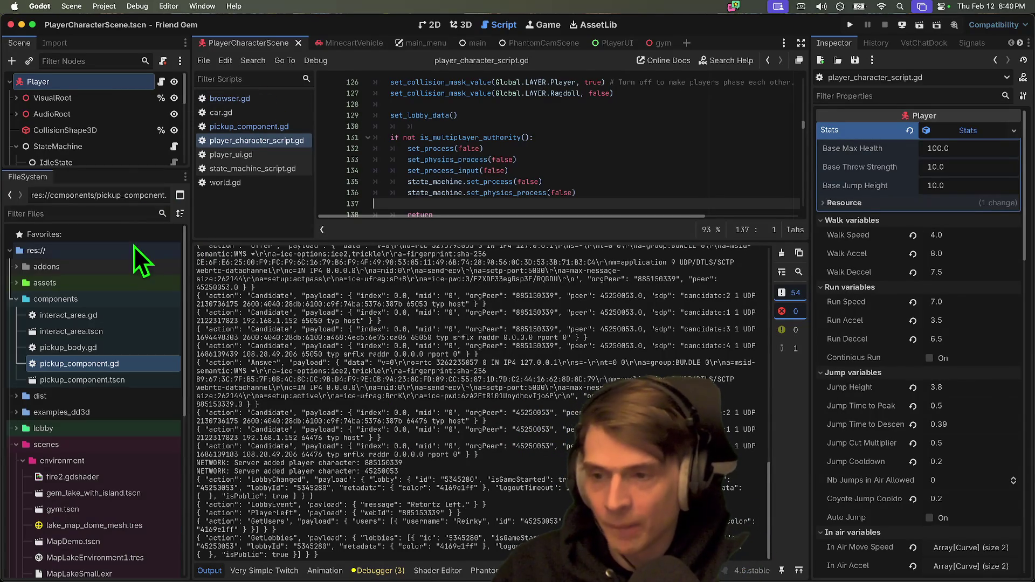
click(113, 214)
text(rock)
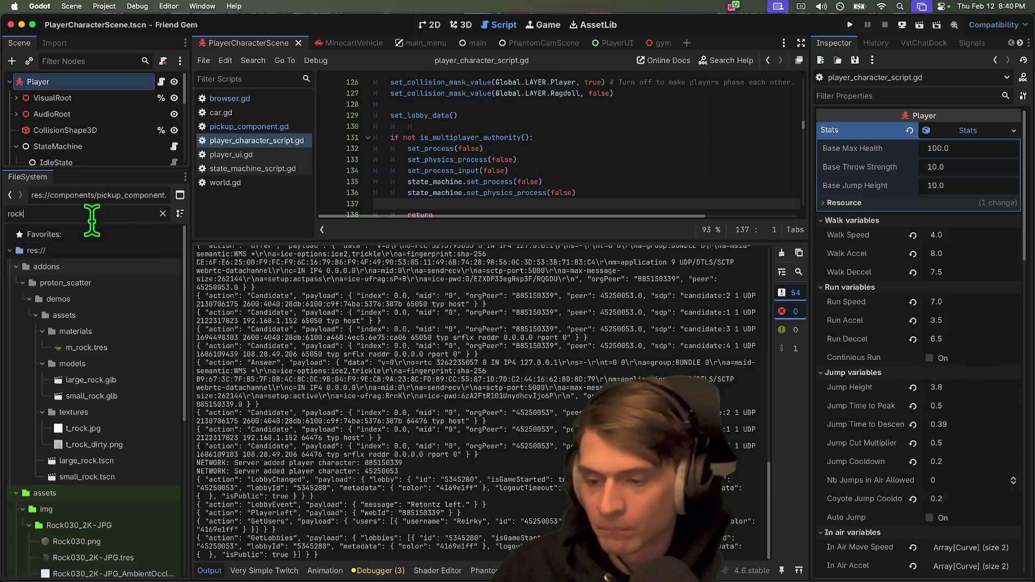
scroll(127, 495, down, 5)
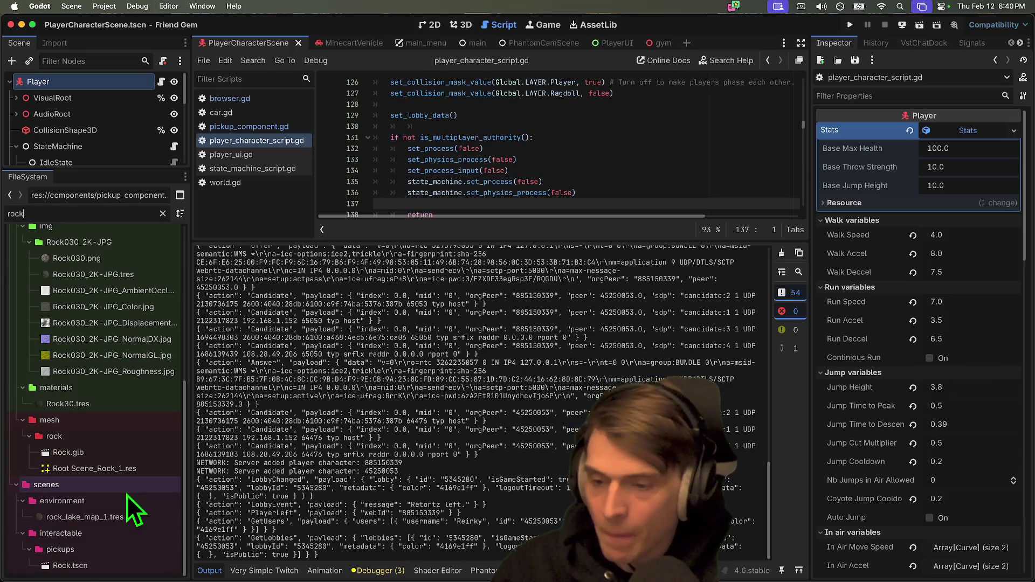
double_click(101, 565)
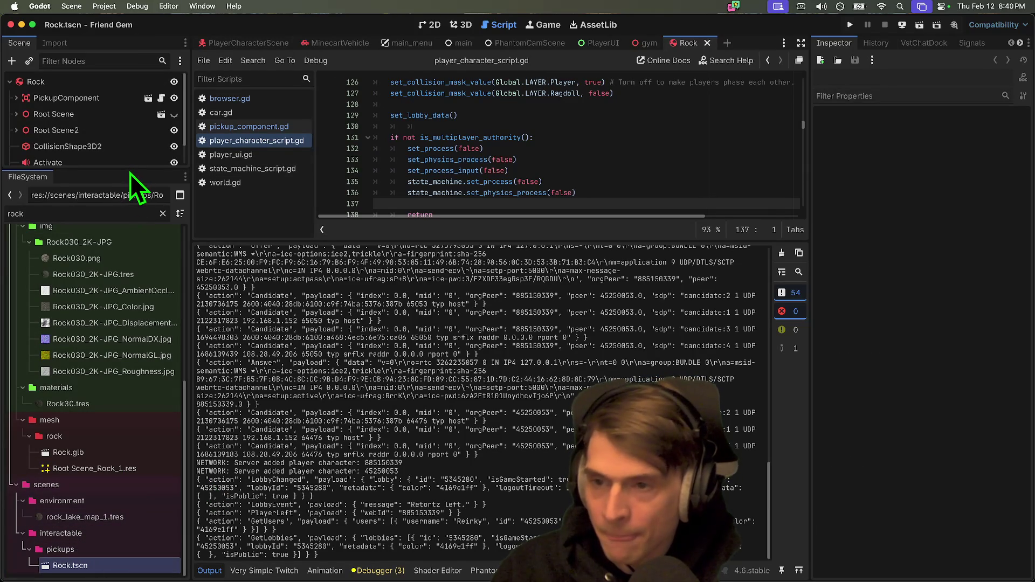
Step: Select the Rock root node and bring up an enlarged 3D view of the rock
drag(128, 172, 115, 370)
click(155, 83)
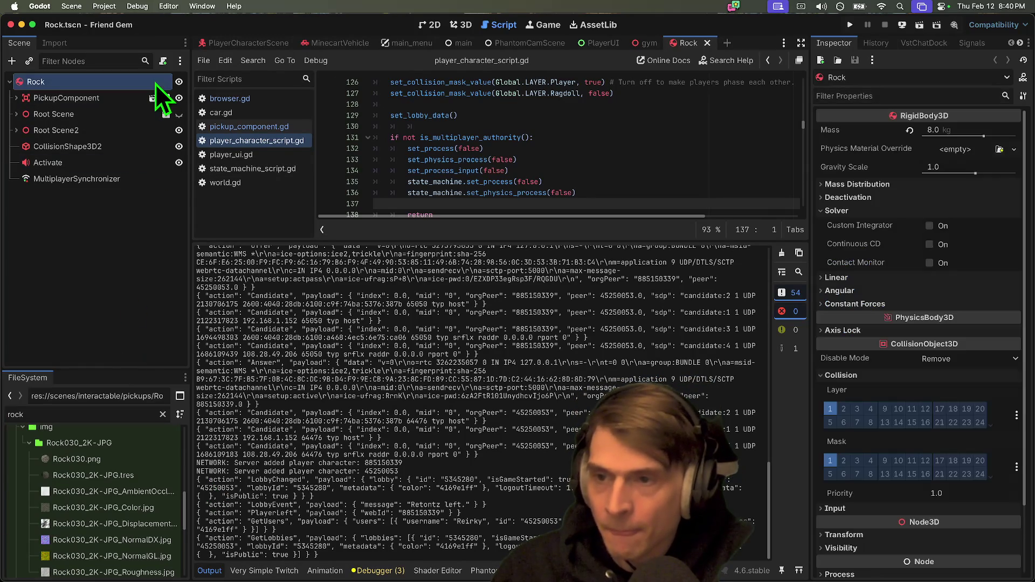
click(455, 24)
click(423, 25)
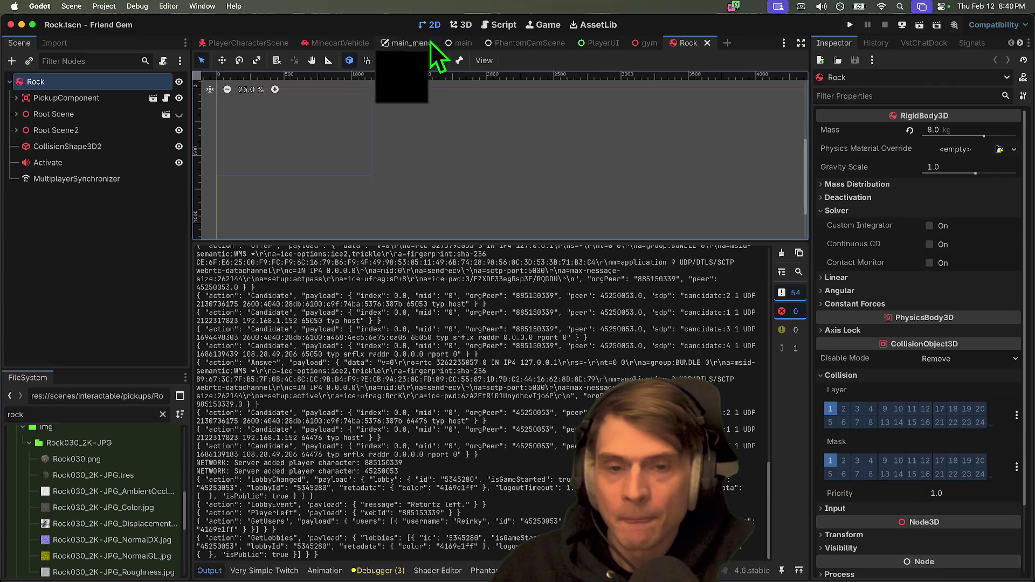
click(455, 23)
drag(482, 244, 483, 380)
Step: Add a Label node and drag it to become Rock's first child
key(super+a)
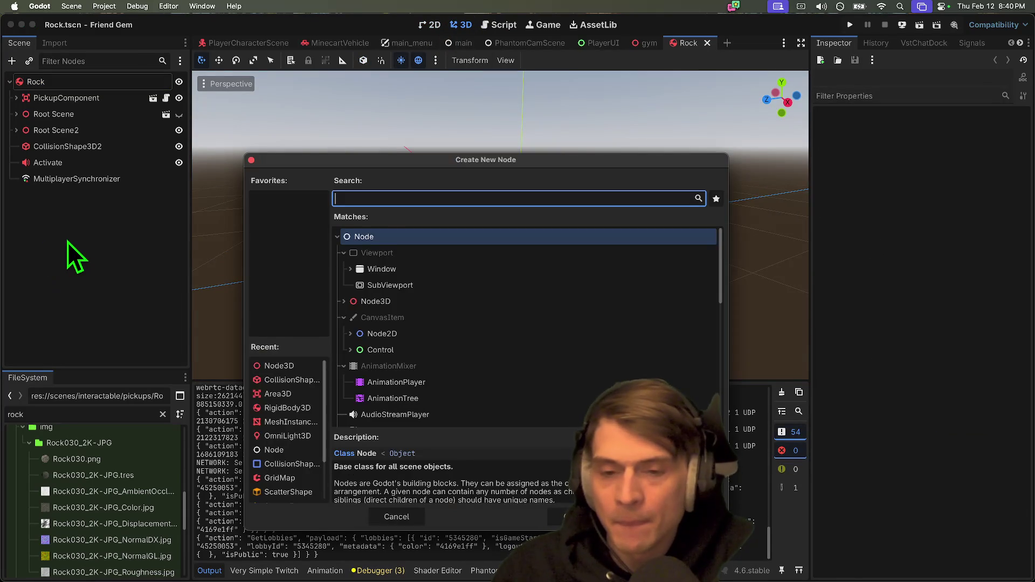
text(label)
key(Return)
drag(89, 199, 104, 90)
right_click(102, 82)
click(83, 103)
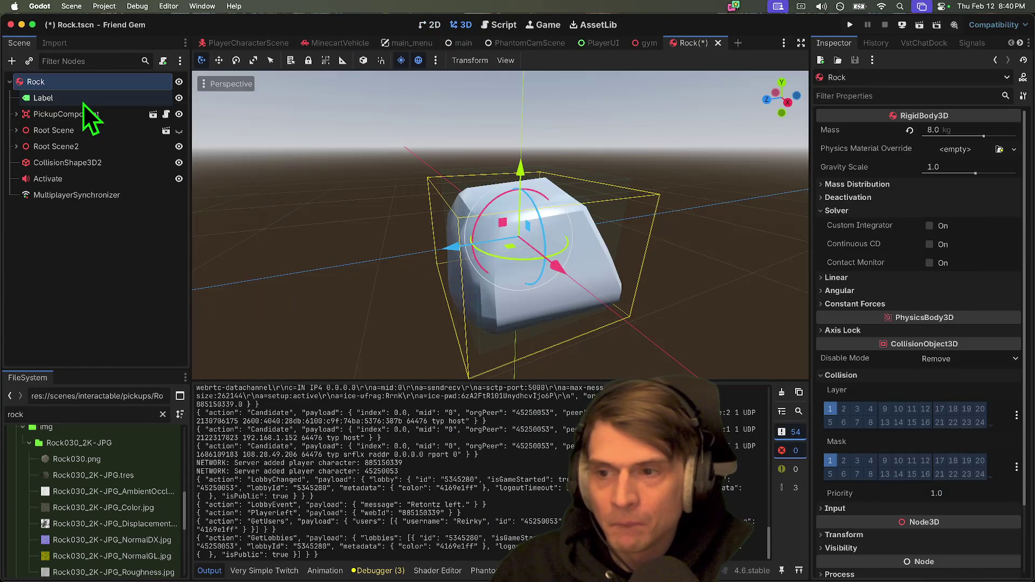
Step: Change the Label node's type to Label3D
right_click(83, 101)
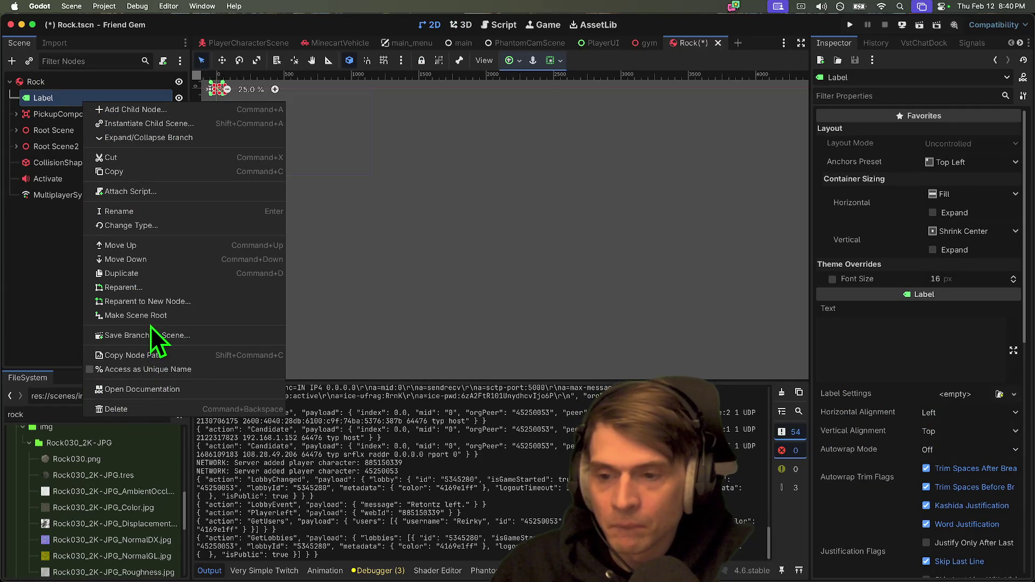
click(195, 232)
text(Label3D)
key(Return)
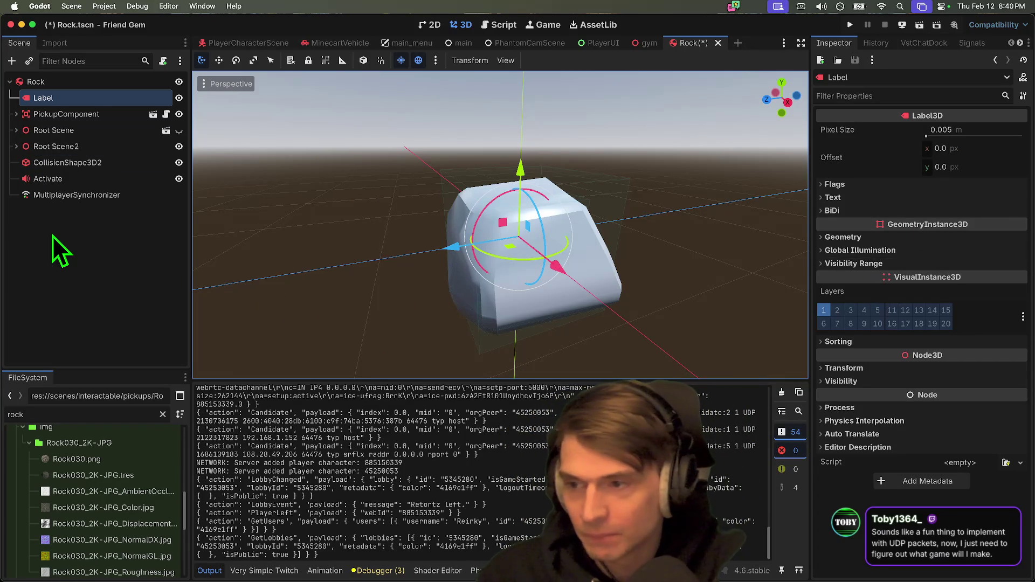
Step: Raise the label above the rock and look over its text and font settings
mouse_move(541, 153)
mouse_down()
mouse_move(508, 62)
mouse_move(506, 95)
mouse_move(516, 70)
mouse_up()
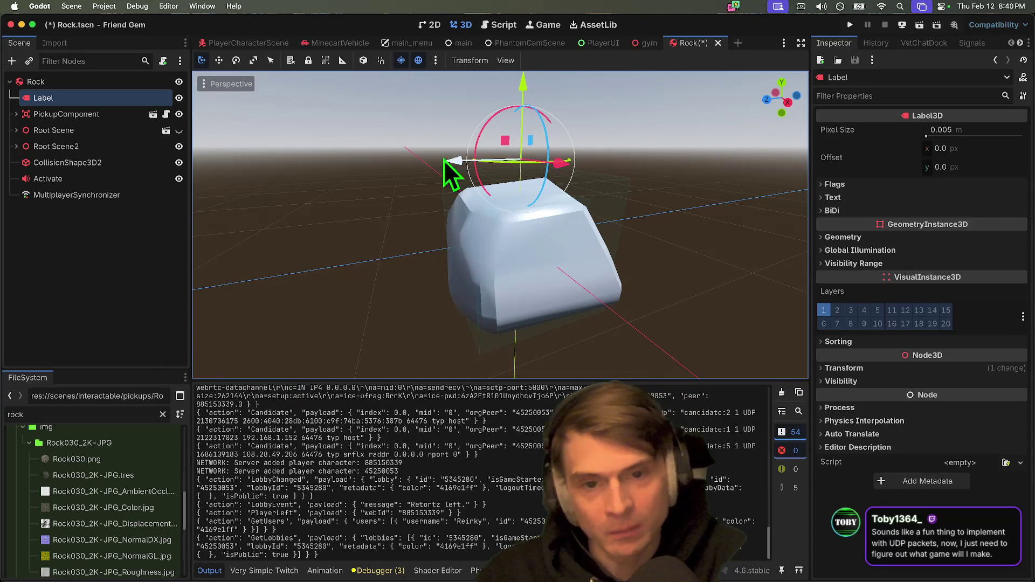
click(923, 198)
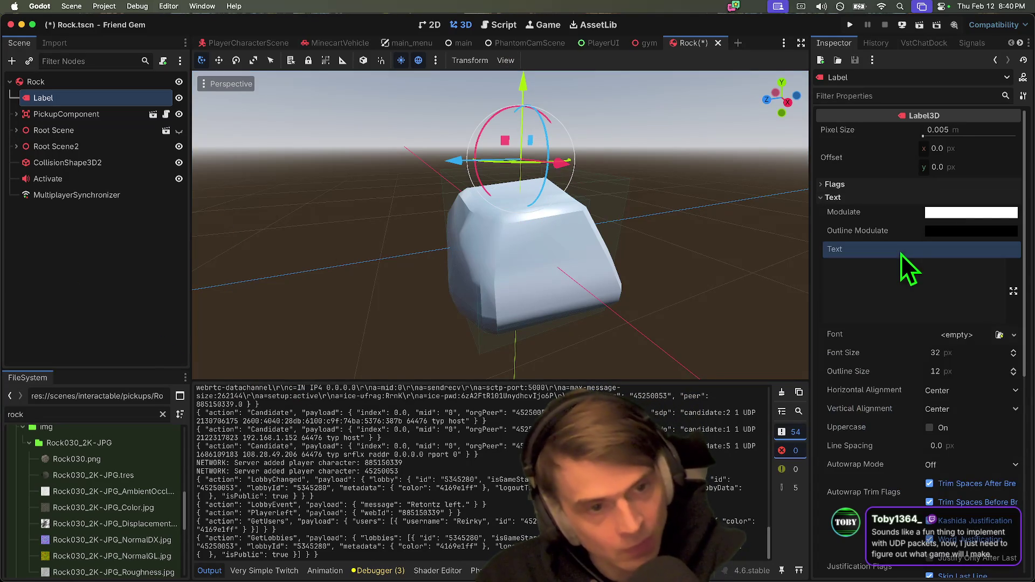
scroll(603, 280, down, 5)
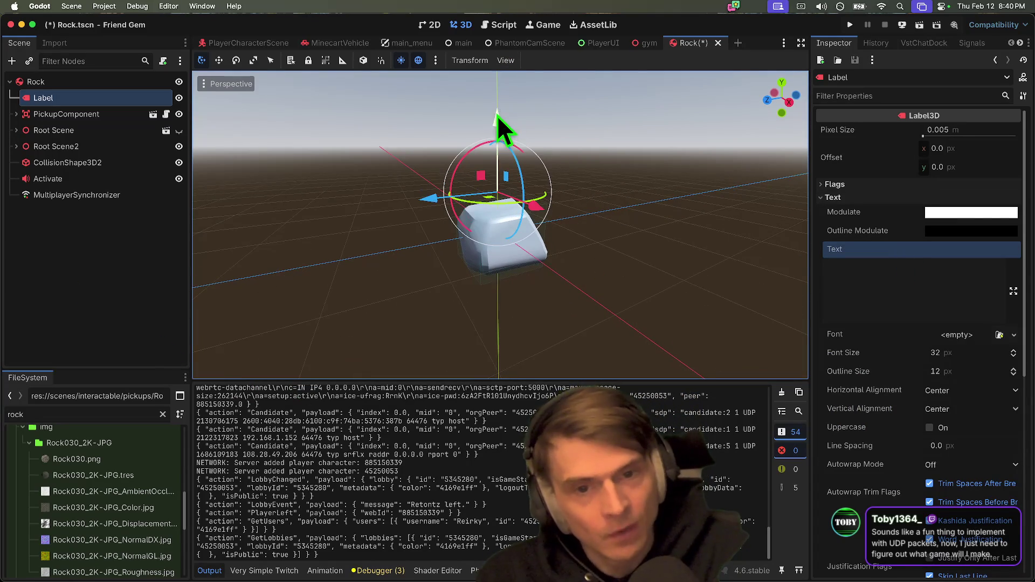
click(839, 264)
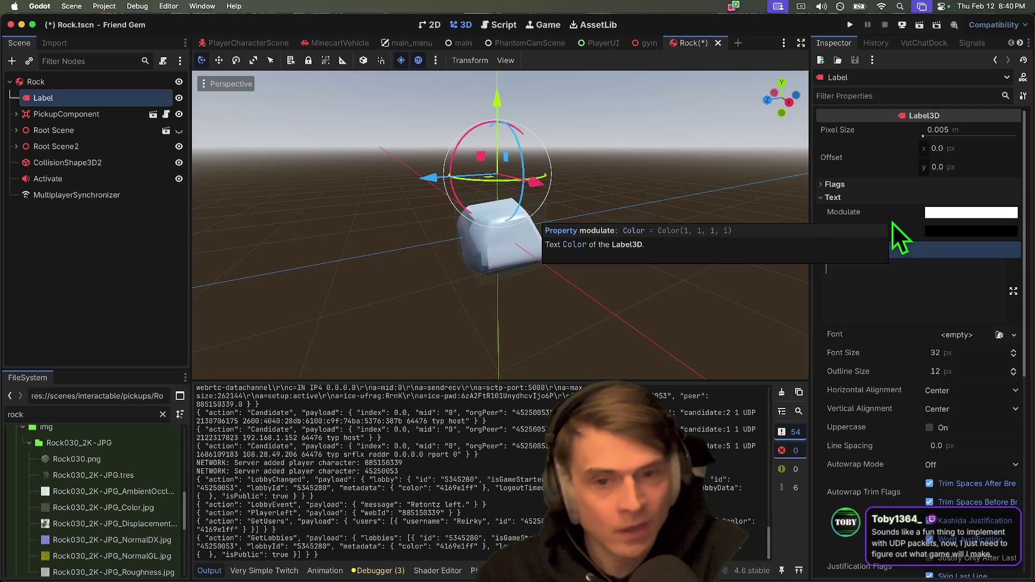
scroll(801, 162, up, 5)
click(944, 338)
key(Escape)
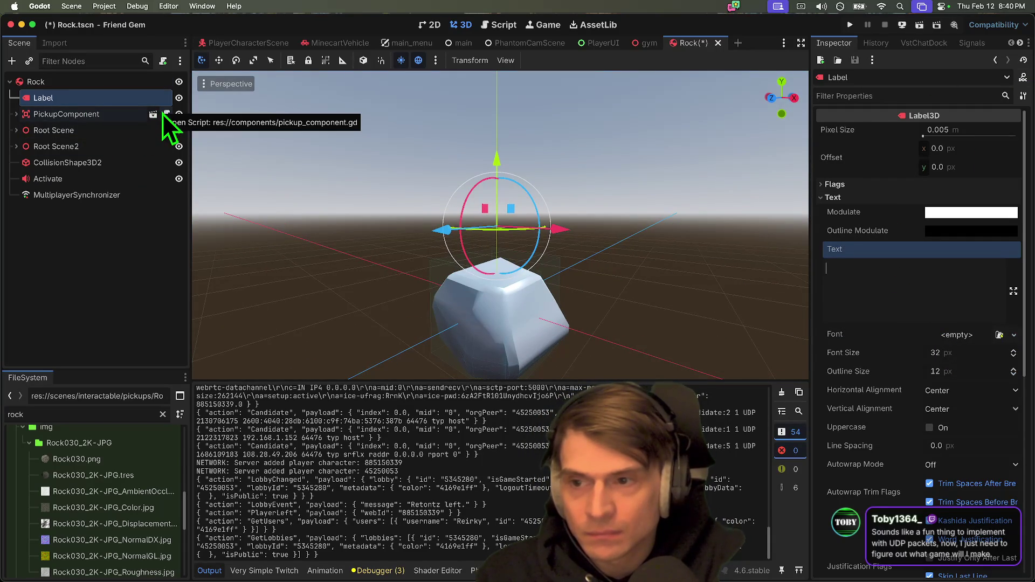
Step: Delete the Label node and open the PickupComponent scene
right_click(77, 100)
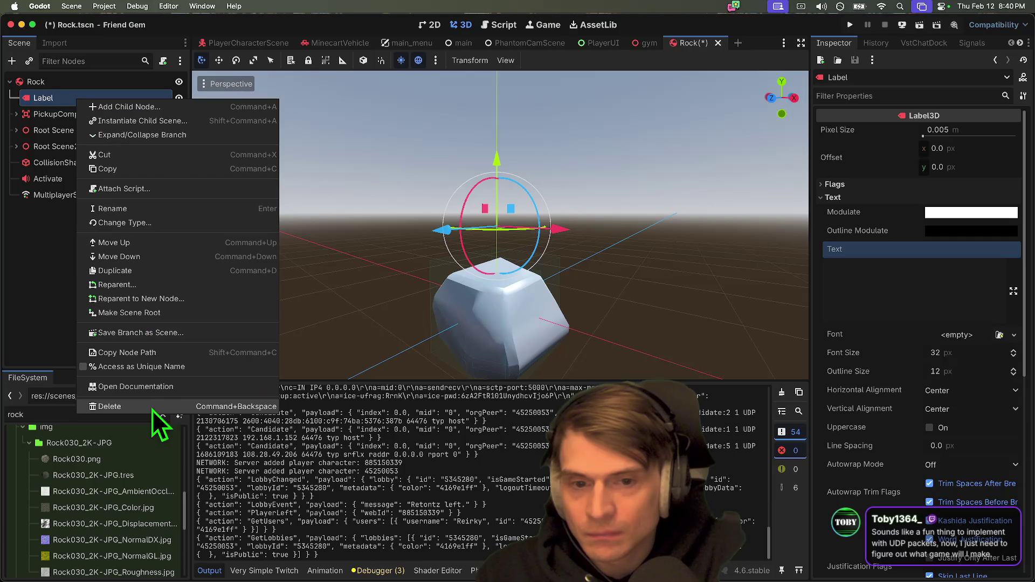
click(152, 410)
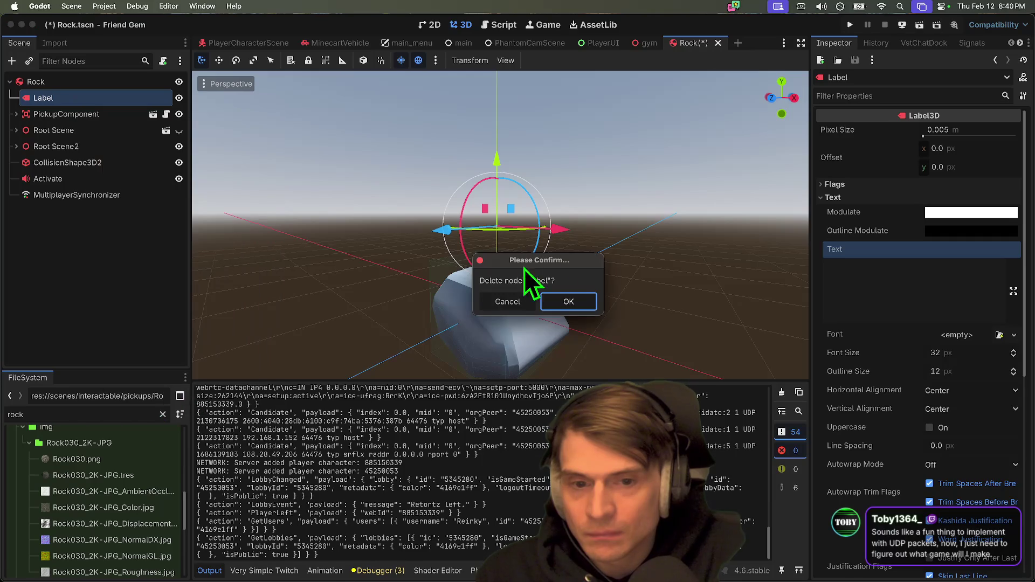
click(567, 301)
click(154, 97)
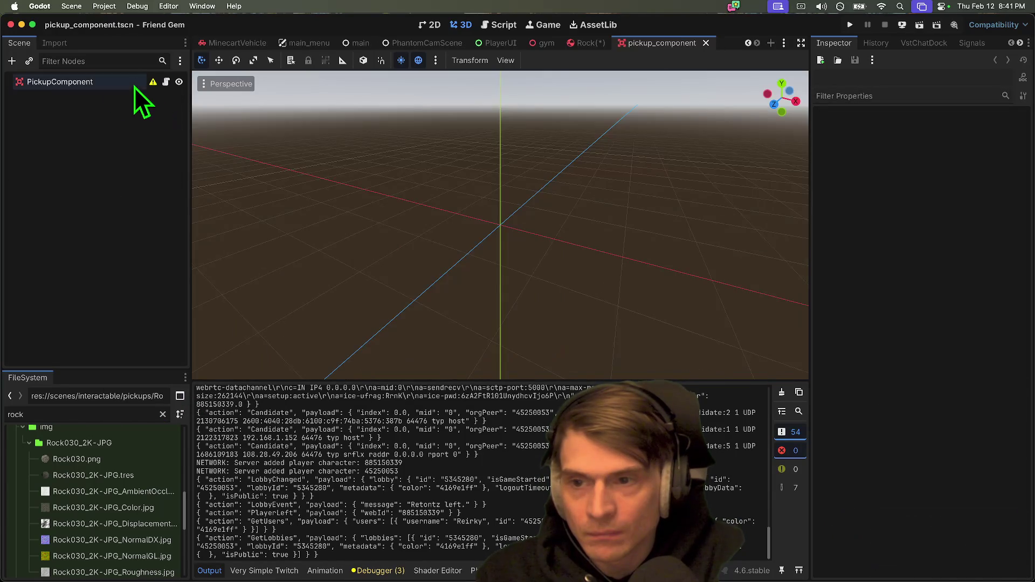
Step: Select the PickupComponent root and inspect its Interact Label property
click(134, 86)
mouse_move(152, 81)
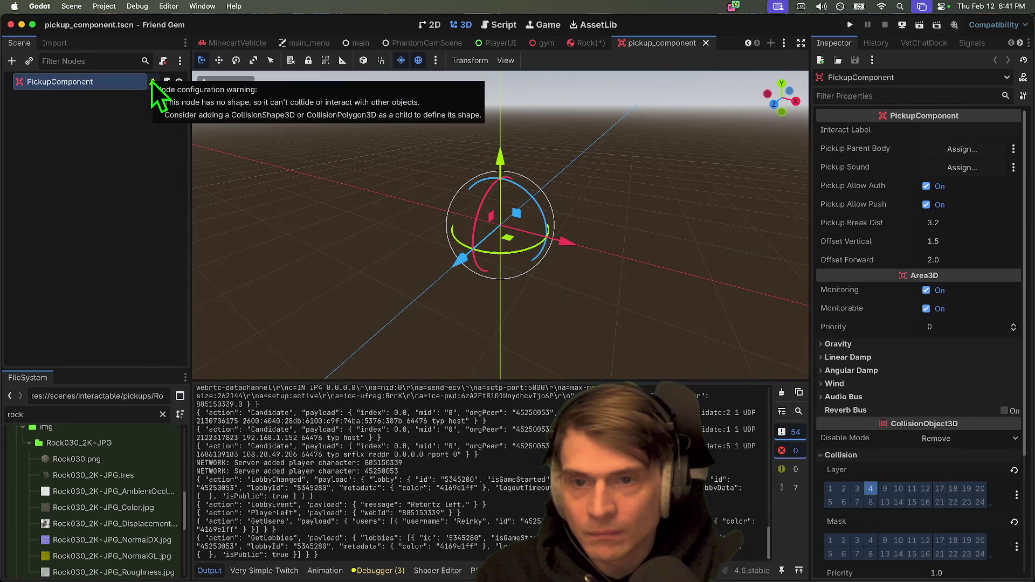
right_click(73, 82)
key(Escape)
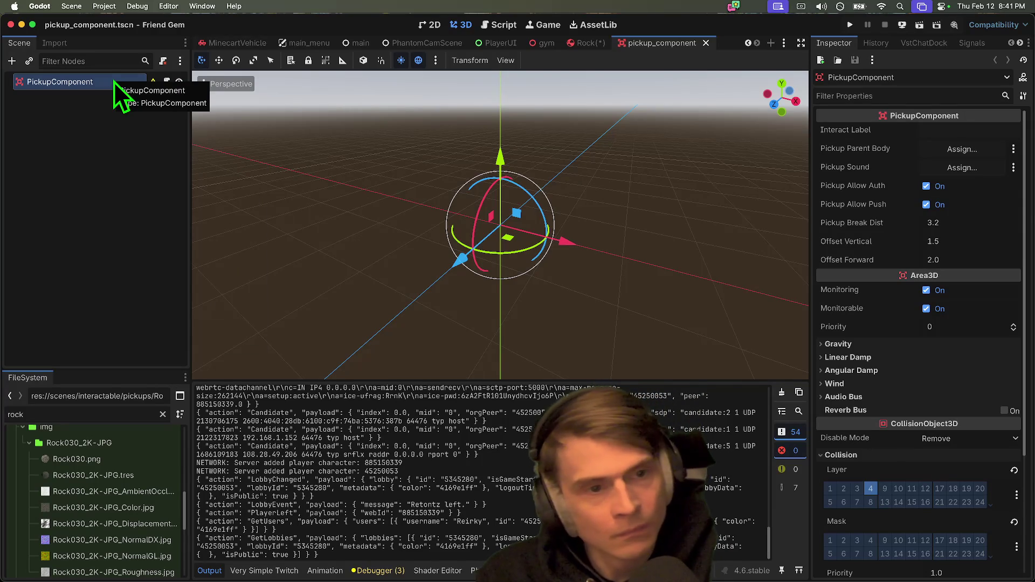
click(977, 131)
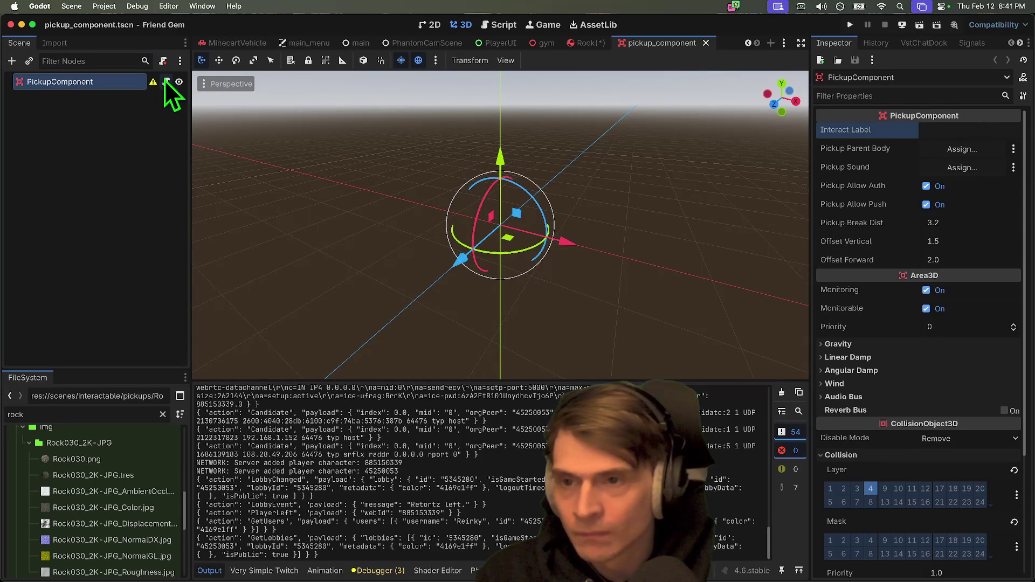
Step: Start adding a new node from the scene tree, then cancel it
click(114, 104)
right_click(117, 102)
click(118, 100)
text(l)
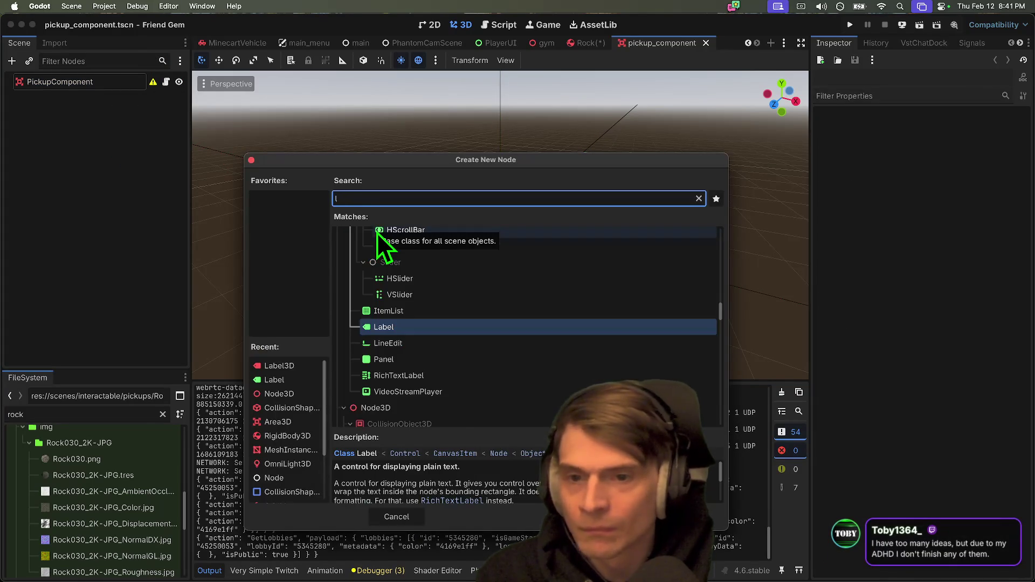
key(Escape)
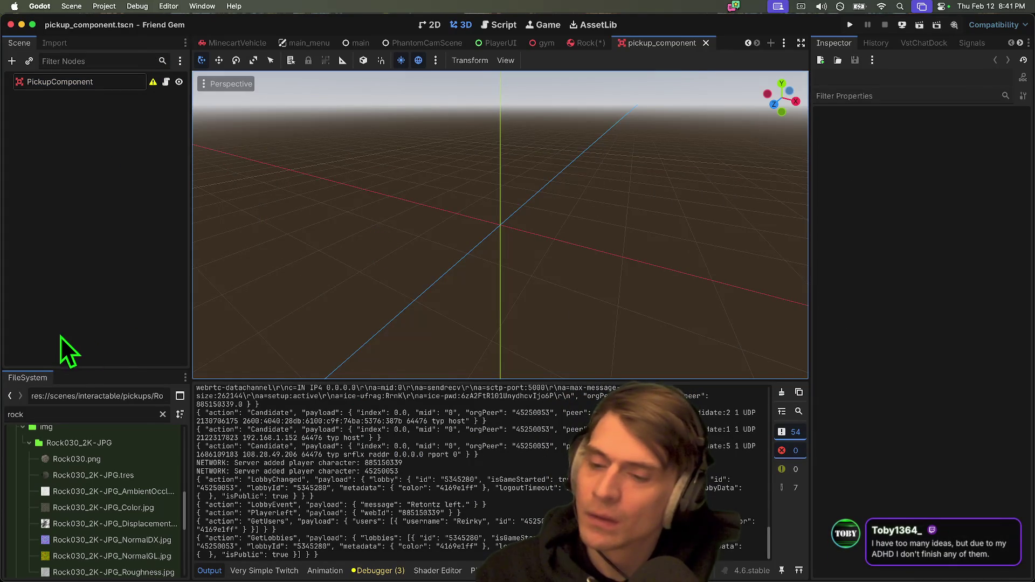
Step: Reopen Rock.tscn from the FileSystem dock
mouse_move(72, 371)
mouse_down()
mouse_move(76, 286)
mouse_move(42, 241)
mouse_up()
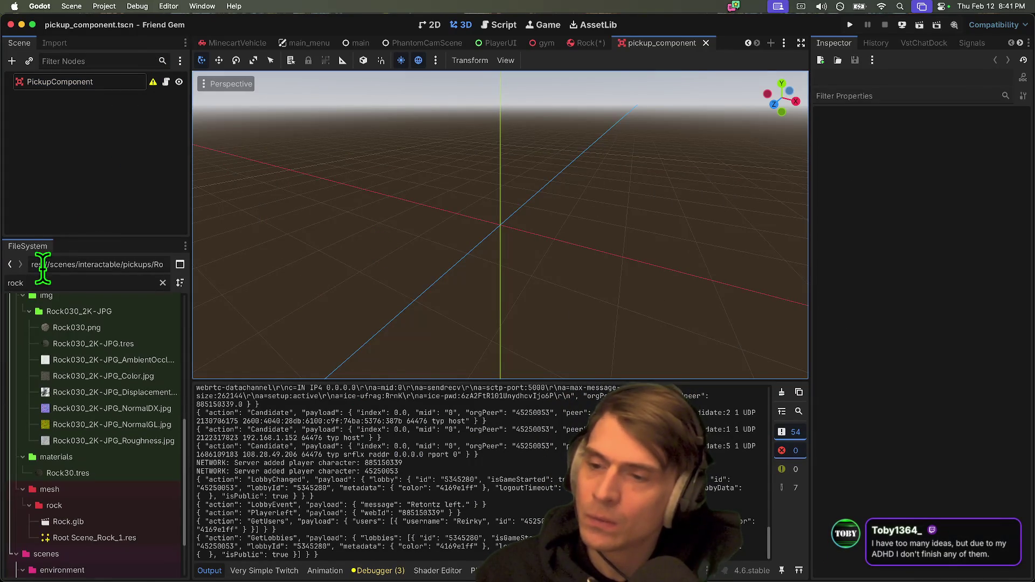
scroll(105, 493, down, 2)
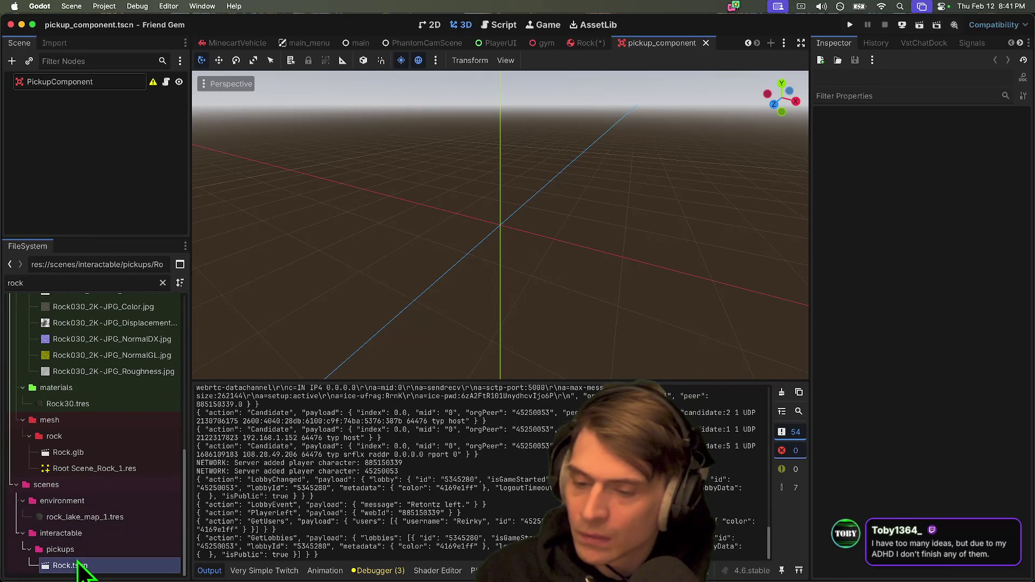
double_click(74, 567)
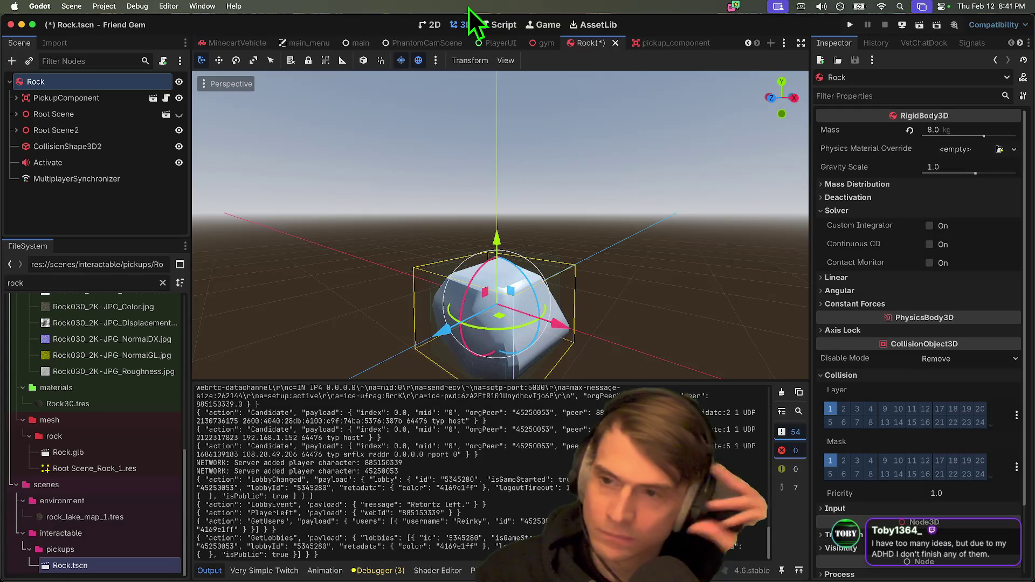
Step: Add a Label3D node under Rock by searching 'label3d' in Create New Node
click(62, 181)
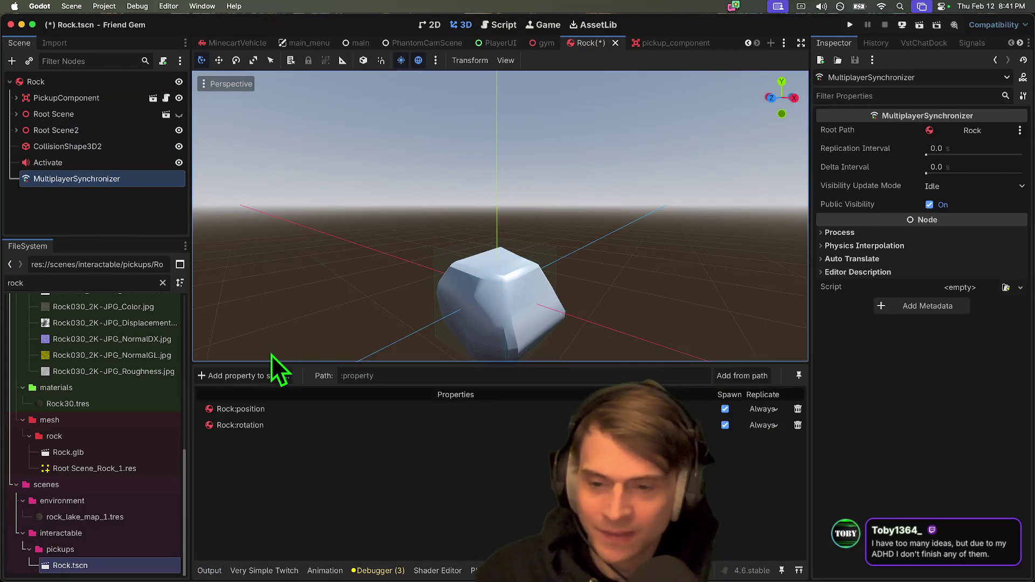
click(154, 233)
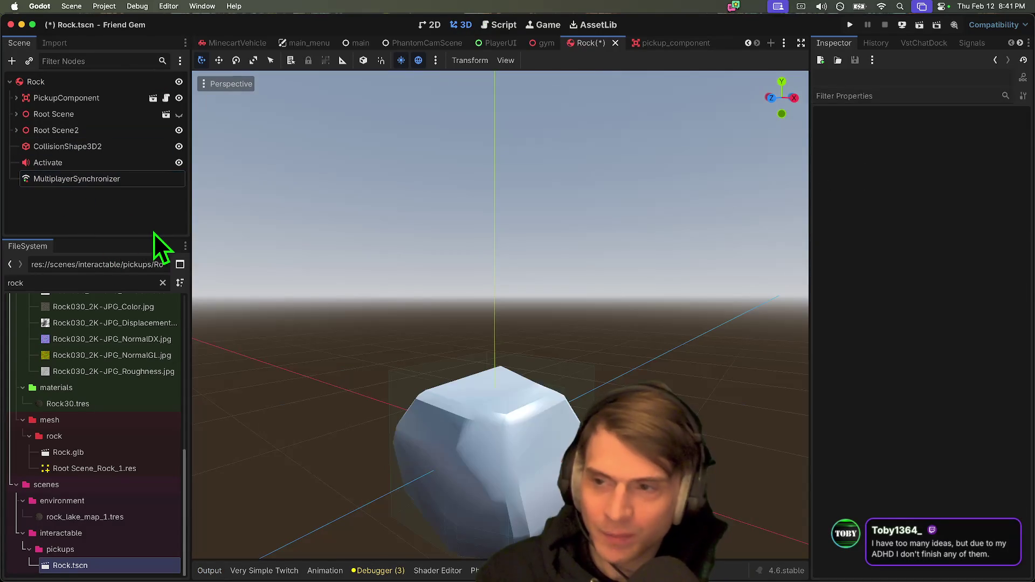
key(super+a)
text(abel3d)
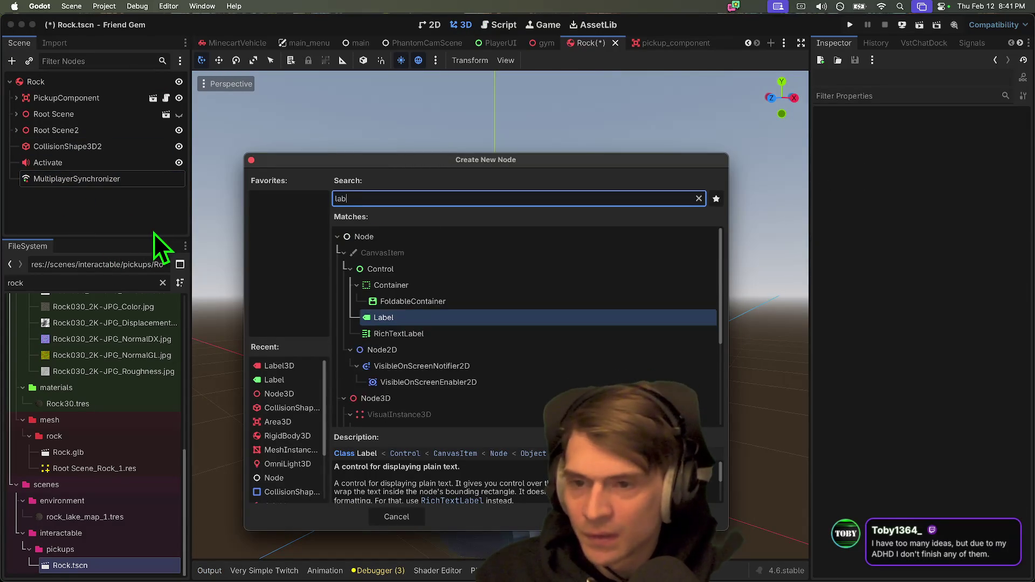
key(Return)
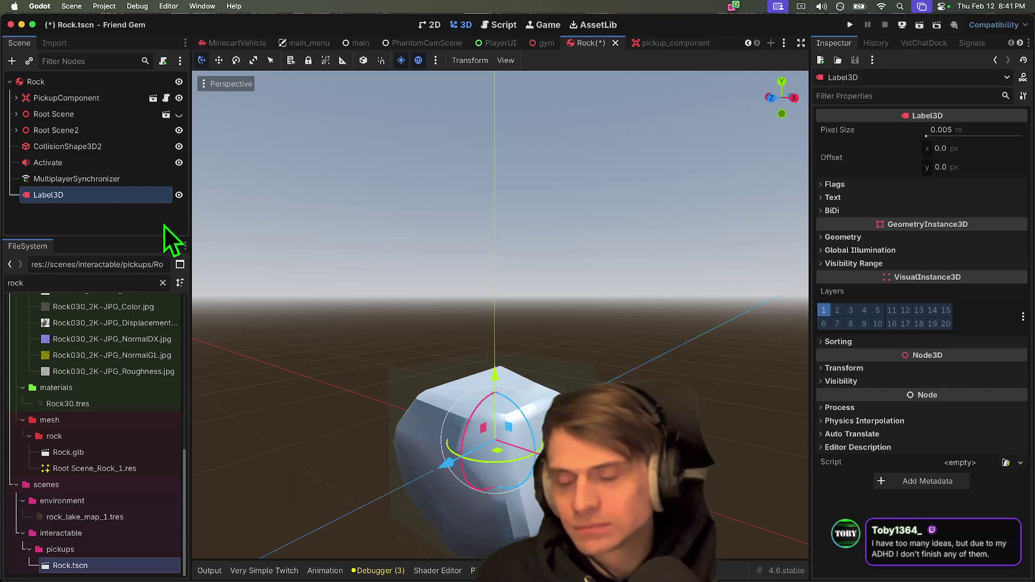
right_click(146, 199)
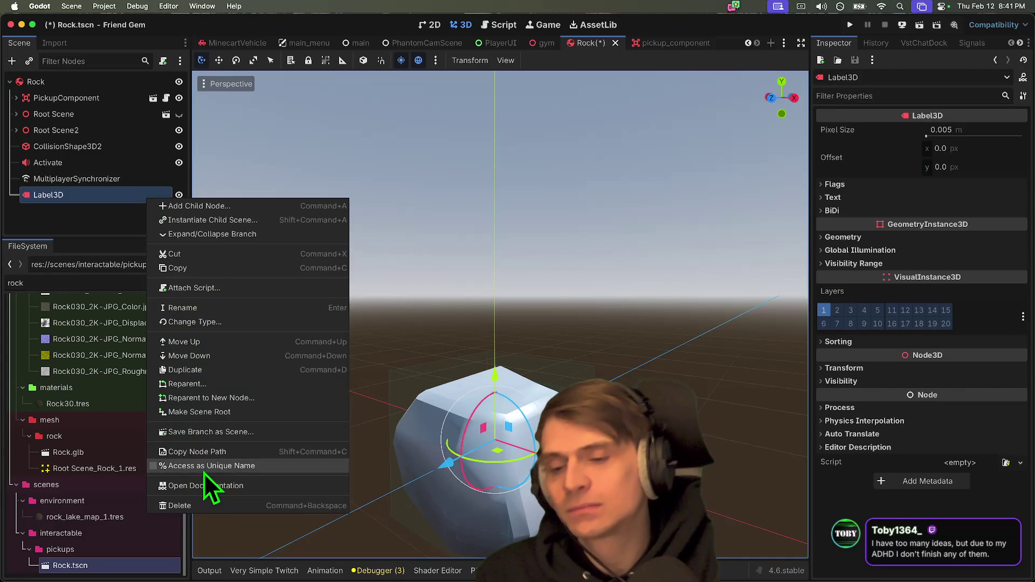
Step: Delete the Label3D node from the Rock scene and save the scene
click(31, 195)
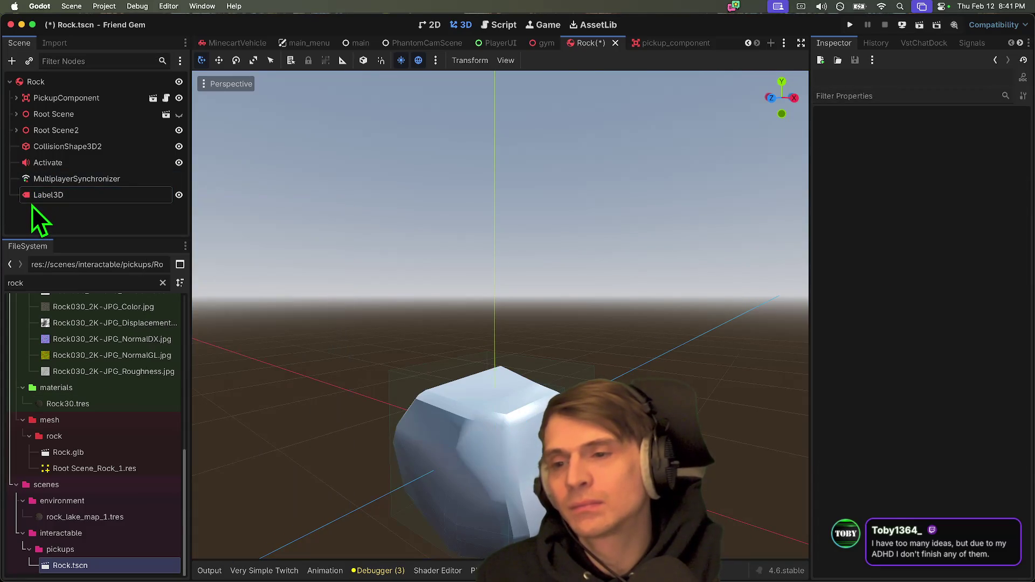
click(31, 204)
right_click(32, 205)
click(150, 511)
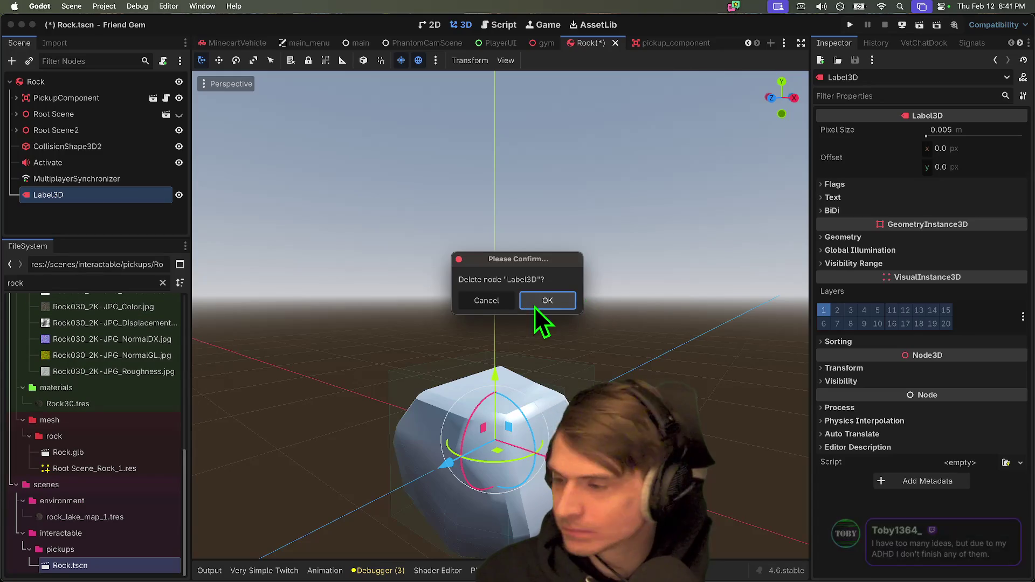
click(535, 305)
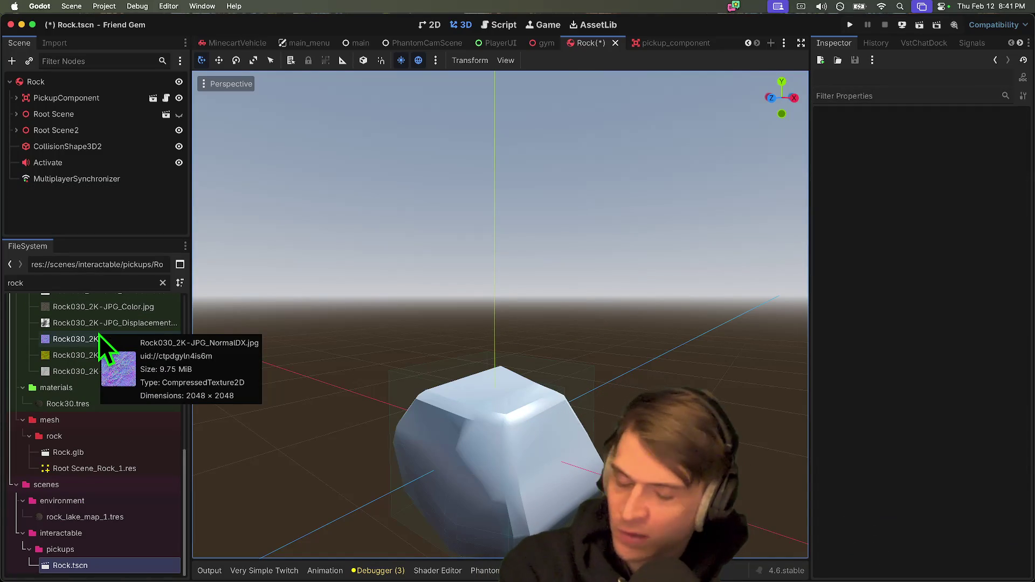
key(ctrl+s)
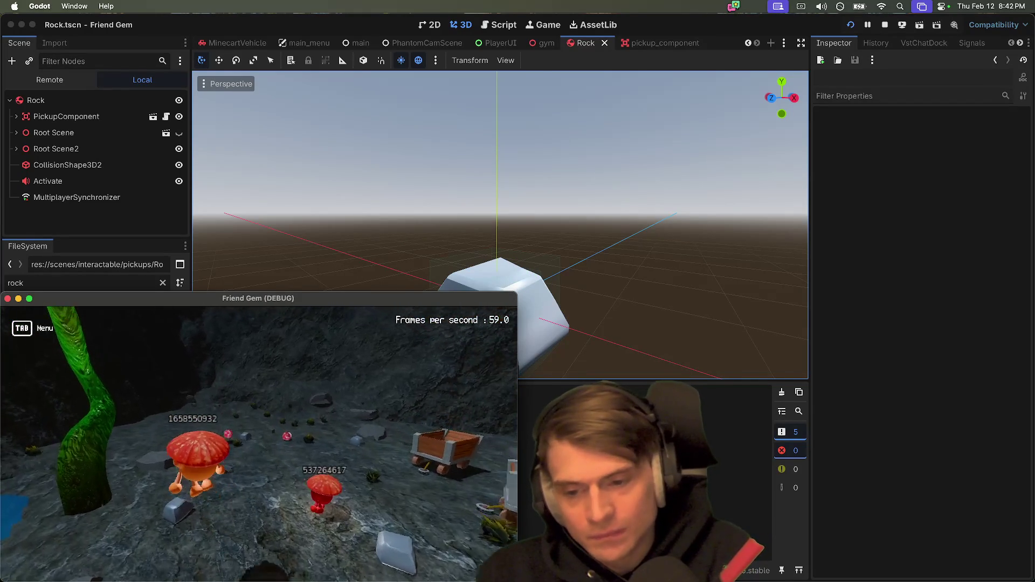
Step: Walk the red player away from the fire over to the orange player
key(super+Tab)
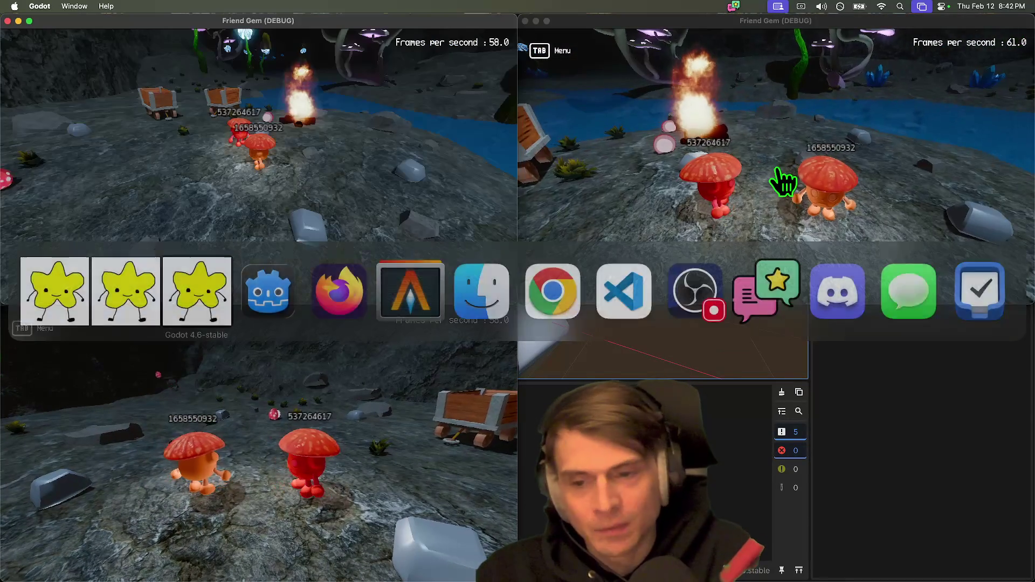
click(606, 259)
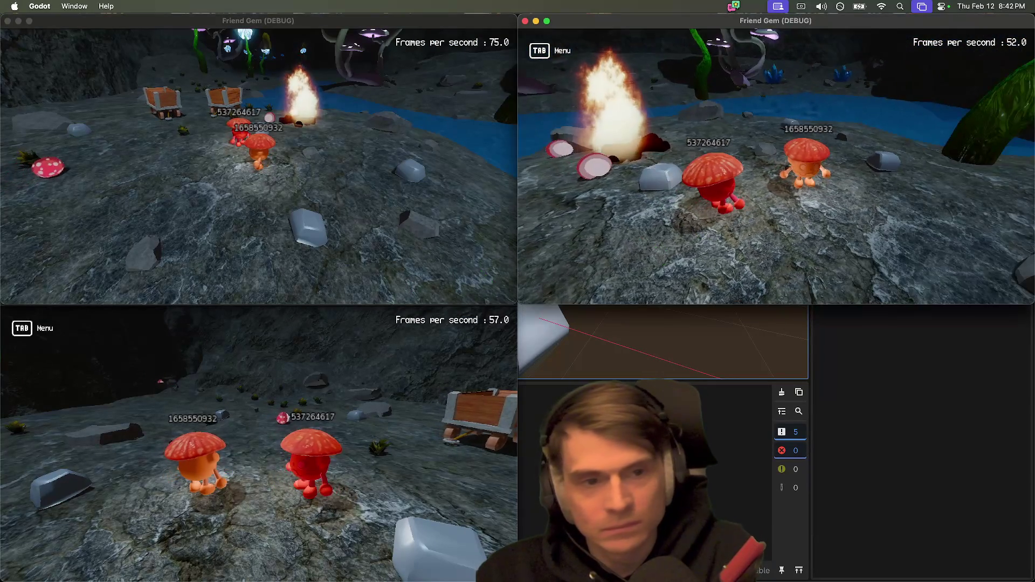
key(a)
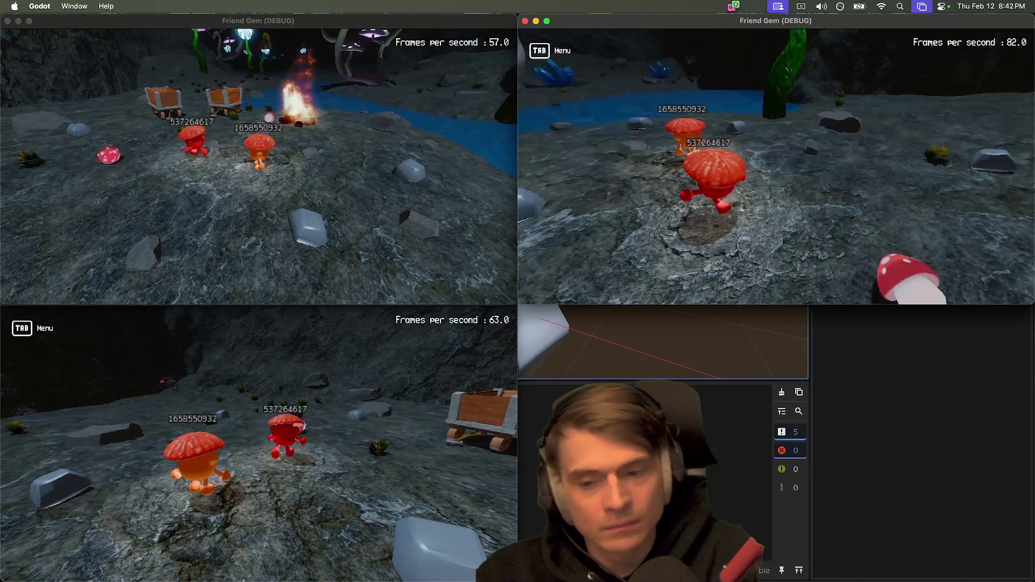
key(s)
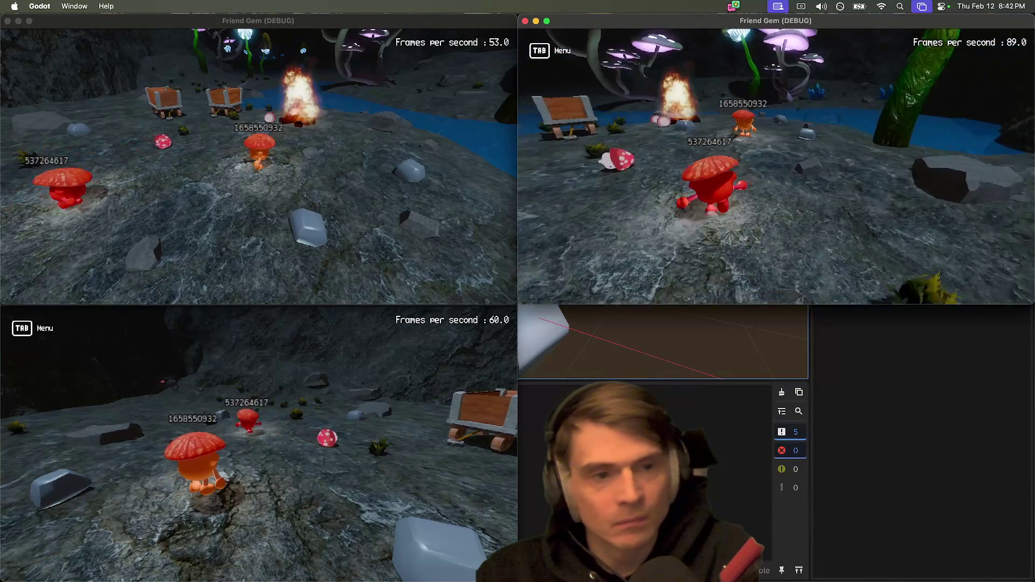
key(w)
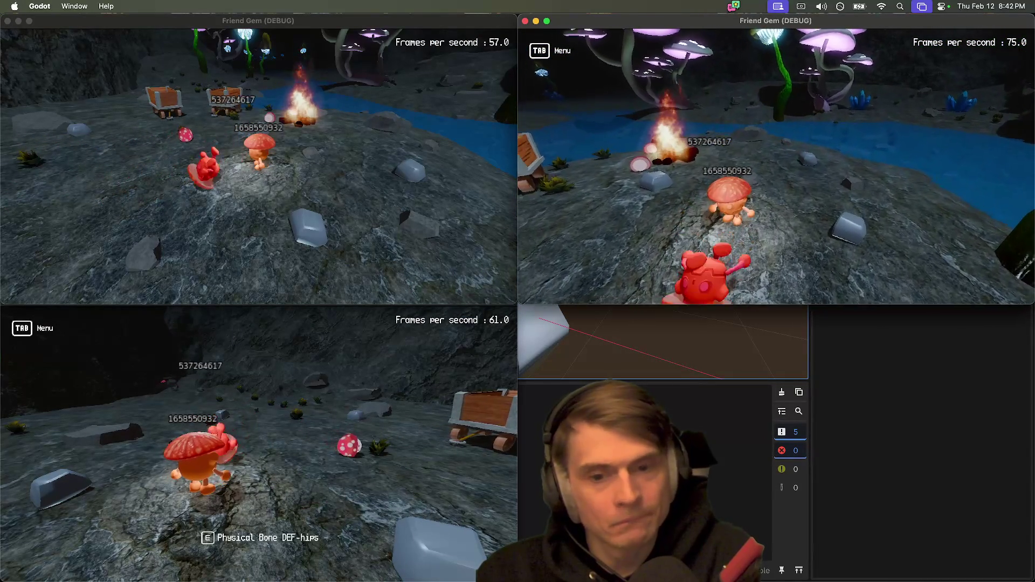
key(super+grave)
Step: Have the orange player pick up the red player and drop them into the cart
click(389, 334)
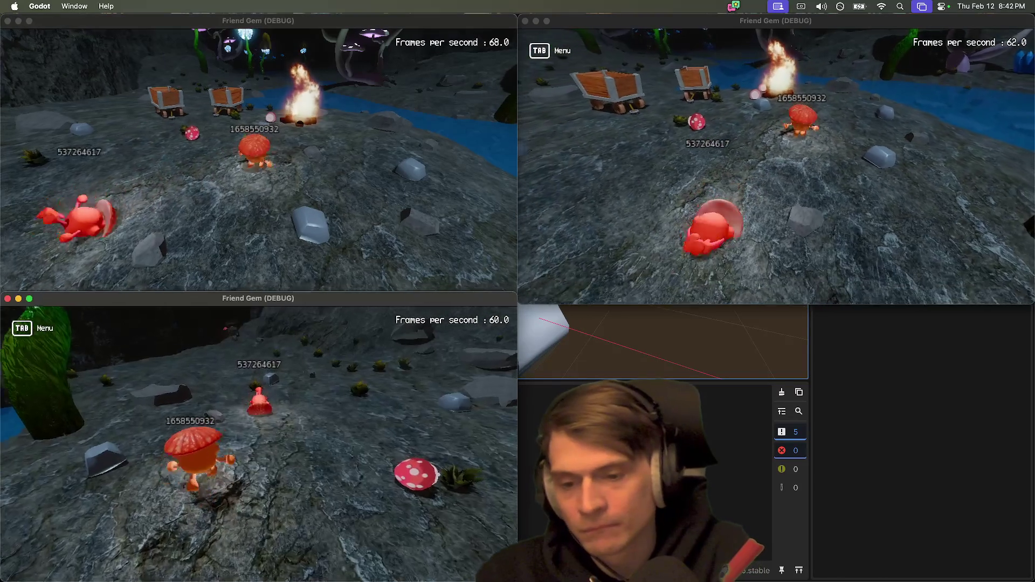
key(e)
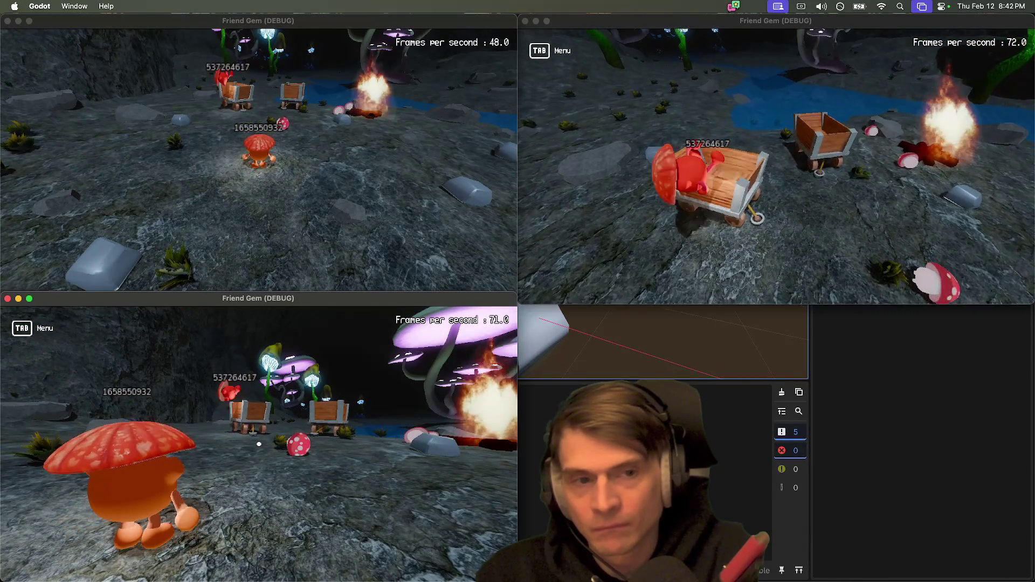
key(w)
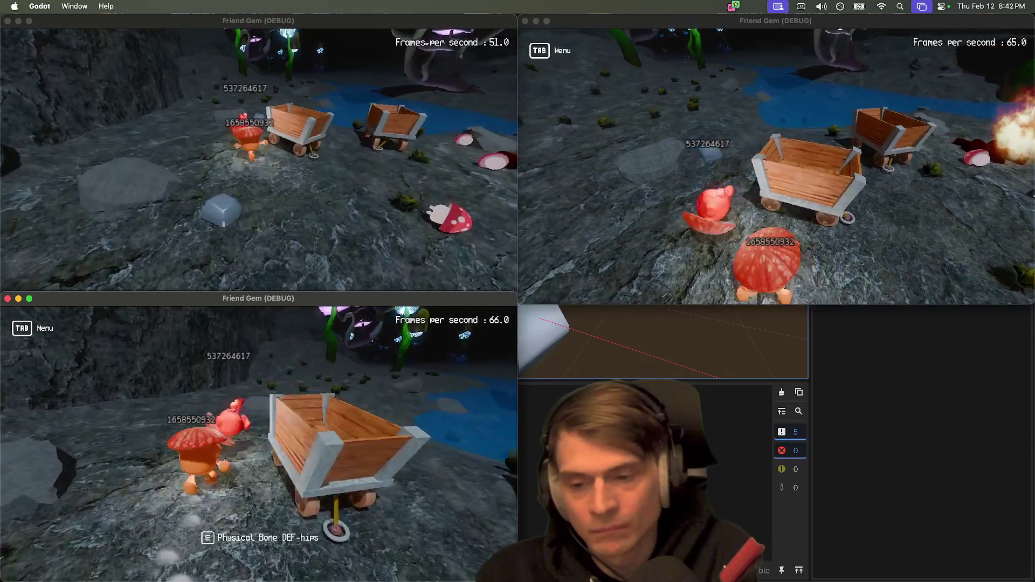
key(w)
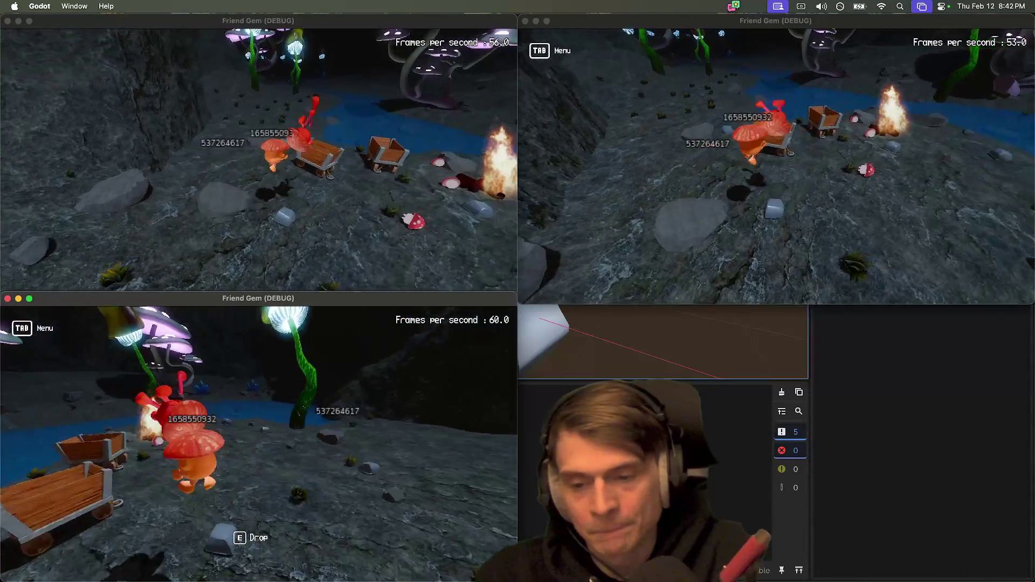
key(e)
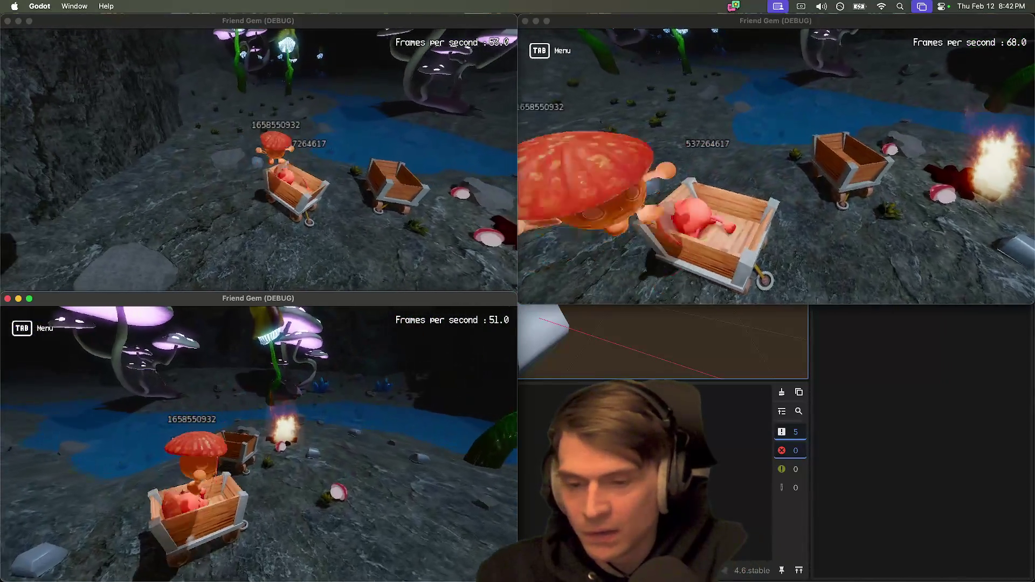
key(w)
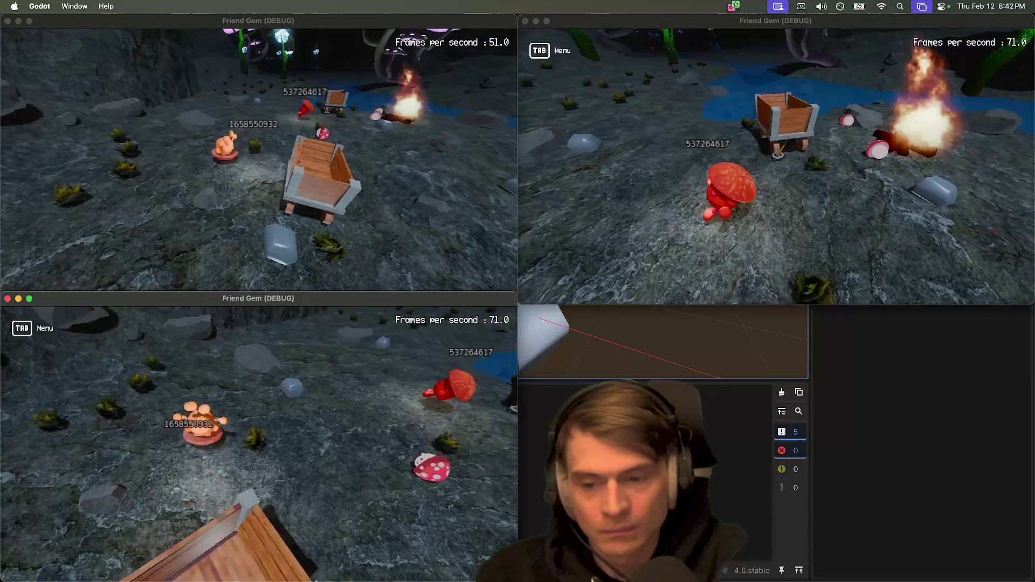
Step: Walk the red player around the cart and water, then close its game window
key(super+grave)
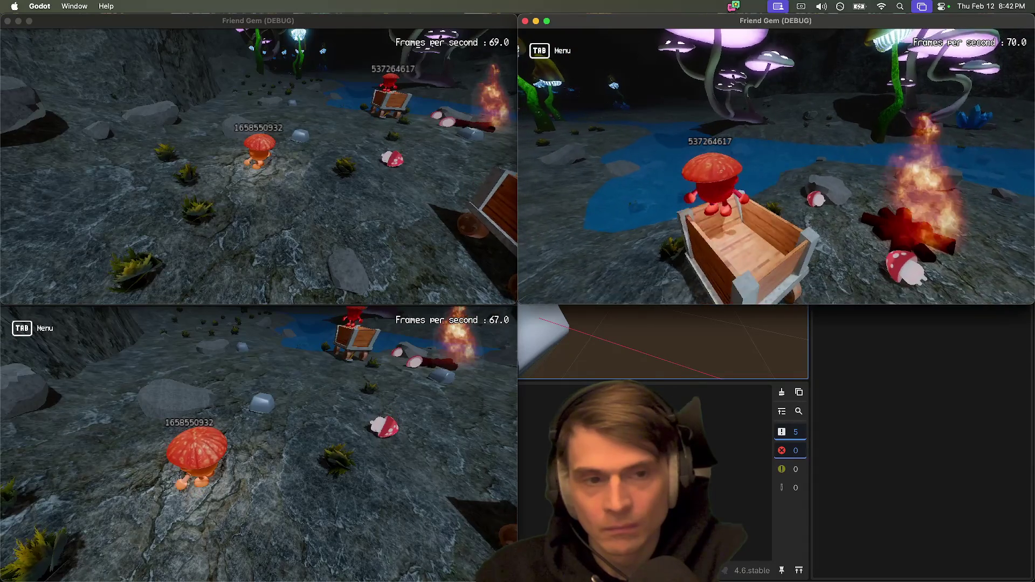
key(w)
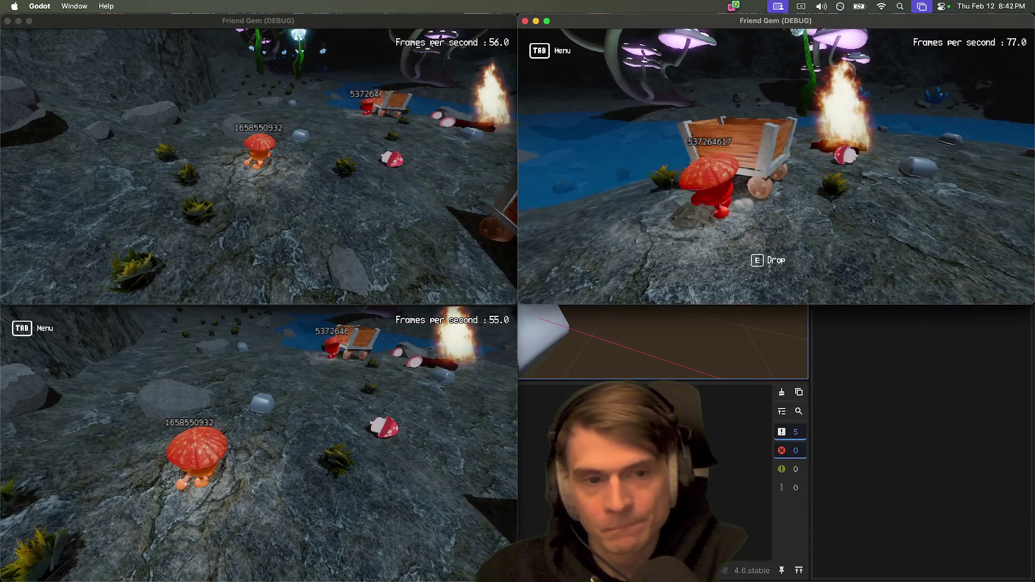
key(a)
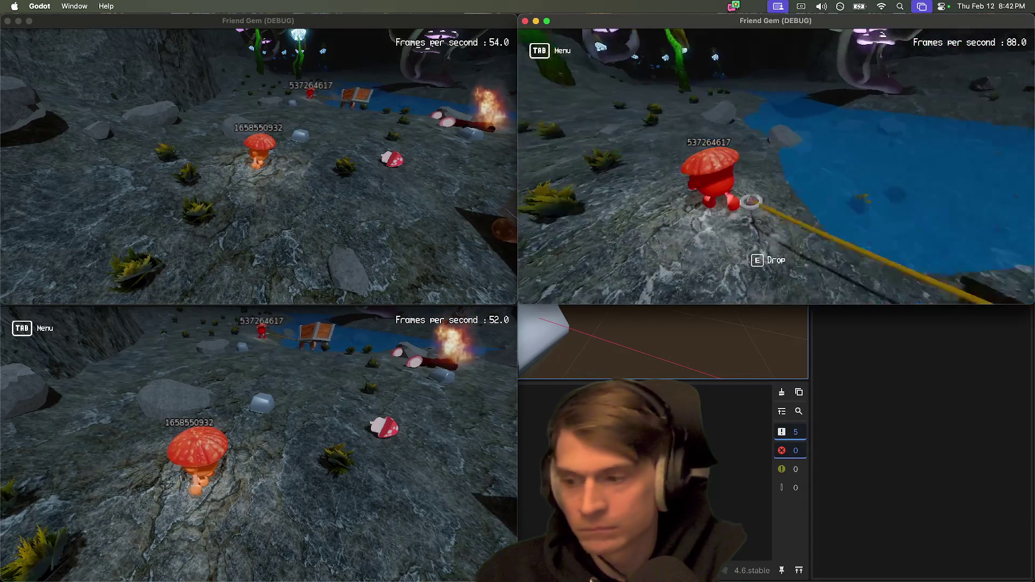
key(w)
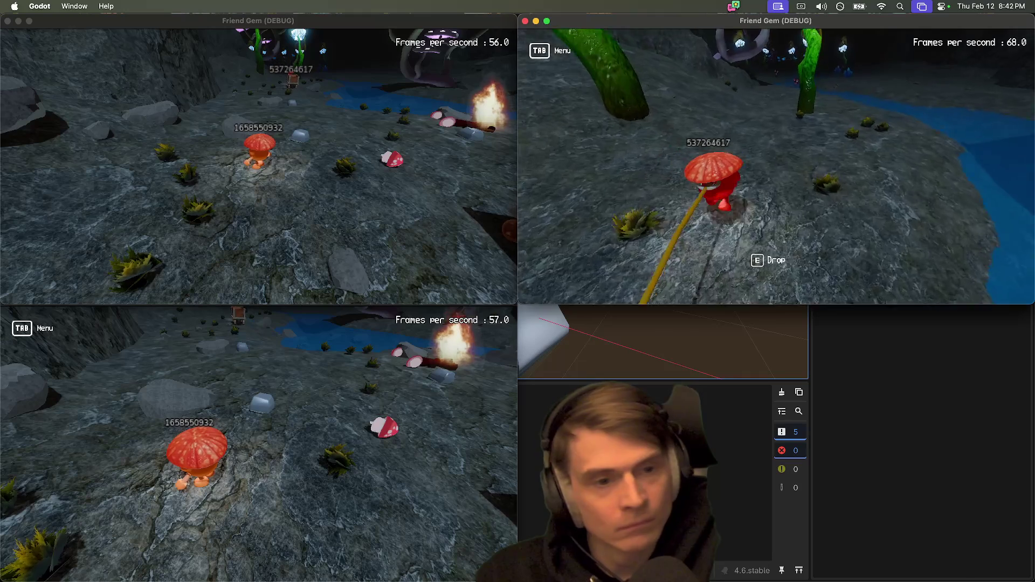
key(s)
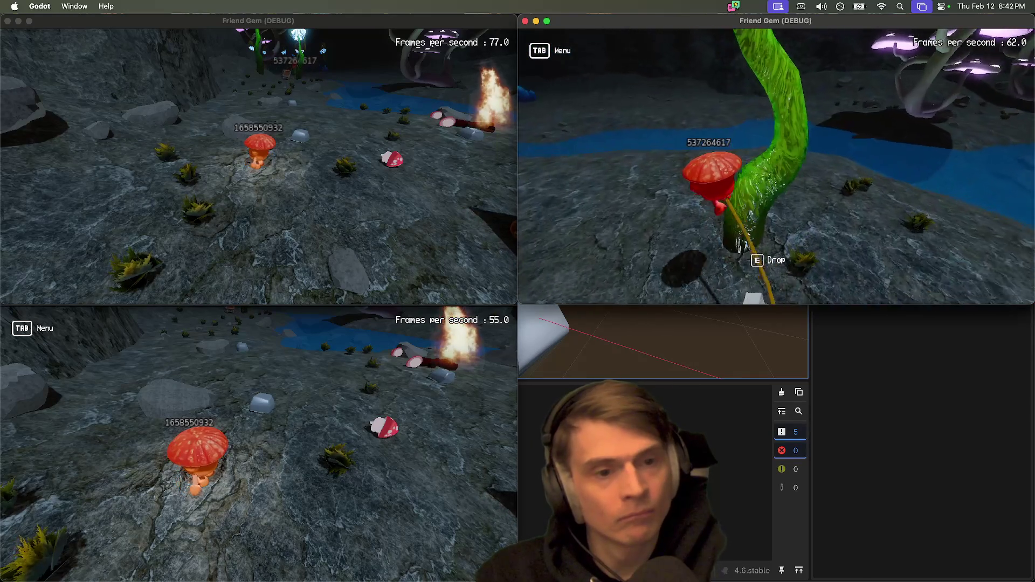
key(w)
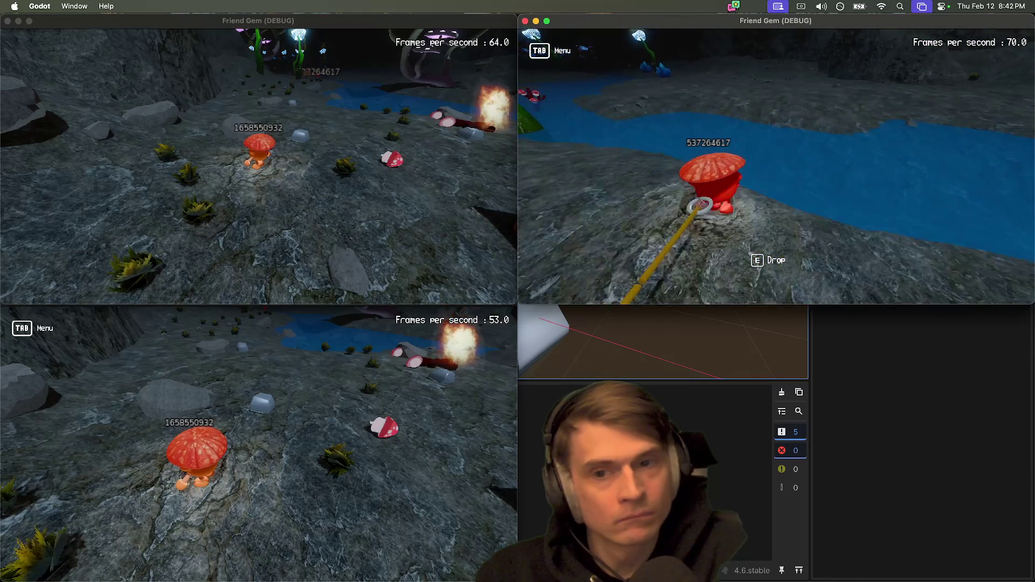
key(s)
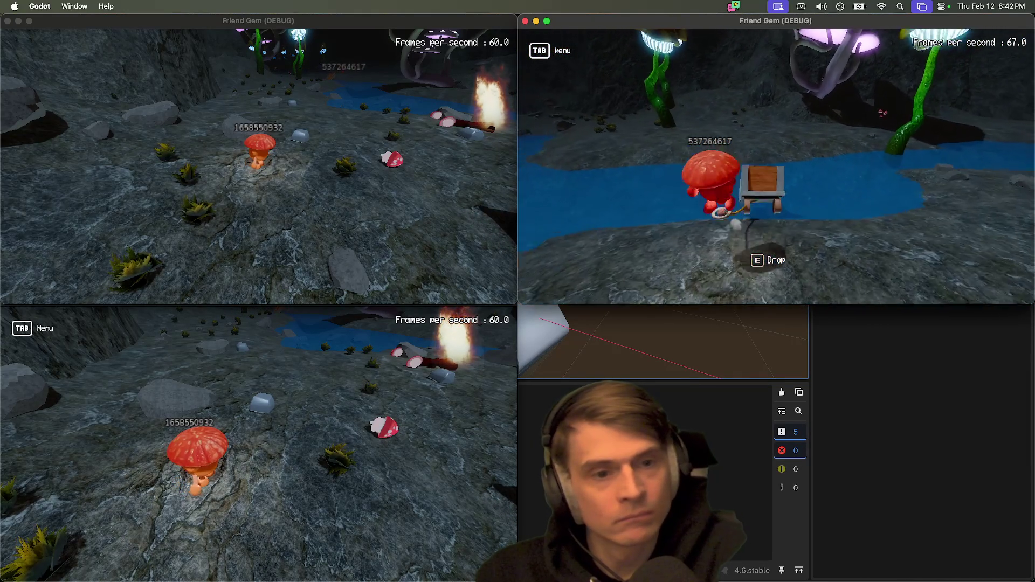
key(w)
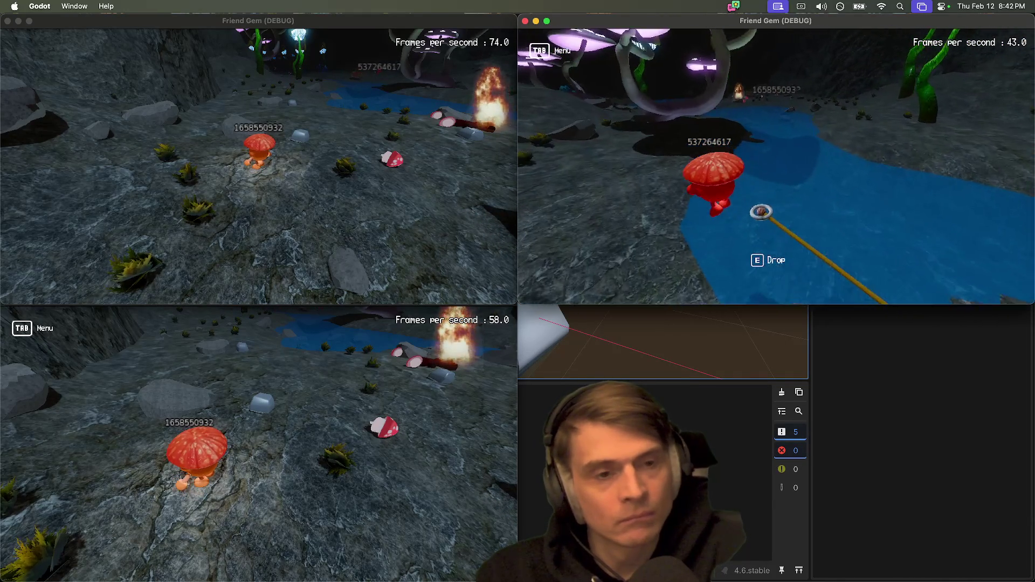
key(s)
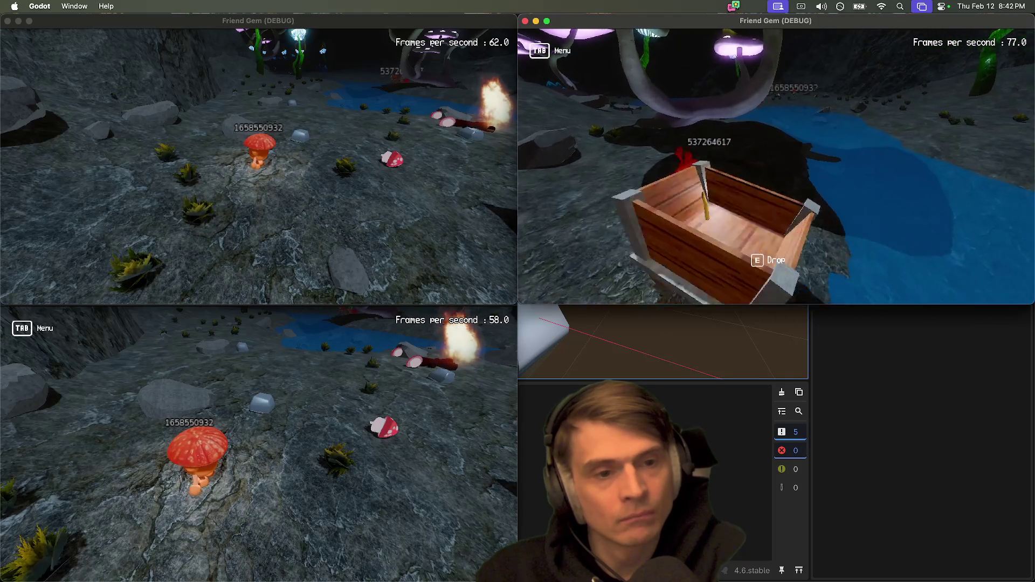
key(e)
key(super+q)
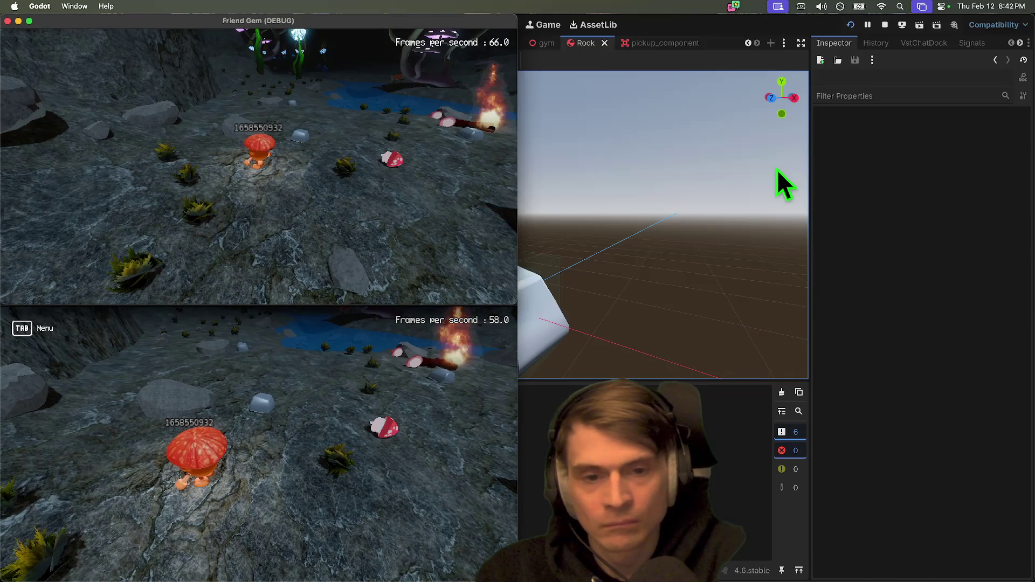
Step: Stop the run, quit to the project list, and open the androodev co-op template project
click(887, 25)
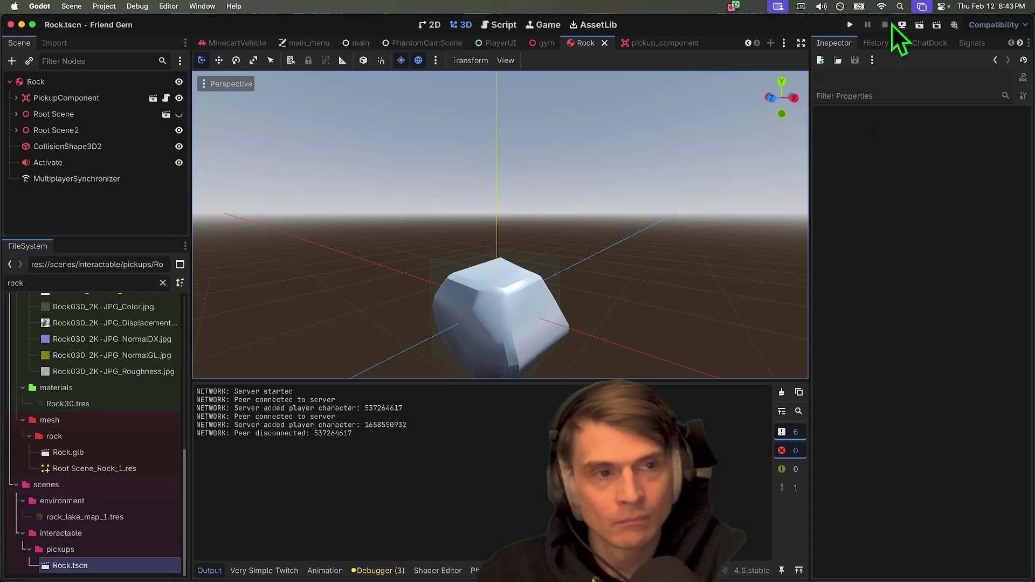
click(104, 6)
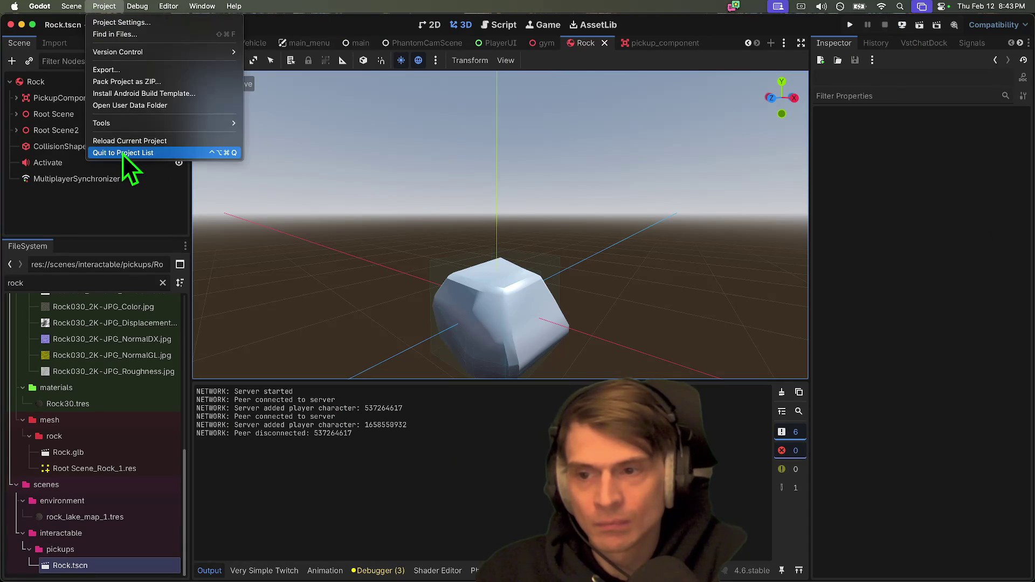
click(122, 152)
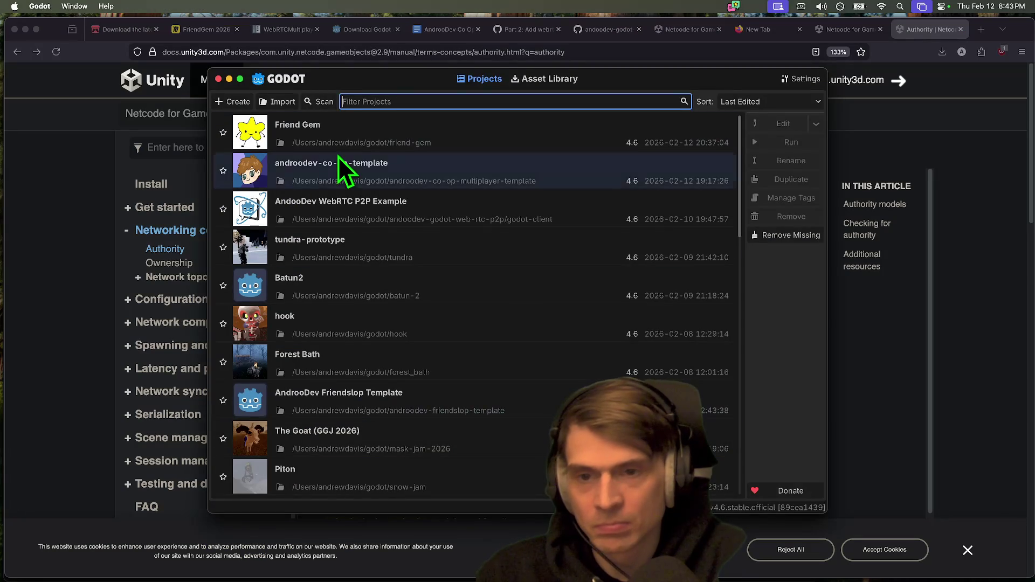
double_click(336, 166)
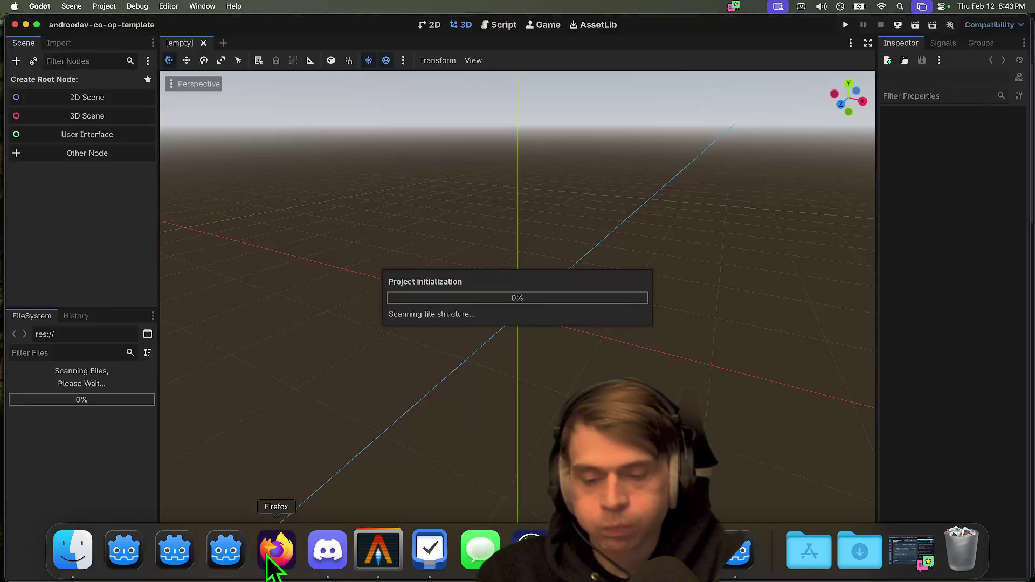
Step: Glance at the Unity authority docs, then return to the Godot editor
click(275, 549)
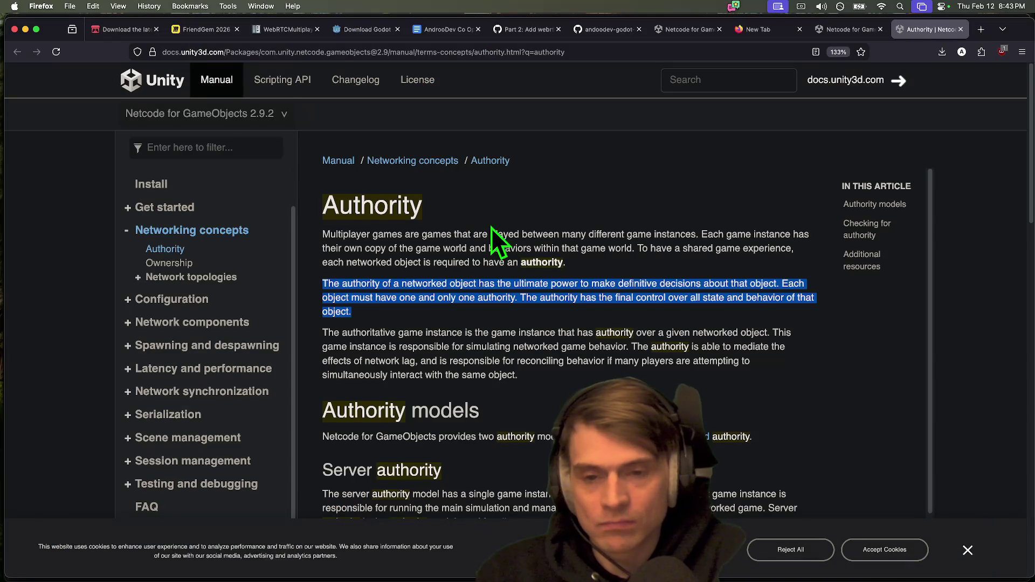
scroll(491, 226, down, 10)
scroll(490, 226, up, 10)
key(super+Tab)
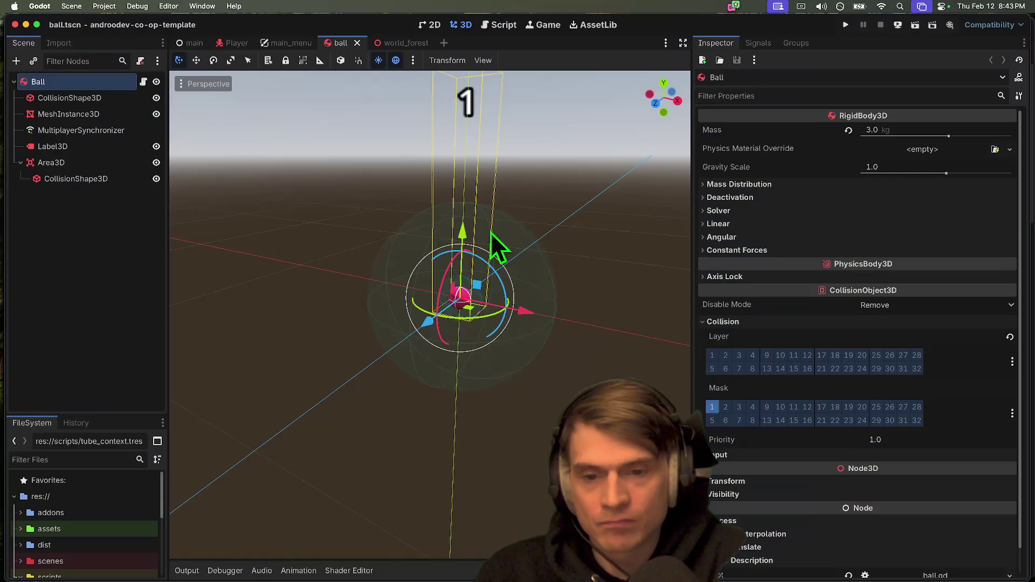
Step: Run the co-op template project, stop it, and open the Ball node's ball.gd script
key(super+b)
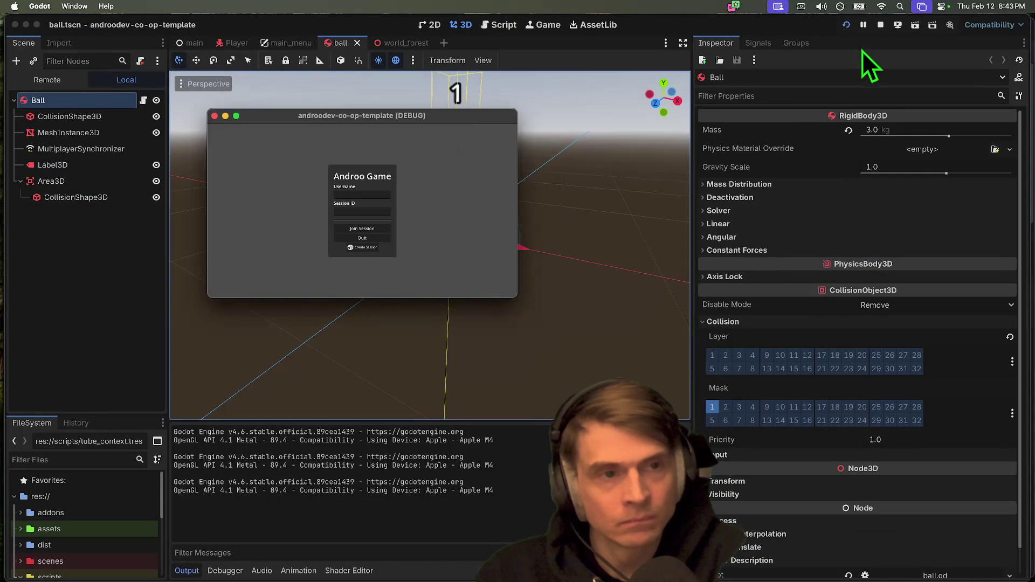
click(880, 24)
click(143, 82)
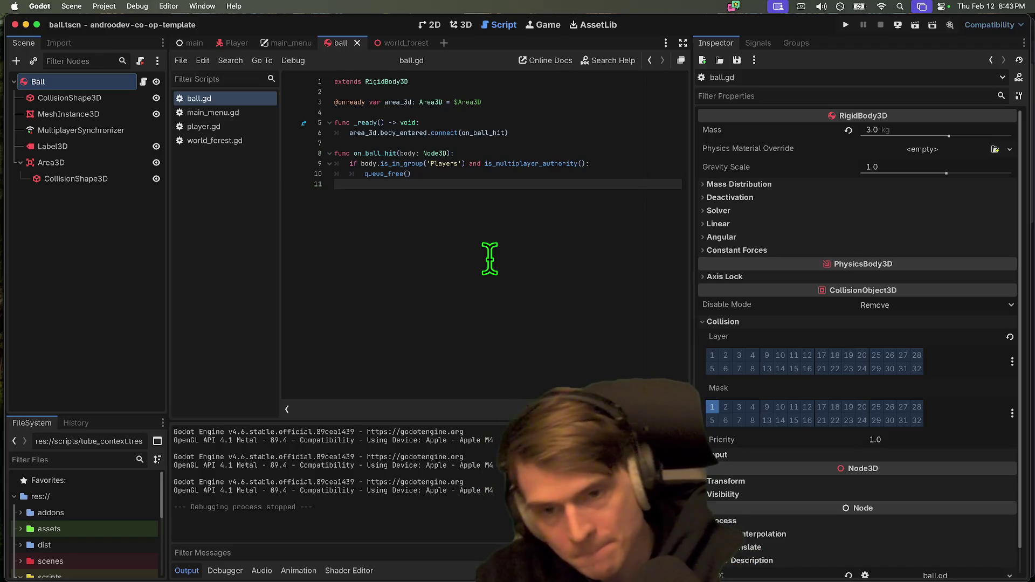
Step: Remove the Players group condition from line 9 and test-run the game
key(Return)
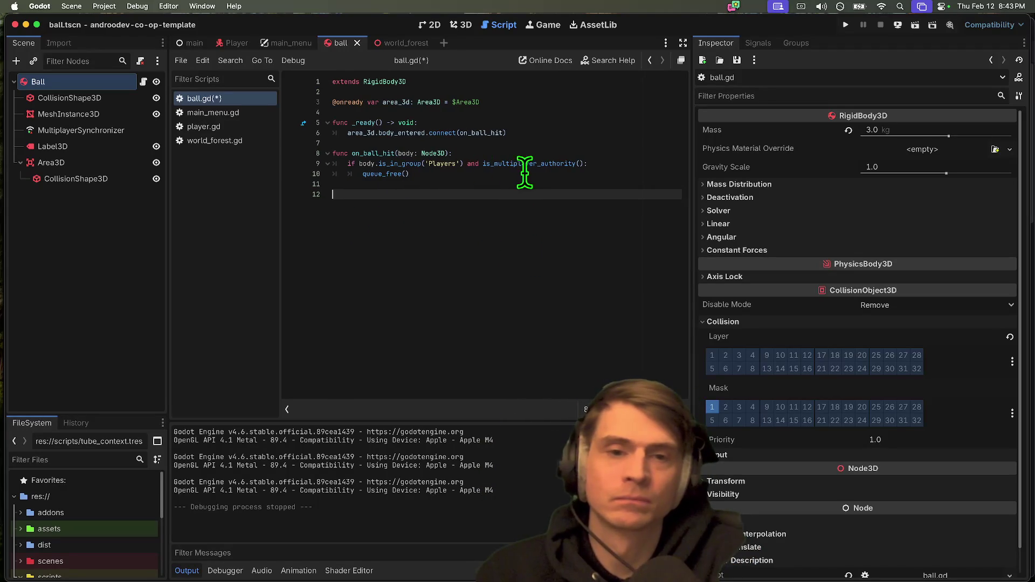
drag(481, 163, 348, 163)
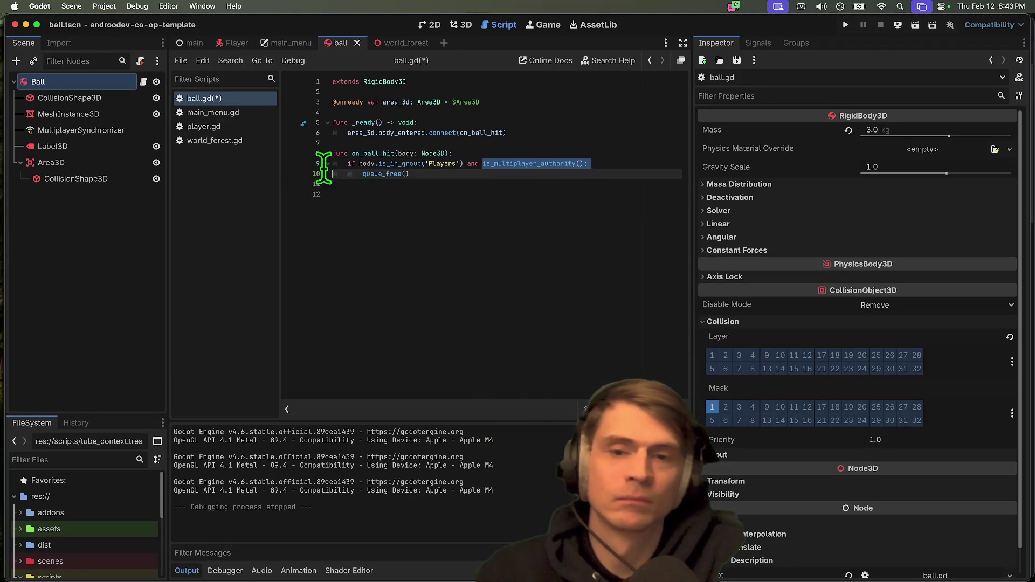
key(BackSpace)
key(super+b)
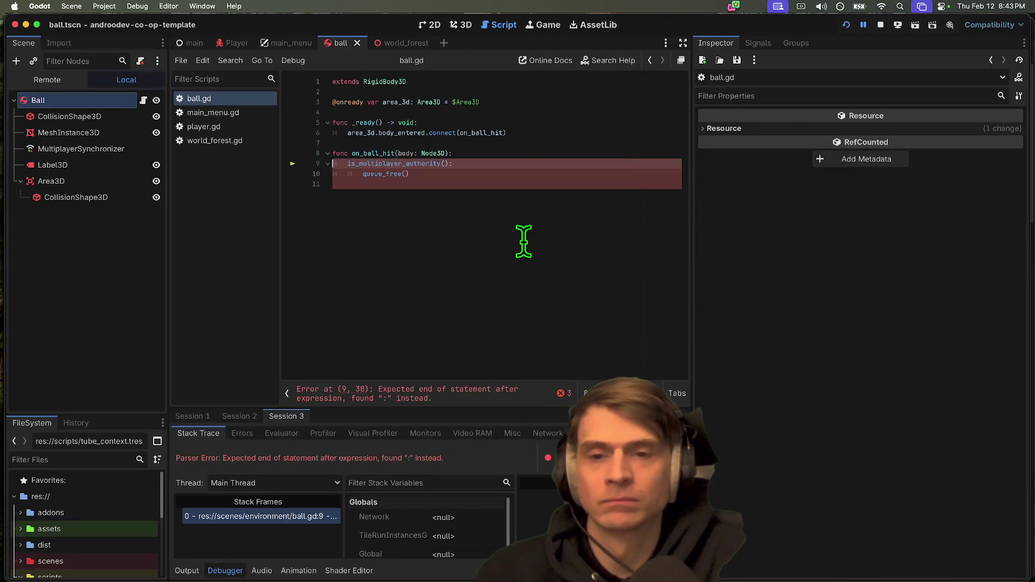
click(881, 25)
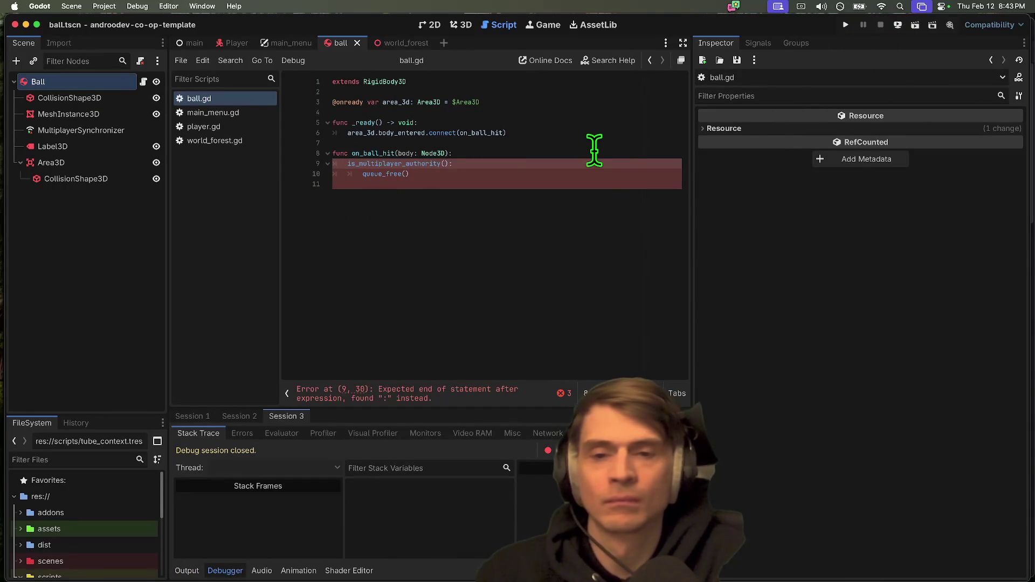
text(if)
Step: Restore the line 9 Players group check with undo and save ball.gd
key(super+z)
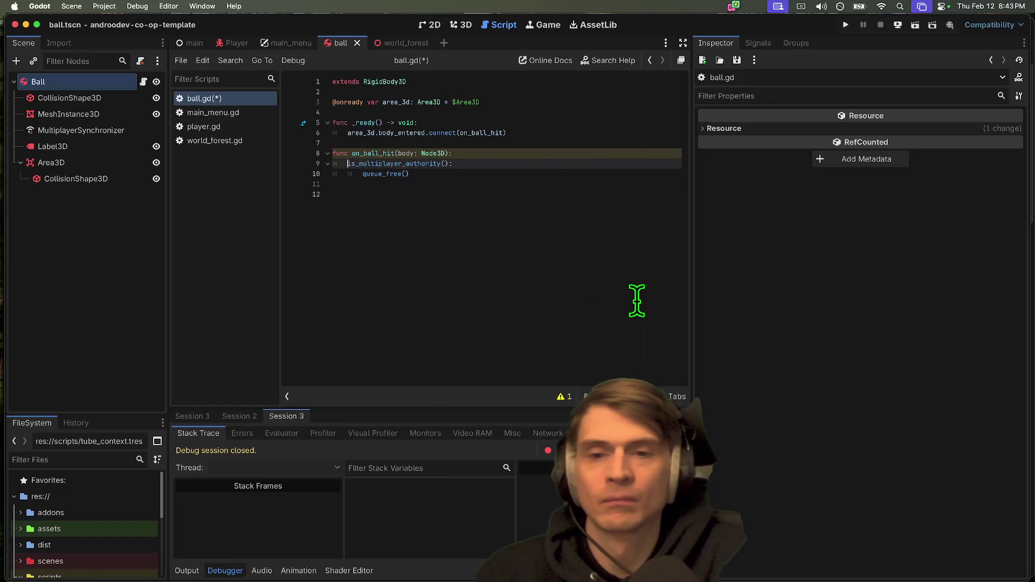
key(Return)
key(BackSpace)
key(super+s)
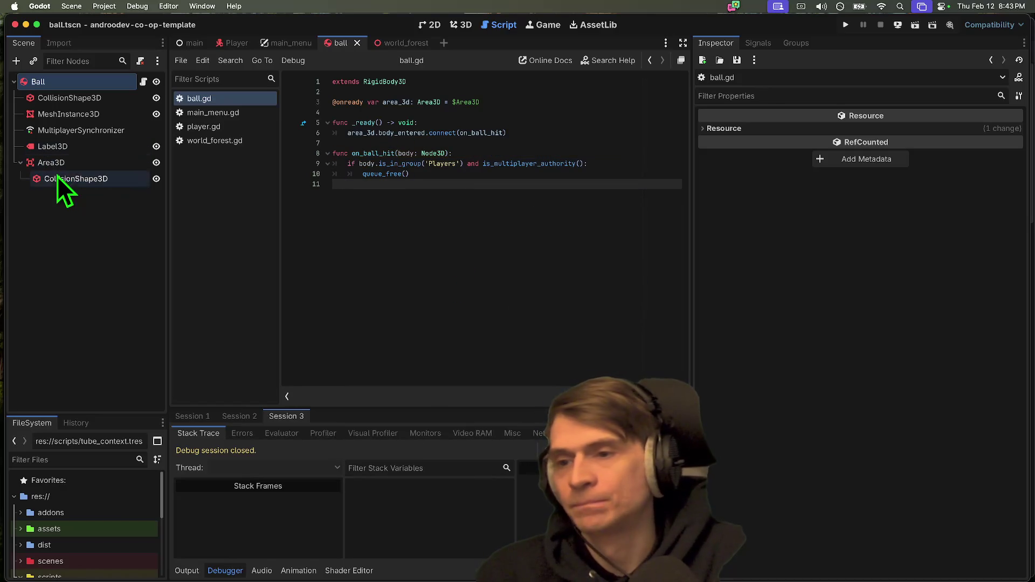
Step: Inspect the ball's Area3D collision settings and the line 9 hit condition
click(60, 166)
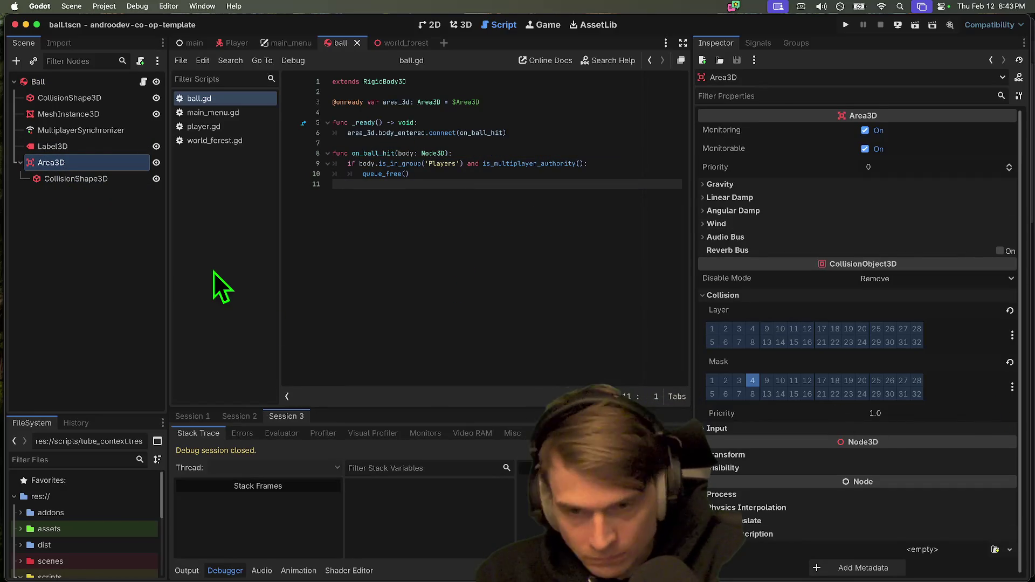
drag(477, 164, 335, 165)
click(448, 253)
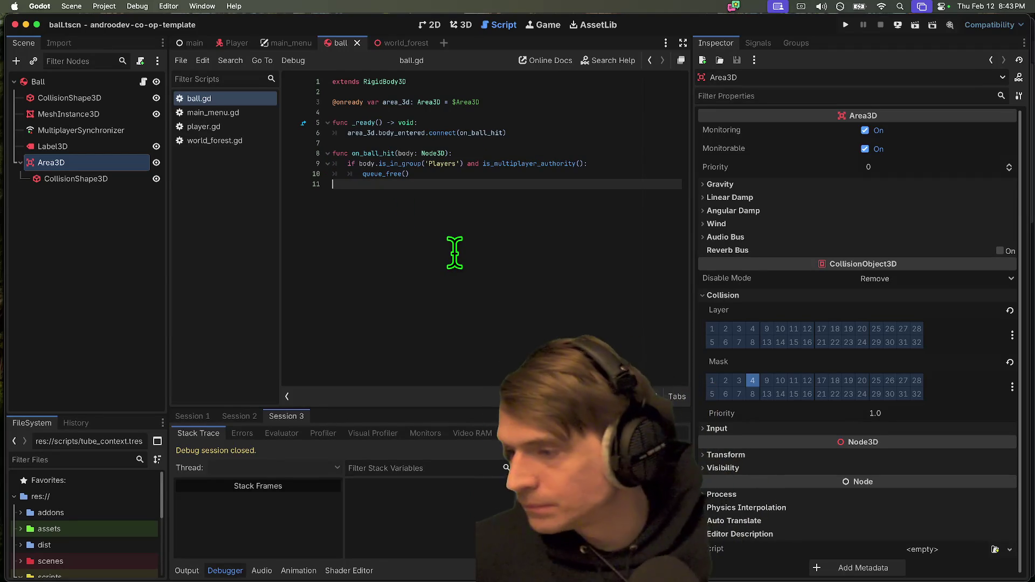
key(super+Tab)
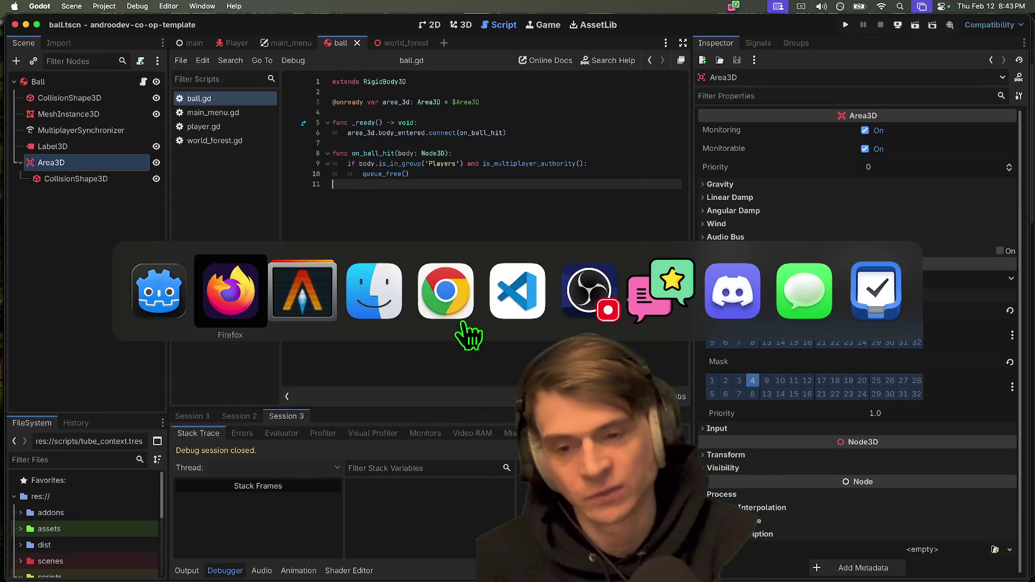
Step: Check git status for ball.tscn, world_forest.tscn and player.gd changes, then return to Godot
text(gst)
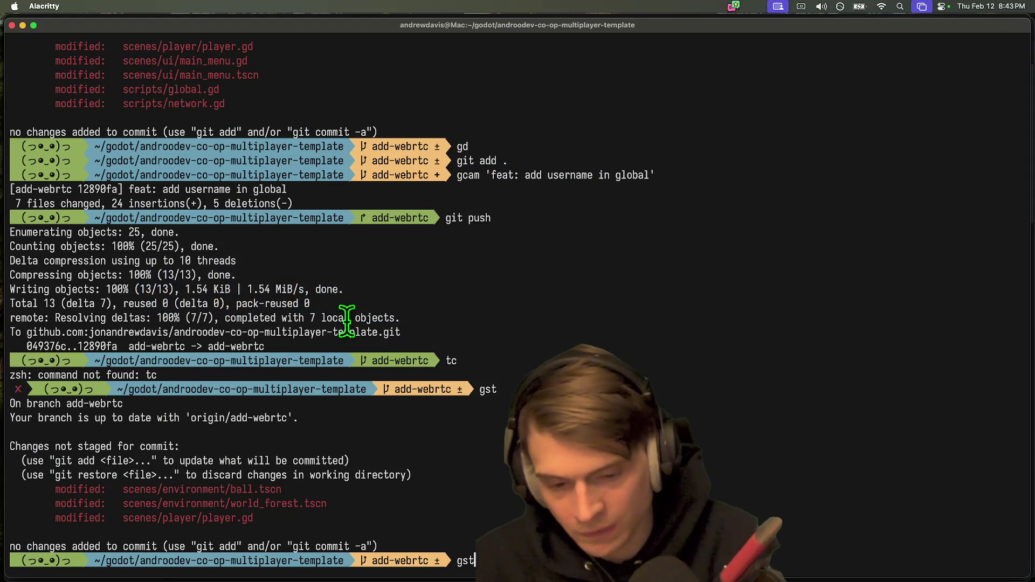
key(Return)
key(Return)
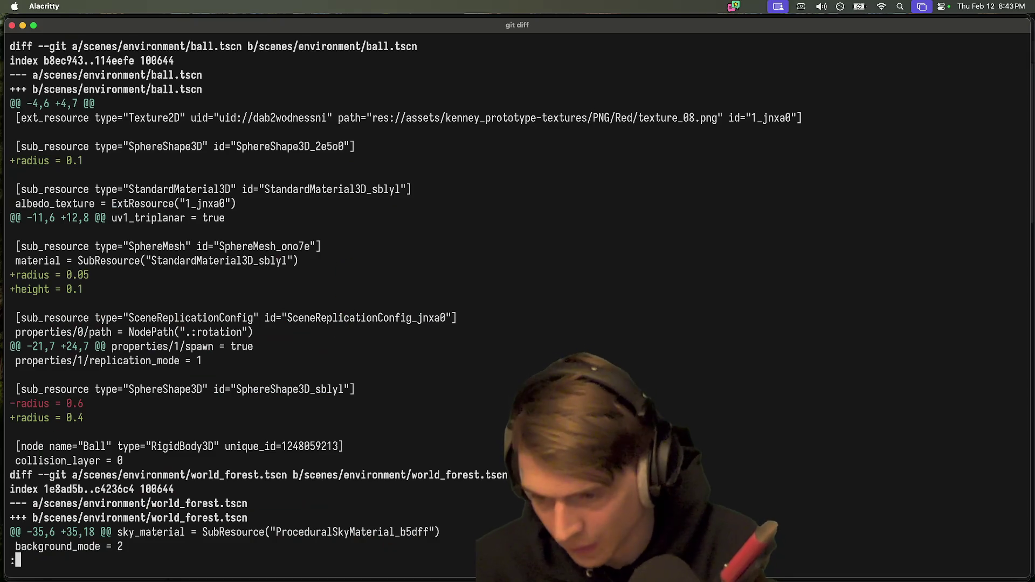
scroll(52, 426, down, 15)
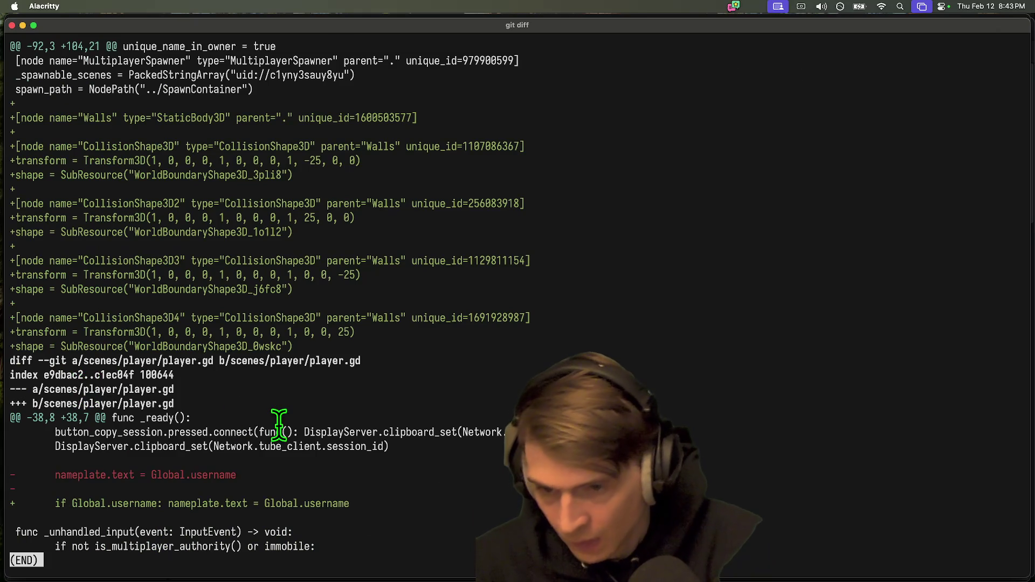
scroll(323, 448, up, 10)
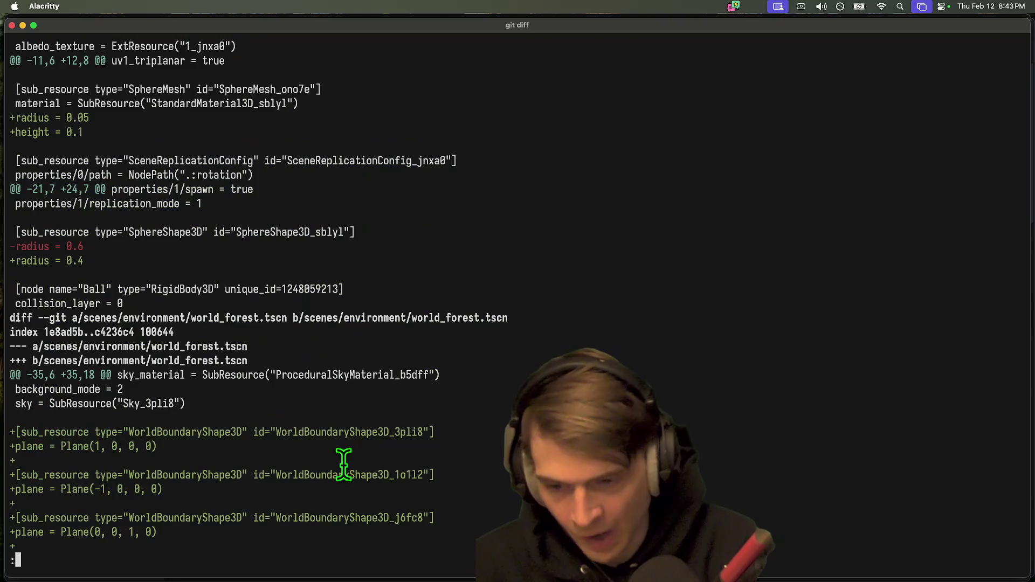
text(q)
text(st)
key(Return)
text(g)
key(ctrl+c)
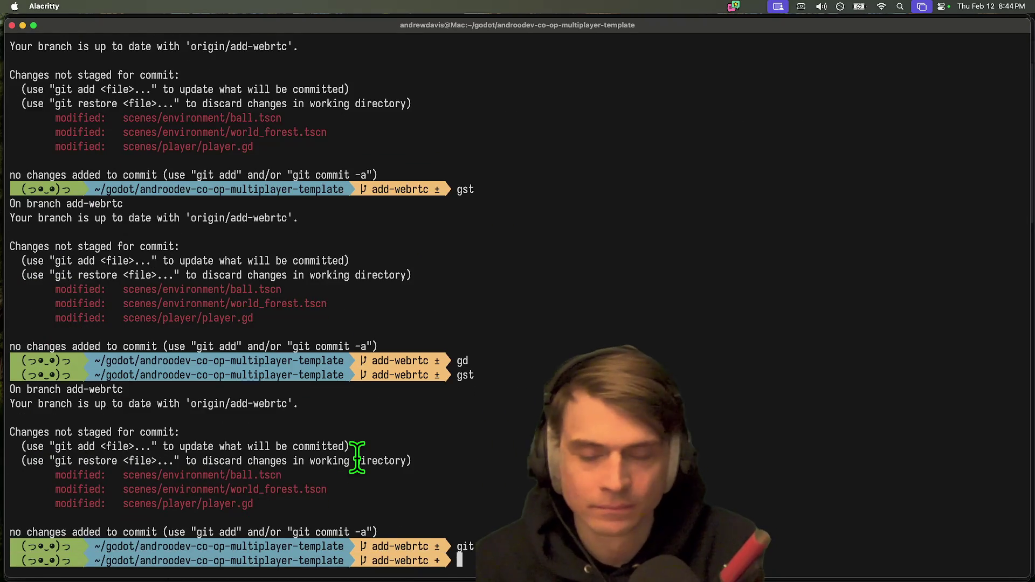
key(super+Tab)
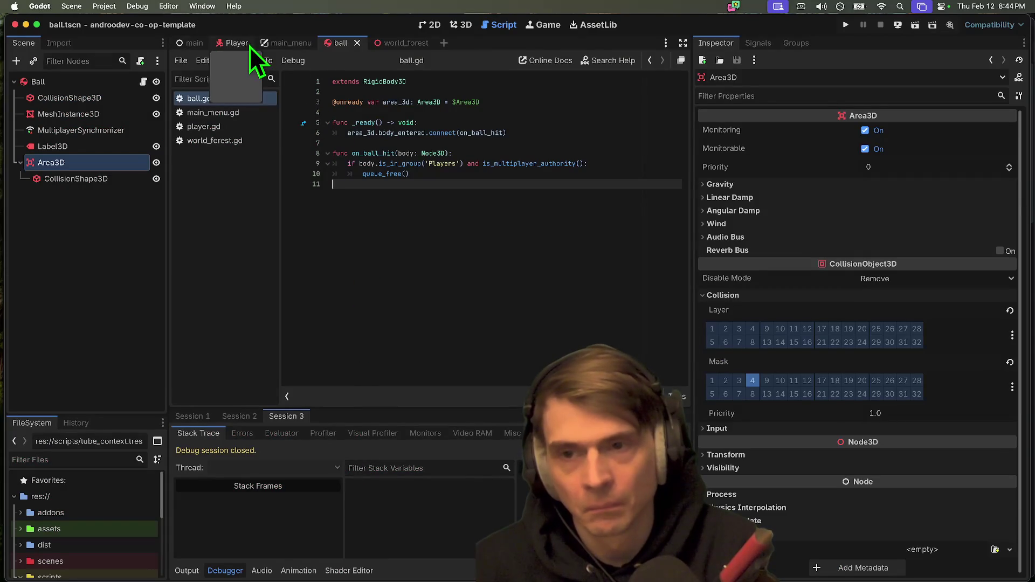
Step: Show world_forest.tscn in 3D, turn the view left, and select the Walls node
click(399, 41)
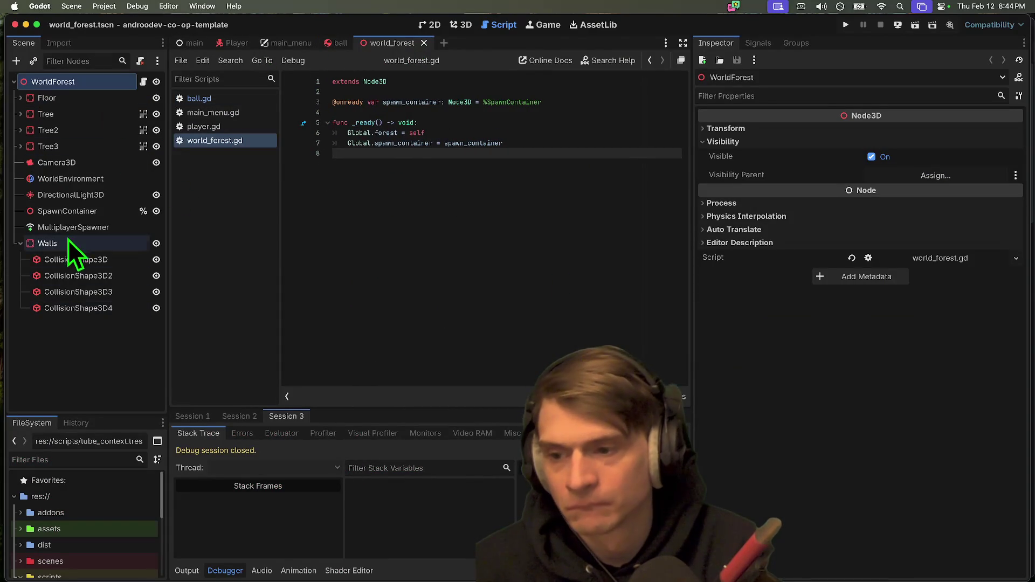
click(425, 25)
click(481, 25)
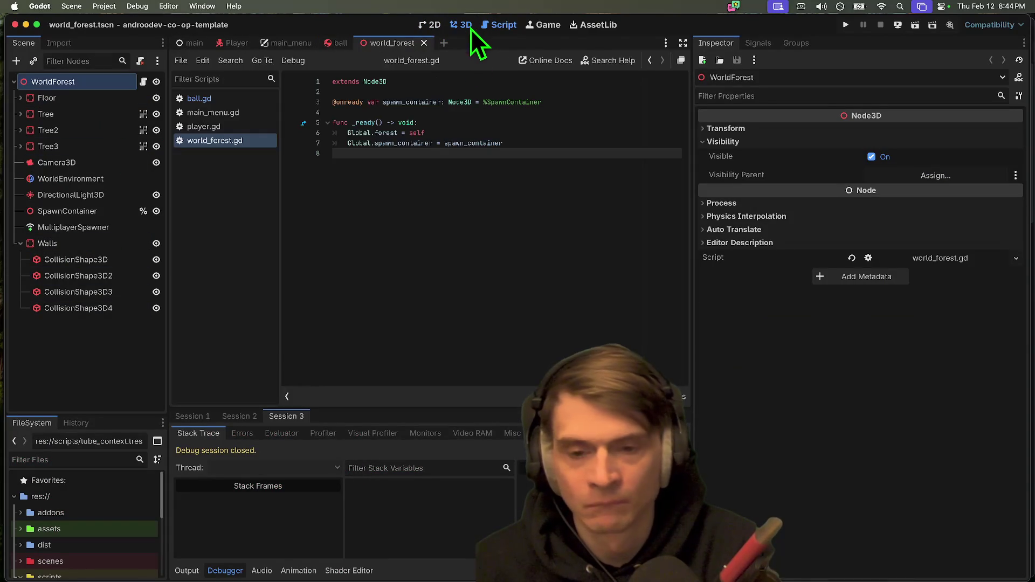
click(470, 25)
drag(539, 251, 470, 252)
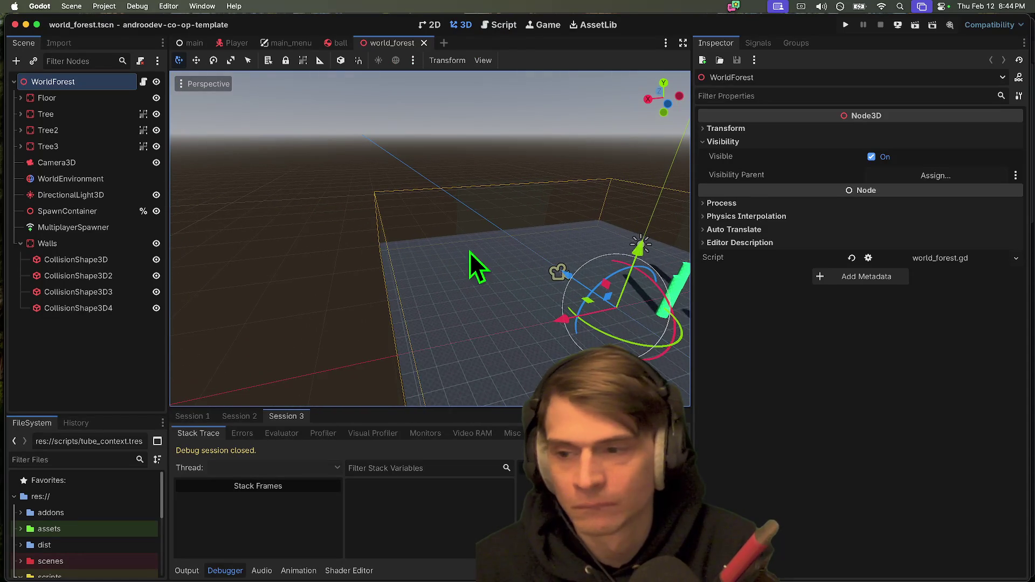
click(63, 244)
Step: Add a MeshInstance3D child under the first wall's CollisionShape3D
click(67, 259)
key(super+a)
text(mesh)
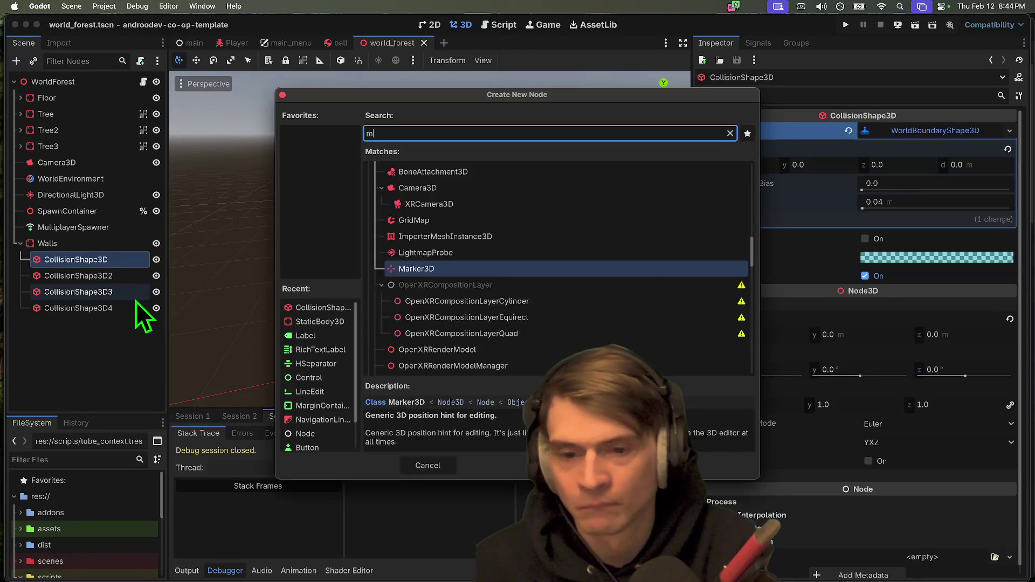
key(Return)
key(f)
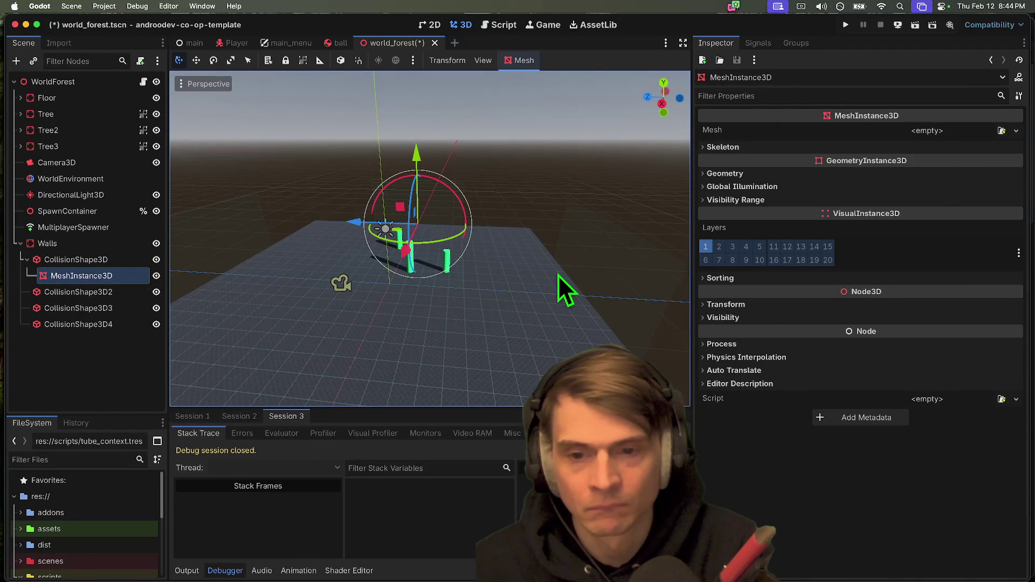
Step: Assign a QuadMesh to the new mesh node, replacing an initial BoxMesh
click(927, 131)
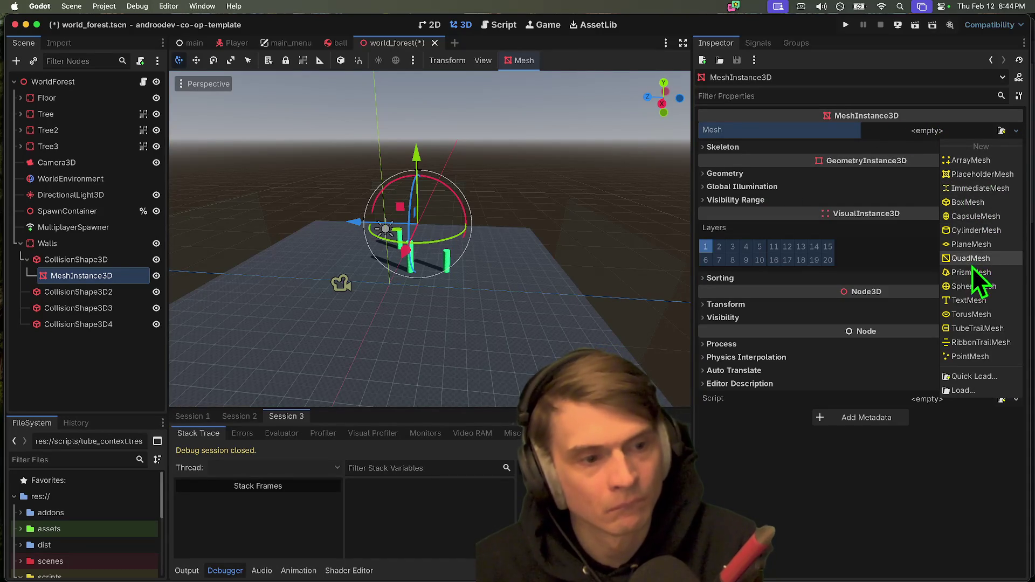
click(980, 202)
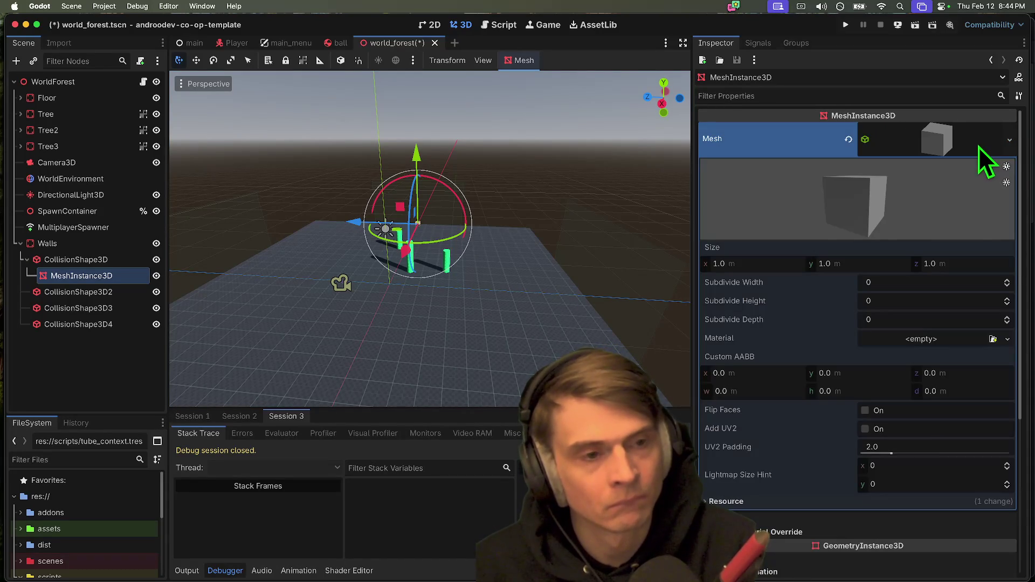
click(1010, 140)
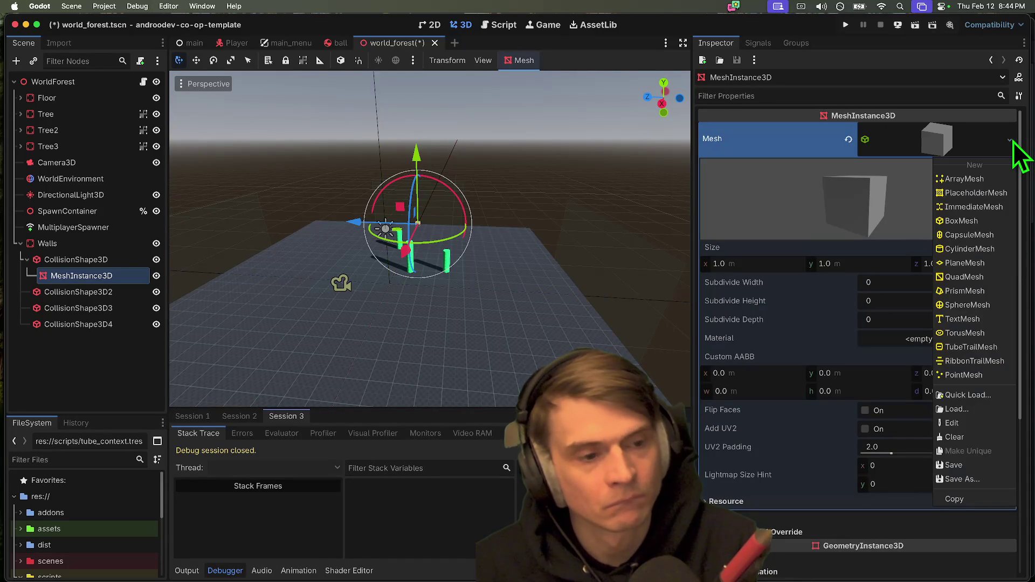
click(978, 279)
click(972, 140)
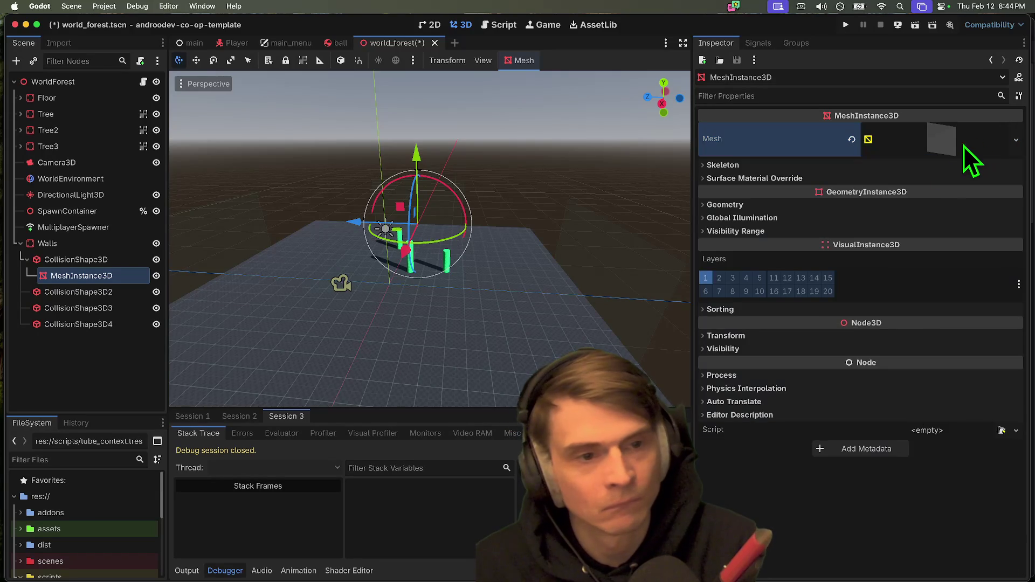
click(948, 150)
click(958, 246)
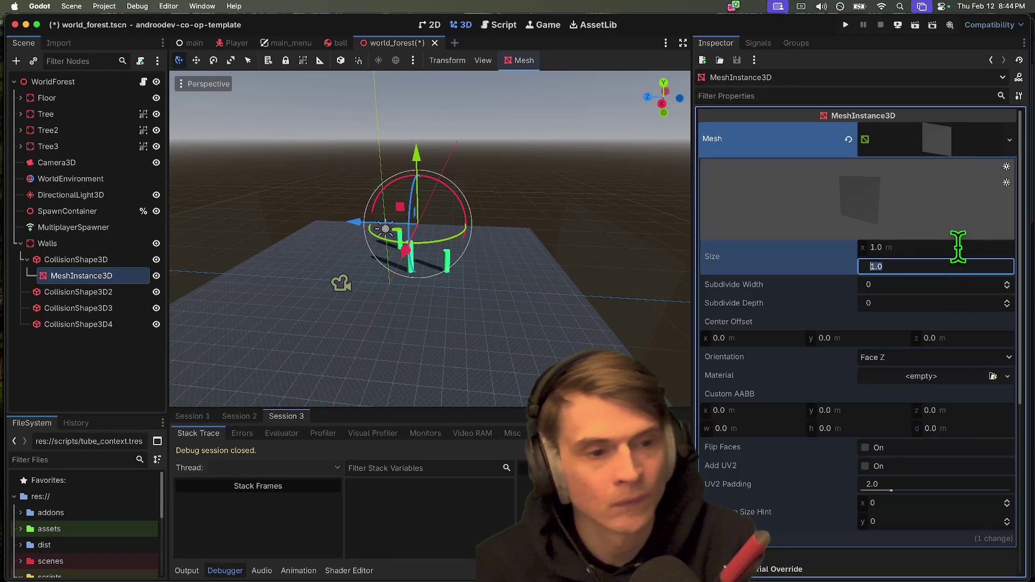
Step: Set the quad's height to 4 and its width to 100
key(Tab)
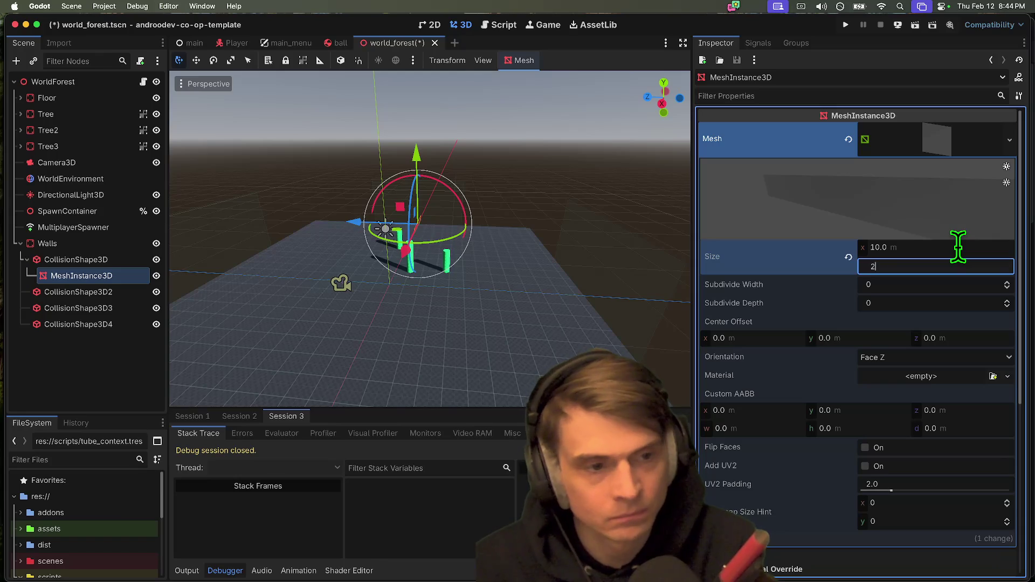
text(4)
key(Return)
click(958, 248)
text(100)
key(Return)
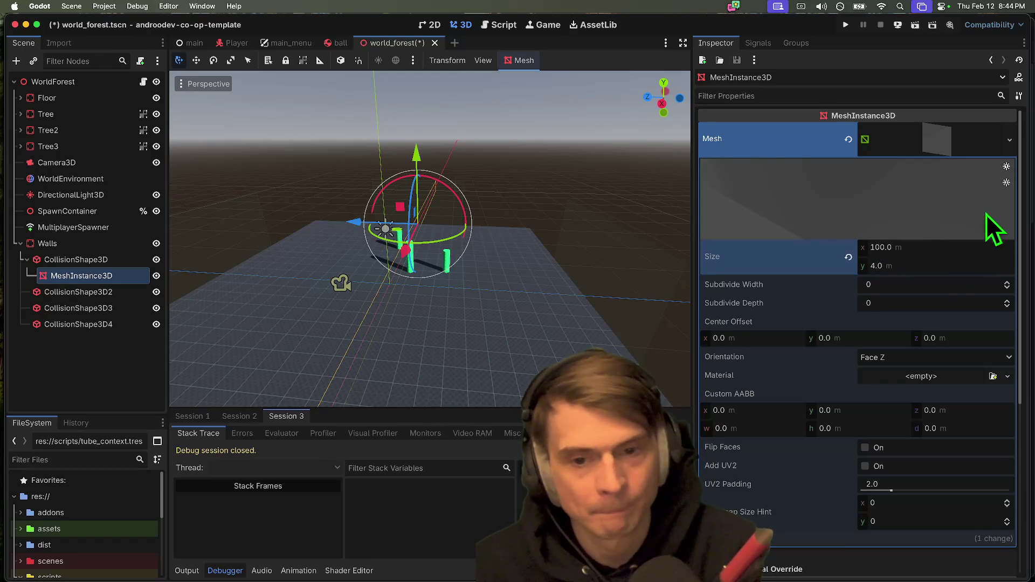
Step: Stand the quad upright with Face X orientation
scroll(430, 238, left, 5)
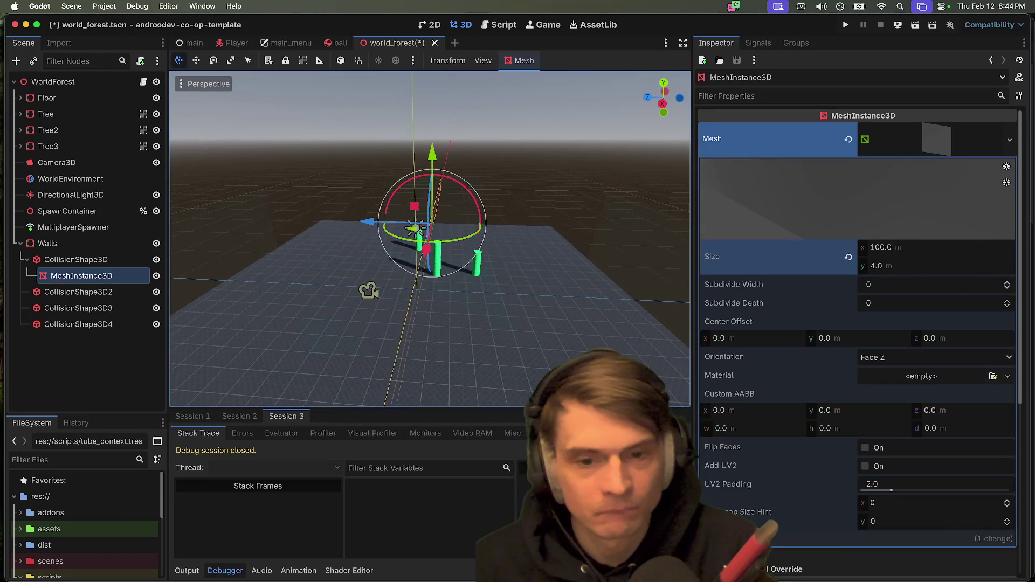
scroll(430, 238, down, 10)
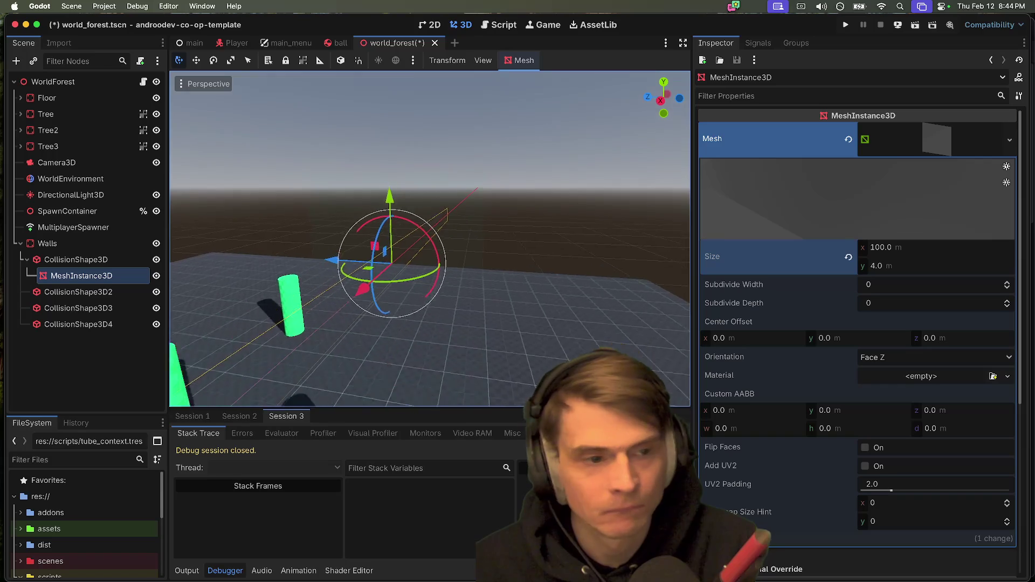
scroll(430, 239, up, 10)
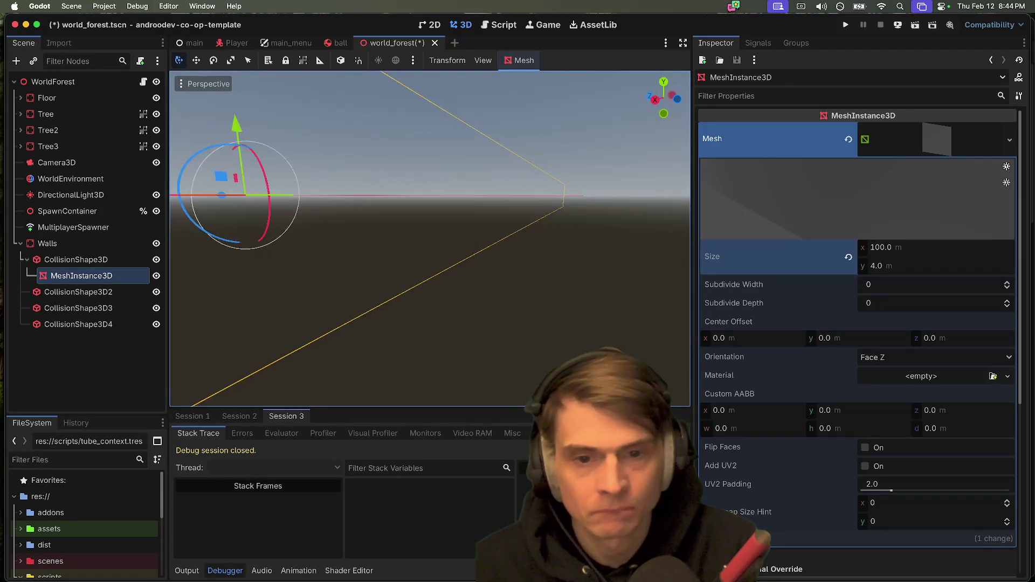
scroll(430, 238, up, 10)
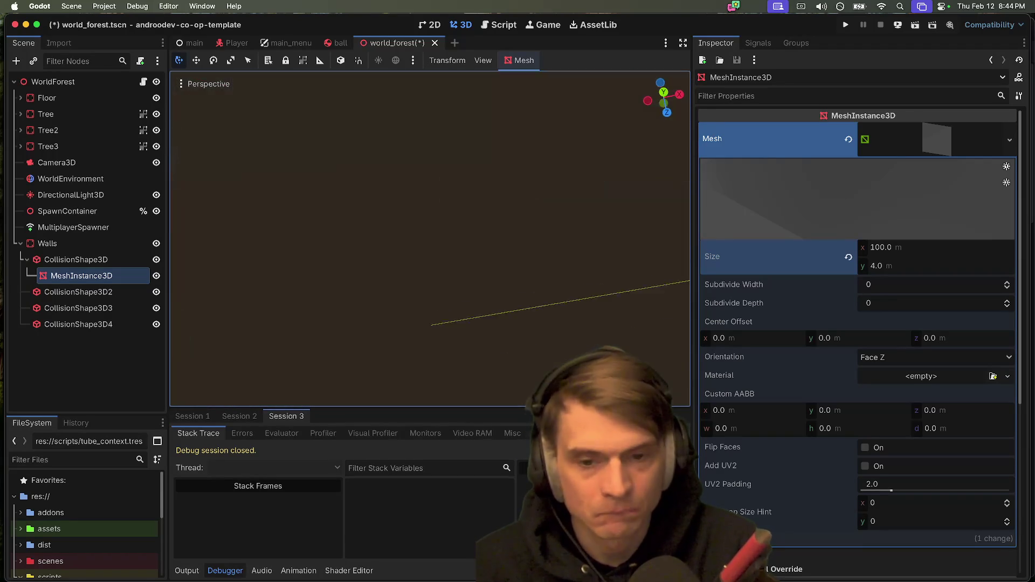
scroll(500, 238, up, 5)
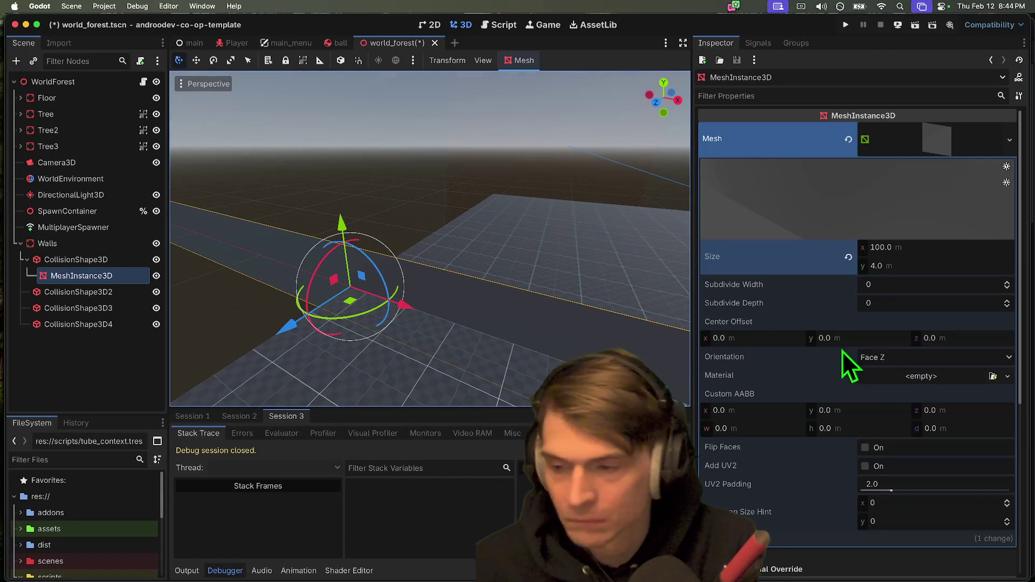
click(920, 358)
click(910, 378)
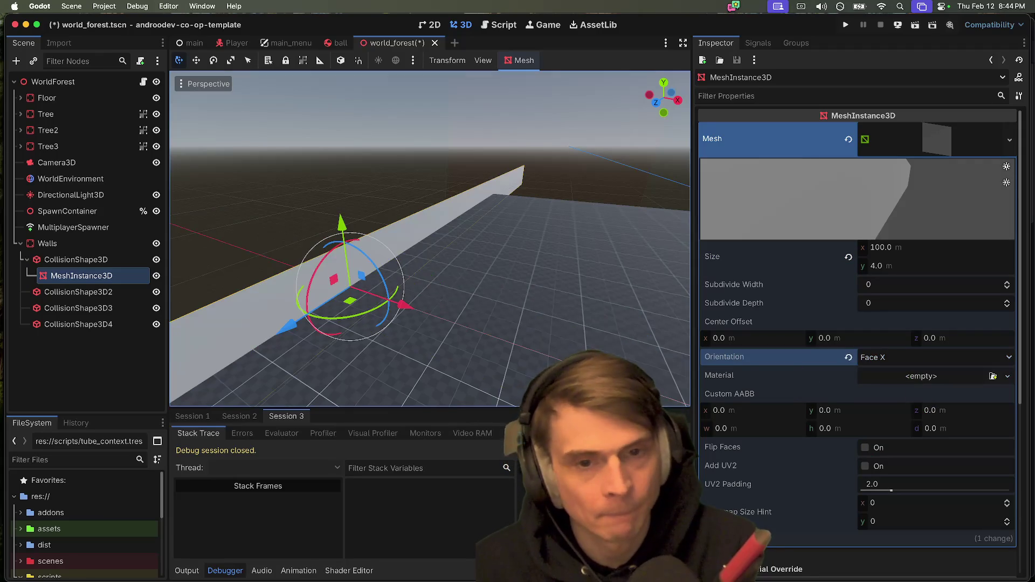
Step: Shorten the wall quad to 50 m long, trying 25 first
scroll(428, 272, up, 10)
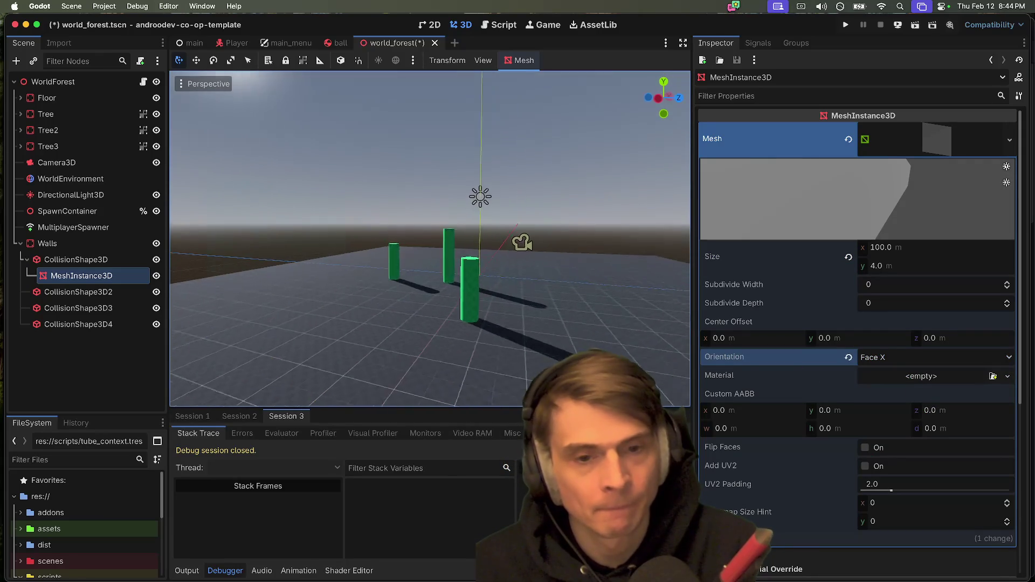
scroll(430, 239, up, 5)
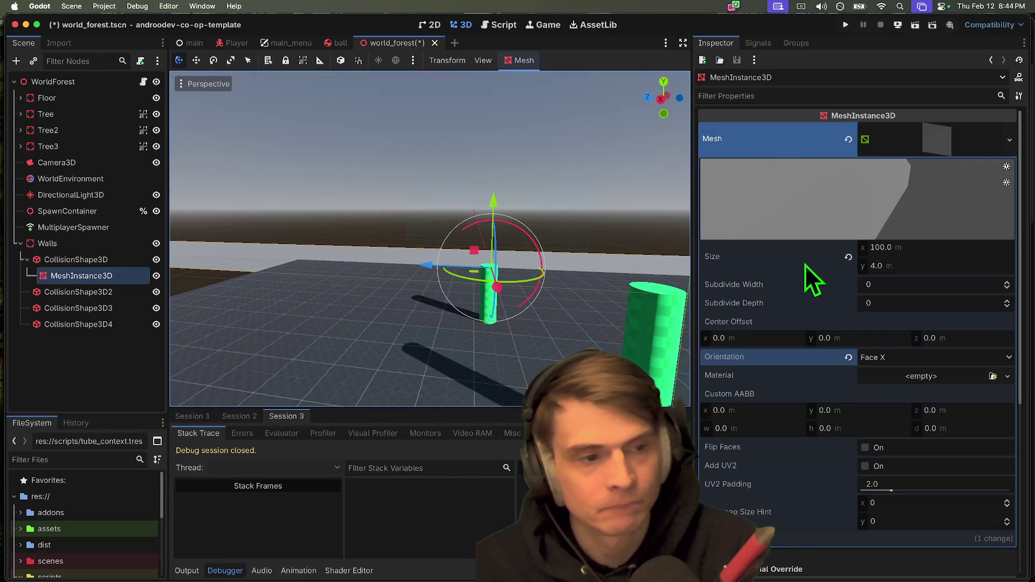
click(890, 253)
text(25)
key(Return)
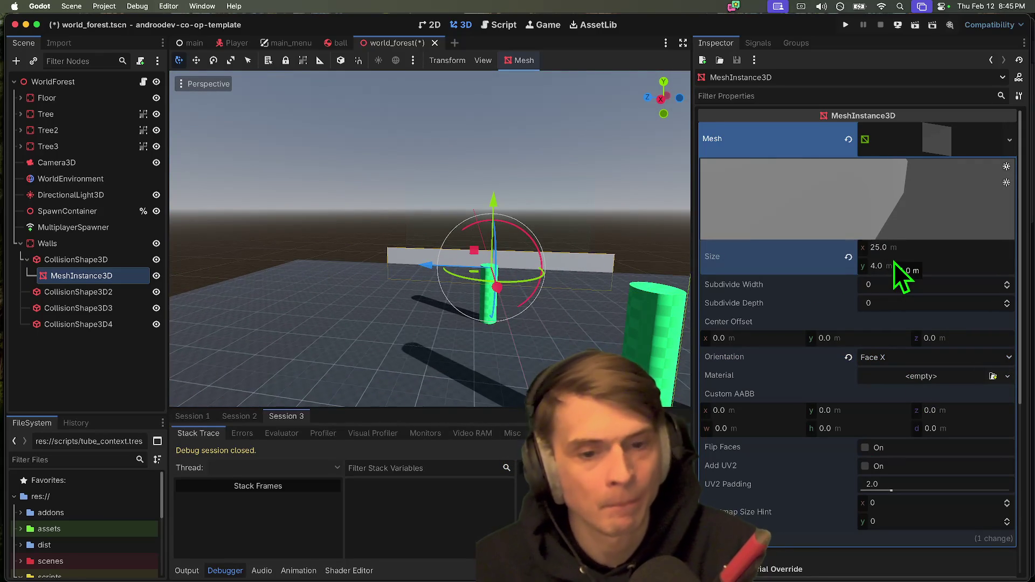
click(895, 254)
text(5)
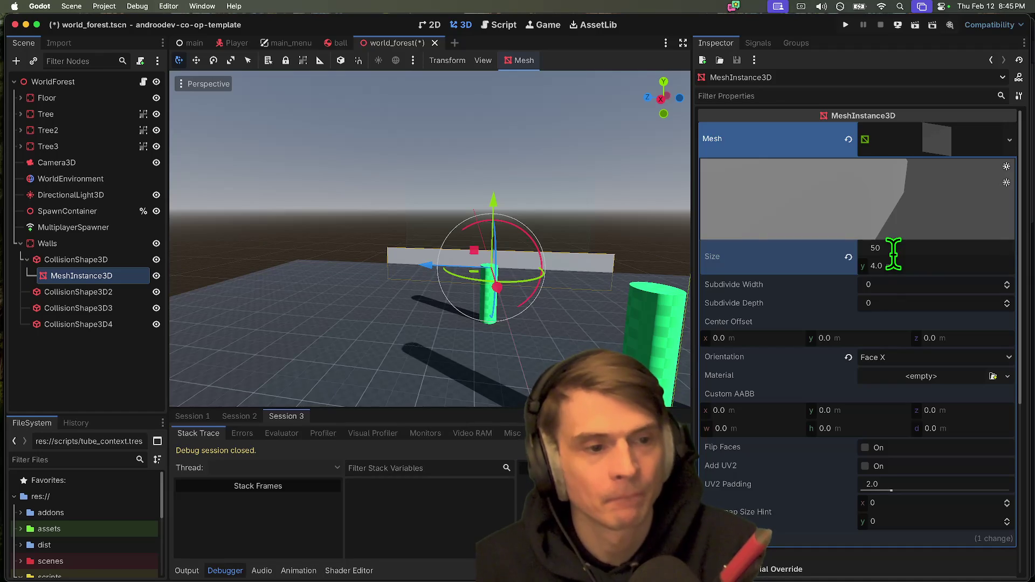
key(Return)
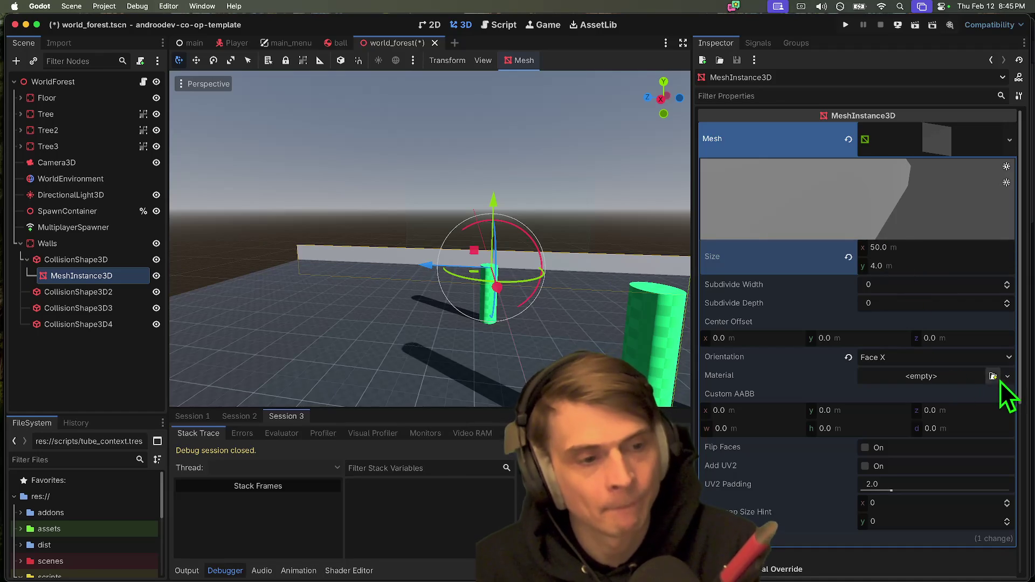
Step: Create a new StandardMaterial3D in the wall mesh's material slot
click(993, 377)
key(Escape)
click(941, 377)
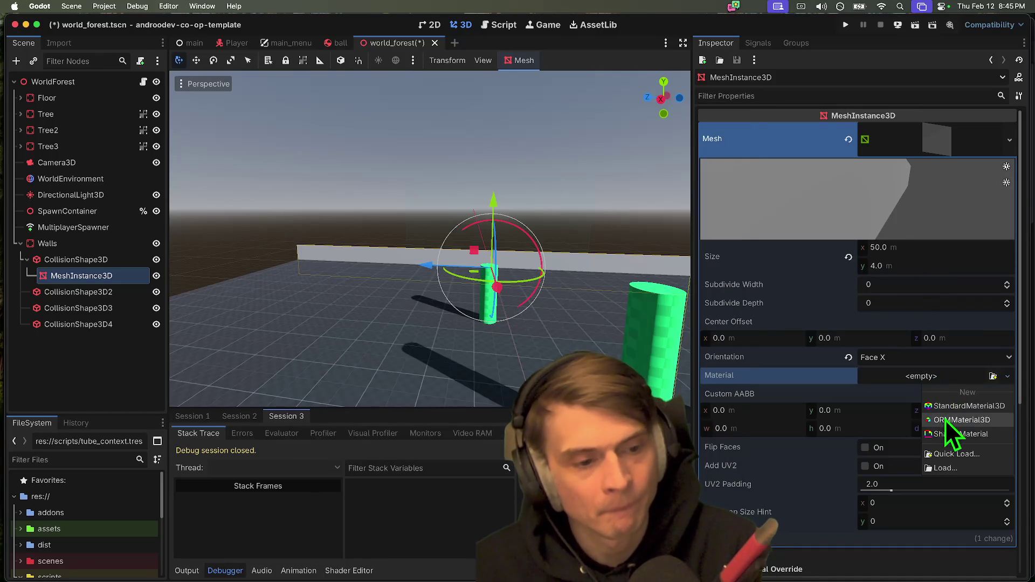
click(950, 406)
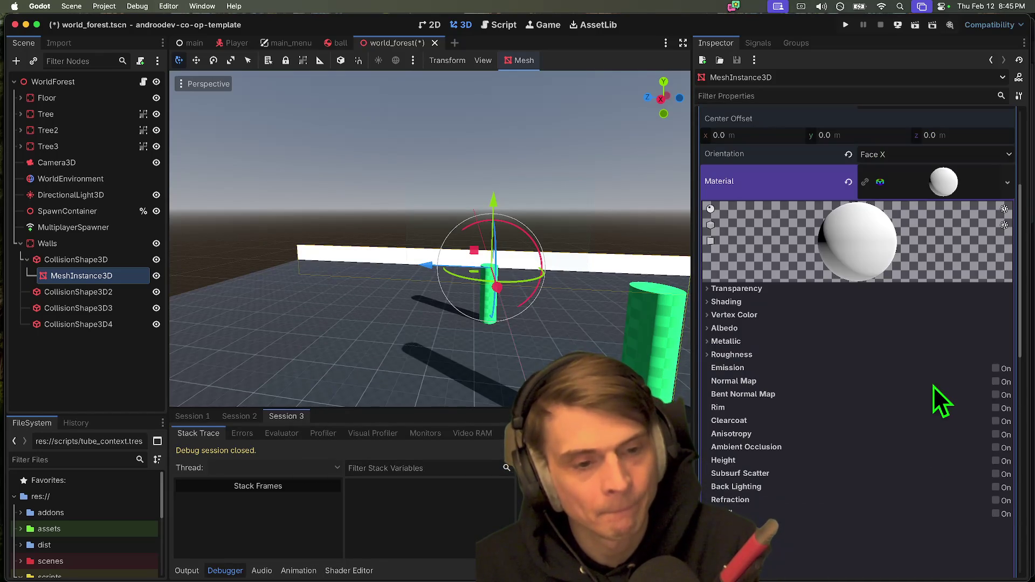
Step: Set the albedo texture to grey checkered texture_06, replacing a first try with texture_08
click(937, 333)
click(949, 359)
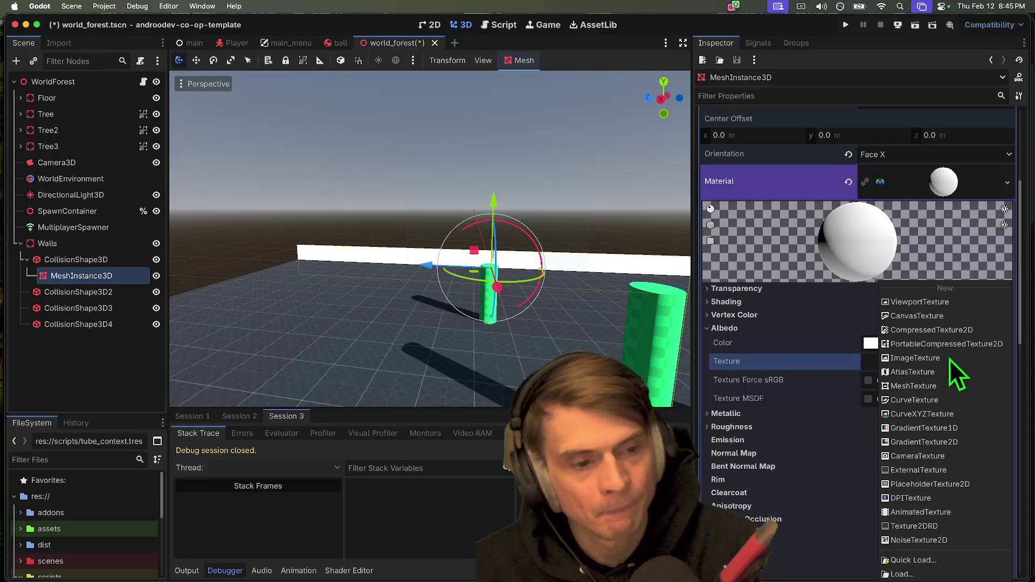
click(823, 366)
click(991, 362)
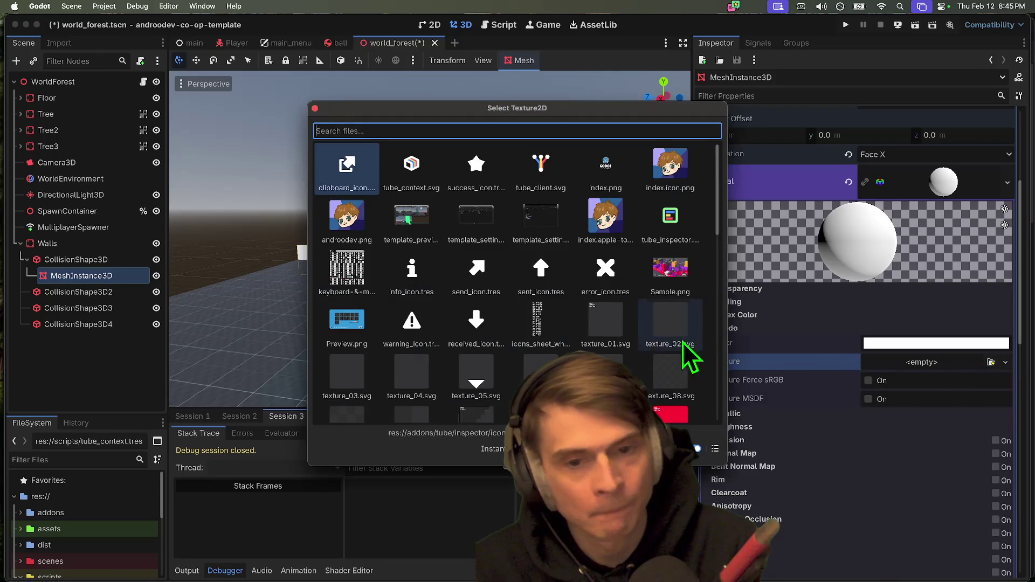
scroll(668, 360, down, 6)
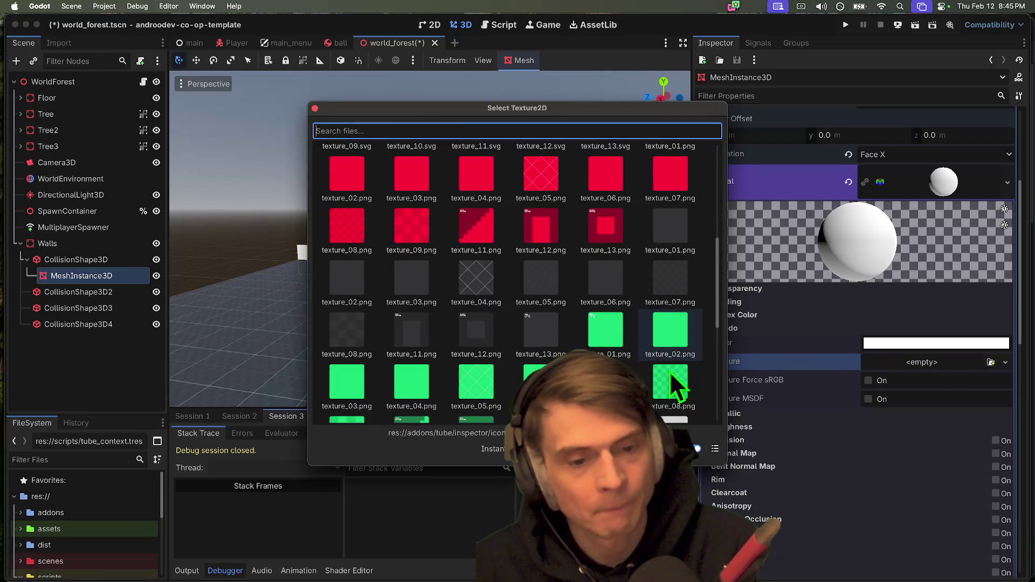
double_click(670, 376)
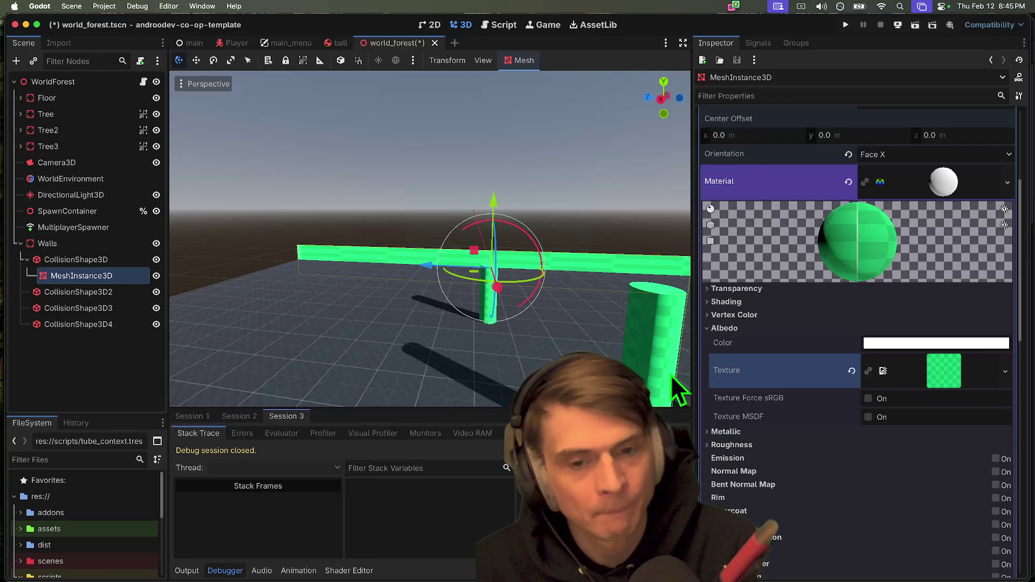
click(1001, 373)
click(927, 422)
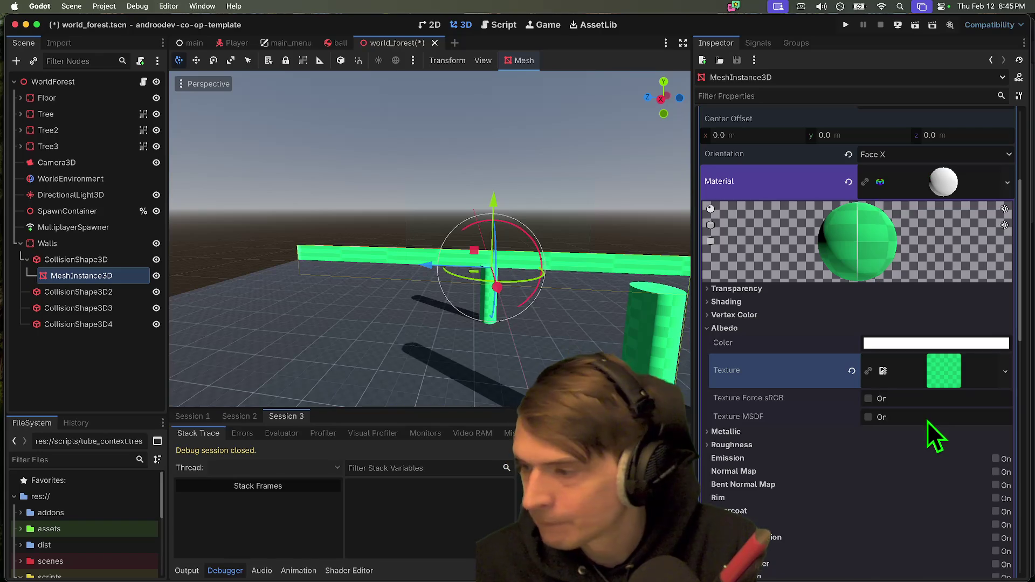
click(1002, 374)
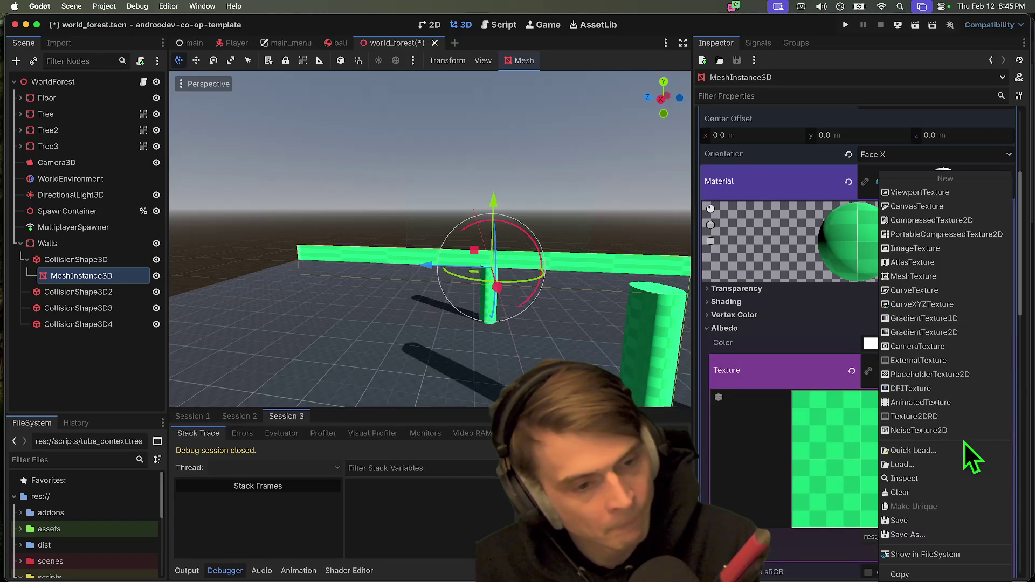
click(962, 449)
scroll(496, 349, down, 10)
scroll(497, 353, up, 2)
double_click(539, 238)
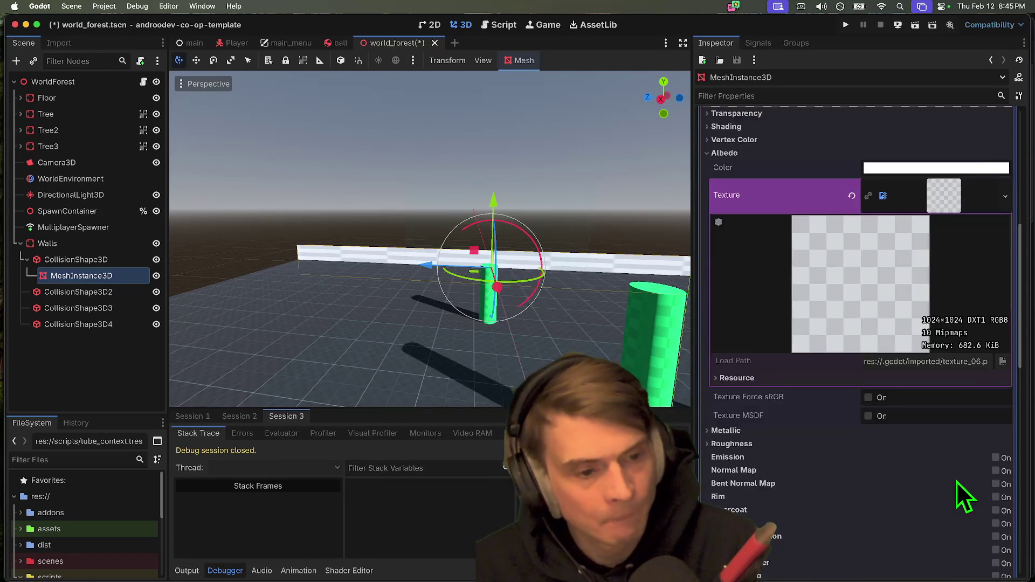
Step: Enable UV1 triplanar mapping and set the UV1 scale to 0.4
scroll(956, 480, down, 5)
click(842, 313)
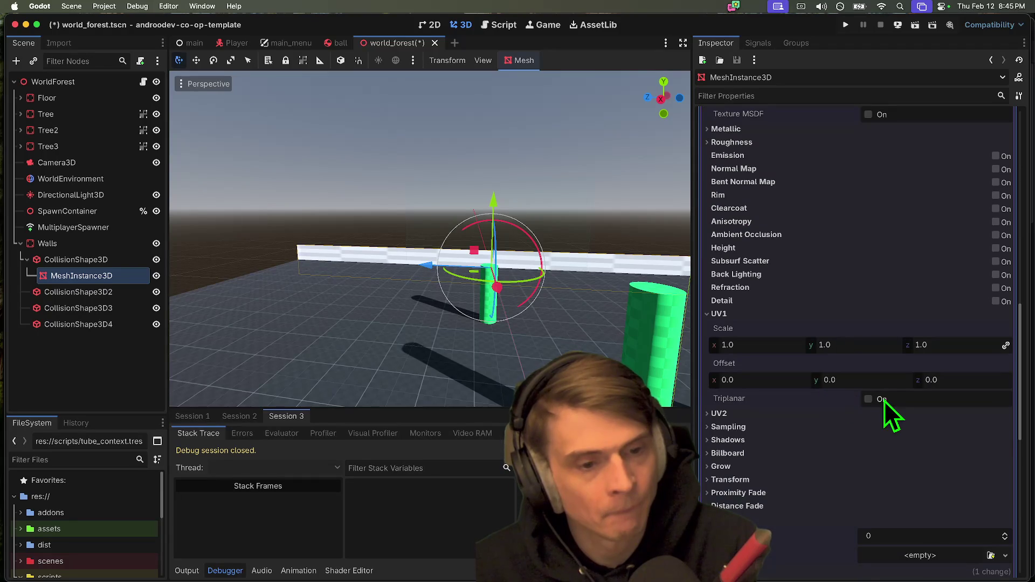
click(868, 400)
click(790, 359)
text(0.4)
key(Return)
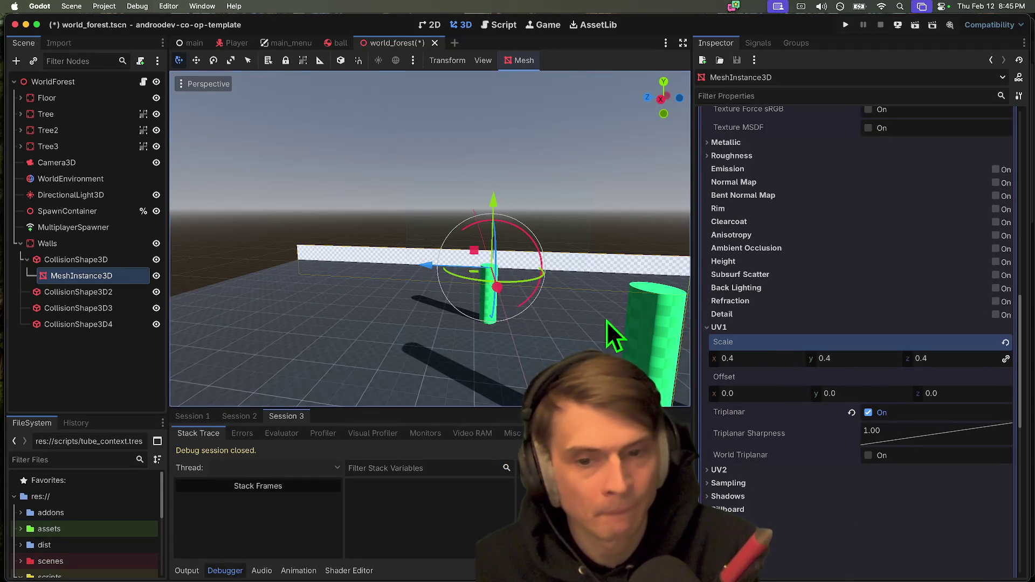
scroll(462, 312, right, 5)
click(462, 312)
scroll(462, 312, right, 3)
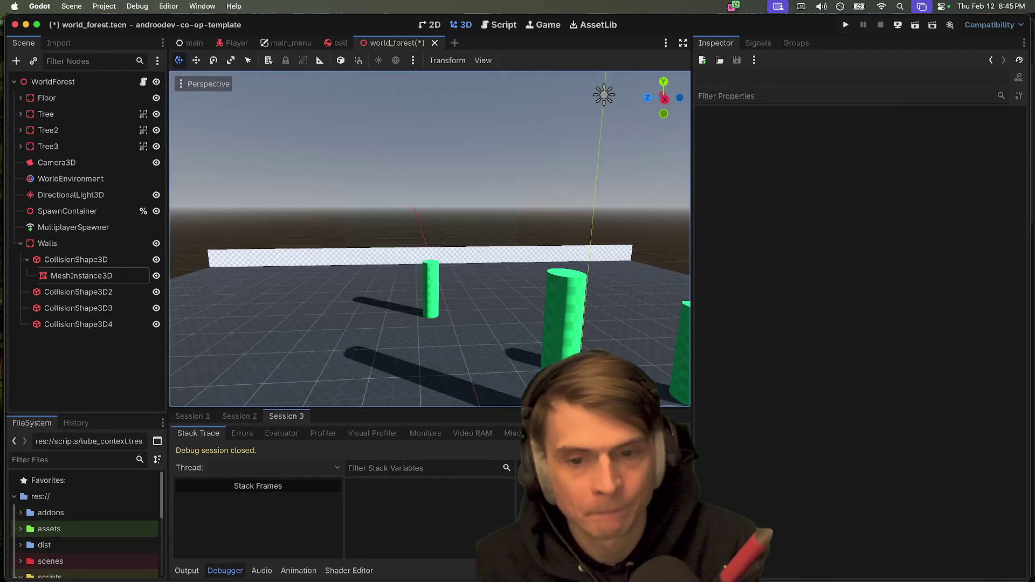
Step: Select the second wall's mesh and expand its QuadMesh properties
click(94, 278)
click(98, 292)
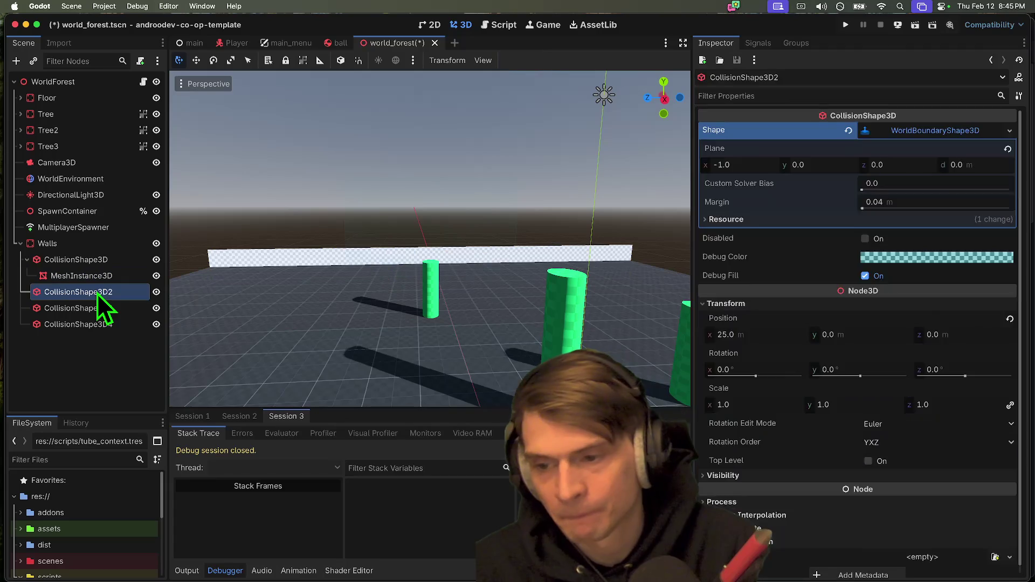
click(97, 308)
click(96, 340)
click(88, 311)
click(949, 153)
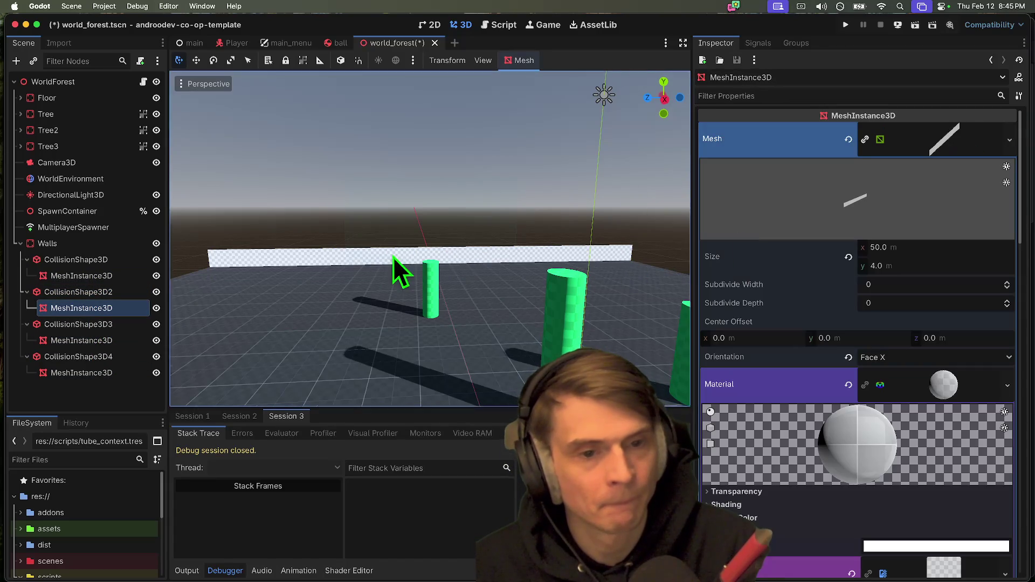
scroll(393, 273, left, 10)
scroll(172, 334, left, 3)
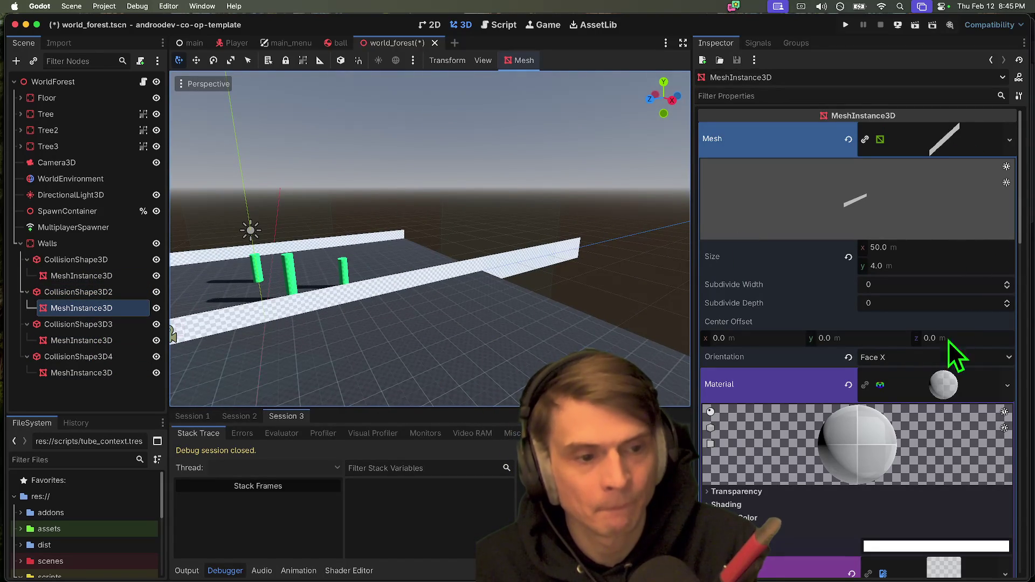
Step: Try Face Y and Face Z orientations on the second wall's quad, then return it to Face X
click(928, 358)
click(921, 380)
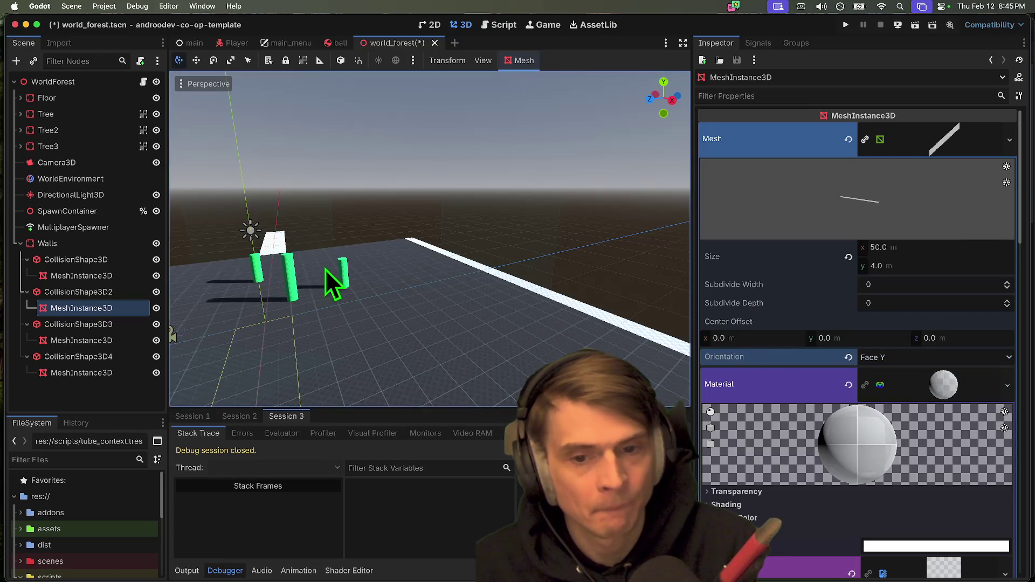
key(super+z)
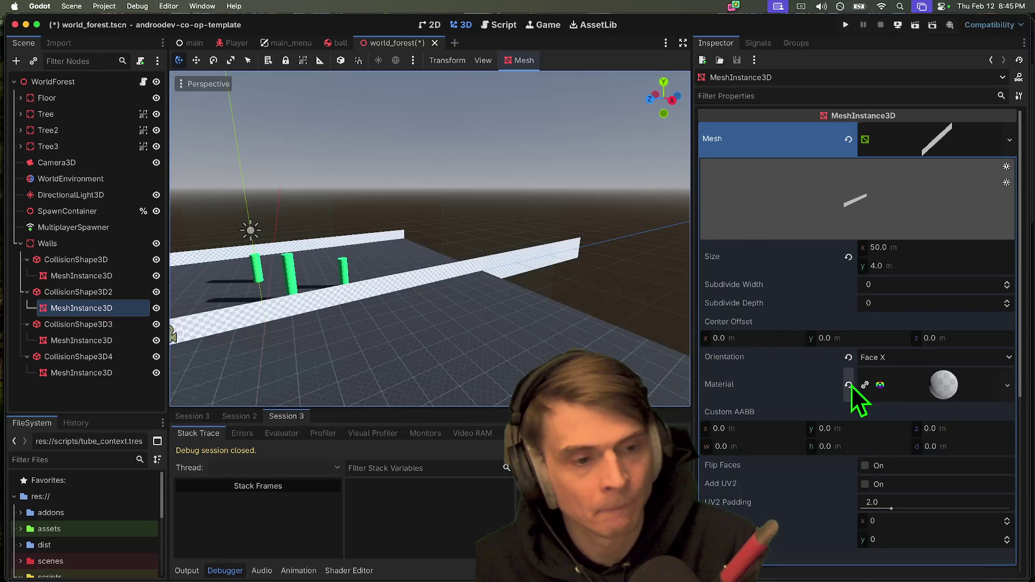
click(871, 354)
click(888, 388)
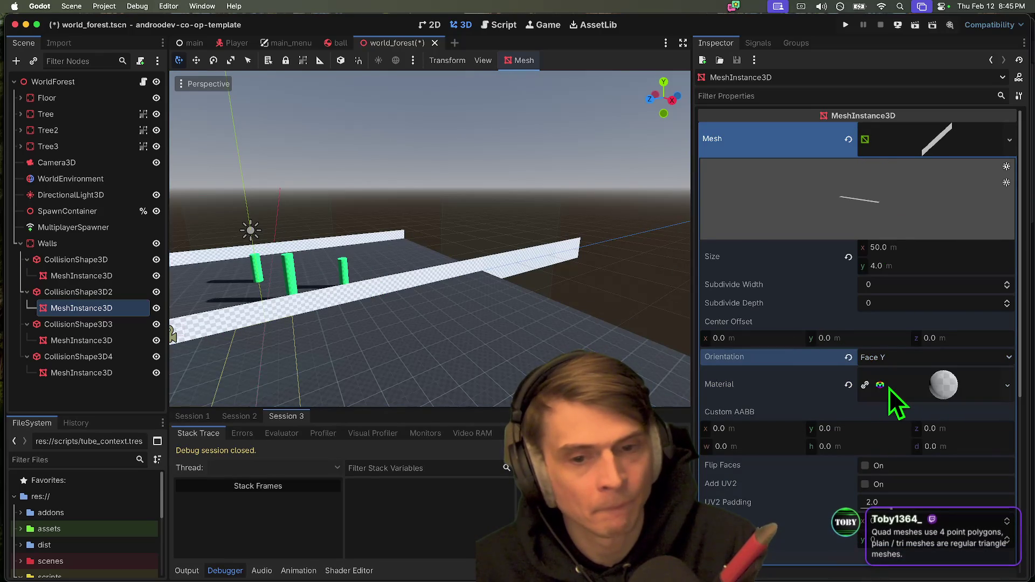
click(891, 362)
click(885, 402)
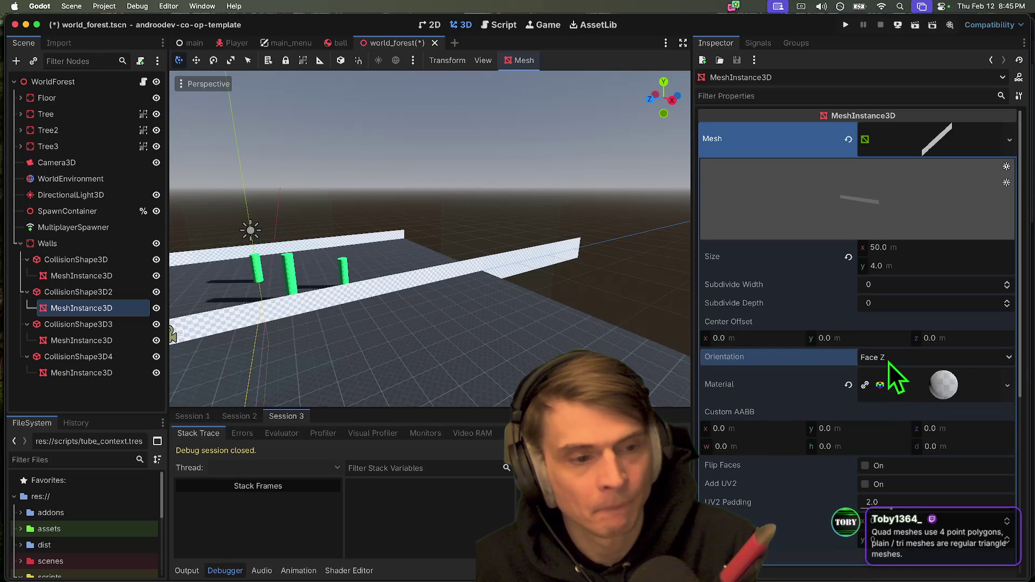
mouse_move(429, 239)
mouse_down()
mouse_move(410, 243)
mouse_move(502, 250)
mouse_up()
click(919, 364)
click(917, 373)
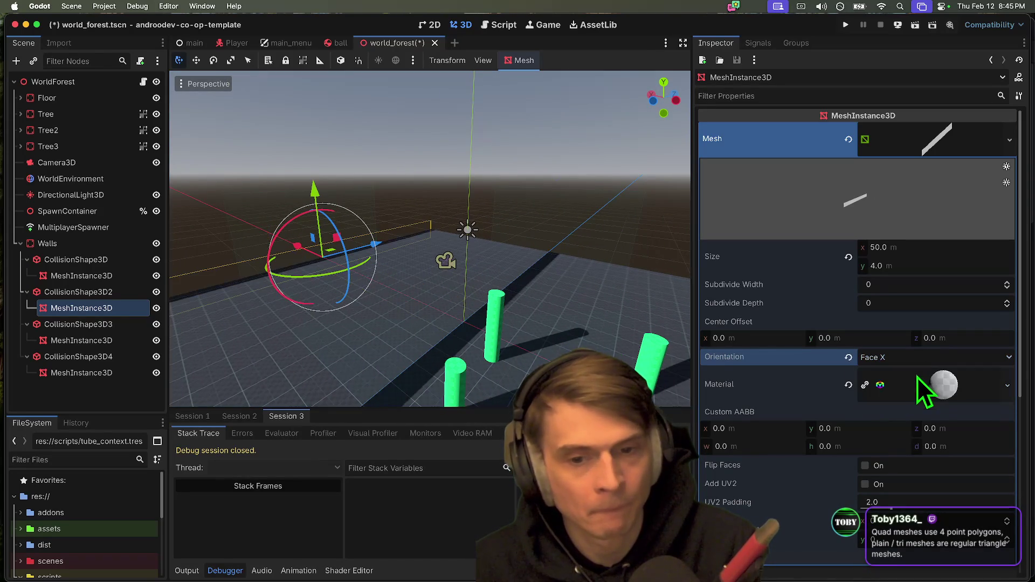
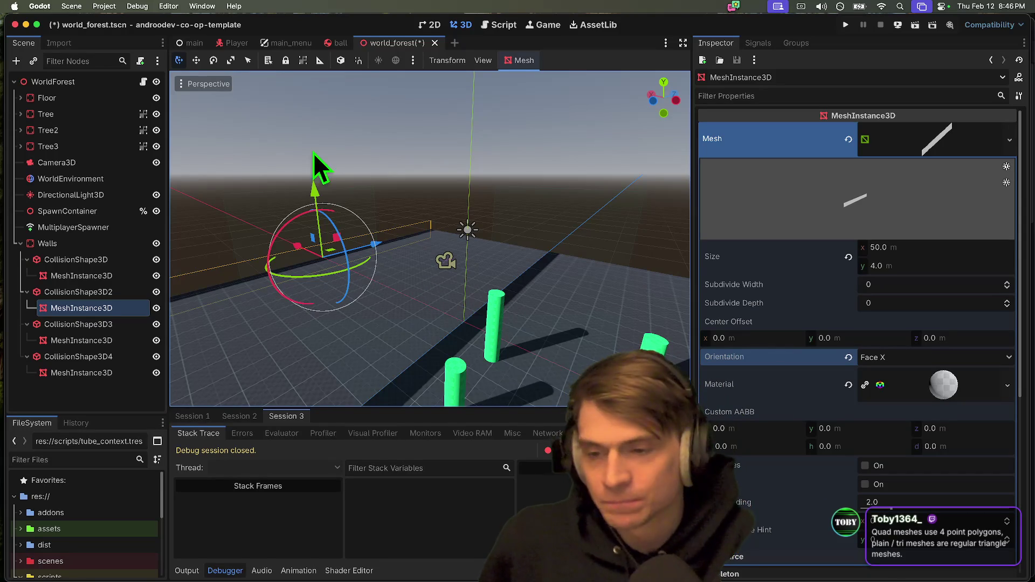
Step: Expand the second wall's QuadMesh properties in the Inspector
click(946, 145)
click(1017, 139)
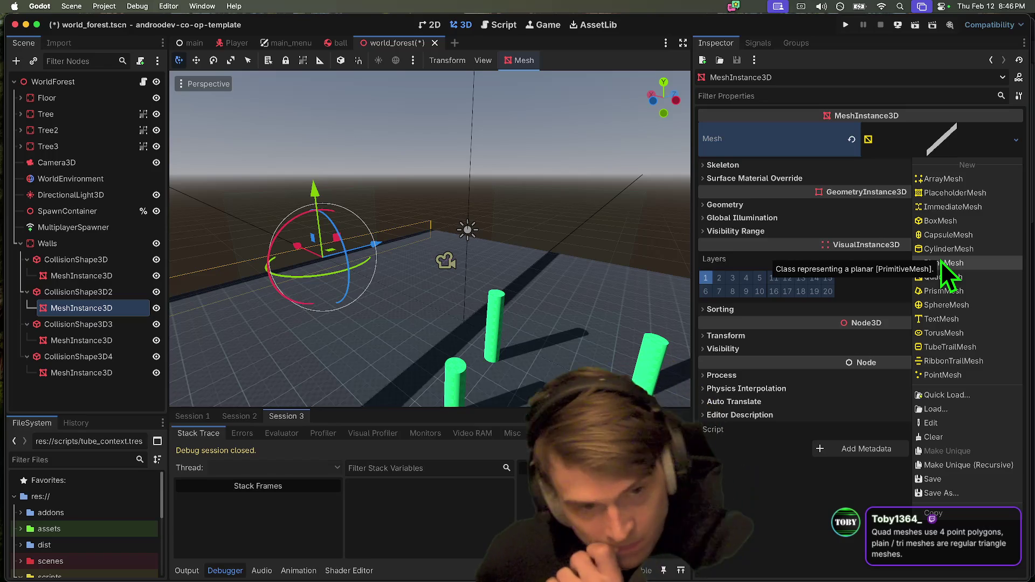
click(739, 150)
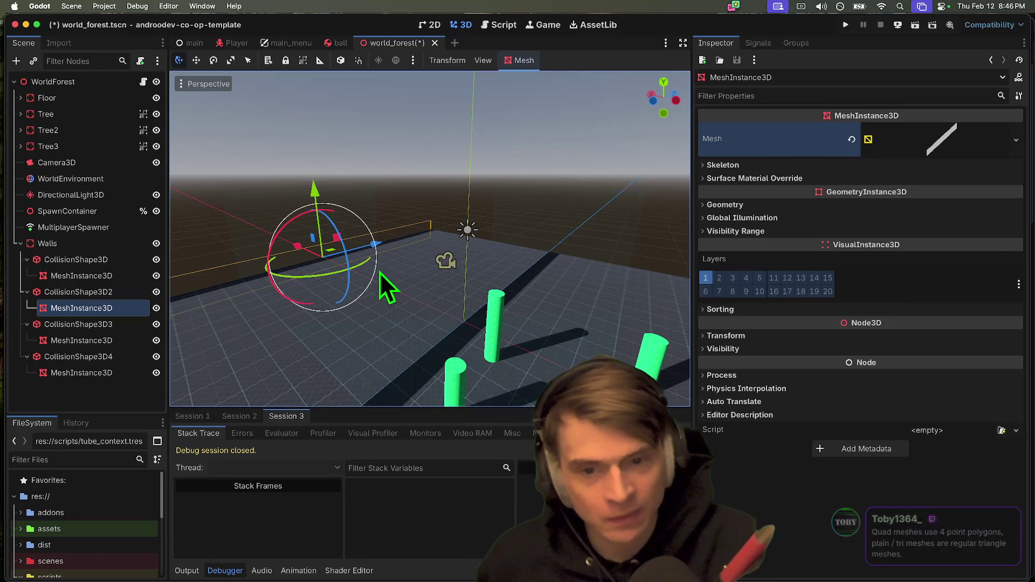
scroll(377, 272, left, 3)
scroll(430, 239, left, 5)
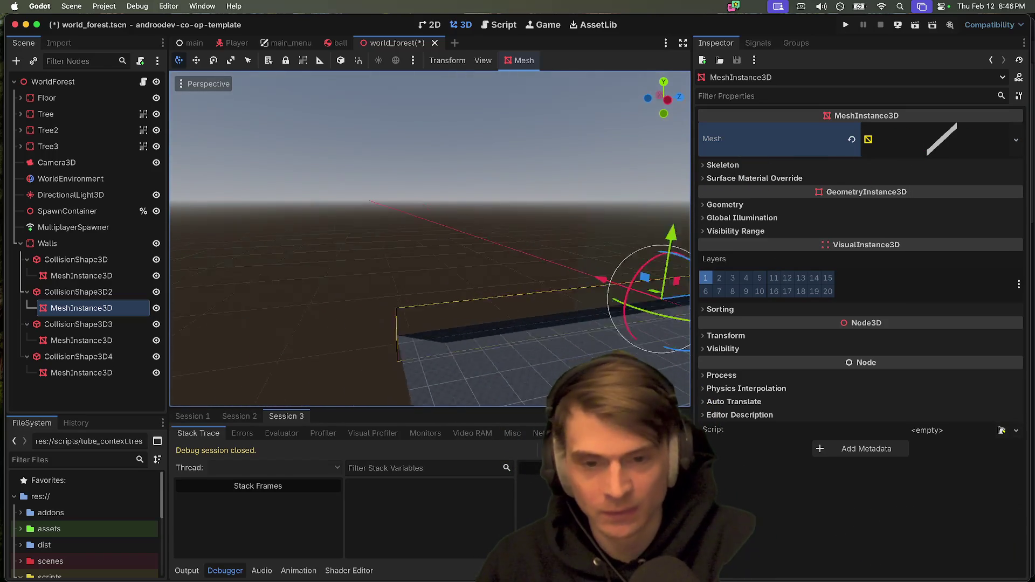
scroll(430, 239, left, 5)
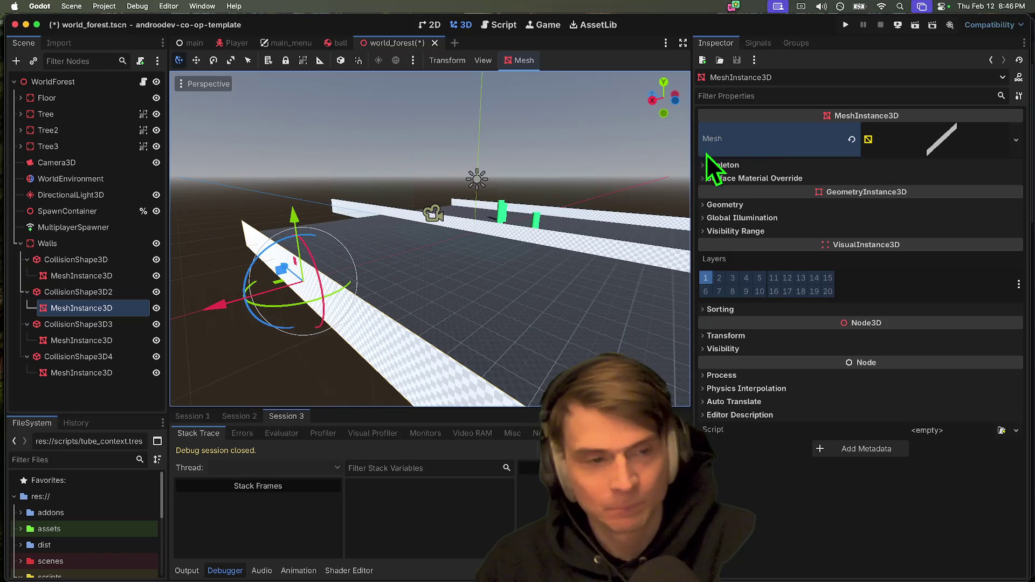
right_click(944, 137)
click(920, 137)
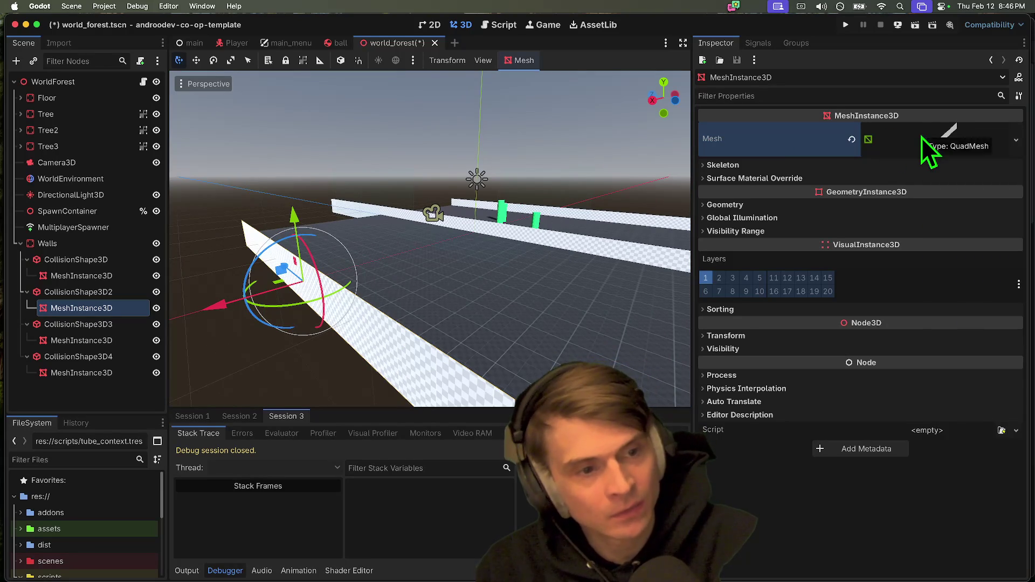
click(922, 138)
Step: Set the QuadMesh Subdivide Width and Subdivide Depth to 10
click(920, 274)
text(14)
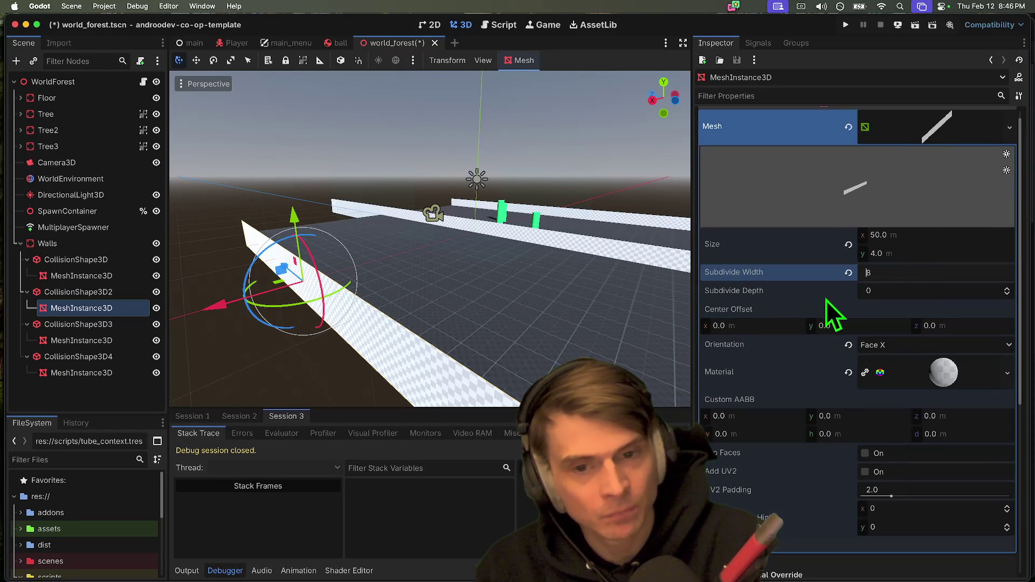
click(924, 280)
text(10)
key(Tab)
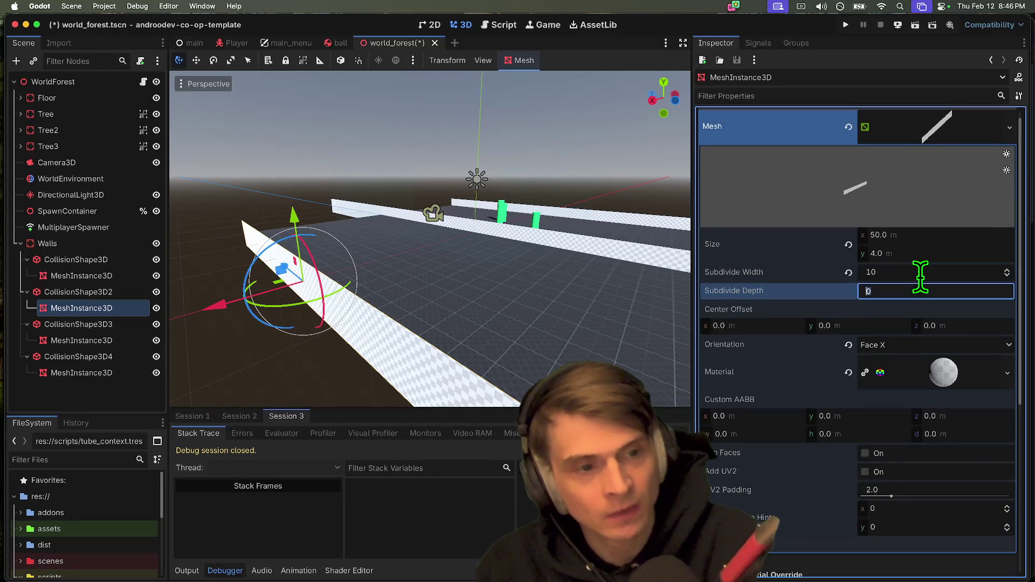
scroll(539, 301, left, 5)
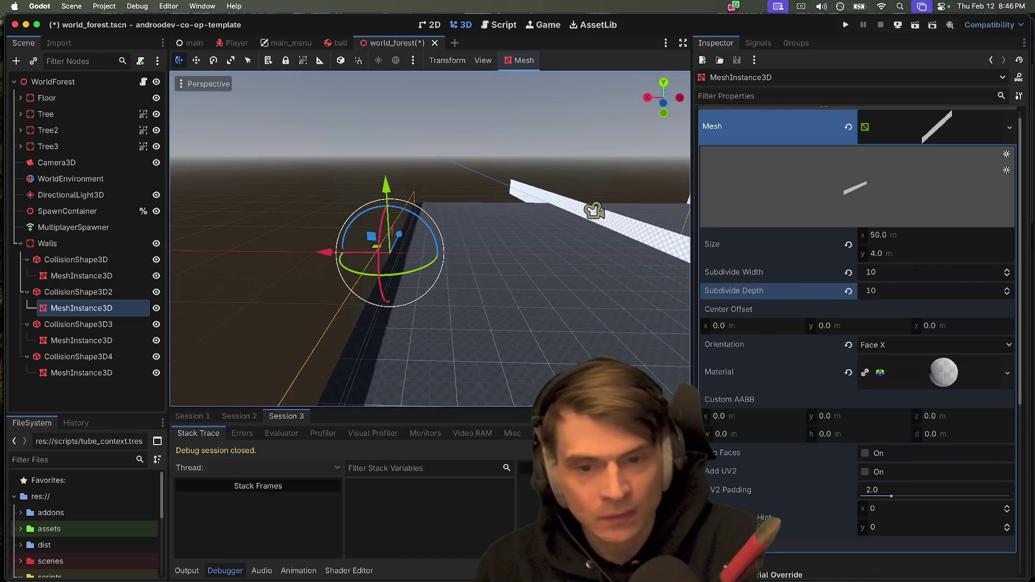
scroll(673, 315, left, 10)
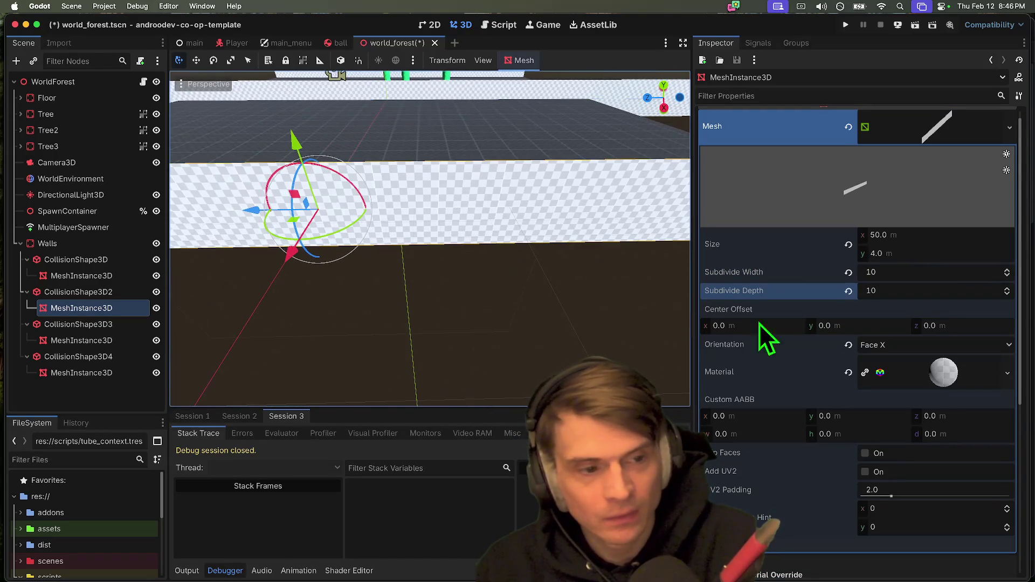
Step: Review the material choices, leaving the wall's checkered material assigned
click(848, 372)
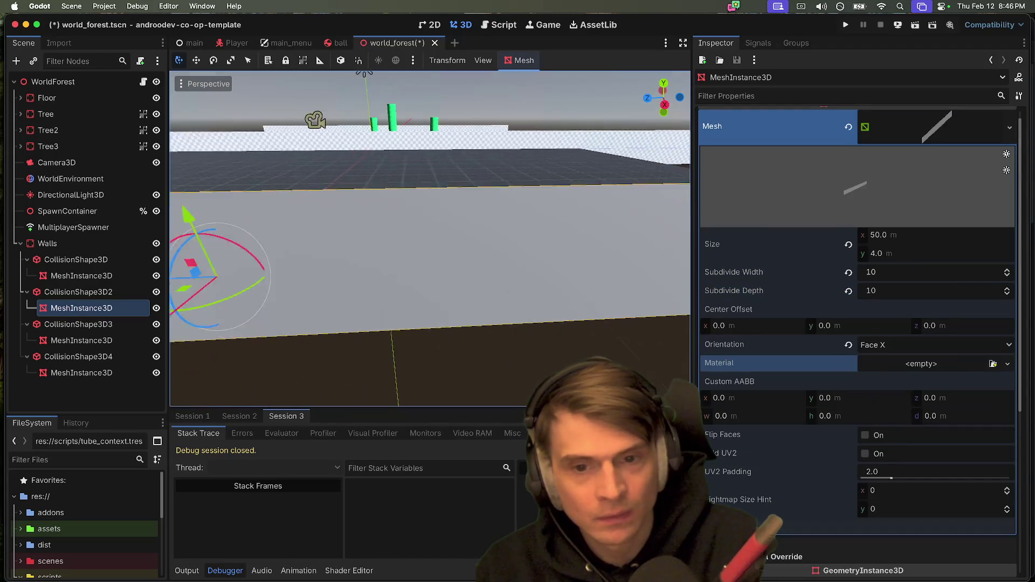
scroll(429, 239, left, 10)
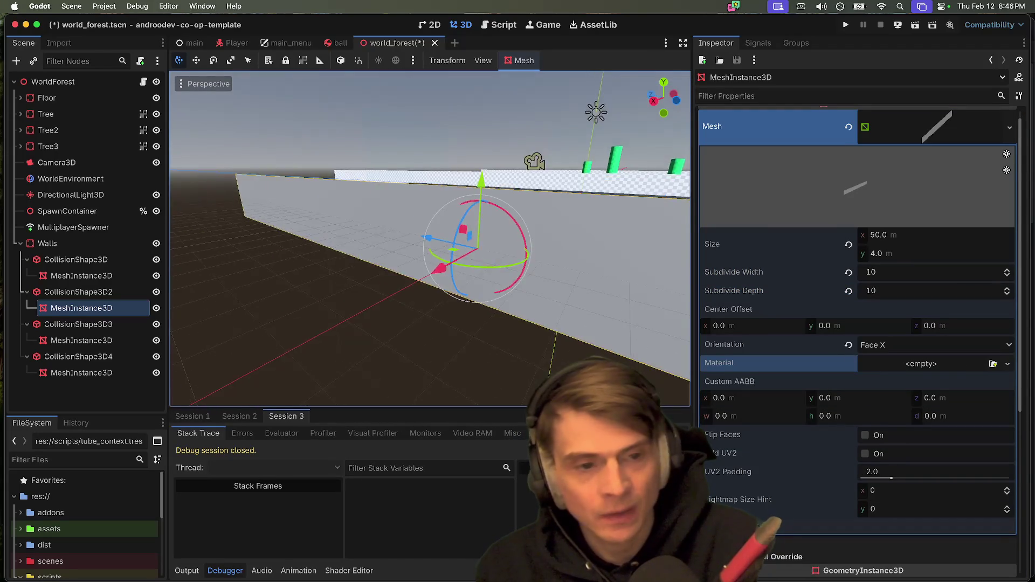
scroll(889, 320, up, 1)
click(955, 285)
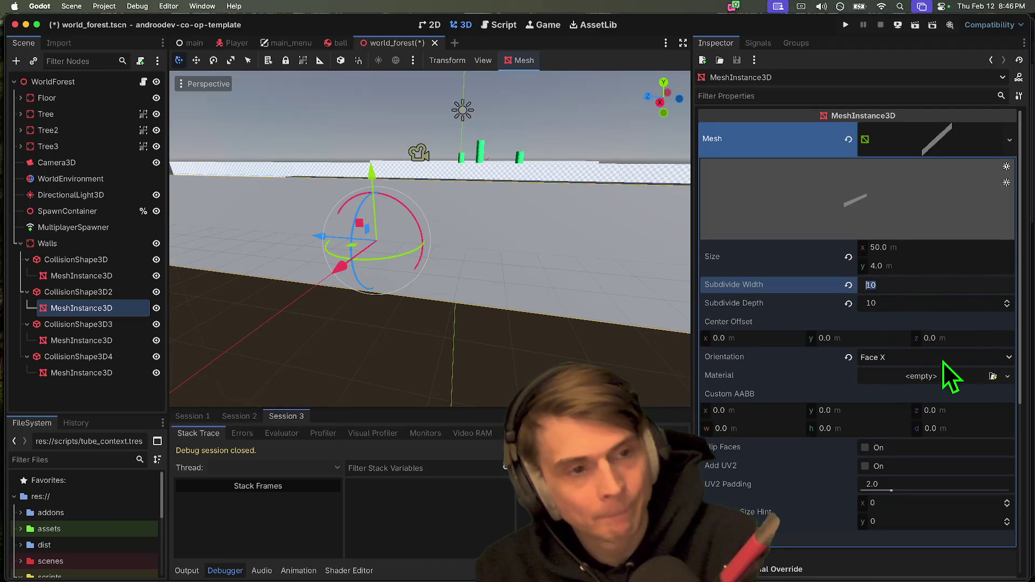
click(970, 380)
click(752, 396)
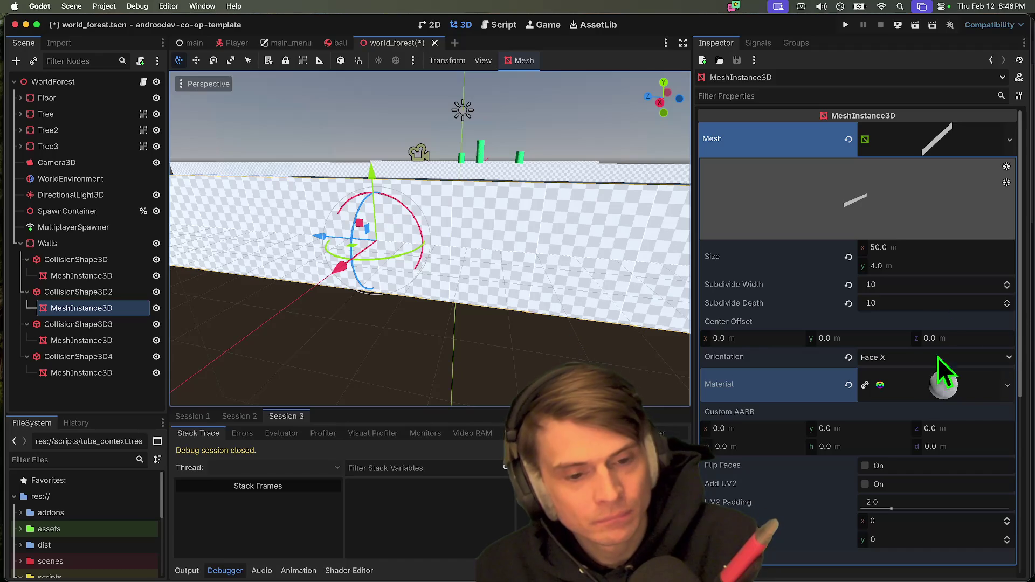
Step: Turn off UV1 Triplanar on the wall's material so it renders plain white
scroll(916, 363, down, 3)
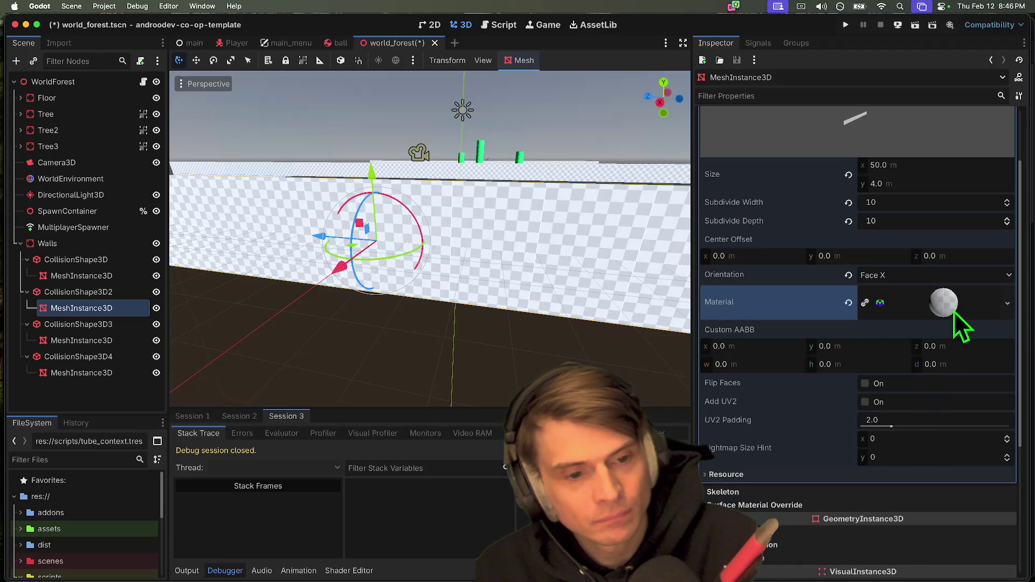
click(945, 303)
scroll(908, 376, down, 10)
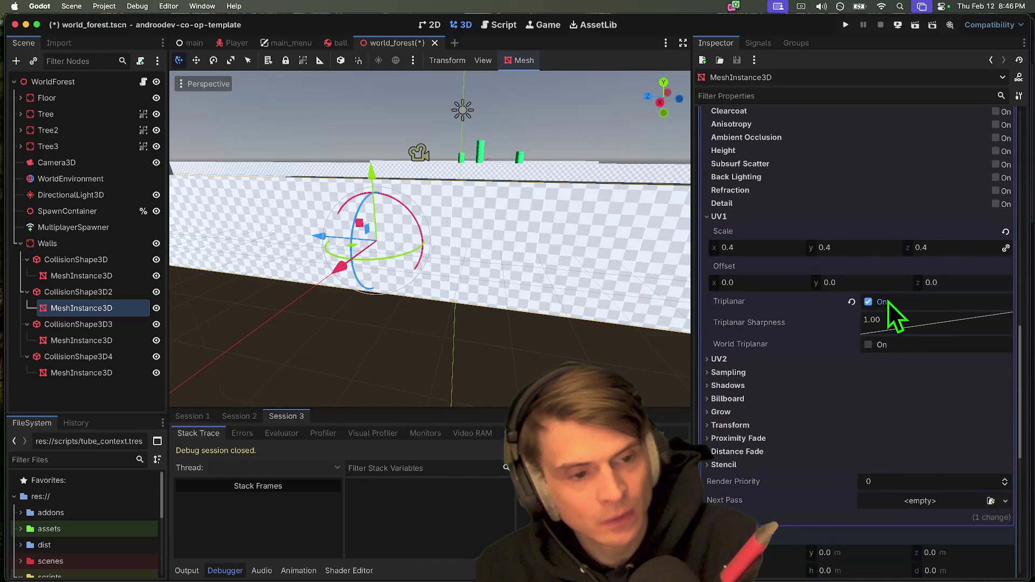
click(868, 302)
drag(413, 331, 475, 326)
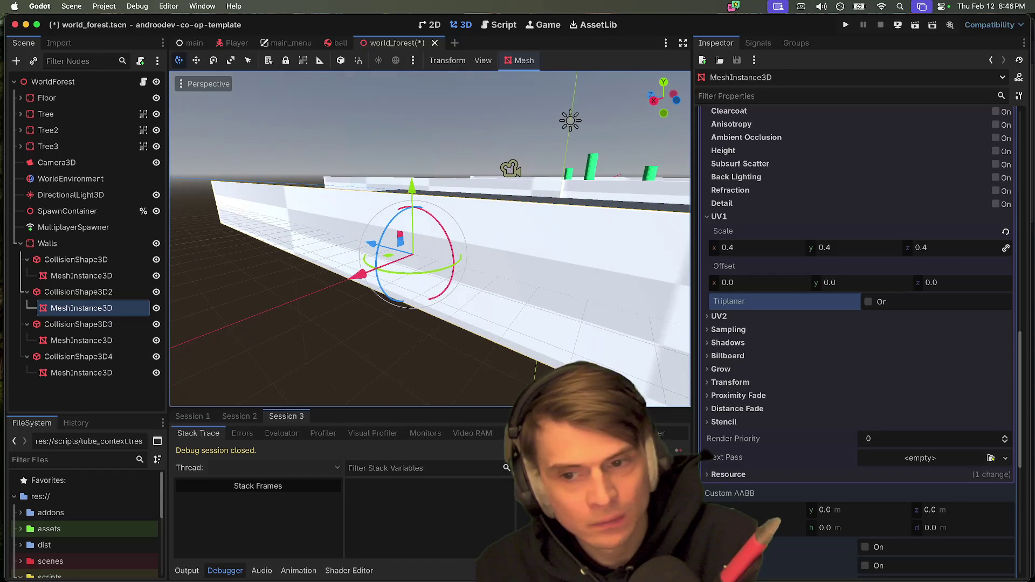
scroll(955, 286, up, 10)
Step: Reset Subdivide Width and Depth to 0 and collapse the material
click(903, 235)
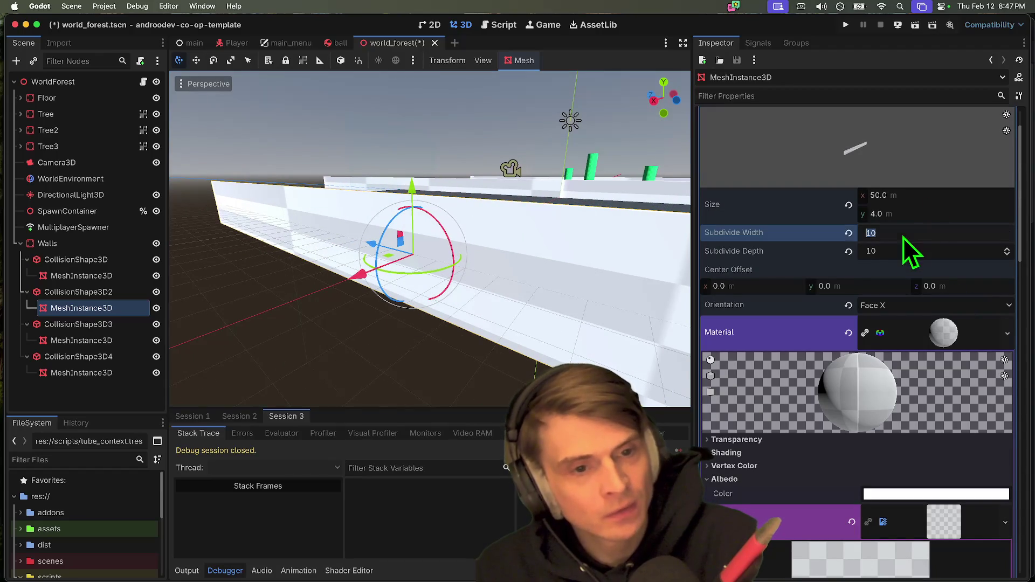
text(0)
click(849, 250)
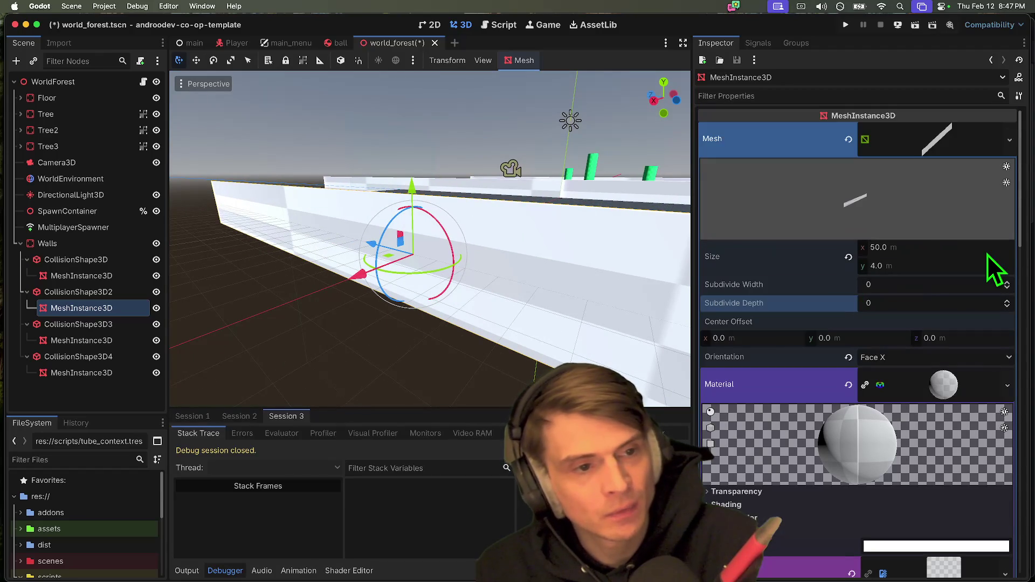
click(989, 302)
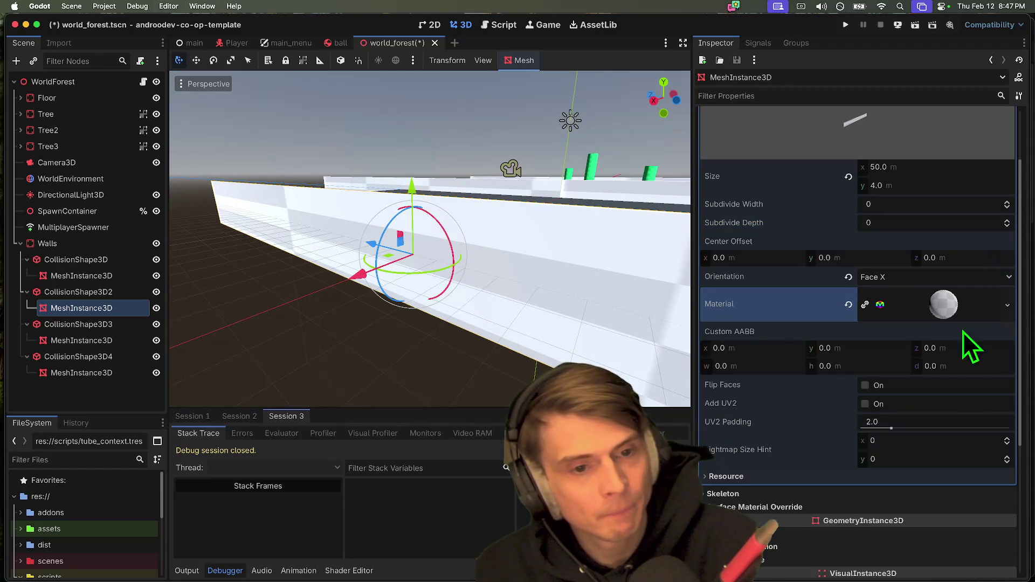
scroll(937, 367, down, 2)
scroll(939, 364, up, 3)
scroll(397, 260, down, 5)
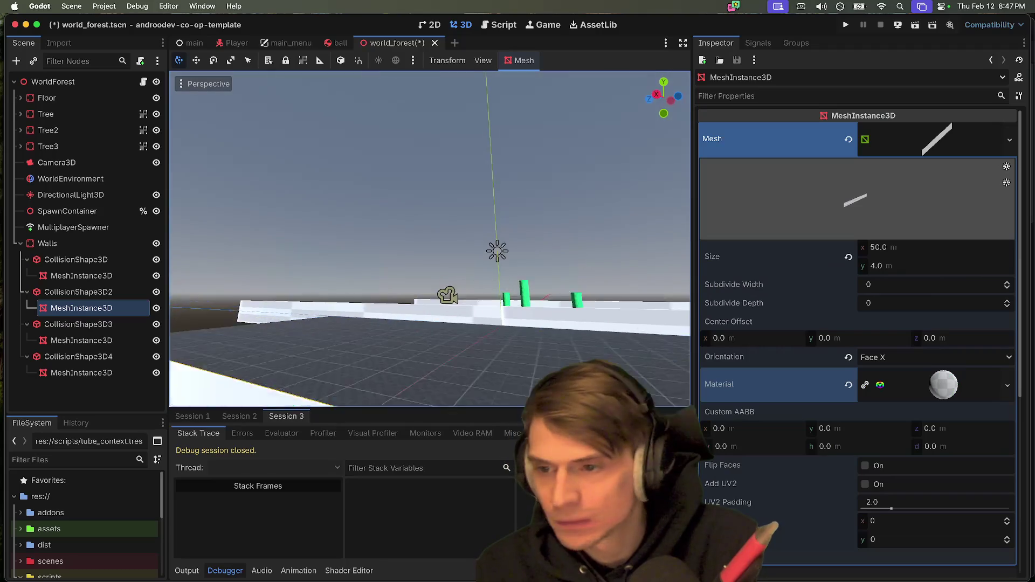
scroll(400, 272, down, 5)
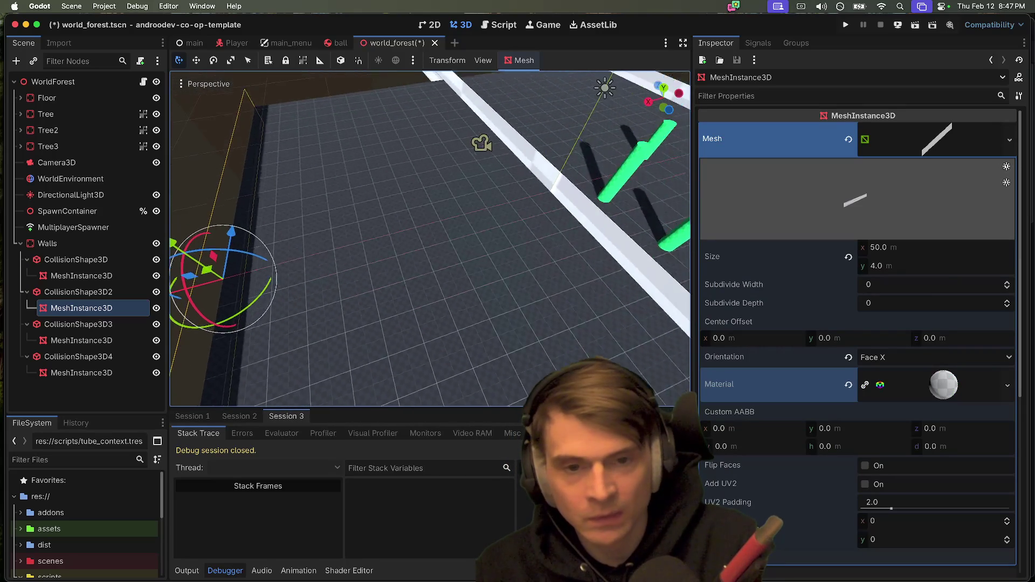
key(super+Tab)
Step: Reselect the second wall's mesh instance and view its 50 × 4 m Face X mesh settings
click(433, 269)
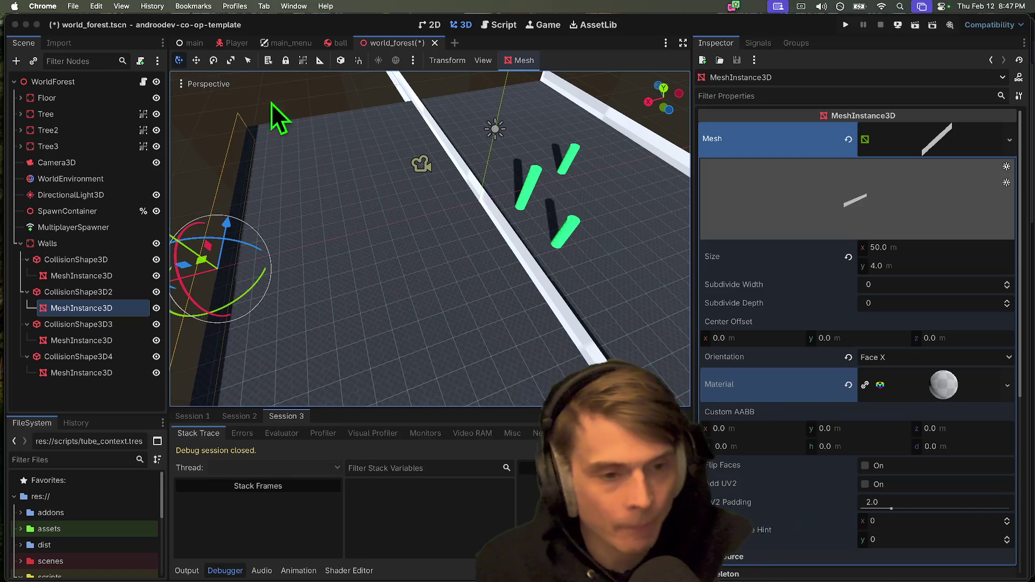
scroll(509, 301, down, 1)
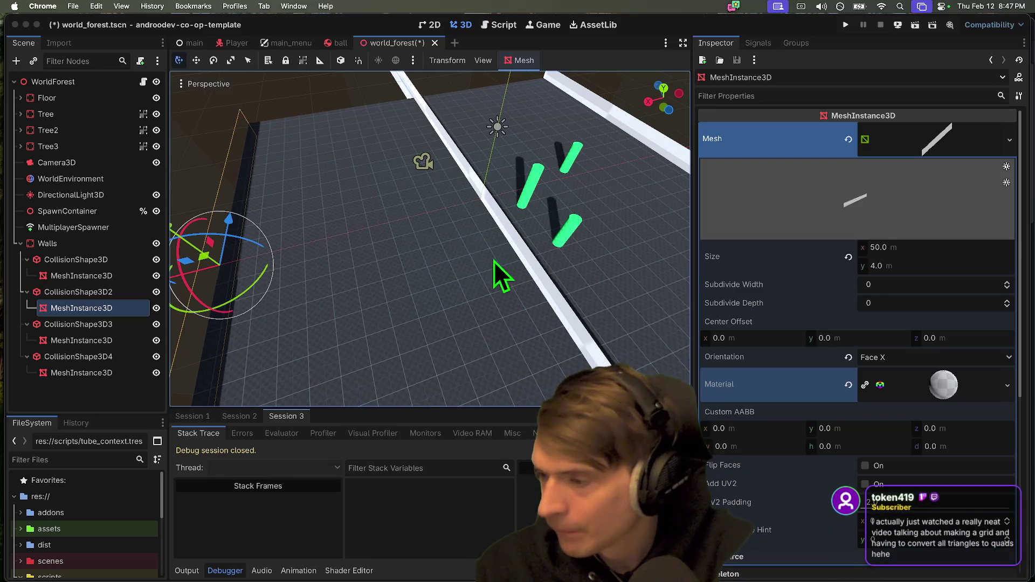
key(f)
click(430, 282)
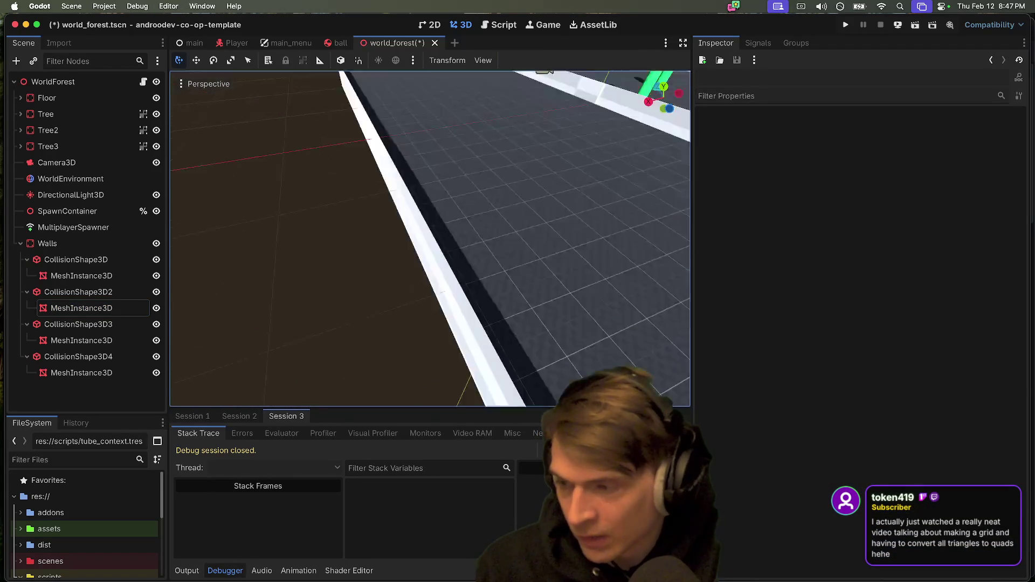
click(429, 273)
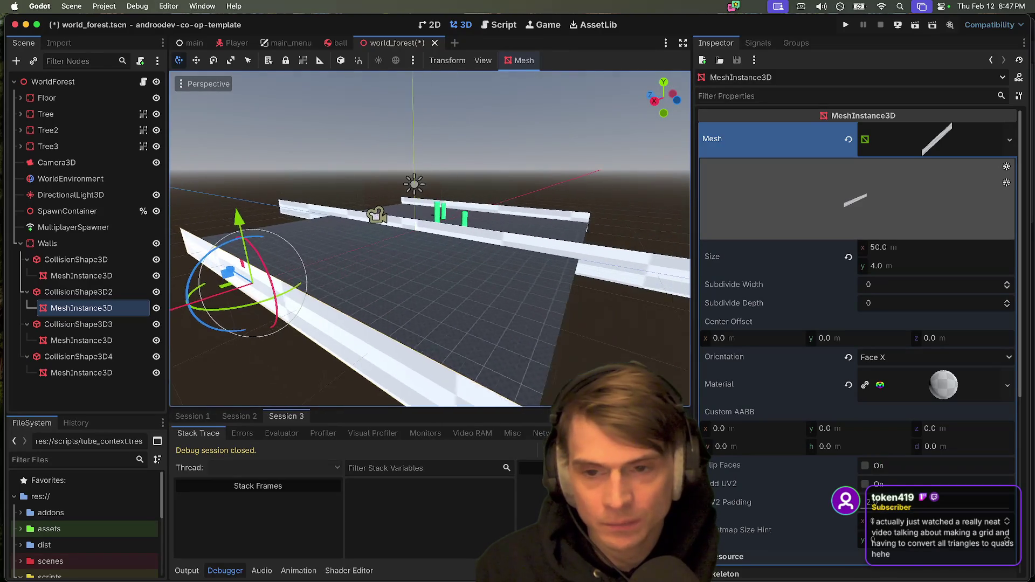
scroll(430, 286, right, 5)
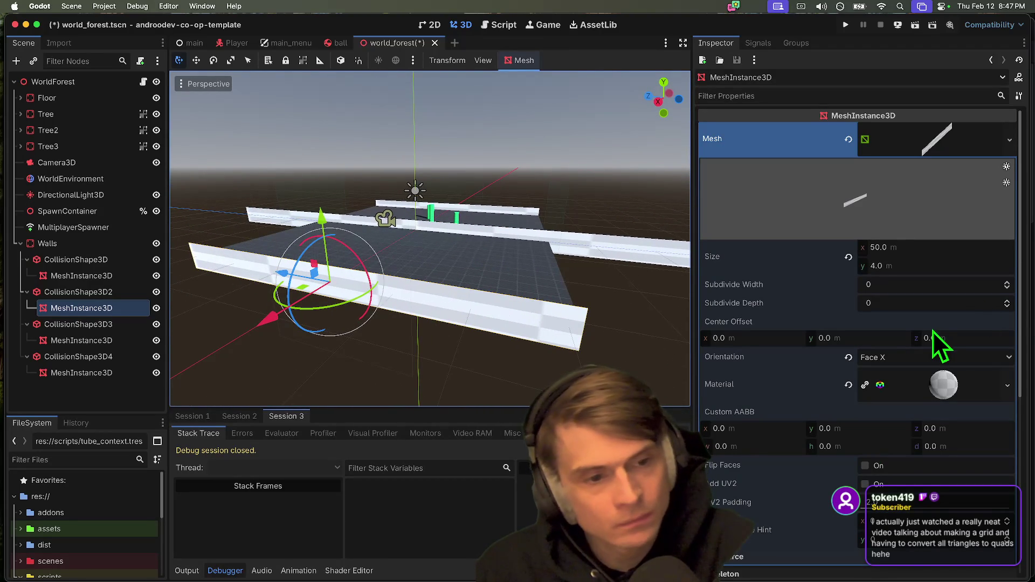
scroll(906, 378, down, 3)
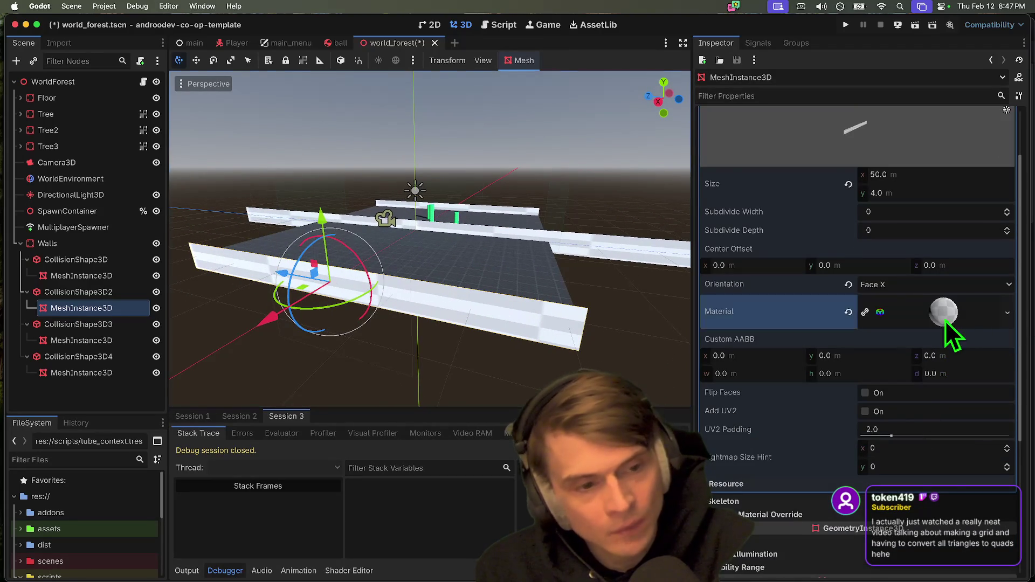
Step: Enable UV1 Triplanar on the wall material and save the forest scene
click(944, 320)
scroll(924, 410, down, 4)
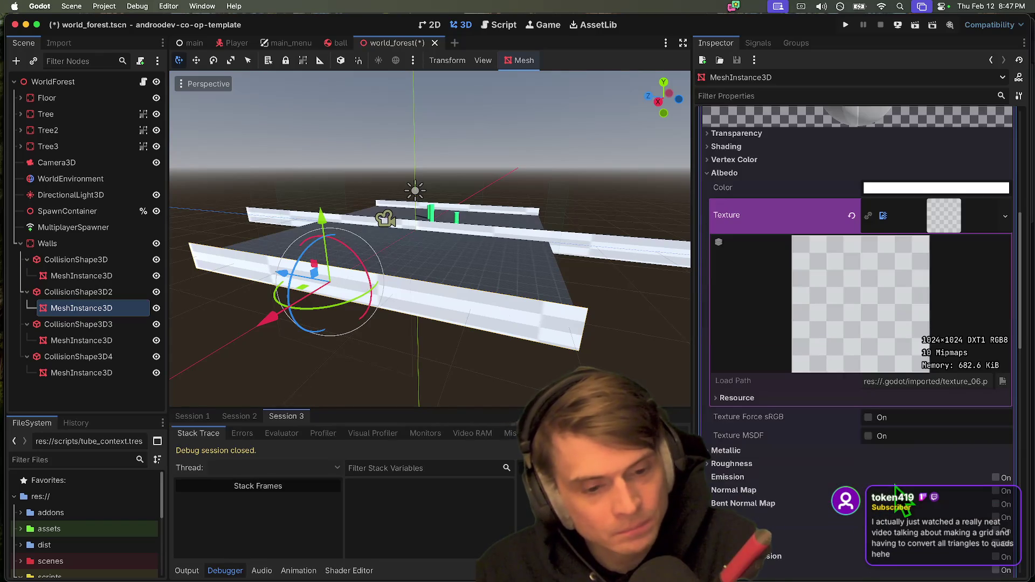
scroll(895, 491, down, 4)
scroll(892, 492, down, 4)
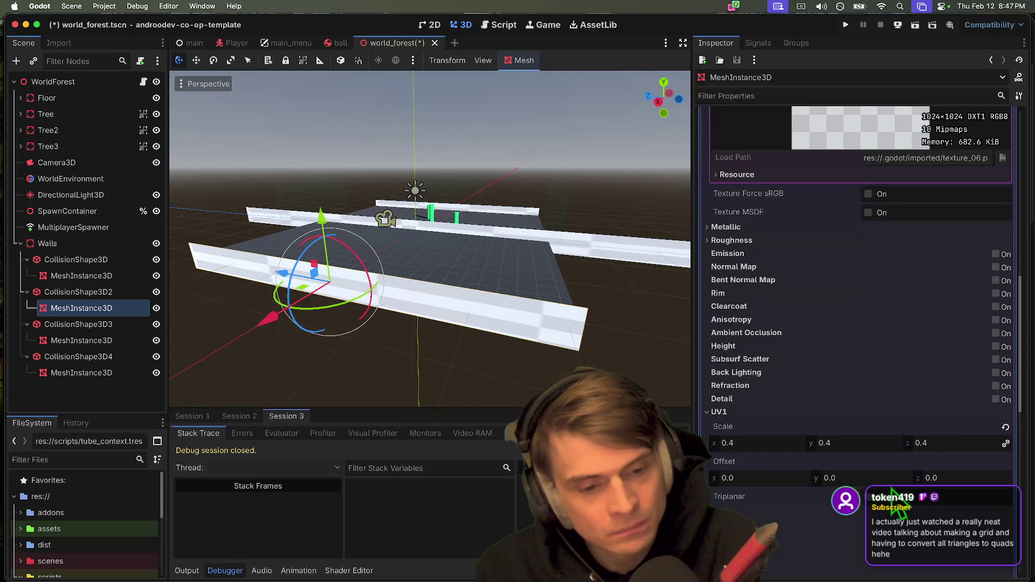
click(884, 497)
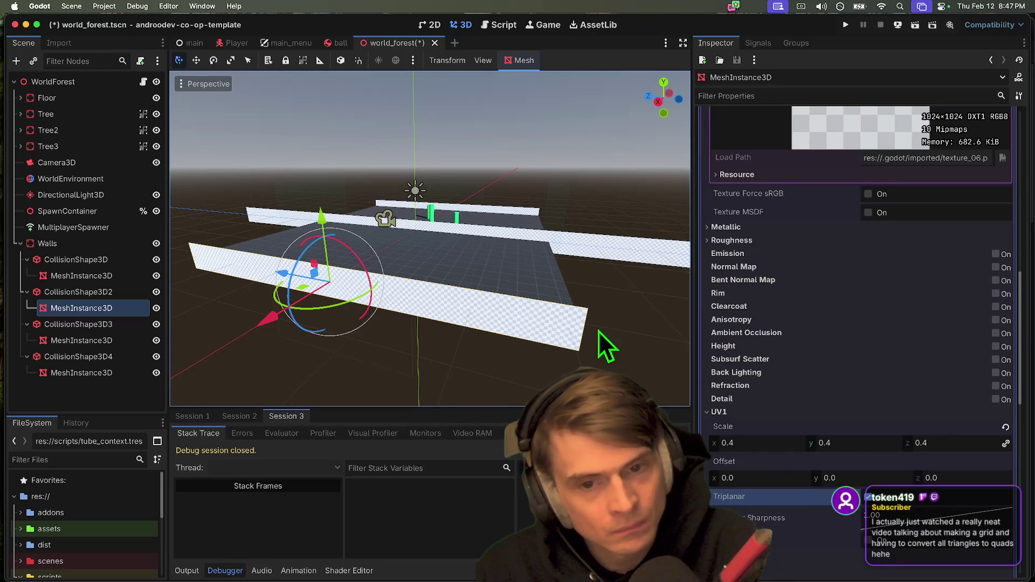
key(cmd+s)
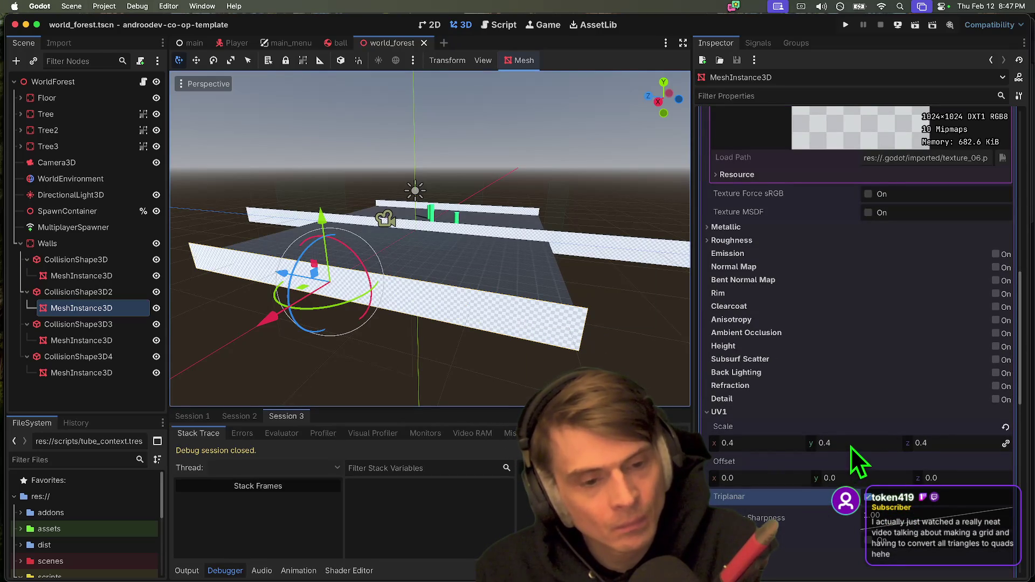
Step: Turn on Flip Faces for the second wall and select the third wall
scroll(849, 374, up, 10)
click(935, 386)
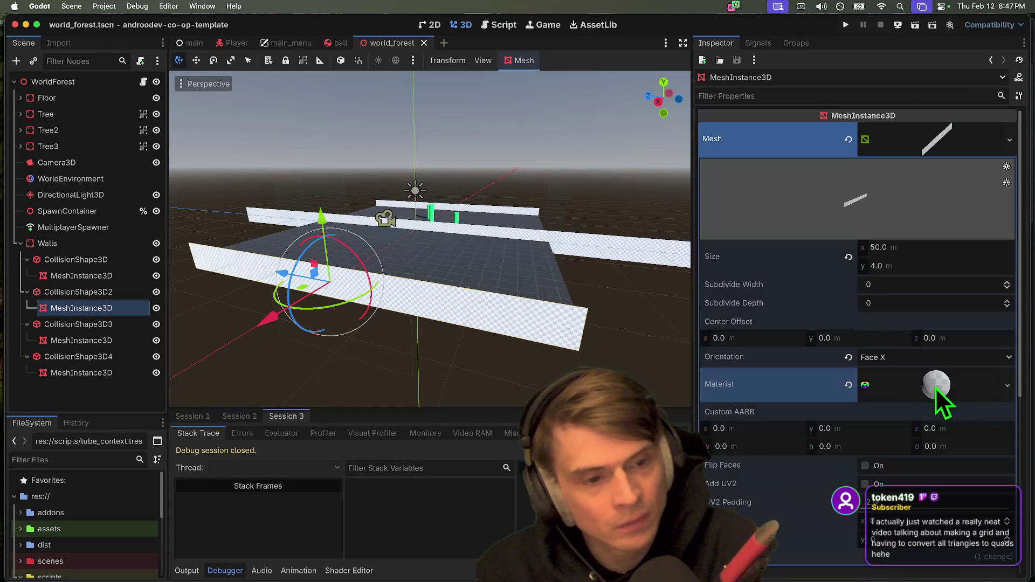
scroll(877, 382, down, 3)
click(893, 387)
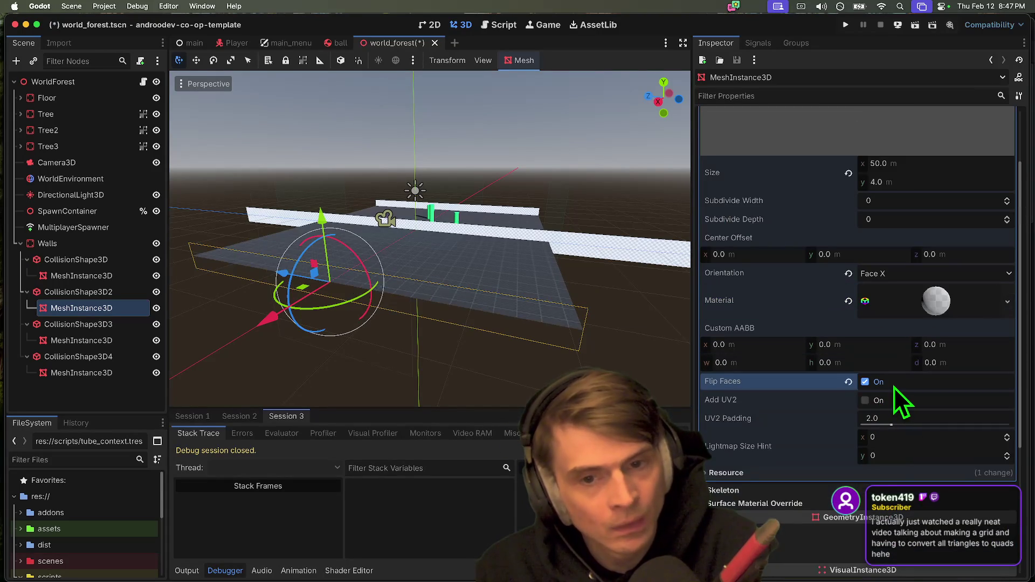
mouse_move(407, 366)
mouse_down()
mouse_move(312, 366)
mouse_move(416, 320)
mouse_up()
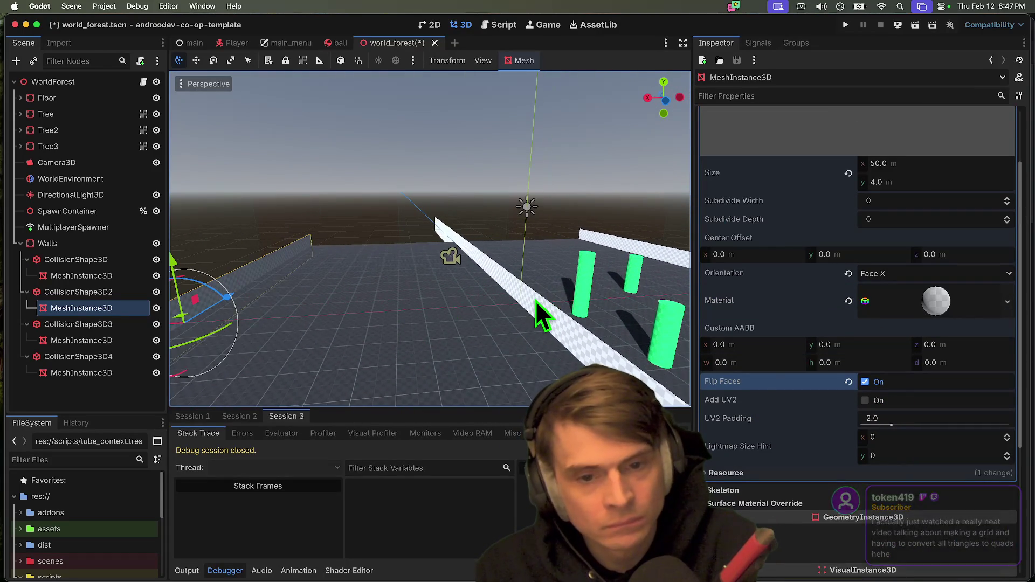
click(535, 300)
drag(522, 299, 466, 300)
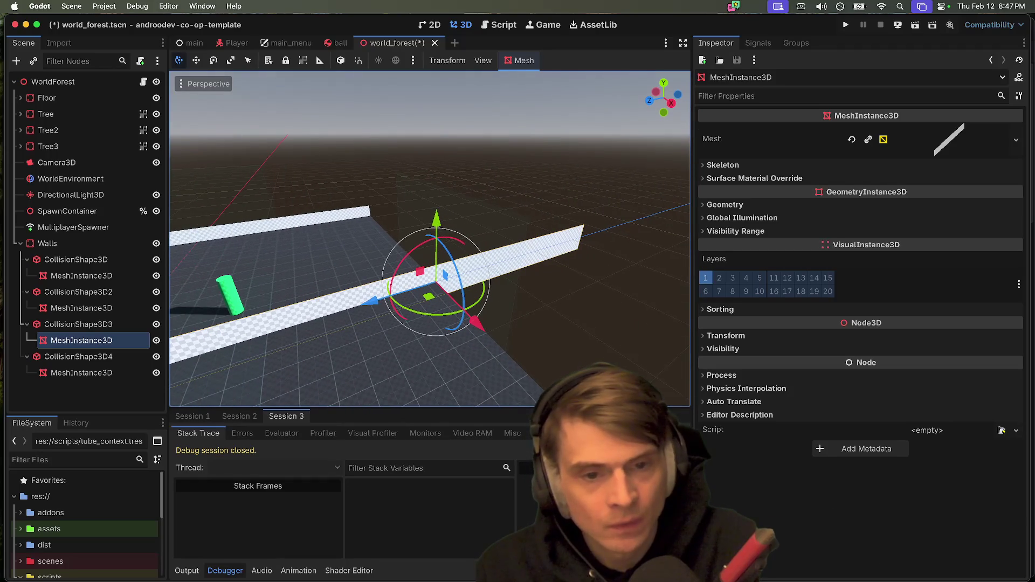
Step: Set the third wall's plane mesh Orientation to Face Z
click(866, 144)
click(949, 150)
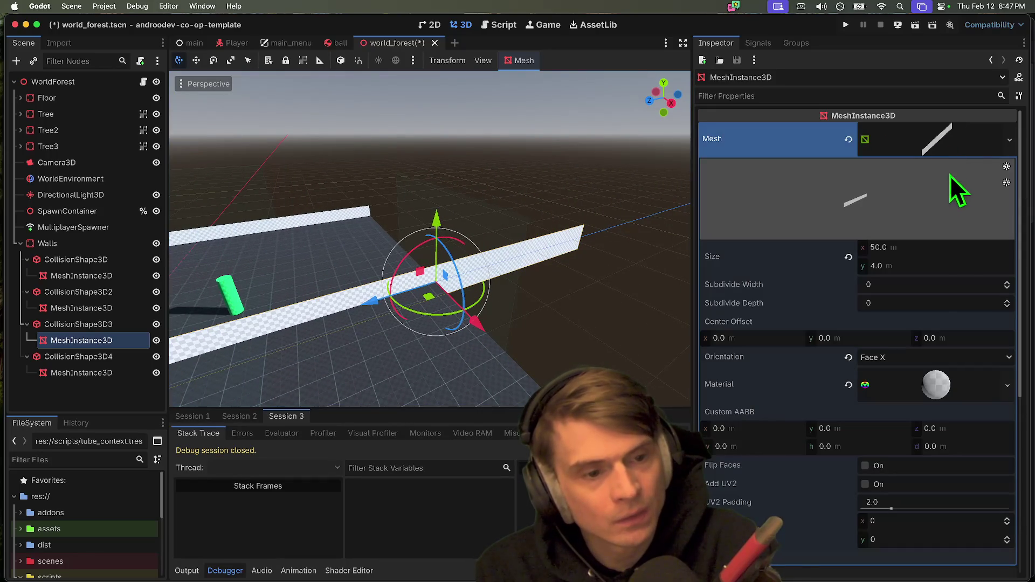
click(895, 359)
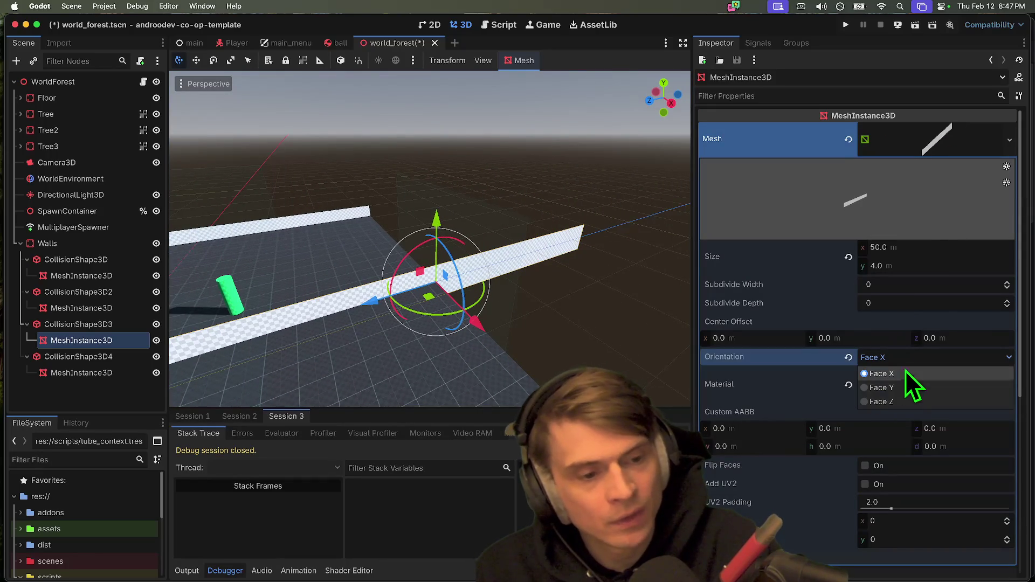
click(898, 387)
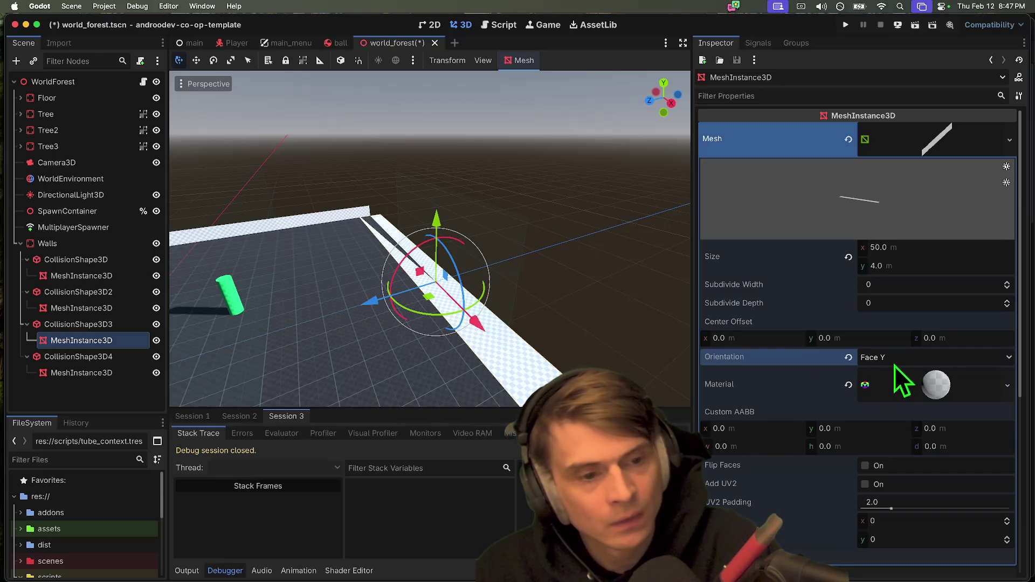
click(893, 359)
click(890, 400)
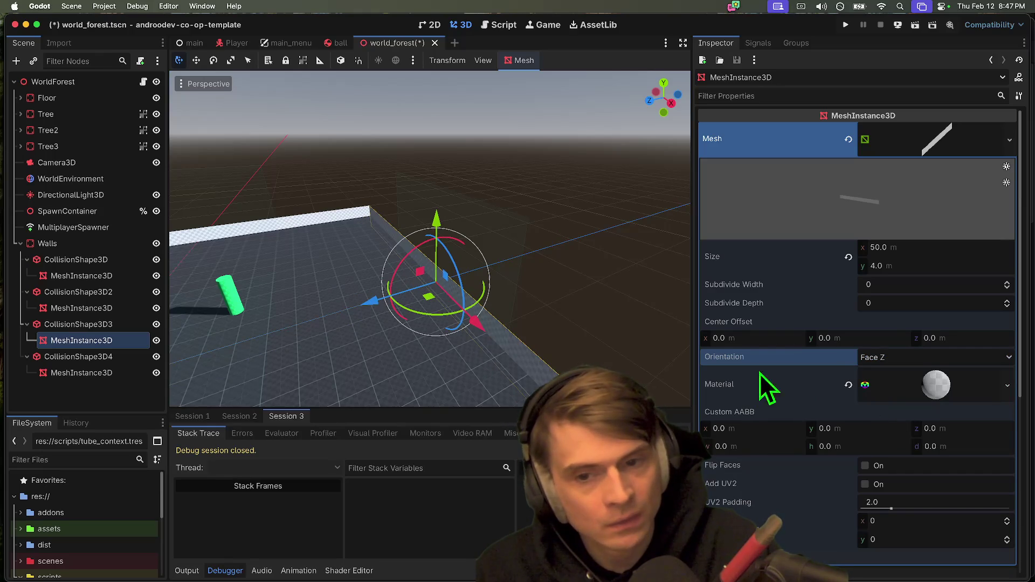
scroll(502, 295, right, 10)
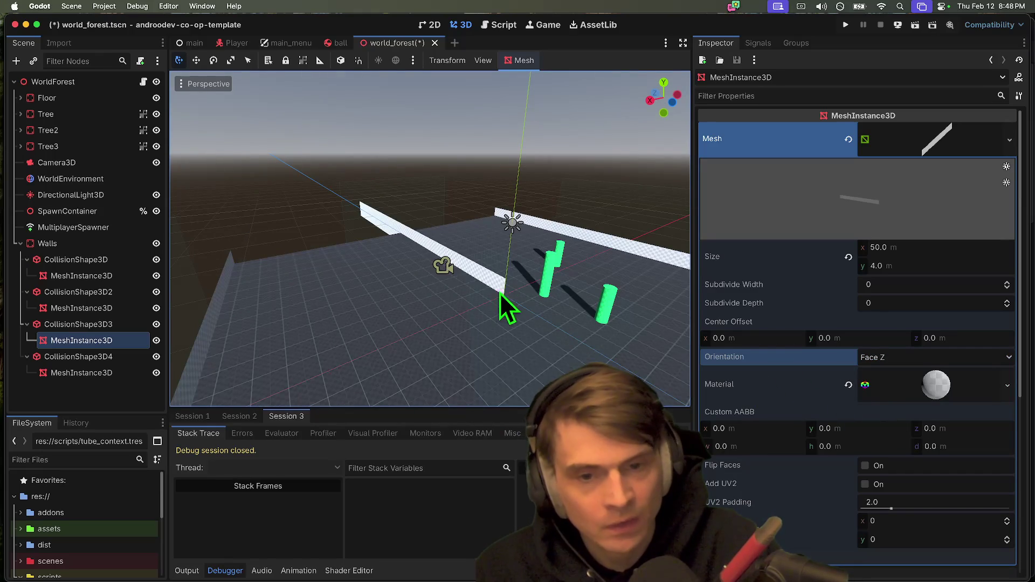
Step: Make the fourth wall's mesh unique, flip its faces, face it Z, then save and run
click(376, 215)
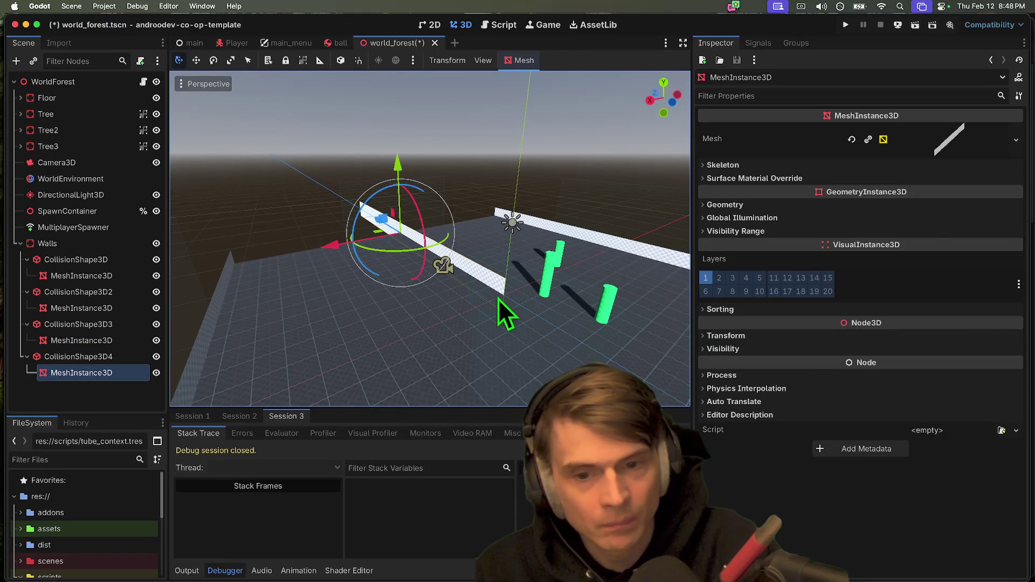
click(868, 140)
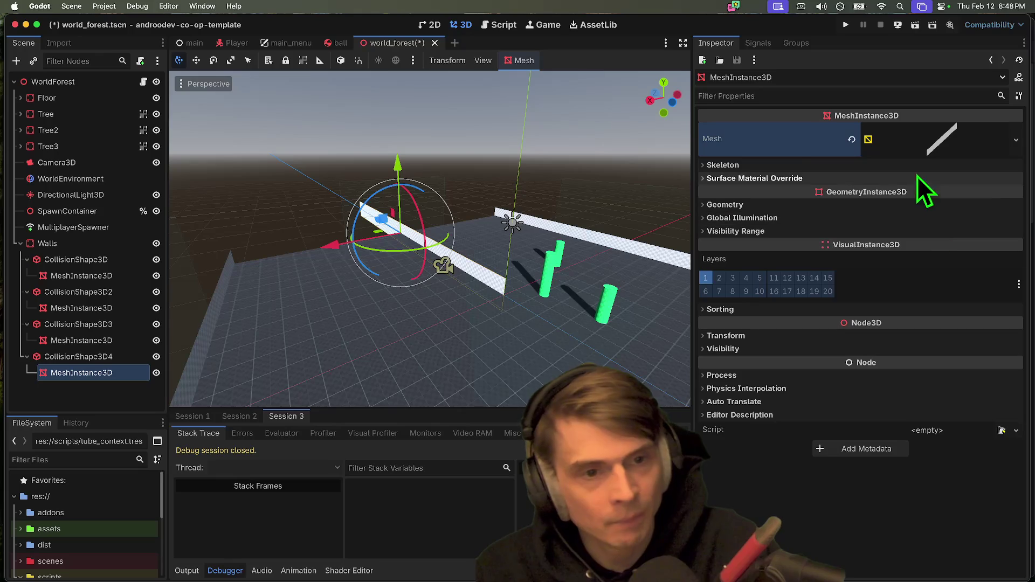
click(941, 152)
scroll(906, 381, down, 3)
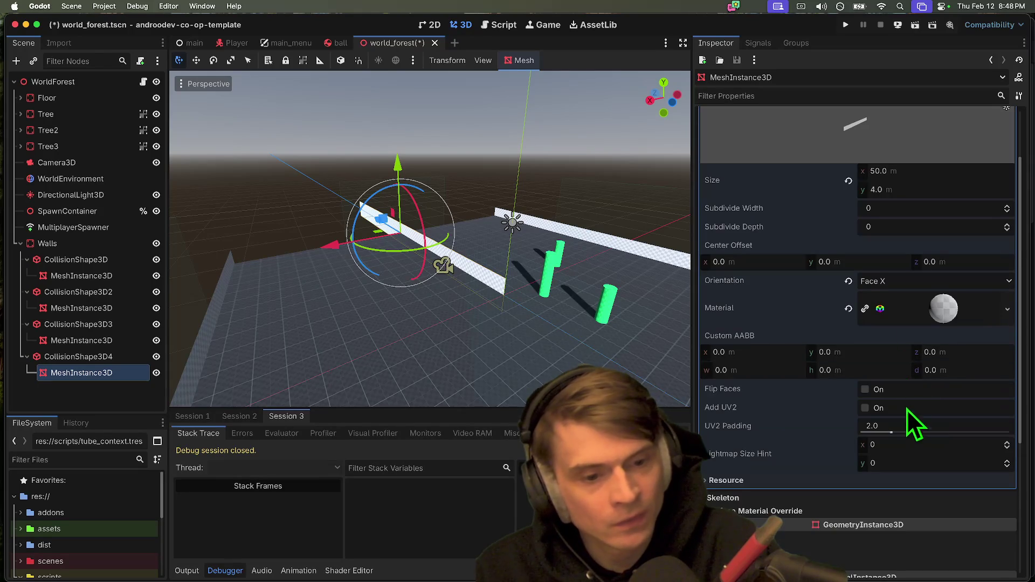
click(923, 390)
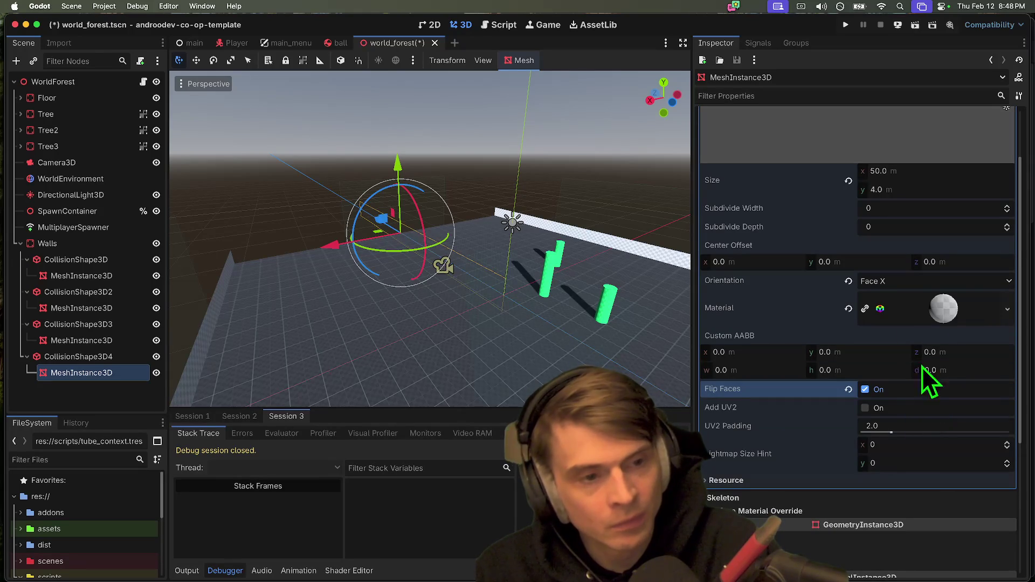
click(930, 285)
click(907, 325)
key(super+s)
key(super+b)
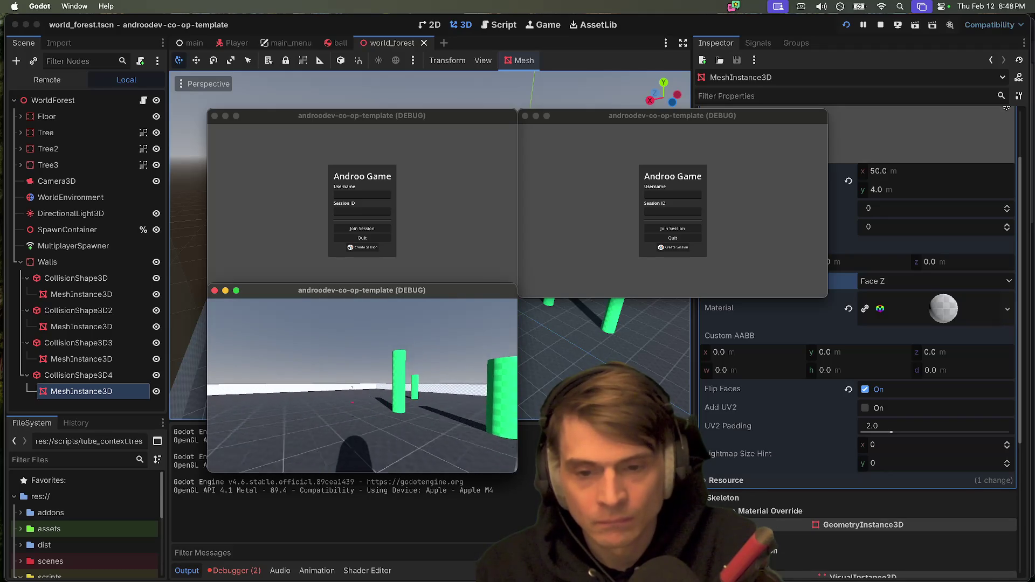
Step: Close the debug game windows after checking the walls
key(super+q)
key(super+q)
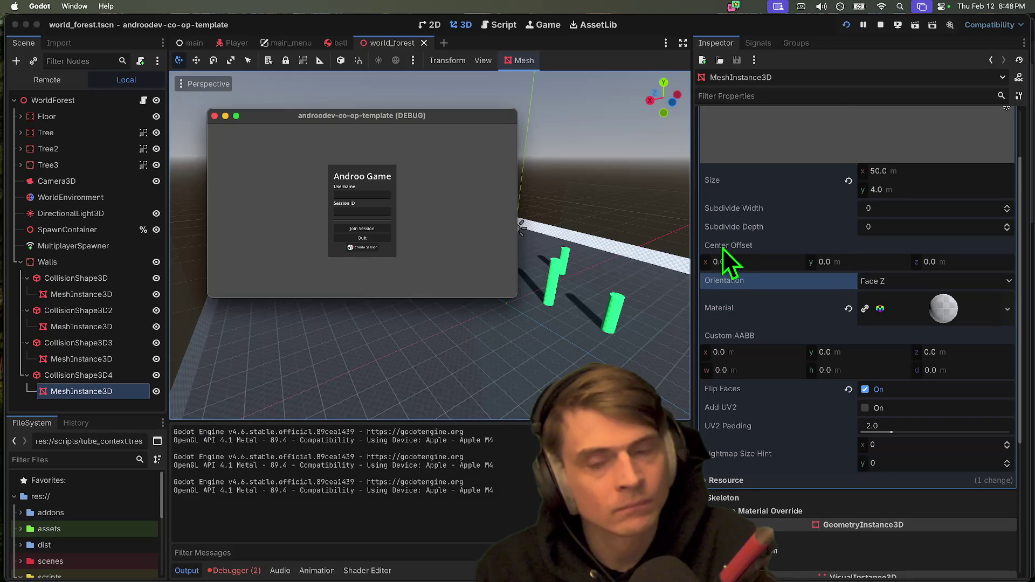
key(super+q)
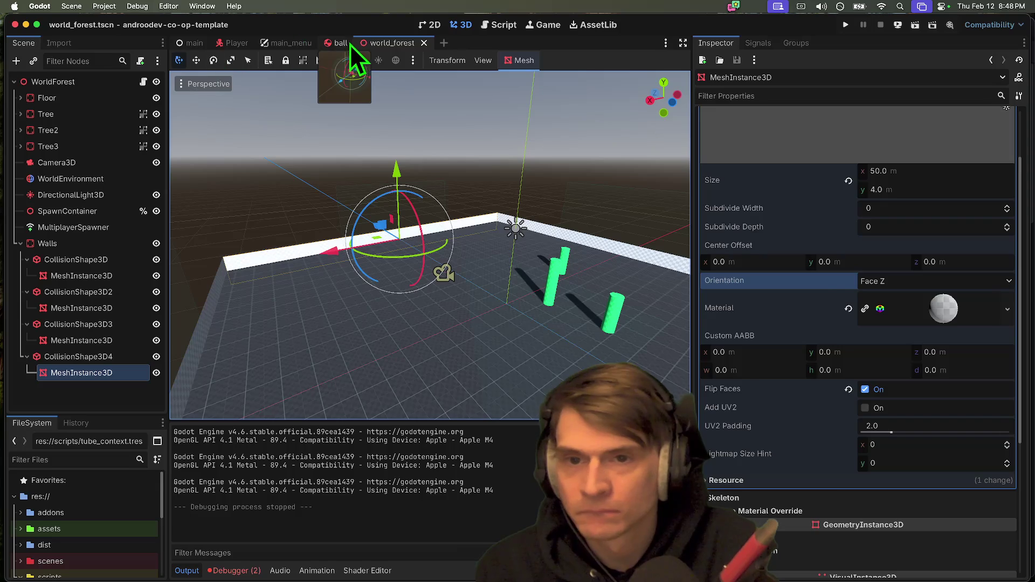
Step: Give the ball's sphere mesh radius 0.1 and height 0.2, then save the ball scene
click(348, 43)
click(105, 81)
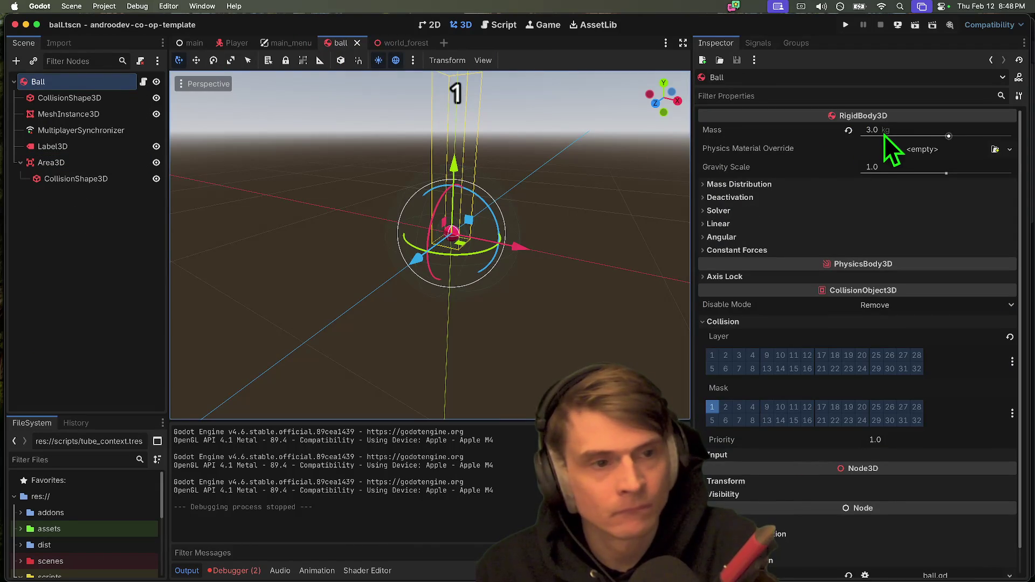
click(873, 130)
click(112, 100)
click(110, 112)
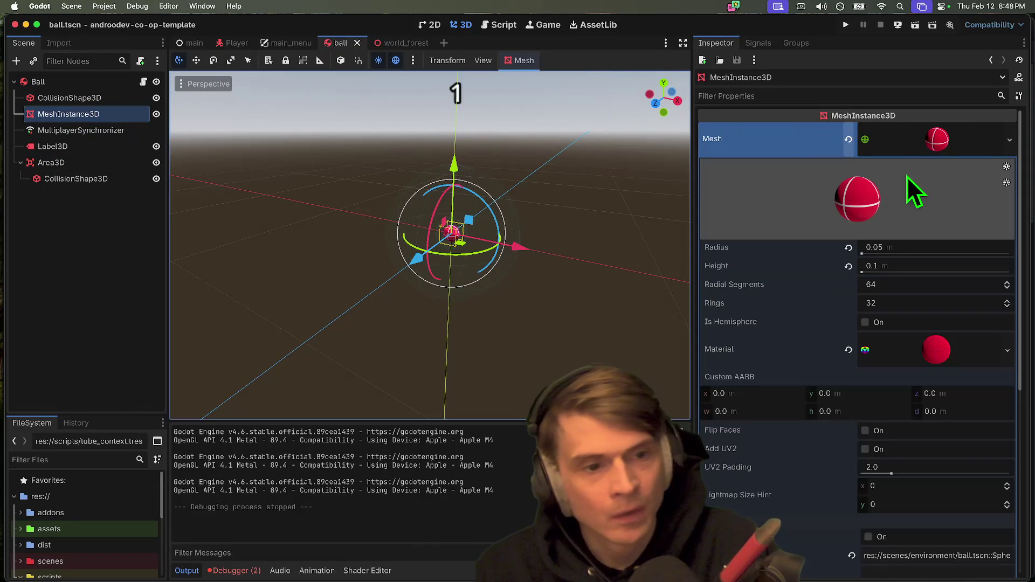
click(889, 248)
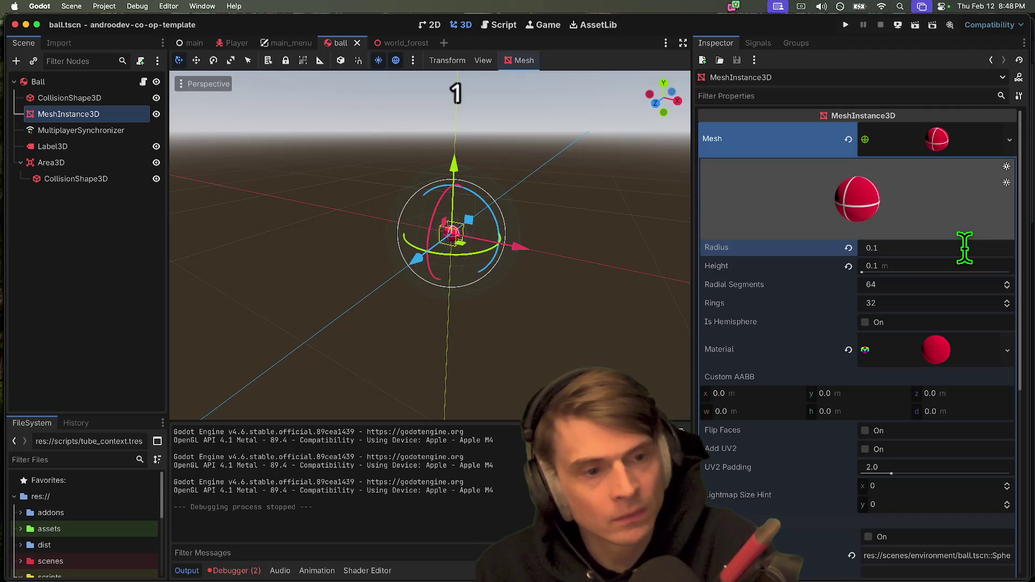
key(Tab)
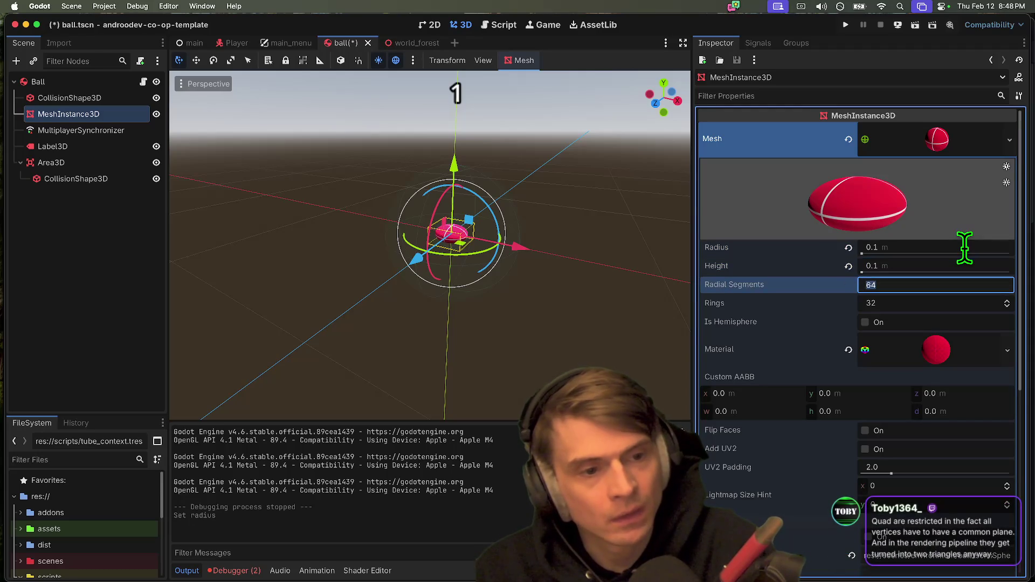
text(2)
key(Return)
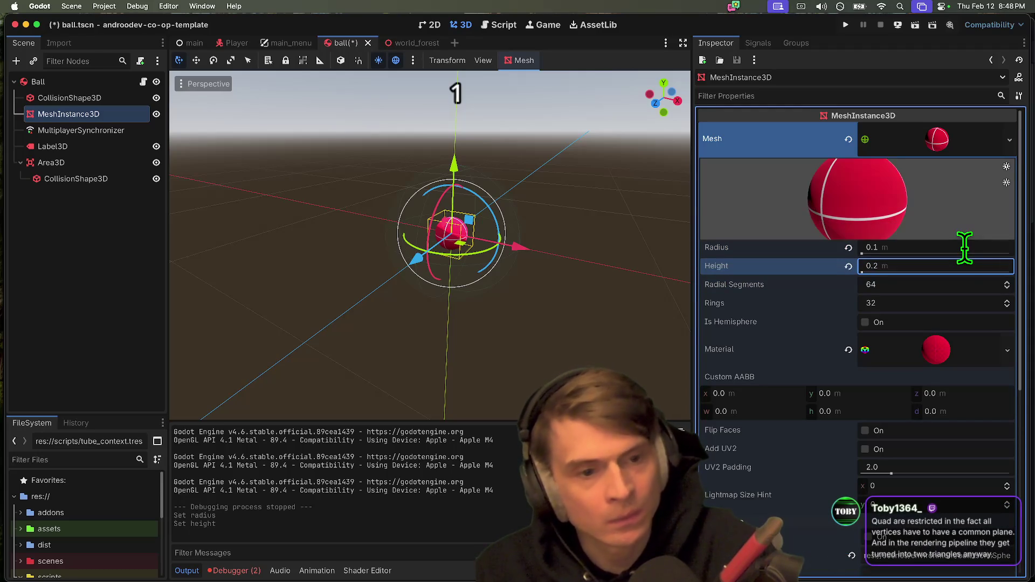
key(super+s)
Step: Try a collision sphere radius of 0.2, then set it back to 0.1
click(81, 98)
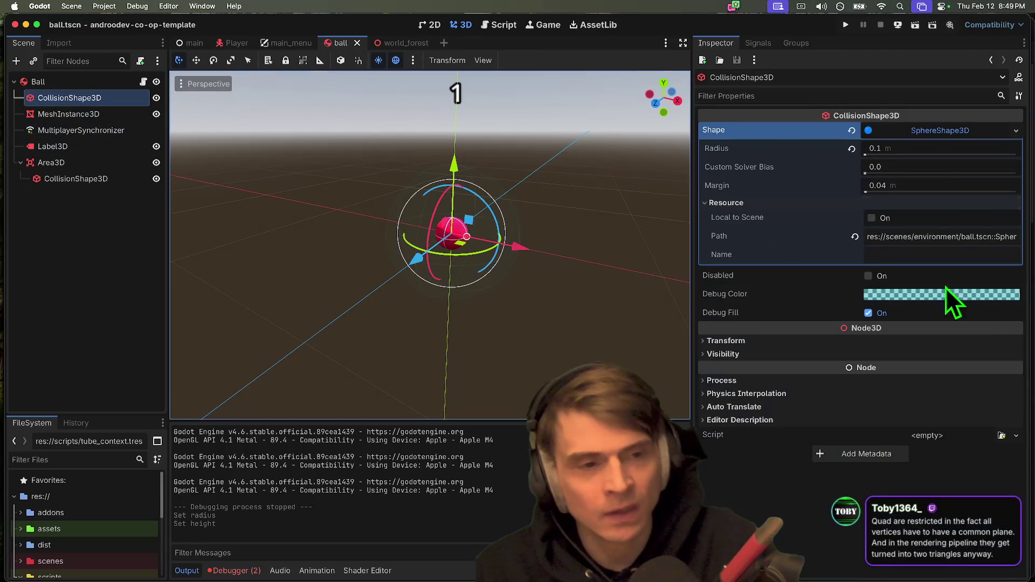
click(933, 145)
text(0.2)
key(Return)
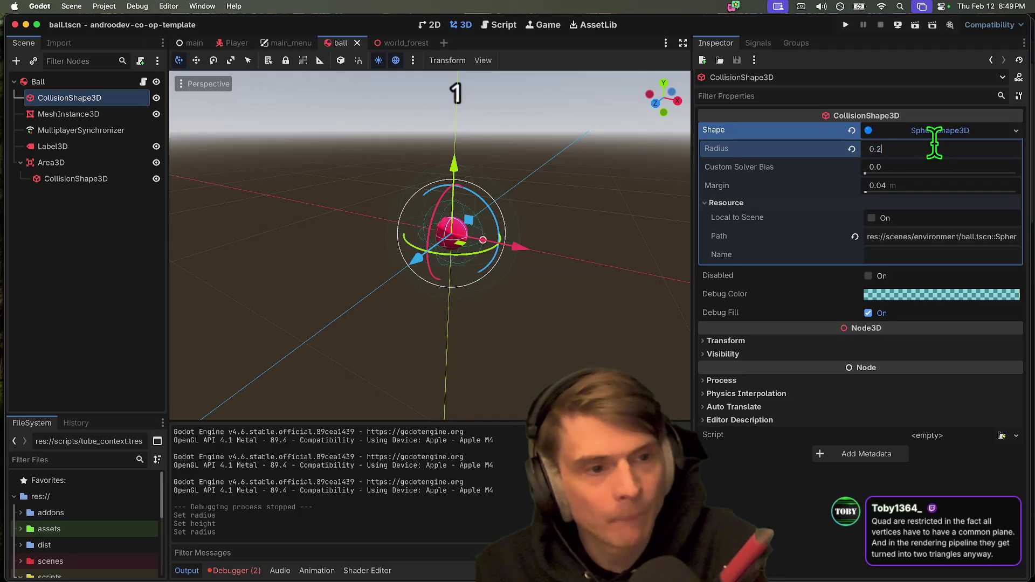
key(BackSpace)
text(1)
key(Return)
scroll(636, 202, up, 5)
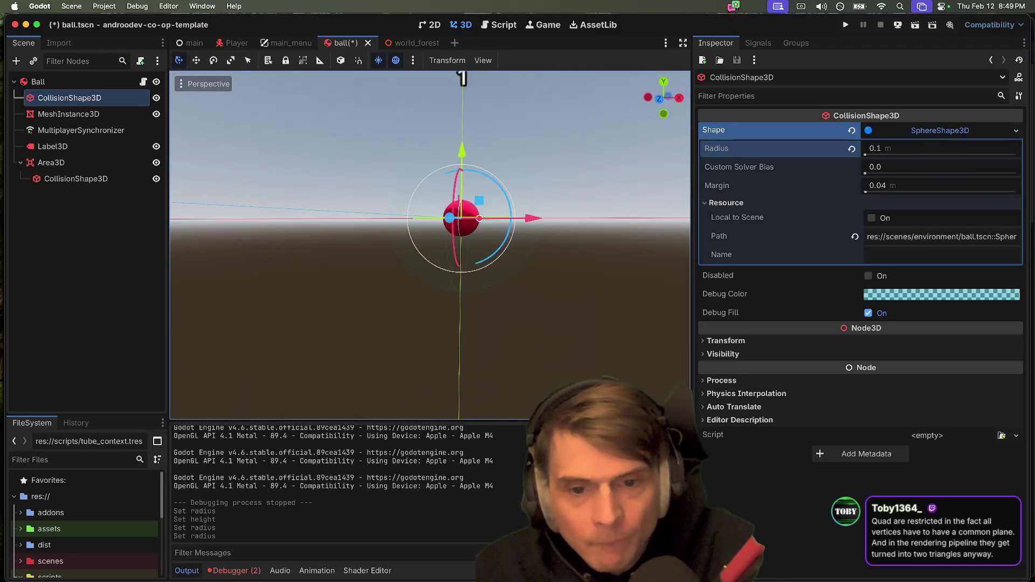
Step: Playtest the resized ball, close the extra game windows, and show the ball mesh's resource options
key(super+b)
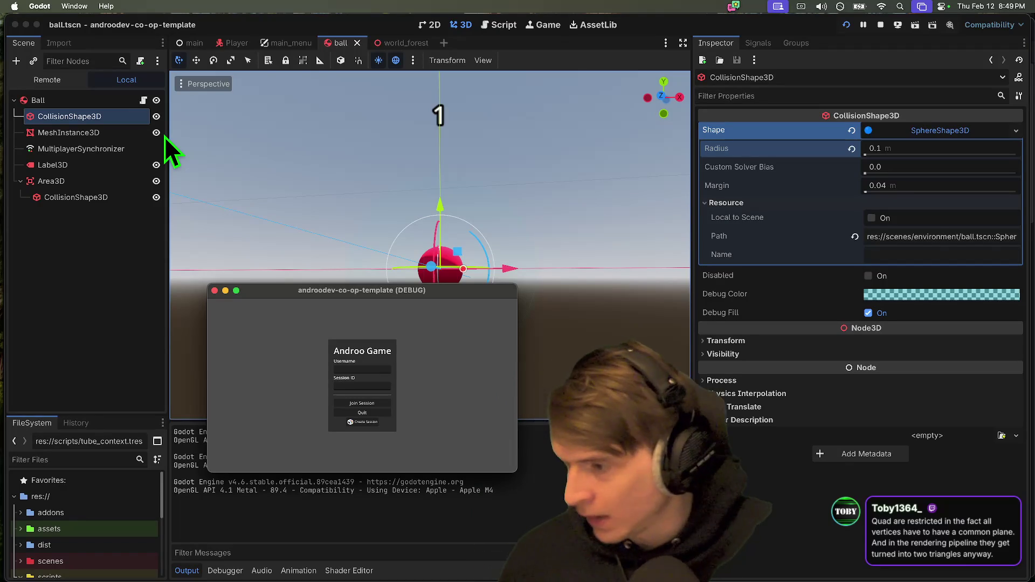
key(super+Tab)
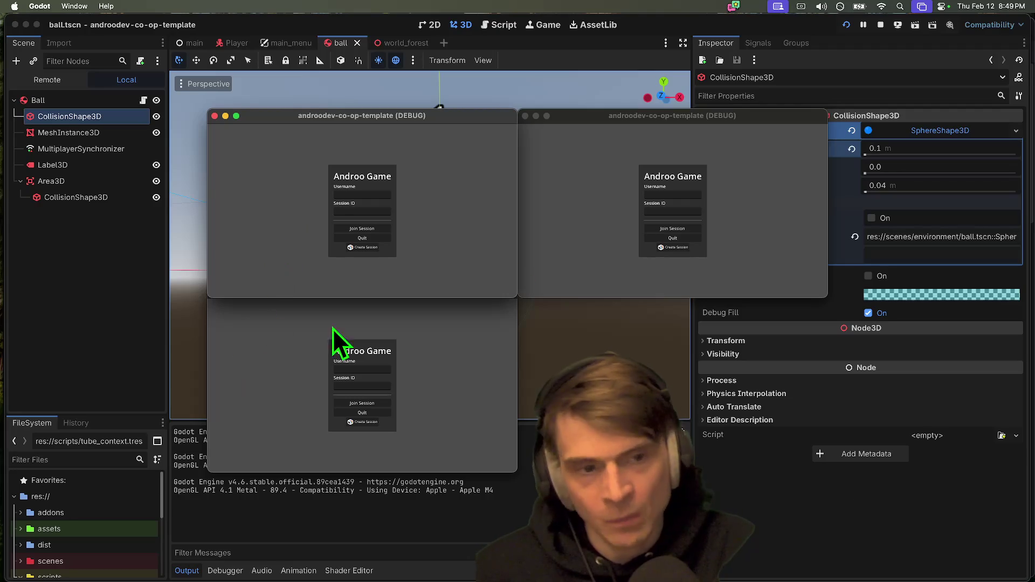
click(749, 252)
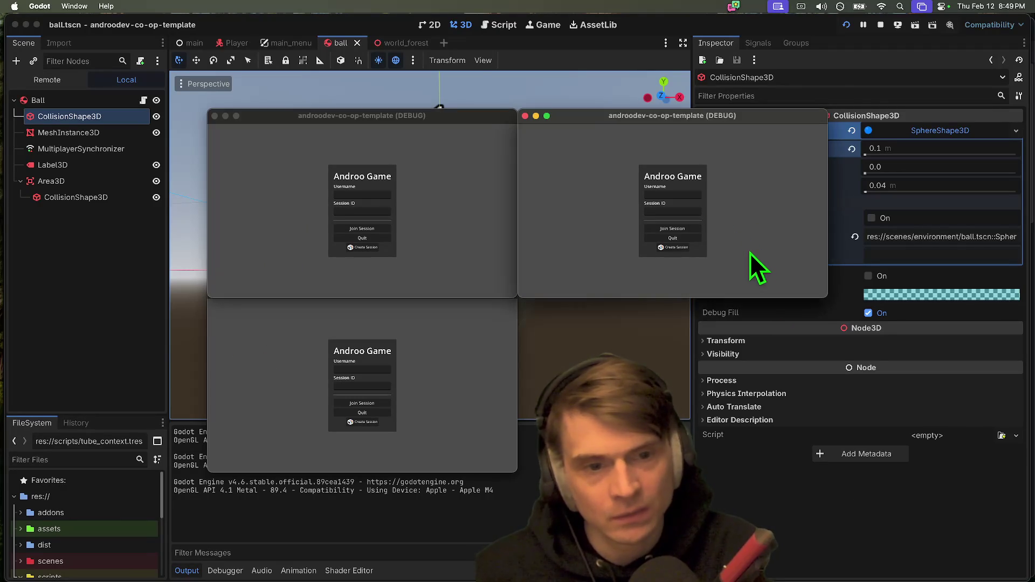
key(super+q)
click(432, 384)
key(super+q)
key(super+q)
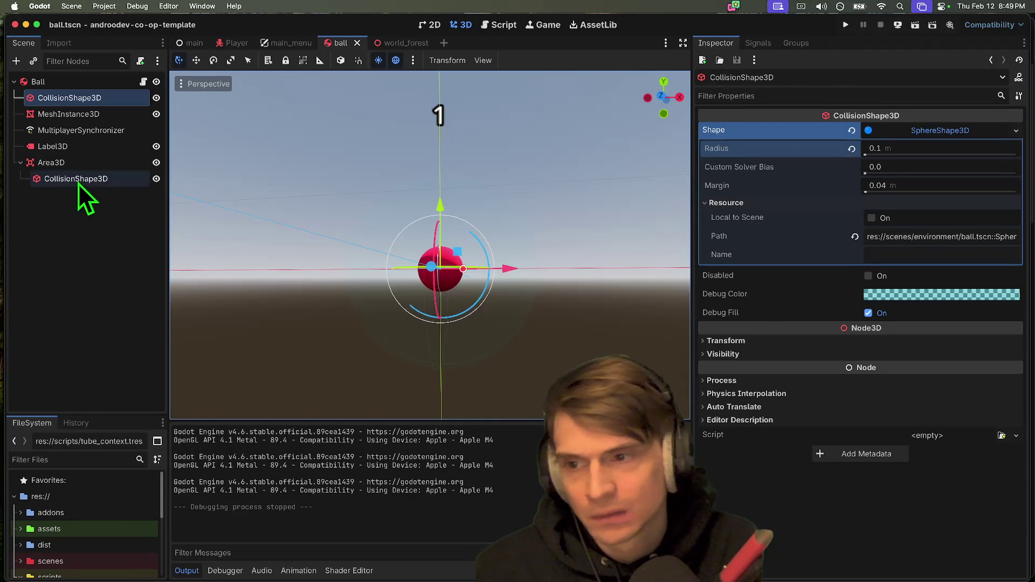
click(85, 114)
click(1012, 135)
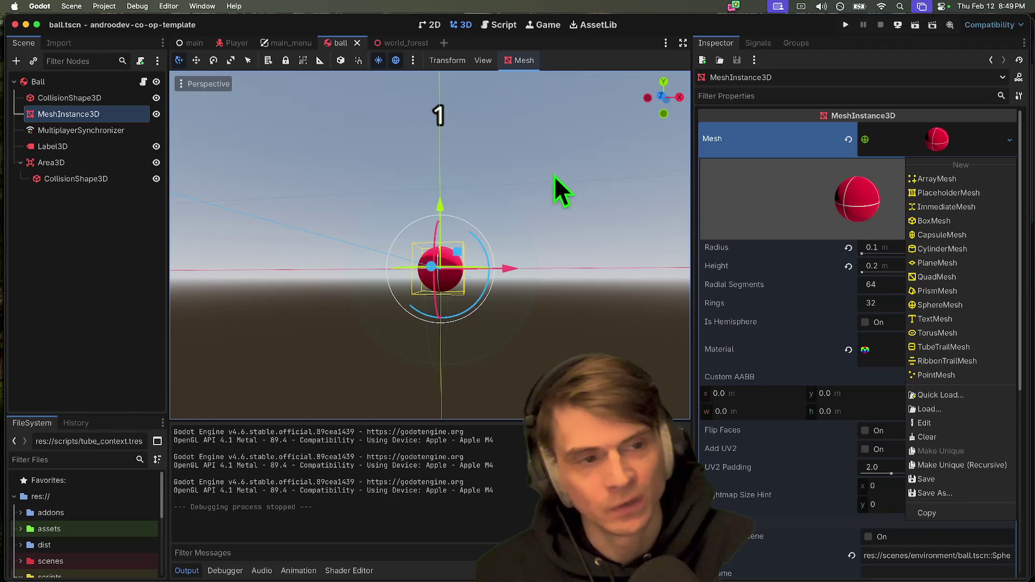
Step: Run the game and walk around the green pillars shooting the smaller red balls
click(517, 238)
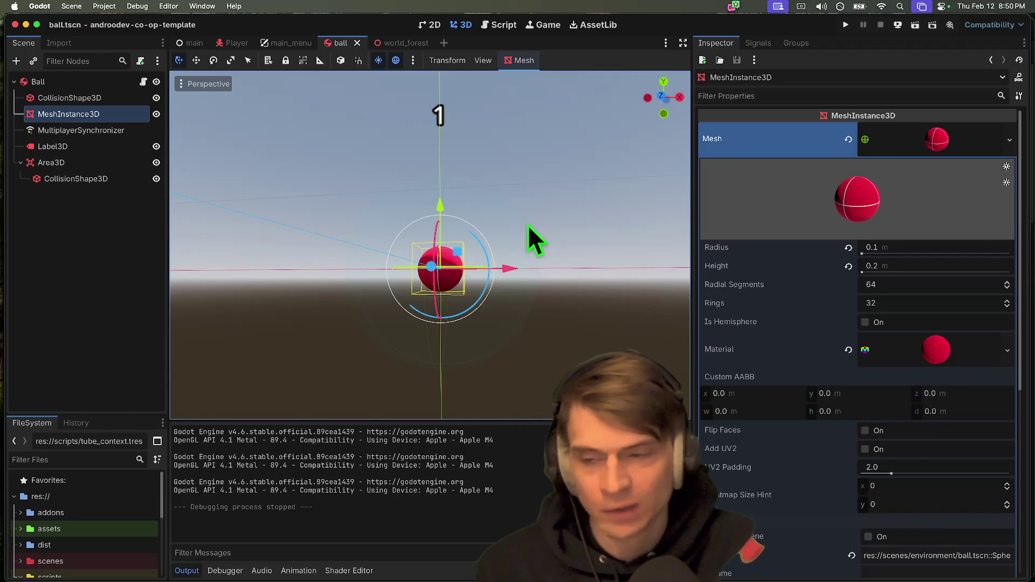
key(super+b)
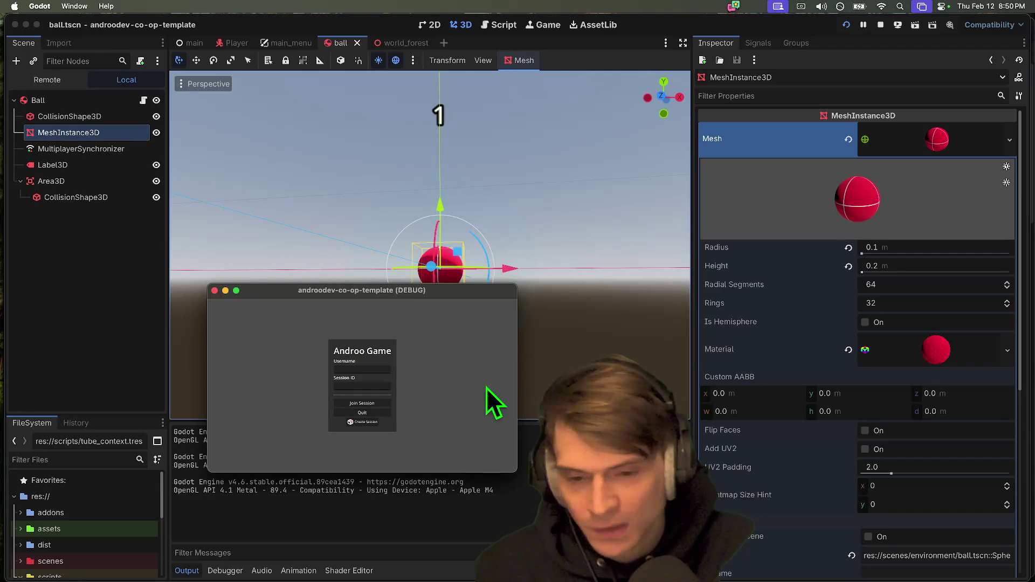
key(super+Tab)
click(358, 421)
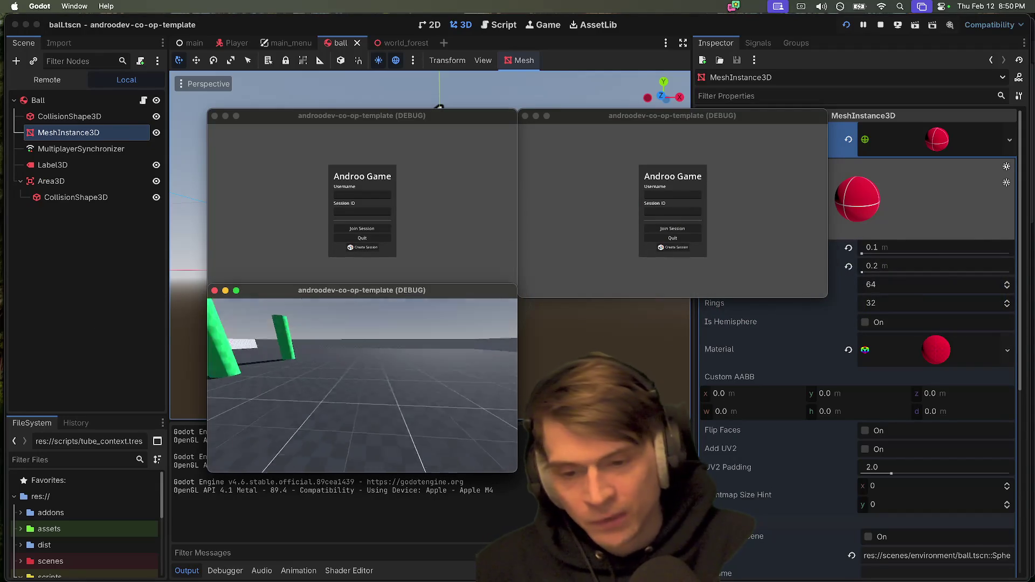
key(w)
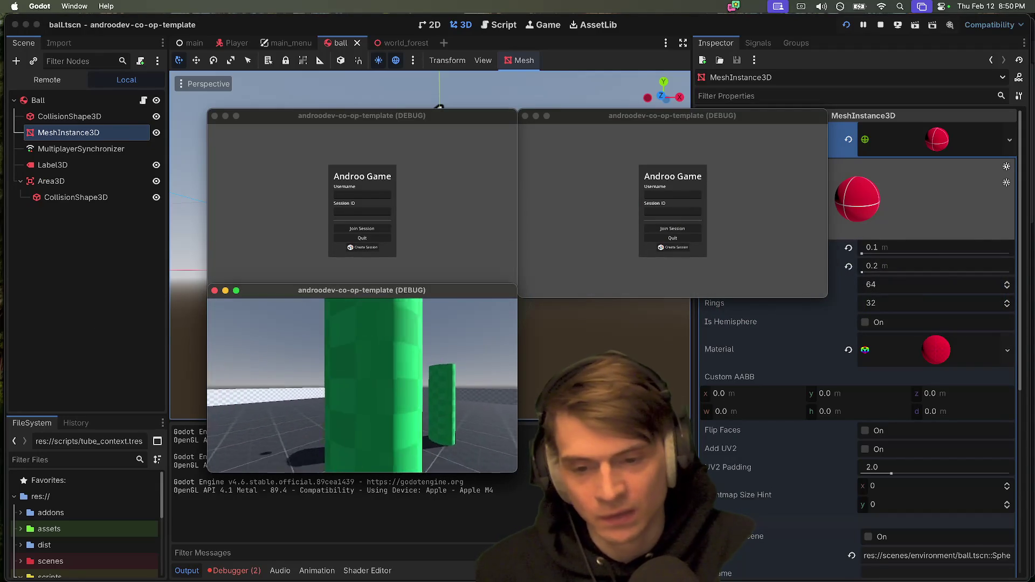
key(s)
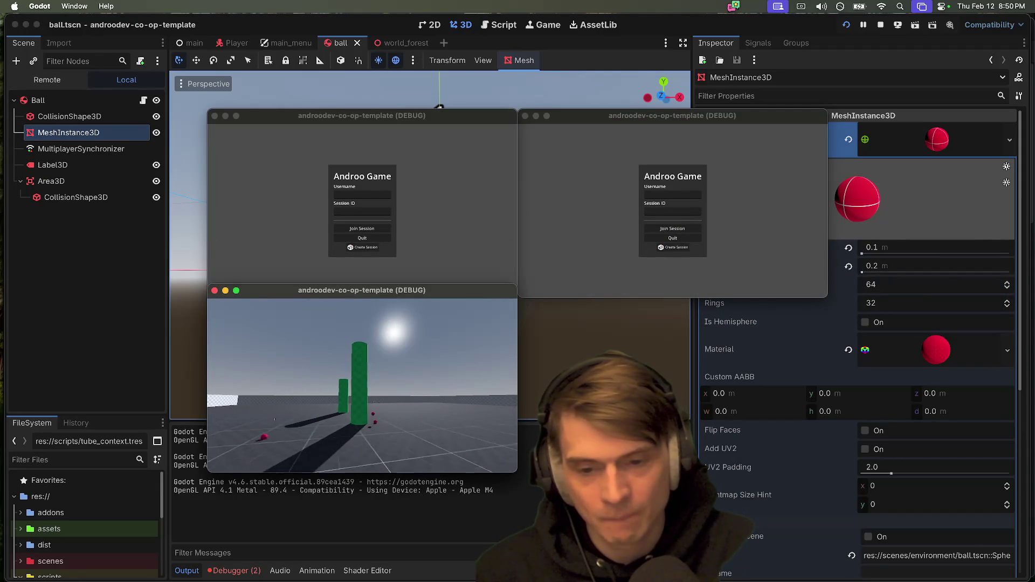
key(d)
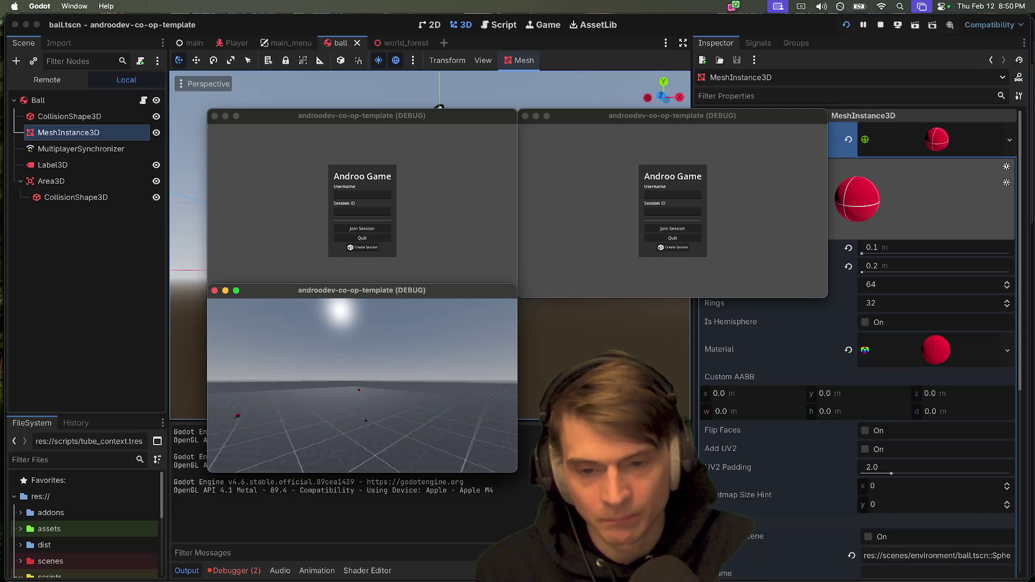
key(a)
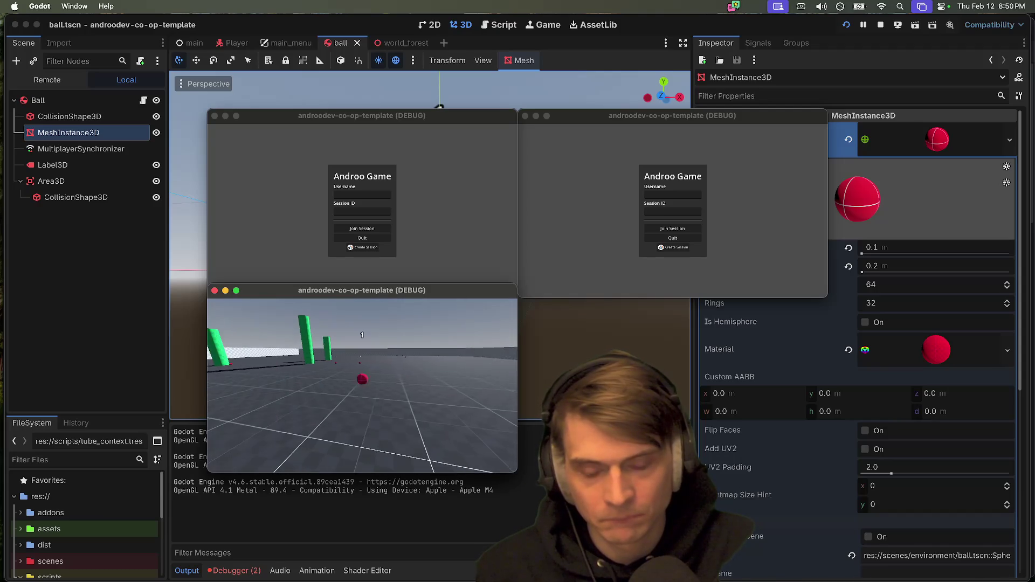
Step: Close the game windows, stop debugging, and open the Player scene
key(super+q)
key(super+q)
key(super+q)
key(super+s)
click(240, 45)
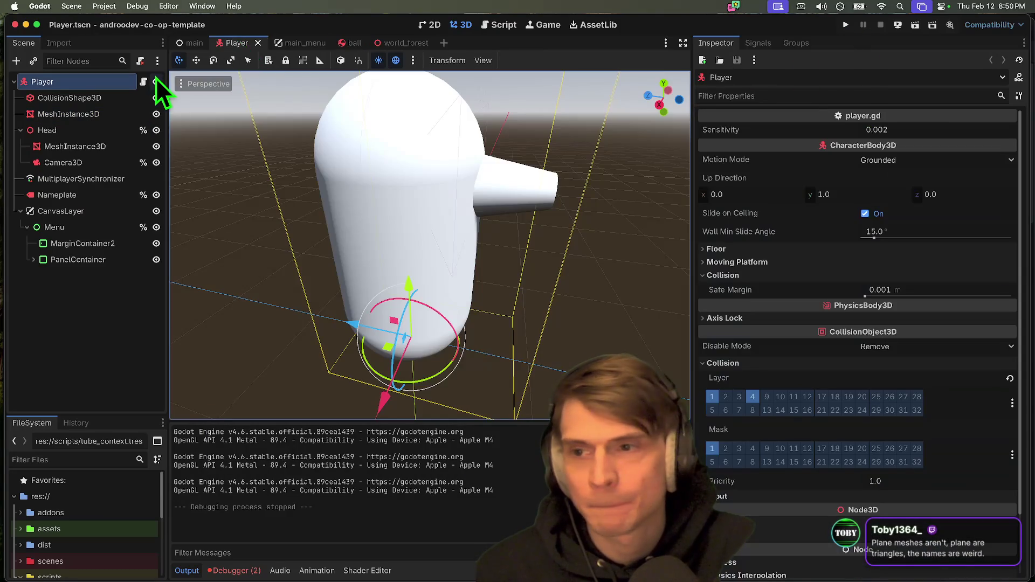
Step: Open player.gd, widen the code editor, and place the cursor before force on line 98
click(144, 81)
scroll(563, 232, down, 5)
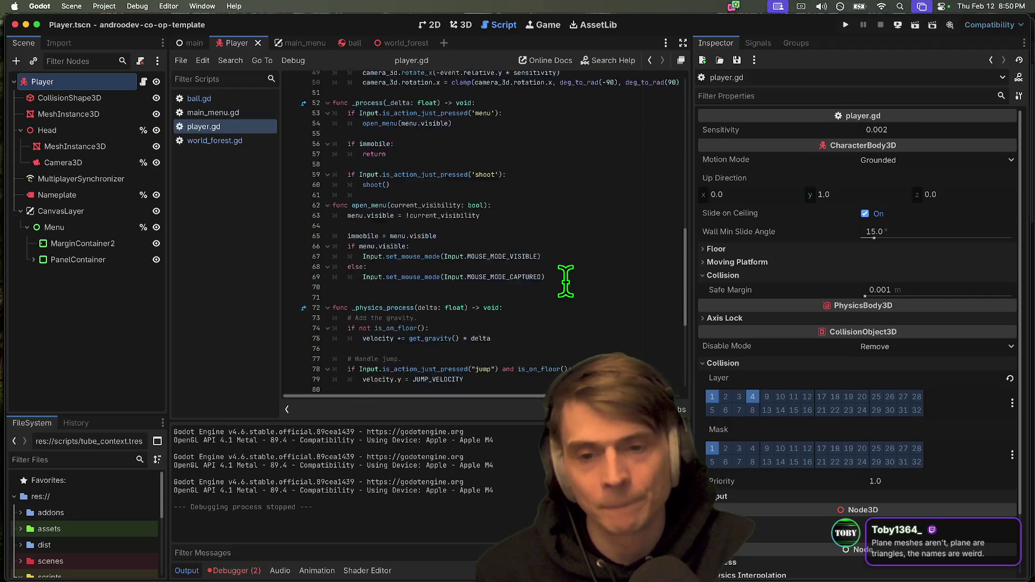
scroll(563, 279, down, 3)
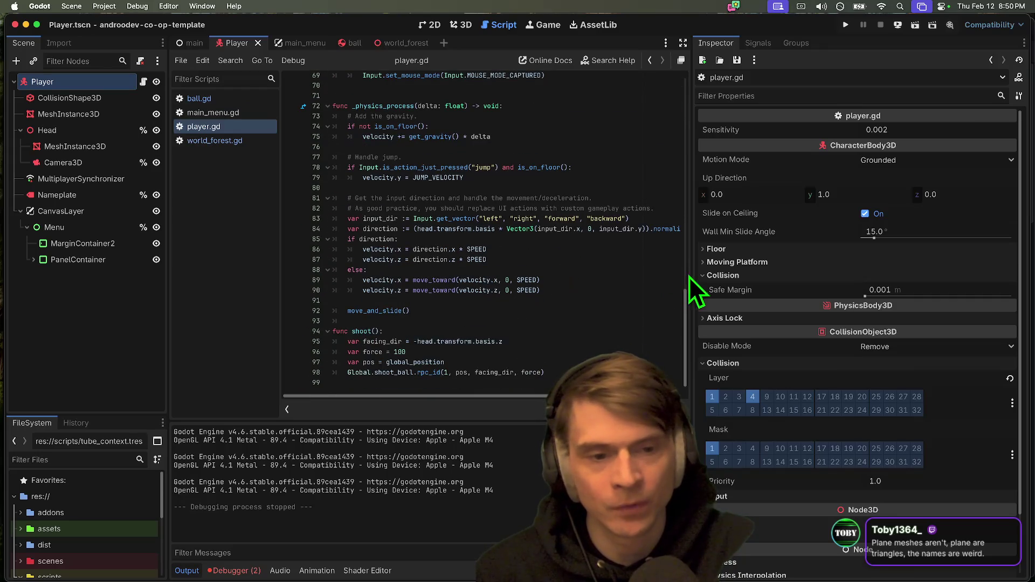
drag(691, 273, 767, 268)
click(566, 373)
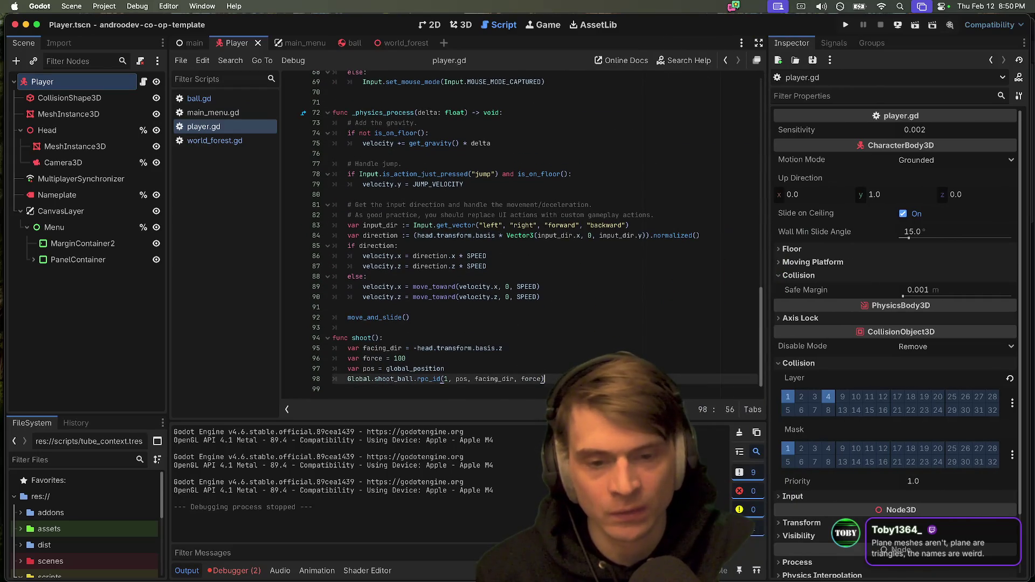
click(528, 379)
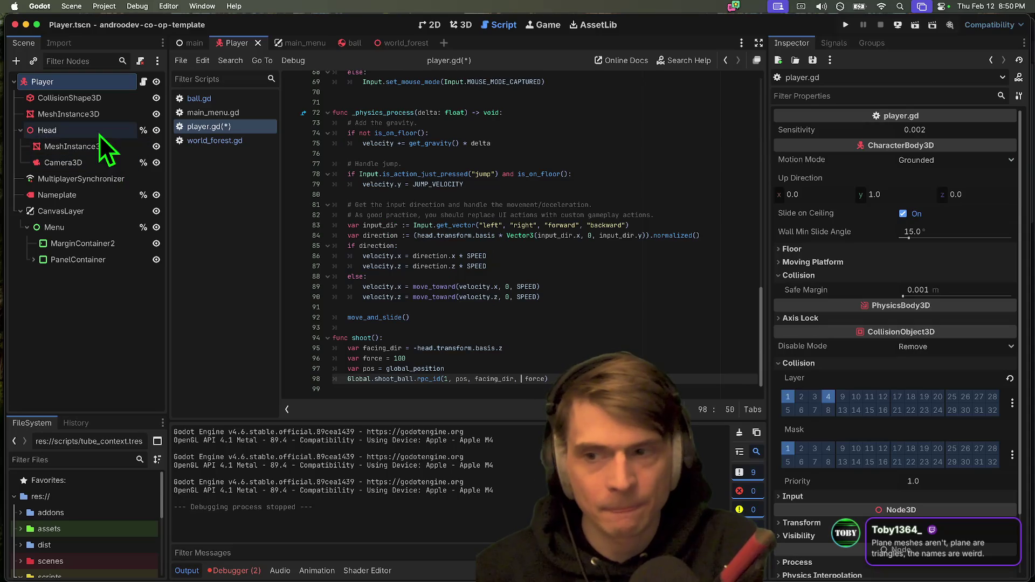
Step: Insert the camera_3d argument, then replace it with 'hea'
text(ca )
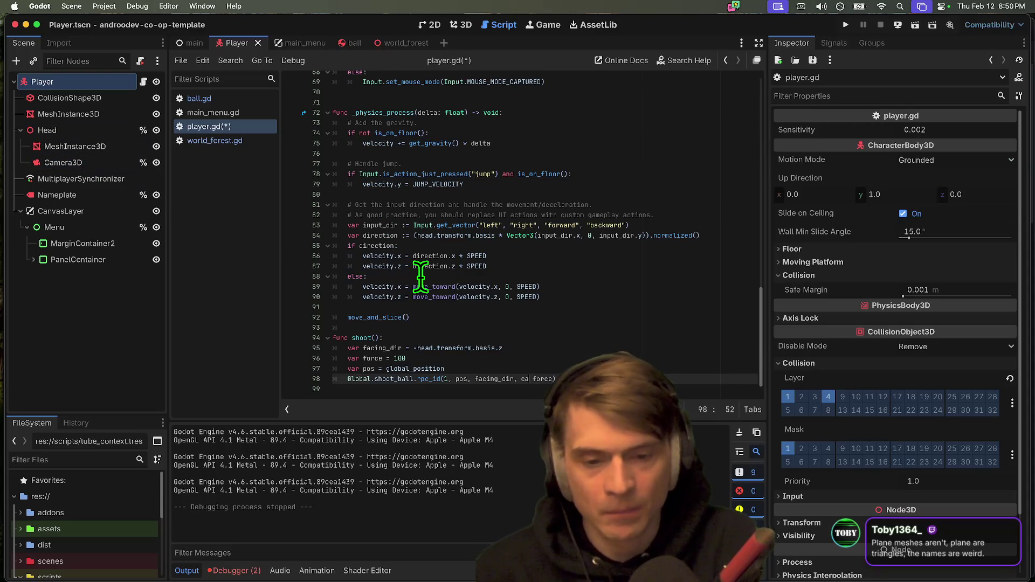
text(m)
key(Return)
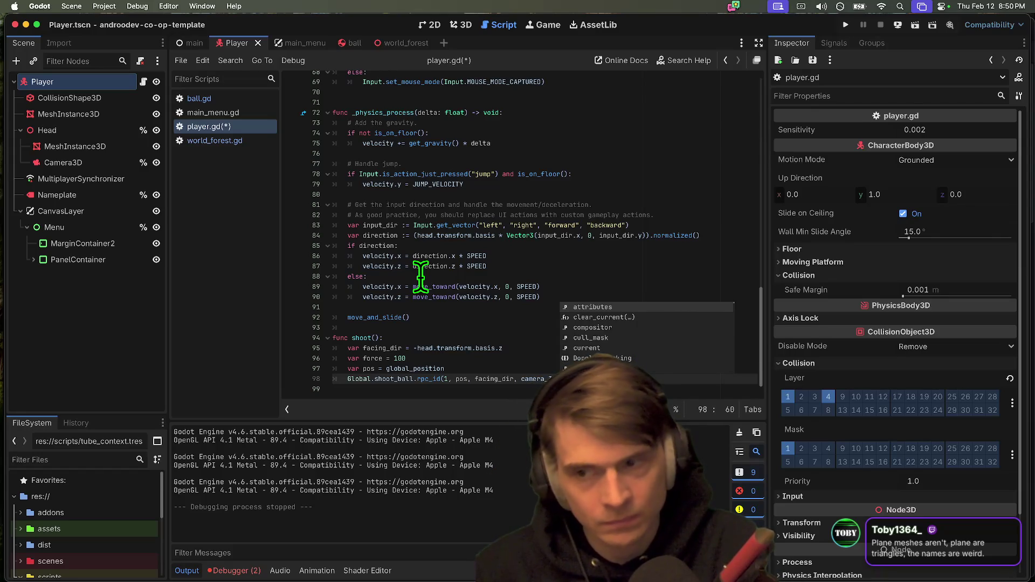
key(BackSpace)
key(BackSpace)
key(BackSpace)
text(hea force)
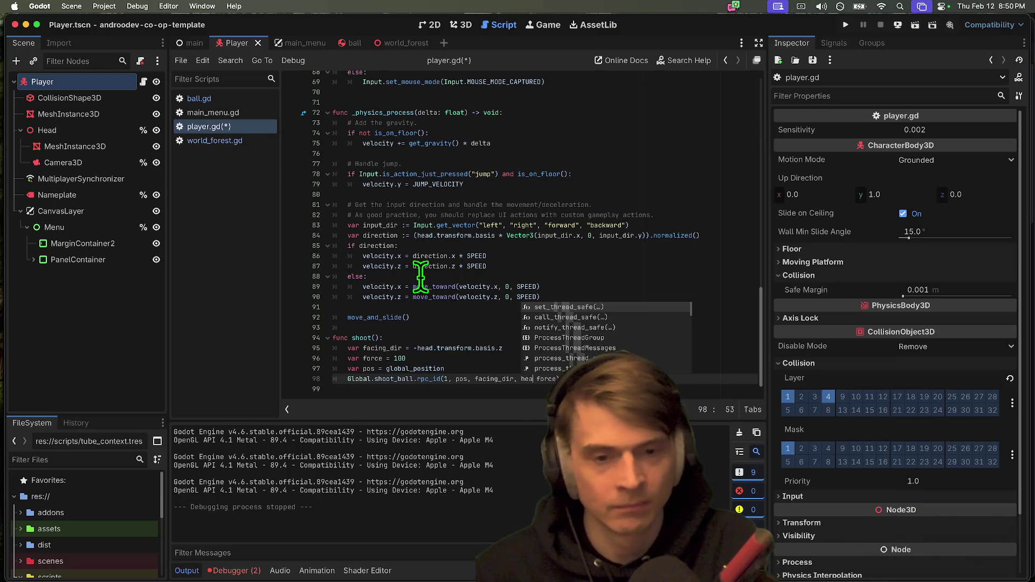